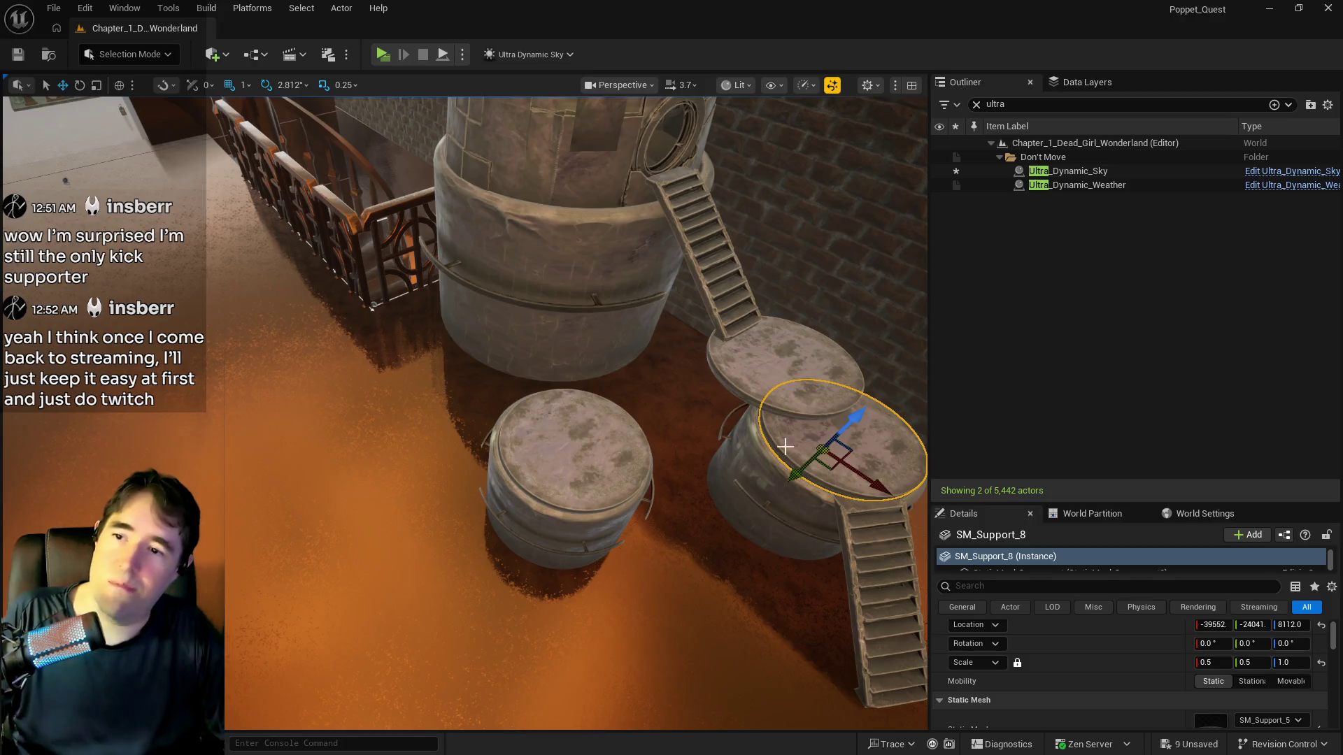
Alt-drag a copy of SM_Support_8 and move it between the barrel platforms
{"action": "left_click_drag", "start_coordinate": [882, 480], "coordinate": [733, 458]}
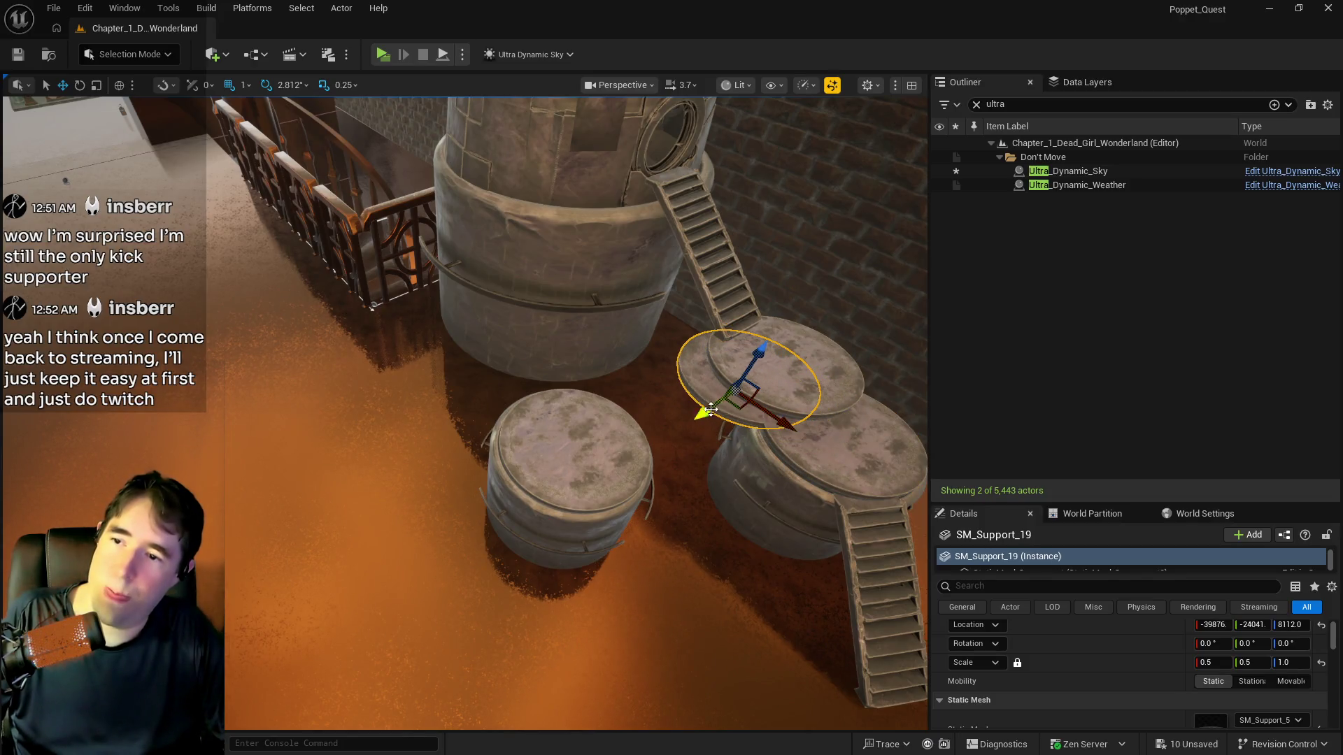
{"action": "mouse_move", "coordinate": [711, 409]}
{"action": "left_mouse_down"}
{"action": "mouse_move", "coordinate": [660, 446]}
{"action": "mouse_move", "coordinate": [672, 451]}
{"action": "left_mouse_up"}
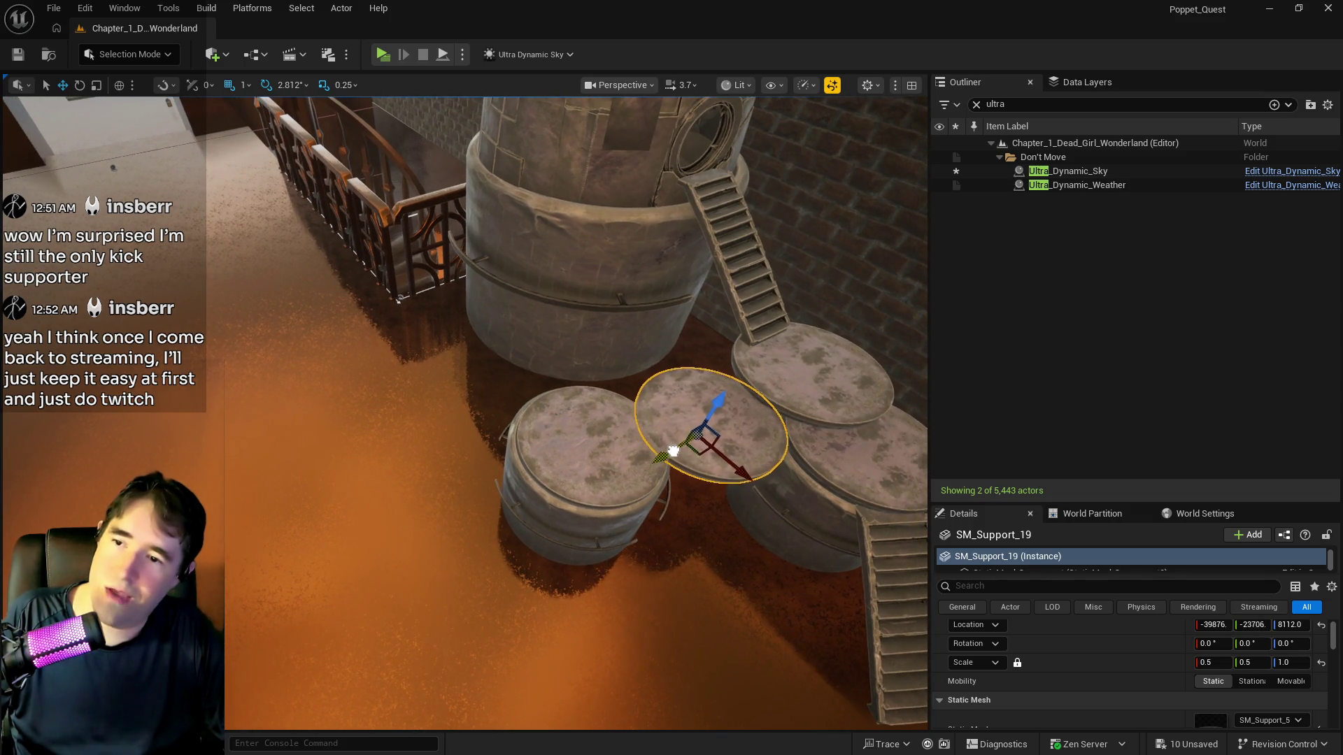
{"action": "left_click", "coordinate": [572, 479]}
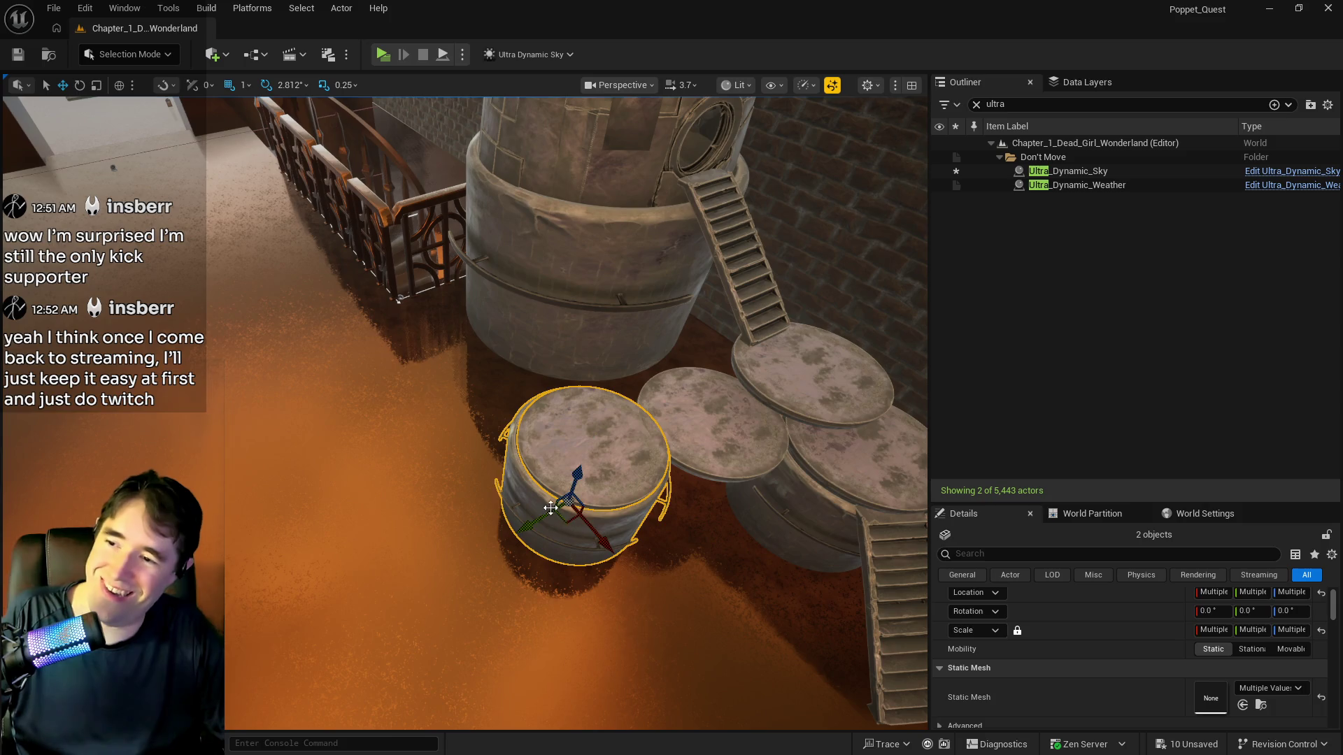
{"action": "key", "text": "f"}
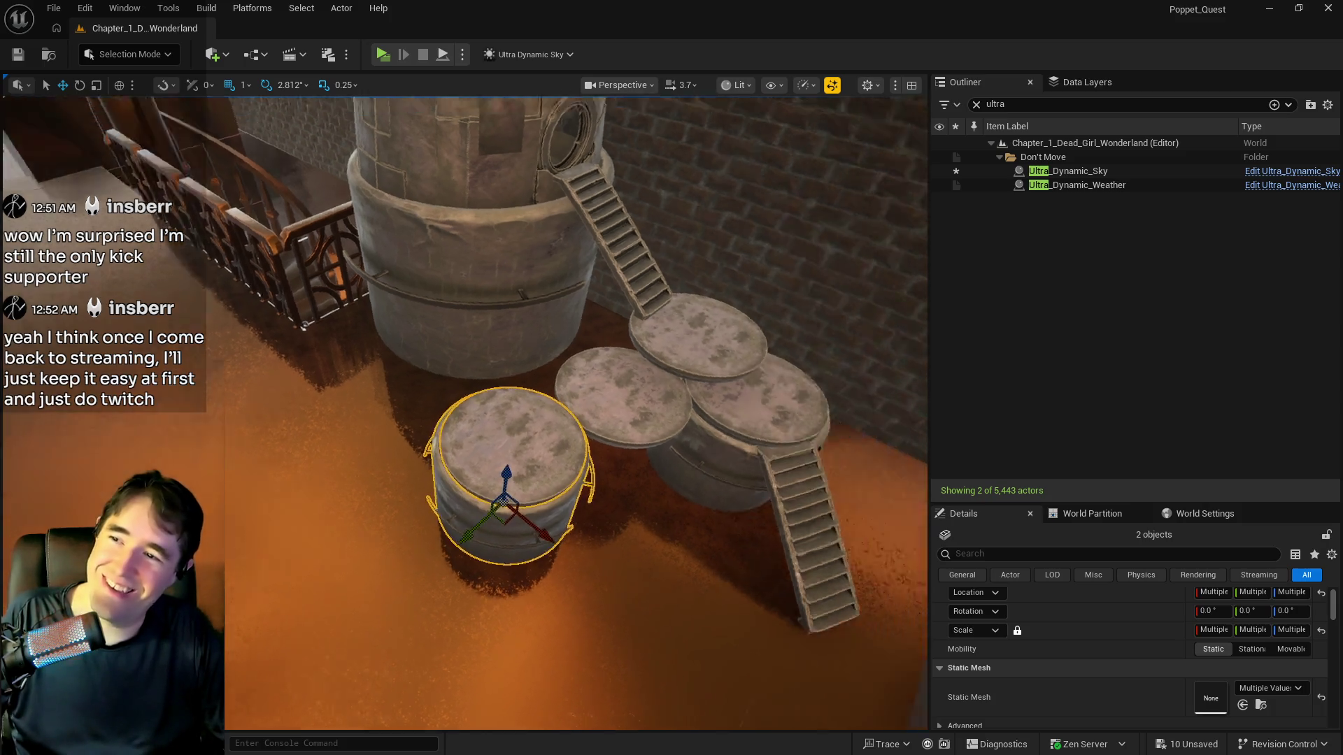
{"action": "mouse_move", "coordinate": [559, 419]}
{"action": "left_mouse_down"}
{"action": "mouse_move", "coordinate": [643, 419]}
{"action": "mouse_move", "coordinate": [644, 335]}
{"action": "left_mouse_up"}
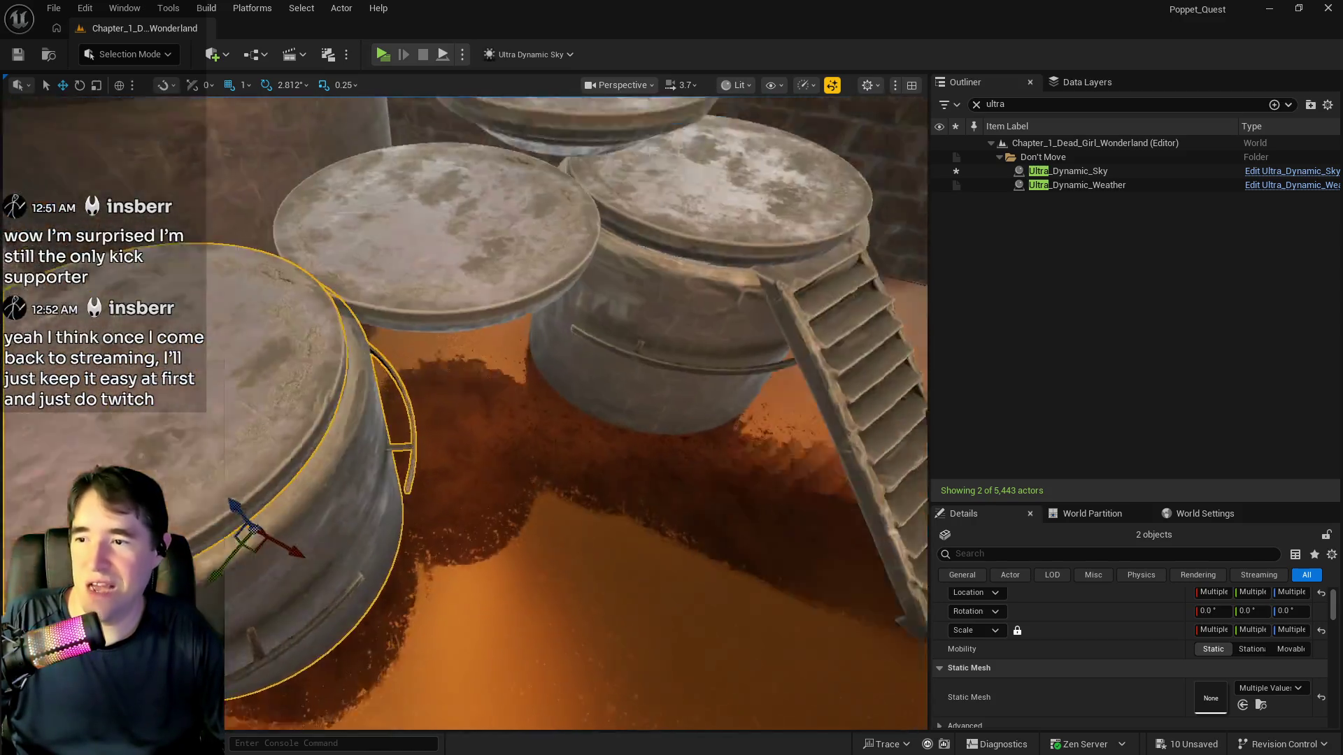
{"action": "mouse_move", "coordinate": [701, 378]}
{"action": "left_mouse_down"}
{"action": "mouse_move", "coordinate": [701, 364]}
{"action": "mouse_move", "coordinate": [701, 378]}
{"action": "left_mouse_up"}
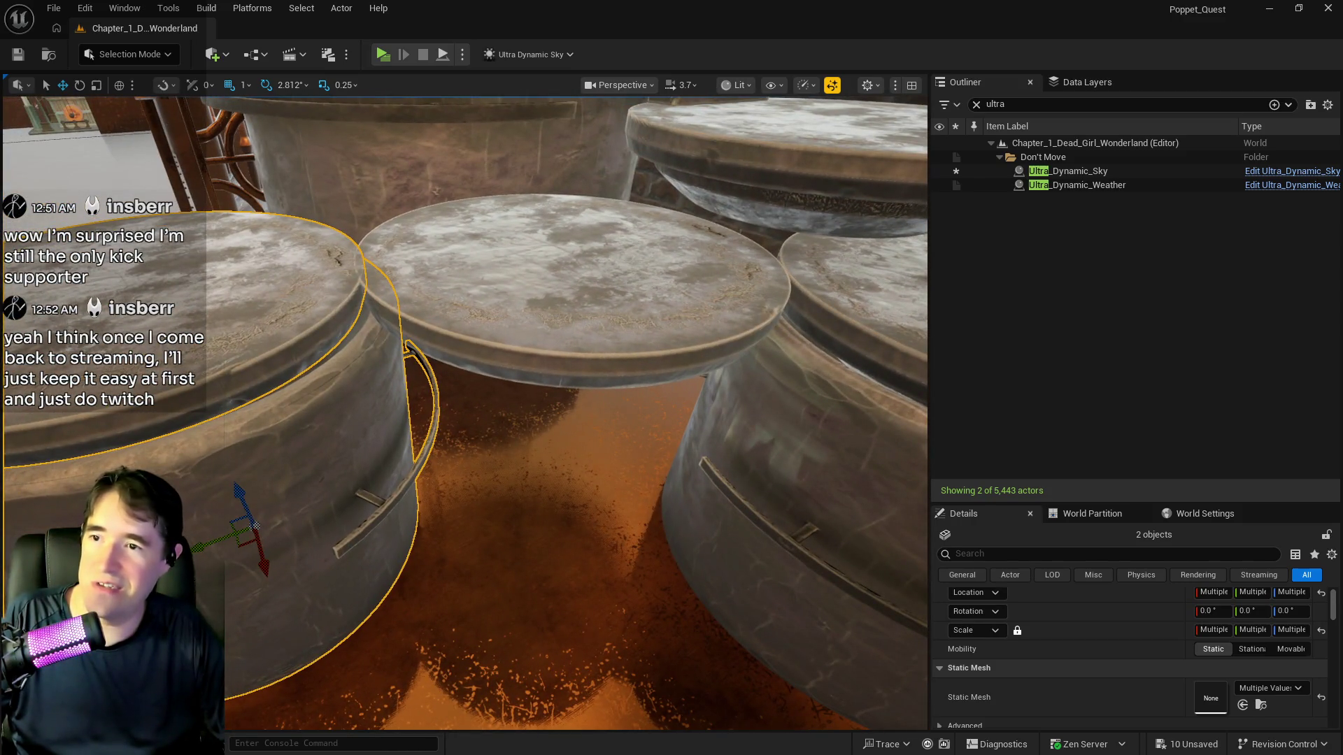
Raise the new support disk slightly as an extra step and save the level
{"action": "left_click", "coordinate": [576, 371]}
{"action": "mouse_move", "coordinate": [556, 278]}
{"action": "left_mouse_down"}
{"action": "mouse_move", "coordinate": [579, 266]}
{"action": "mouse_move", "coordinate": [561, 303]}
{"action": "left_mouse_up"}
{"action": "left_click_drag", "start_coordinate": [501, 270], "coordinate": [502, 264]}
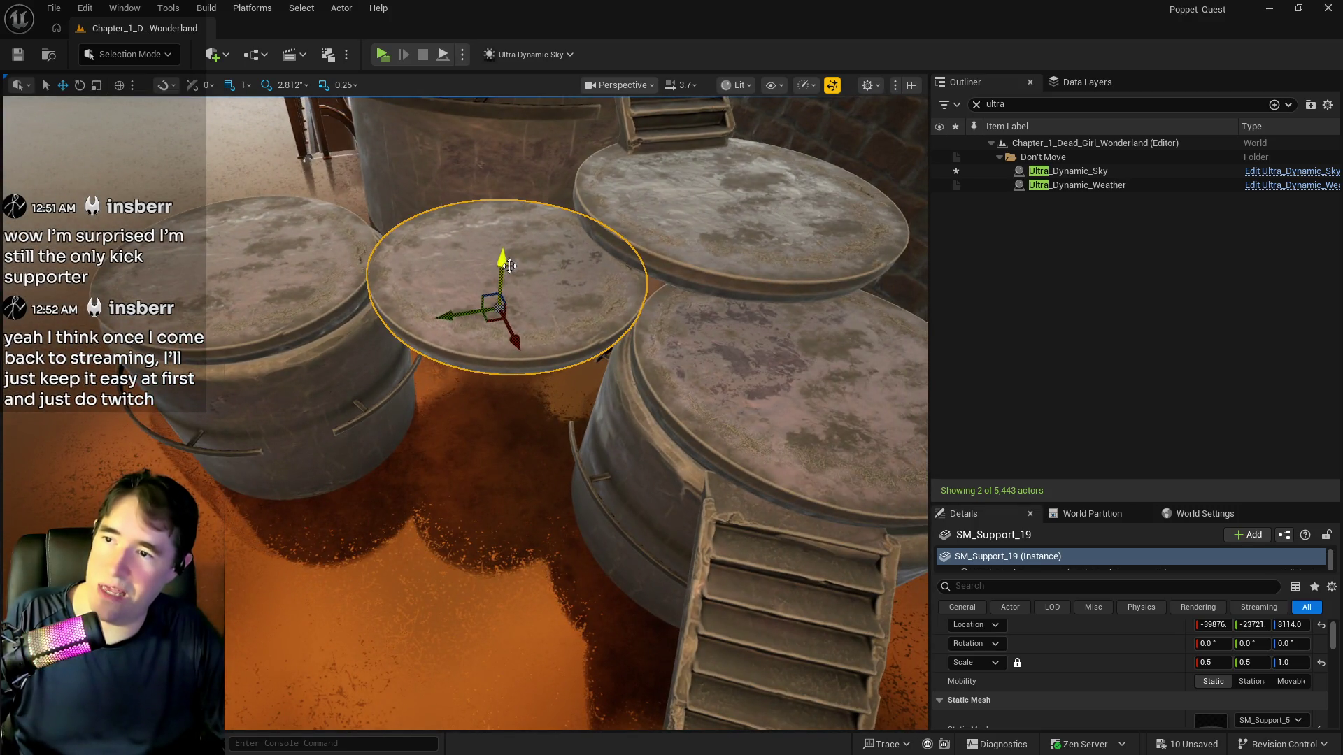
{"action": "mouse_move", "coordinate": [532, 420]}
{"action": "left_mouse_down"}
{"action": "mouse_move", "coordinate": [532, 441]}
{"action": "mouse_move", "coordinate": [532, 391]}
{"action": "mouse_move", "coordinate": [521, 482]}
{"action": "mouse_move", "coordinate": [493, 482]}
{"action": "mouse_move", "coordinate": [494, 462]}
{"action": "left_mouse_up"}
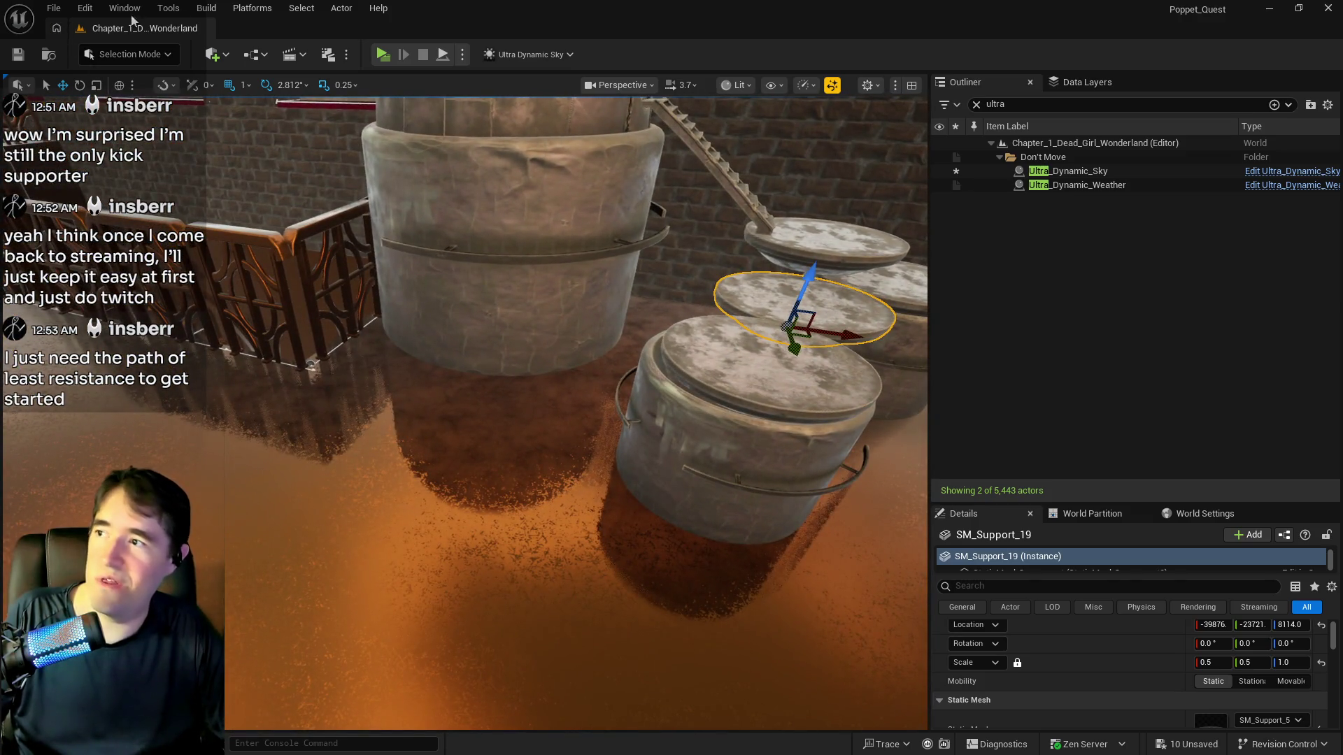
{"action": "key", "text": "ctrl+s"}
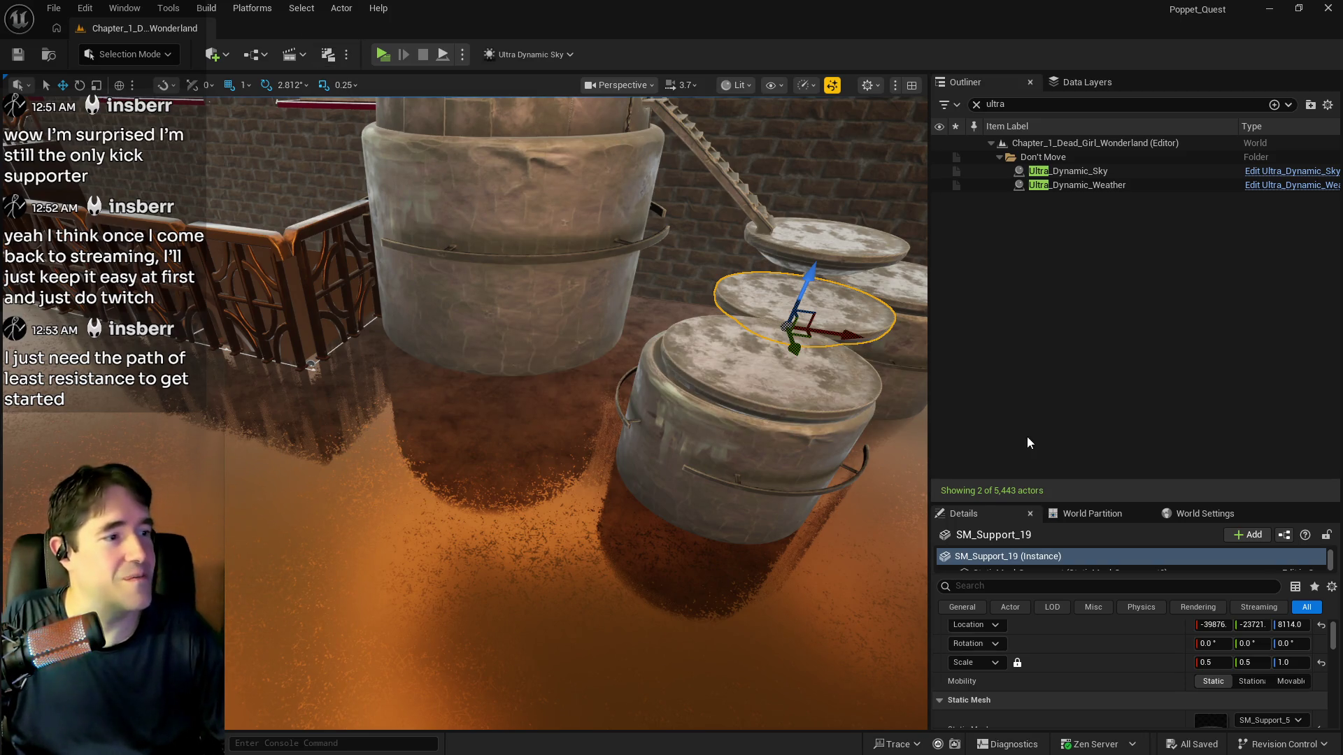
{"action": "left_click_drag", "start_coordinate": [604, 416], "coordinate": [616, 490]}
{"action": "mouse_move", "coordinate": [103, 394]}
{"action": "left_mouse_down"}
{"action": "mouse_move", "coordinate": [90, 399]}
{"action": "mouse_move", "coordinate": [743, 409]}
{"action": "left_mouse_up"}
{"action": "left_click", "coordinate": [817, 445]}
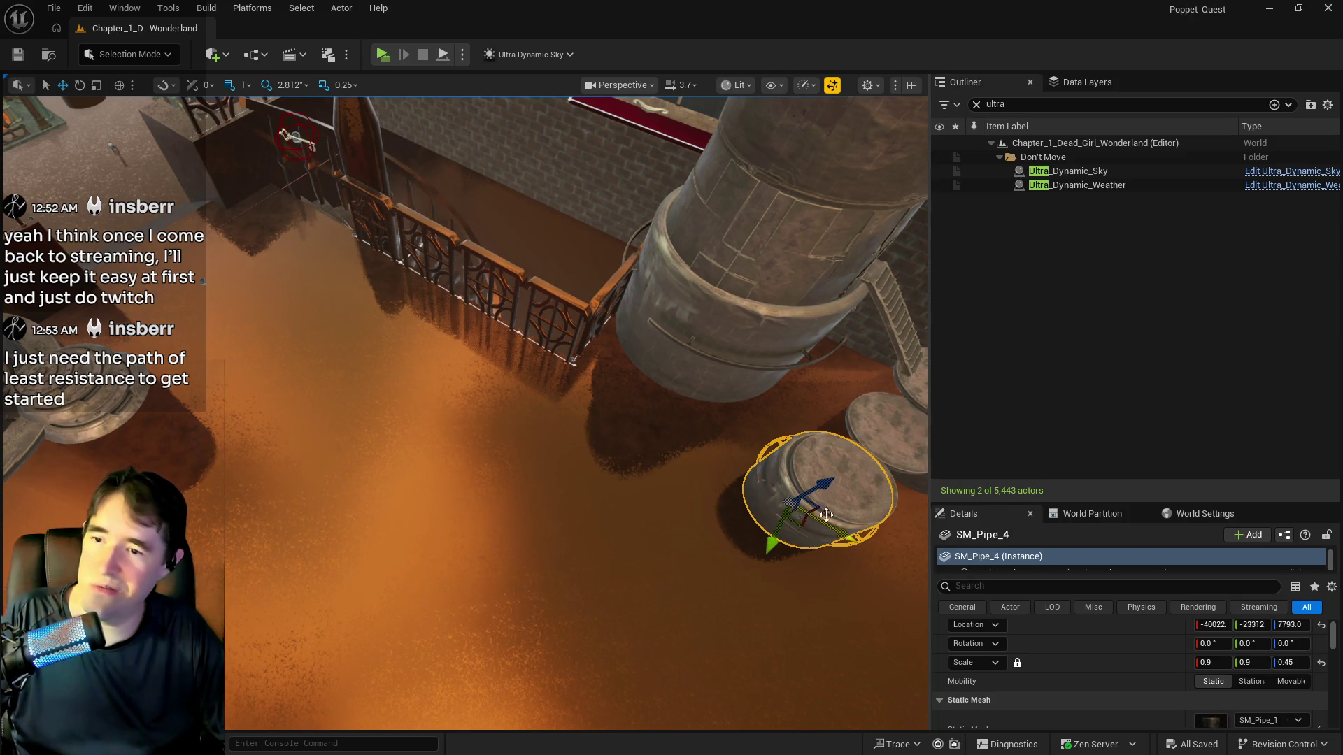
Duplicate two support disks and the staircase, sliding the copies toward the domed tower
{"action": "left_click_drag", "start_coordinate": [817, 445], "coordinate": [817, 445]}
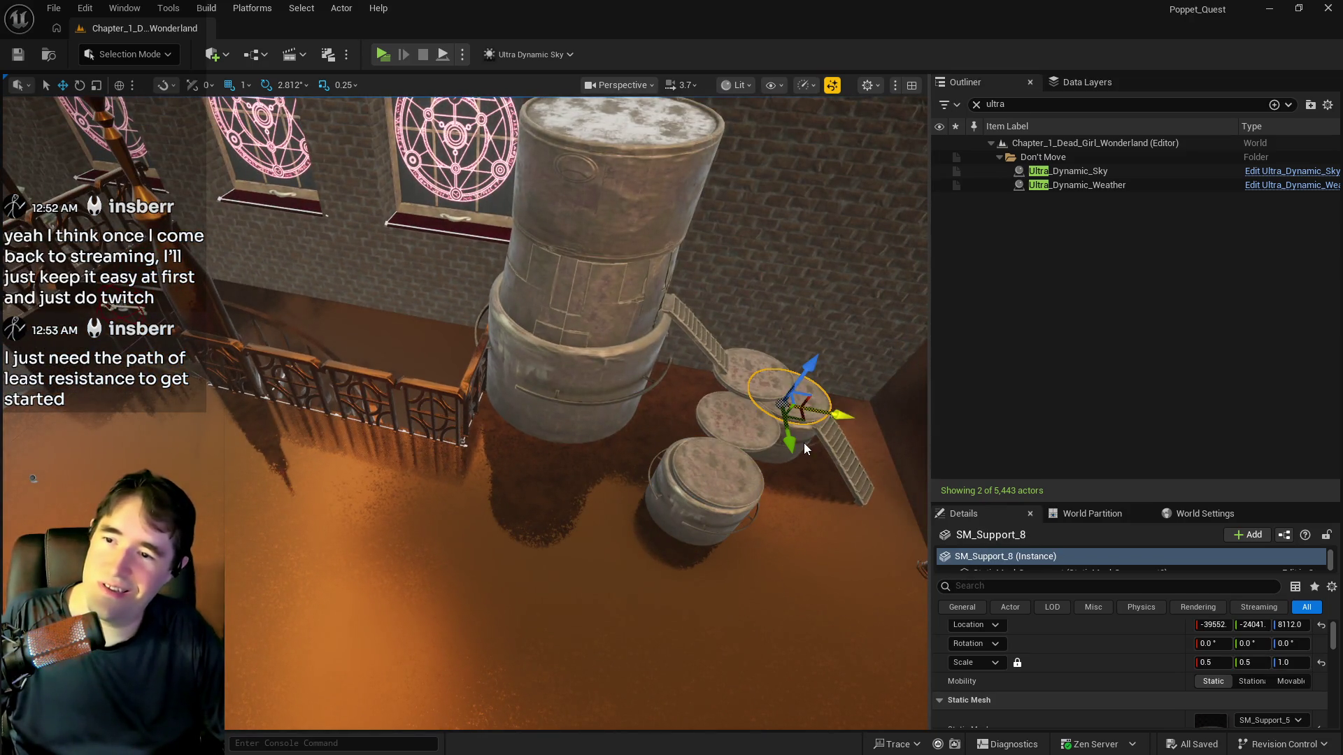
{"action": "left_click", "coordinate": [745, 423], "text": "ctrl"}
{"action": "left_click", "coordinate": [850, 468], "text": "ctrl"}
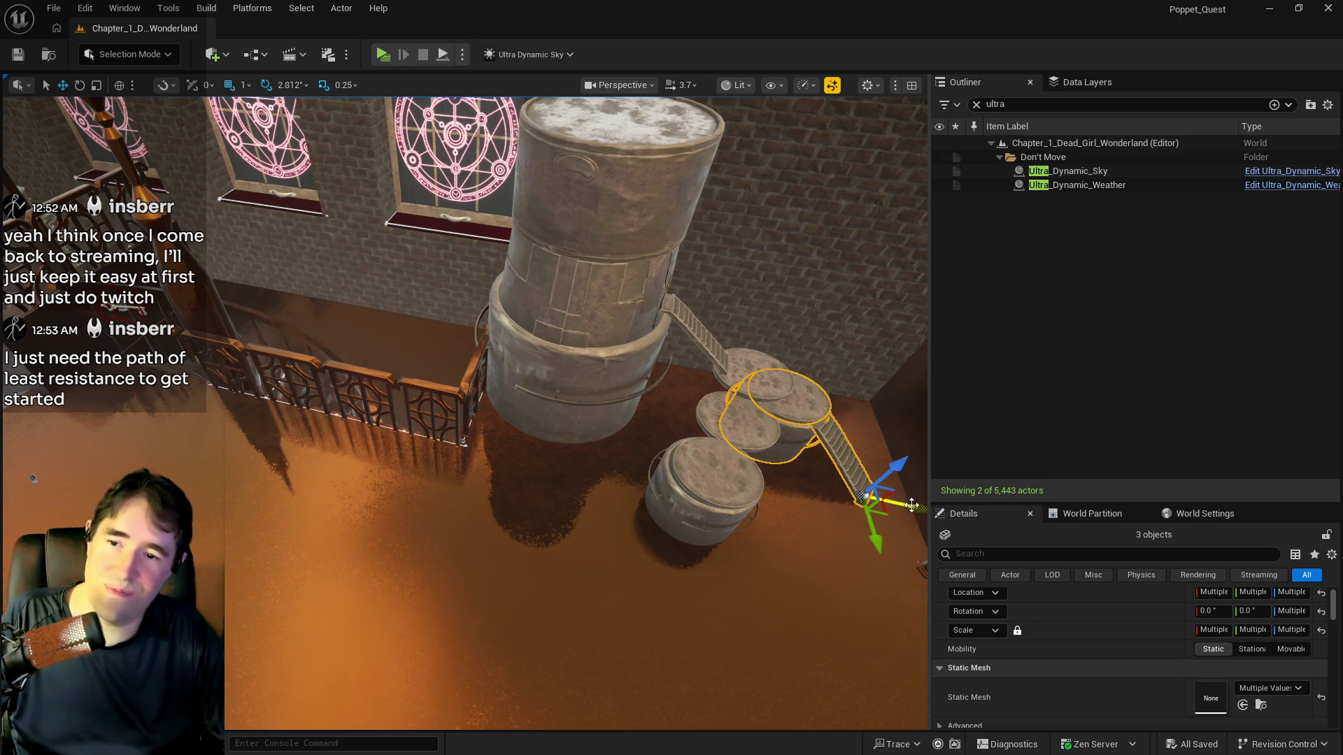
{"action": "mouse_move", "coordinate": [909, 498]}
{"action": "left_mouse_down", "text": "alt"}
{"action": "mouse_move", "coordinate": [591, 492]}
{"action": "mouse_move", "coordinate": [441, 692]}
{"action": "left_mouse_up", "text": "alt"}
{"action": "key", "text": "f"}
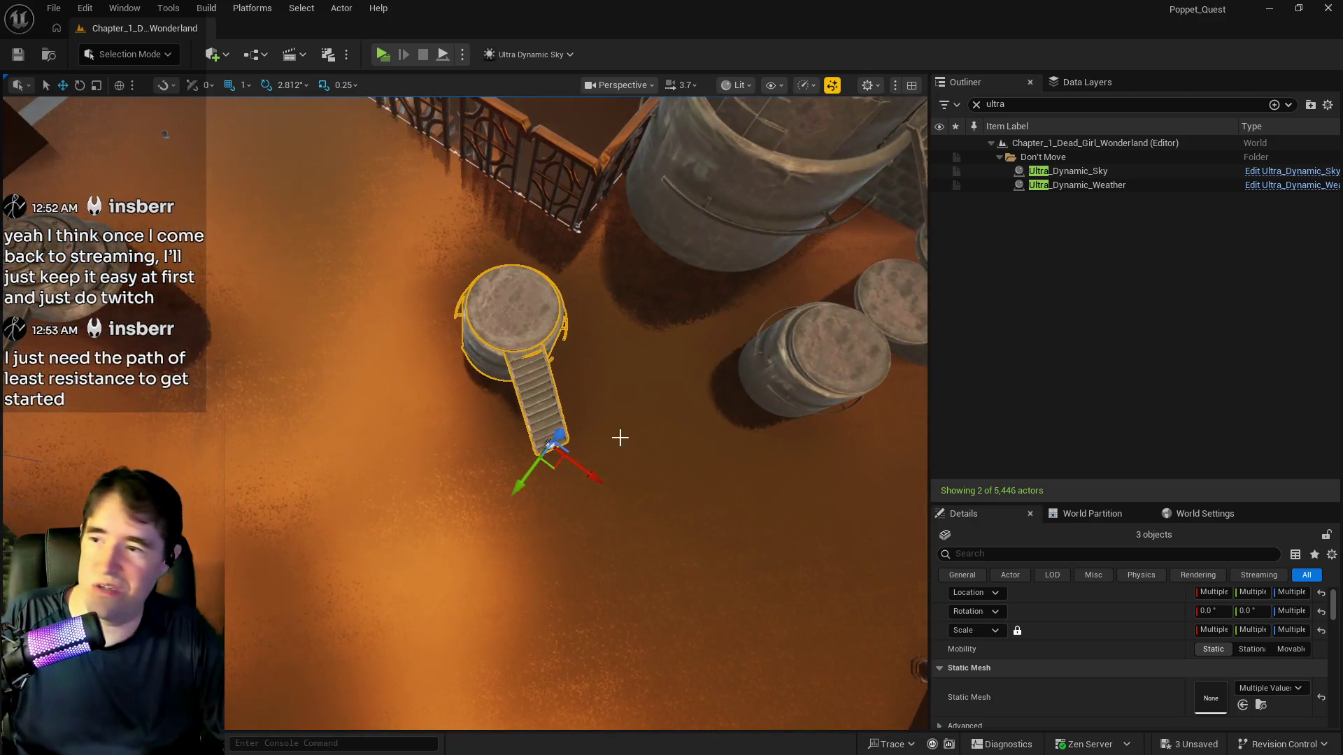
{"action": "mouse_move", "coordinate": [539, 487]}
{"action": "left_mouse_down"}
{"action": "mouse_move", "coordinate": [365, 354]}
{"action": "mouse_move", "coordinate": [358, 329]}
{"action": "mouse_move", "coordinate": [241, 431]}
{"action": "mouse_move", "coordinate": [219, 476]}
{"action": "mouse_move", "coordinate": [527, 530]}
{"action": "left_mouse_up"}
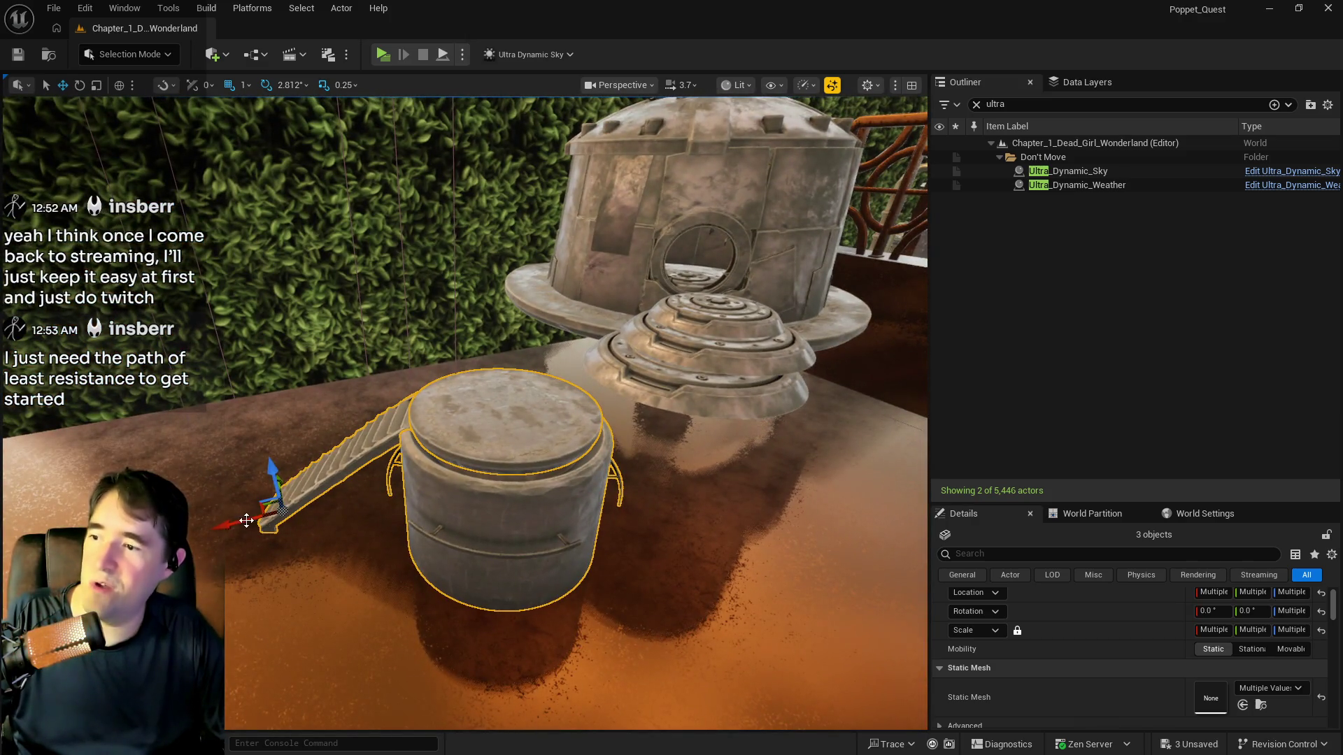
{"action": "mouse_move", "coordinate": [246, 521]}
{"action": "left_mouse_down"}
{"action": "mouse_move", "coordinate": [407, 520]}
{"action": "mouse_move", "coordinate": [339, 521]}
{"action": "mouse_move", "coordinate": [339, 489]}
{"action": "mouse_move", "coordinate": [777, 238]}
{"action": "mouse_move", "coordinate": [335, 379]}
{"action": "mouse_move", "coordinate": [363, 354]}
{"action": "mouse_move", "coordinate": [375, 361]}
{"action": "left_mouse_up"}
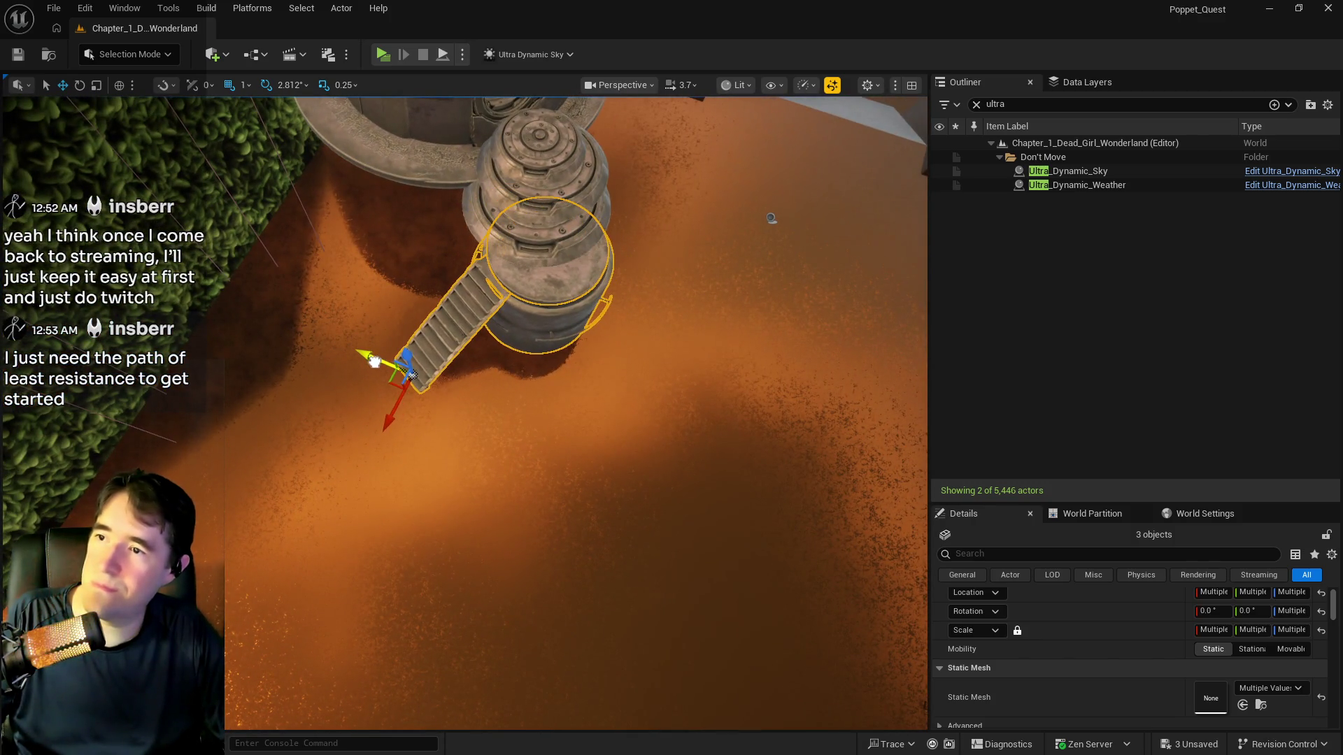
Rotate and reposition the copied barrel and stairs so the stairs point across the floor
{"action": "mouse_move", "coordinate": [434, 395]}
{"action": "left_mouse_down"}
{"action": "mouse_move", "coordinate": [409, 399]}
{"action": "mouse_move", "coordinate": [375, 446]}
{"action": "left_mouse_up"}
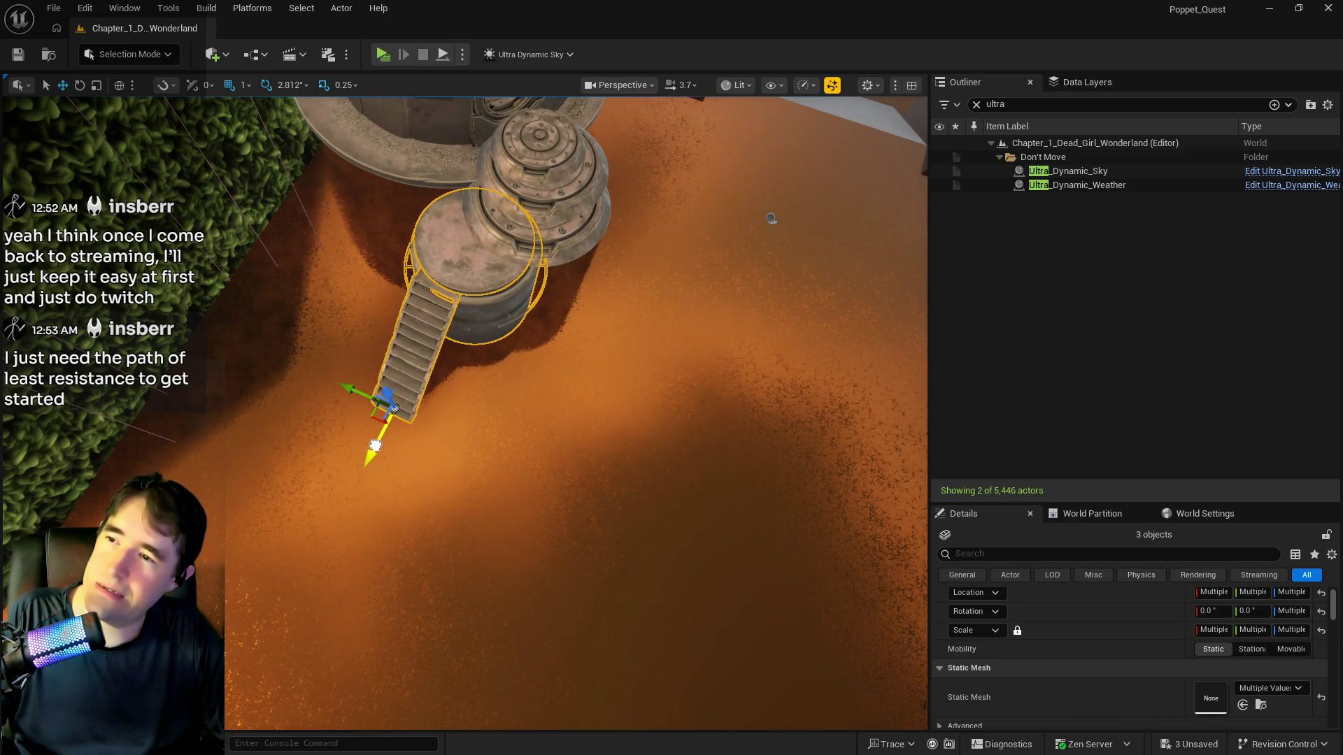
{"action": "left_click_drag", "start_coordinate": [342, 391], "coordinate": [379, 390]}
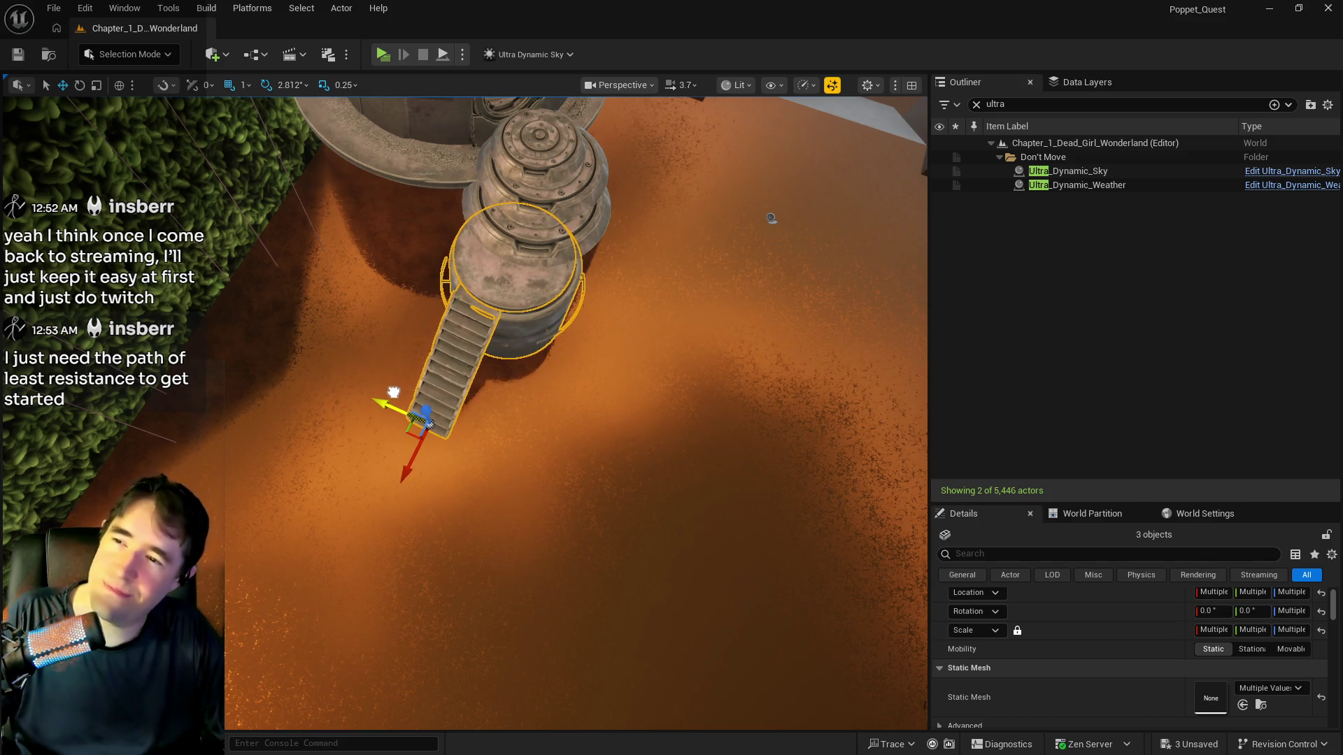
{"action": "left_click_drag", "start_coordinate": [525, 345], "coordinate": [525, 346]}
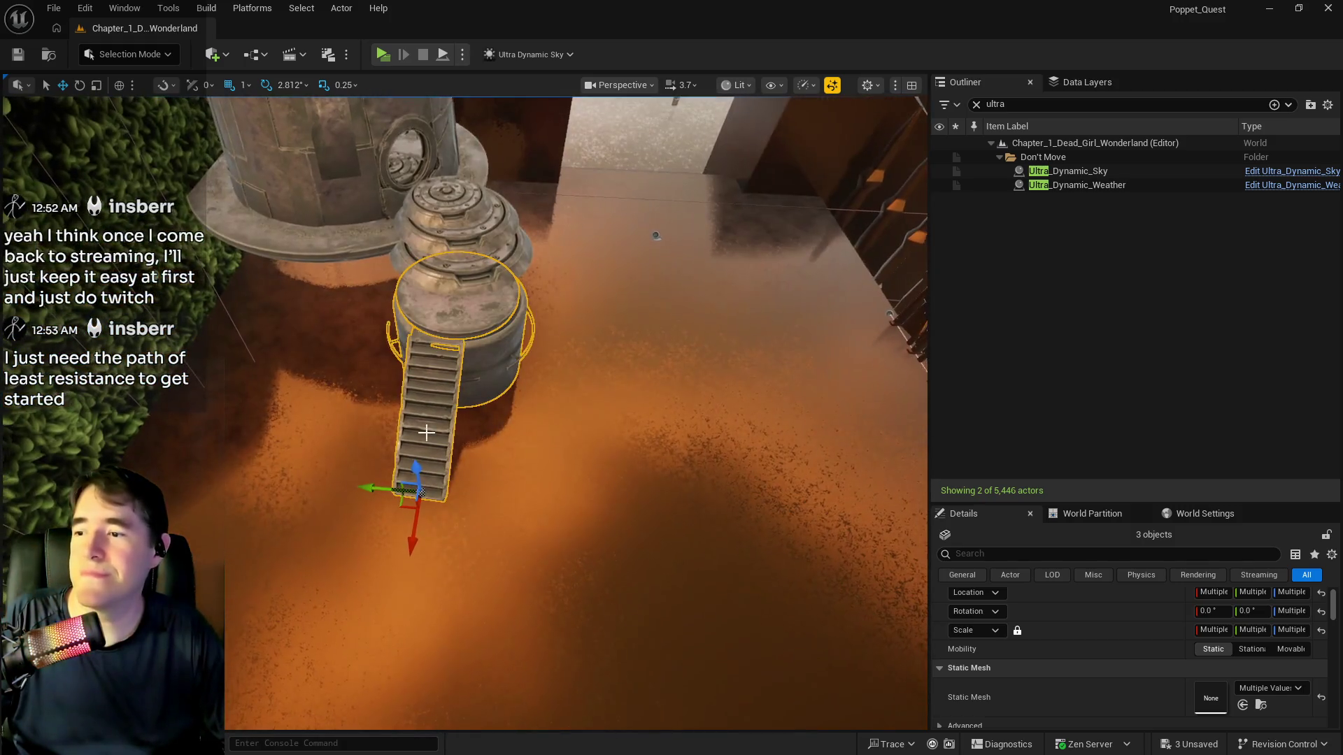
{"action": "left_click_drag", "start_coordinate": [378, 491], "coordinate": [399, 492]}
{"action": "key", "text": "e"}
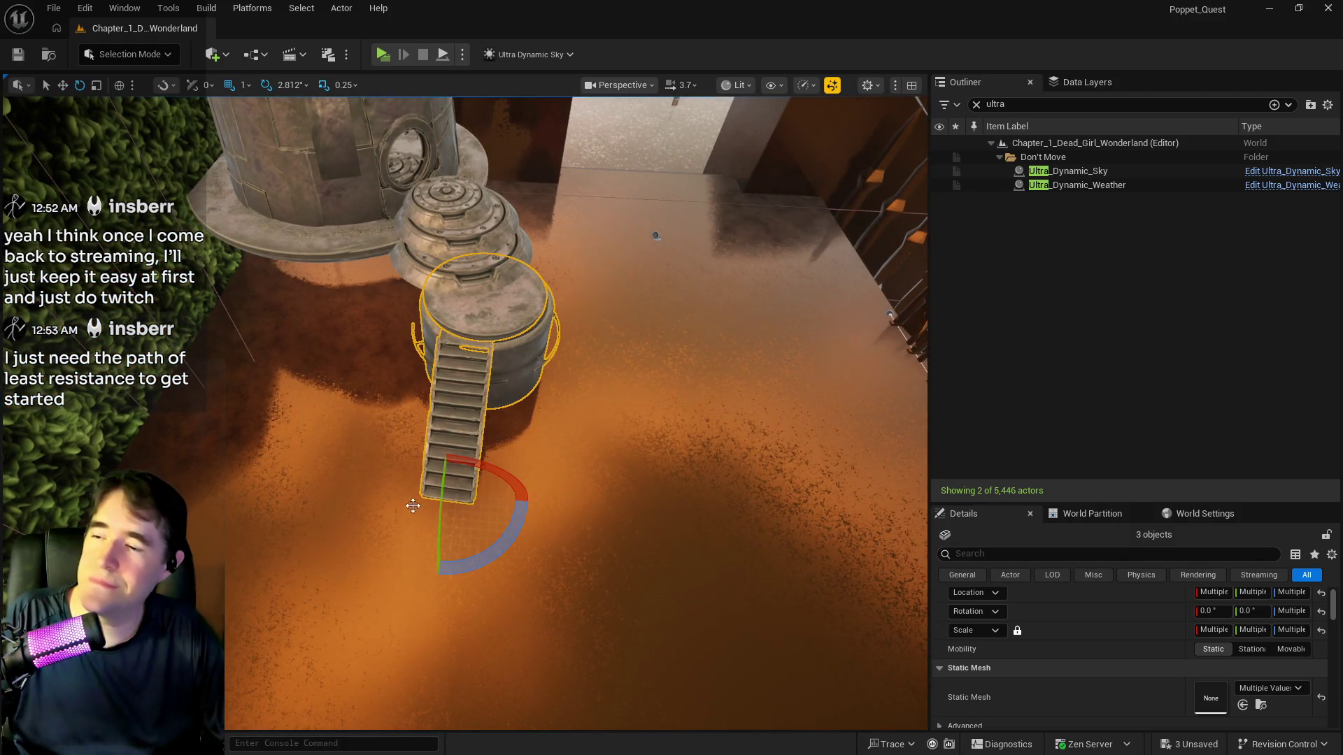
{"action": "left_click_drag", "start_coordinate": [451, 556], "coordinate": [509, 531]}
{"action": "key", "text": "w"}
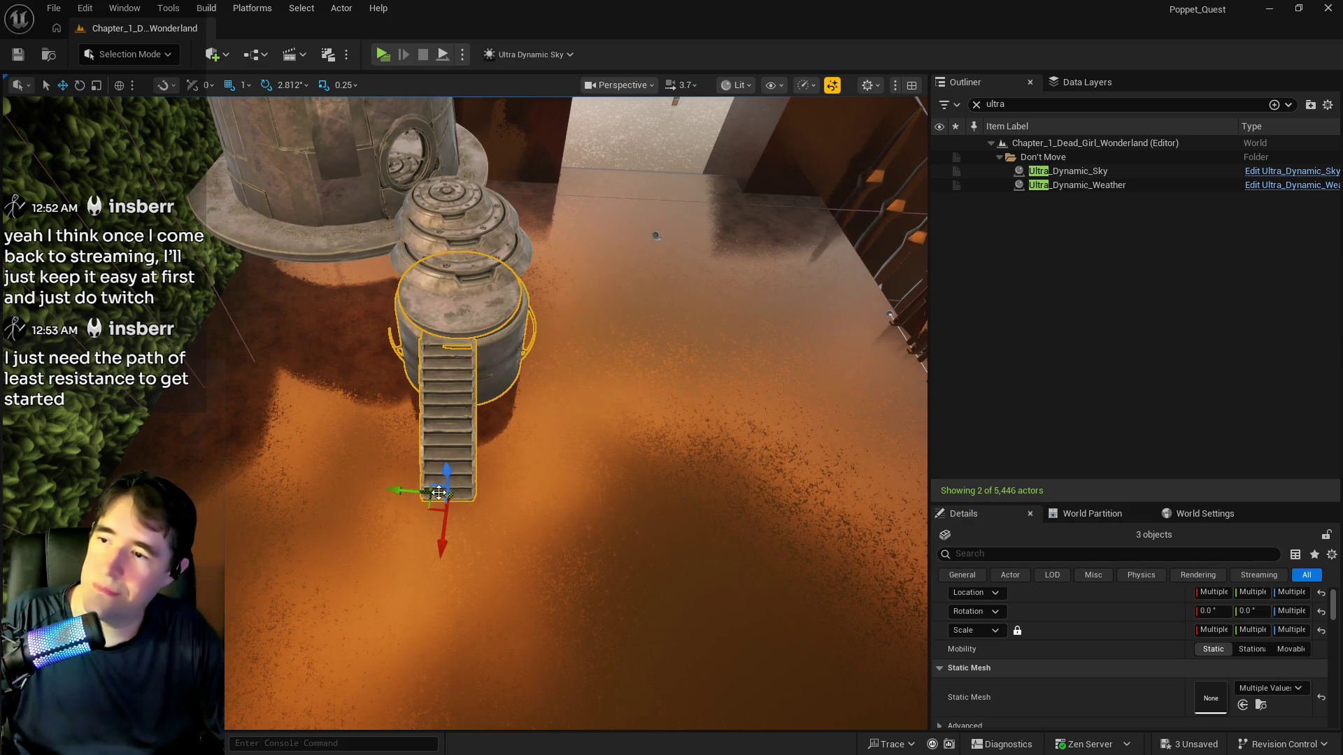
{"action": "left_click_drag", "start_coordinate": [435, 549], "coordinate": [518, 504]}
{"action": "mouse_move", "coordinate": [865, 384]}
{"action": "left_mouse_down"}
{"action": "mouse_move", "coordinate": [796, 243]}
{"action": "mouse_move", "coordinate": [714, 245]}
{"action": "left_mouse_up"}
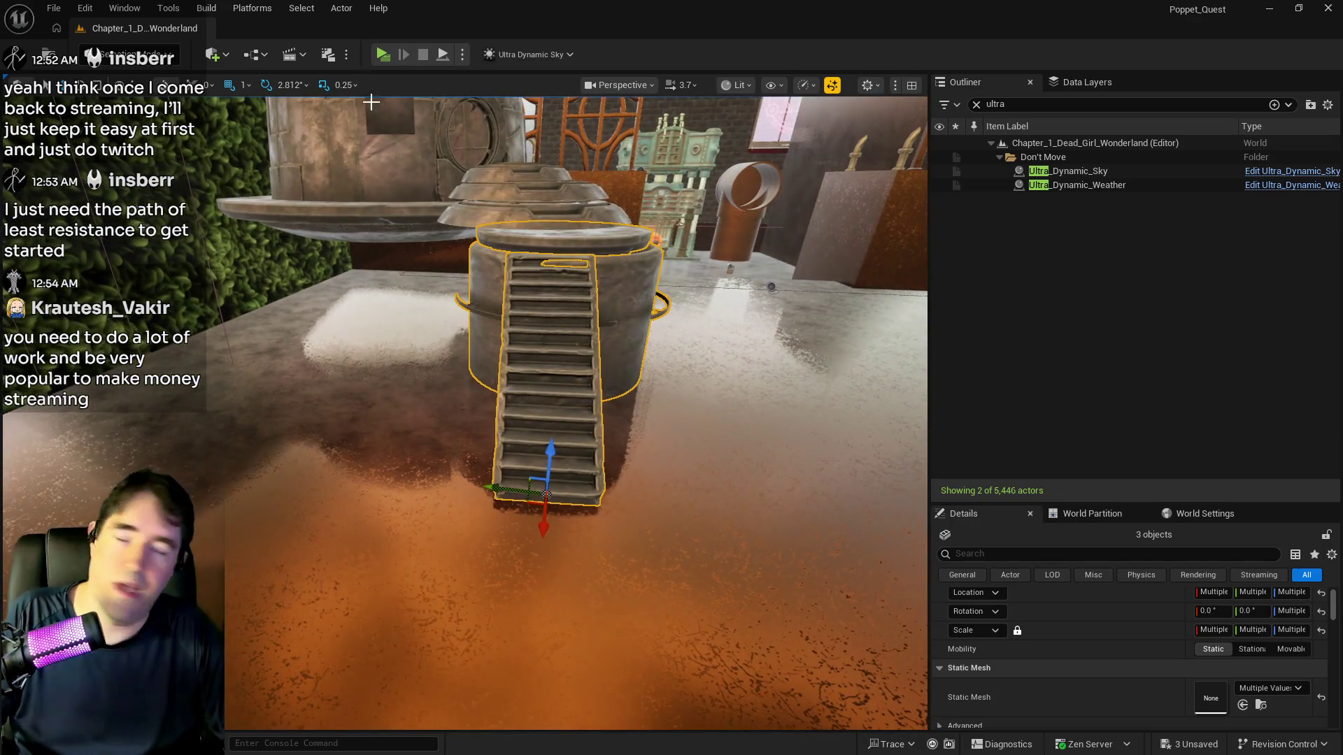
{"action": "left_click", "coordinate": [53, 7]}
Use File > Save All to save the level with the new barrel-and-stairs step
{"action": "mouse_move", "coordinate": [108, 144]}
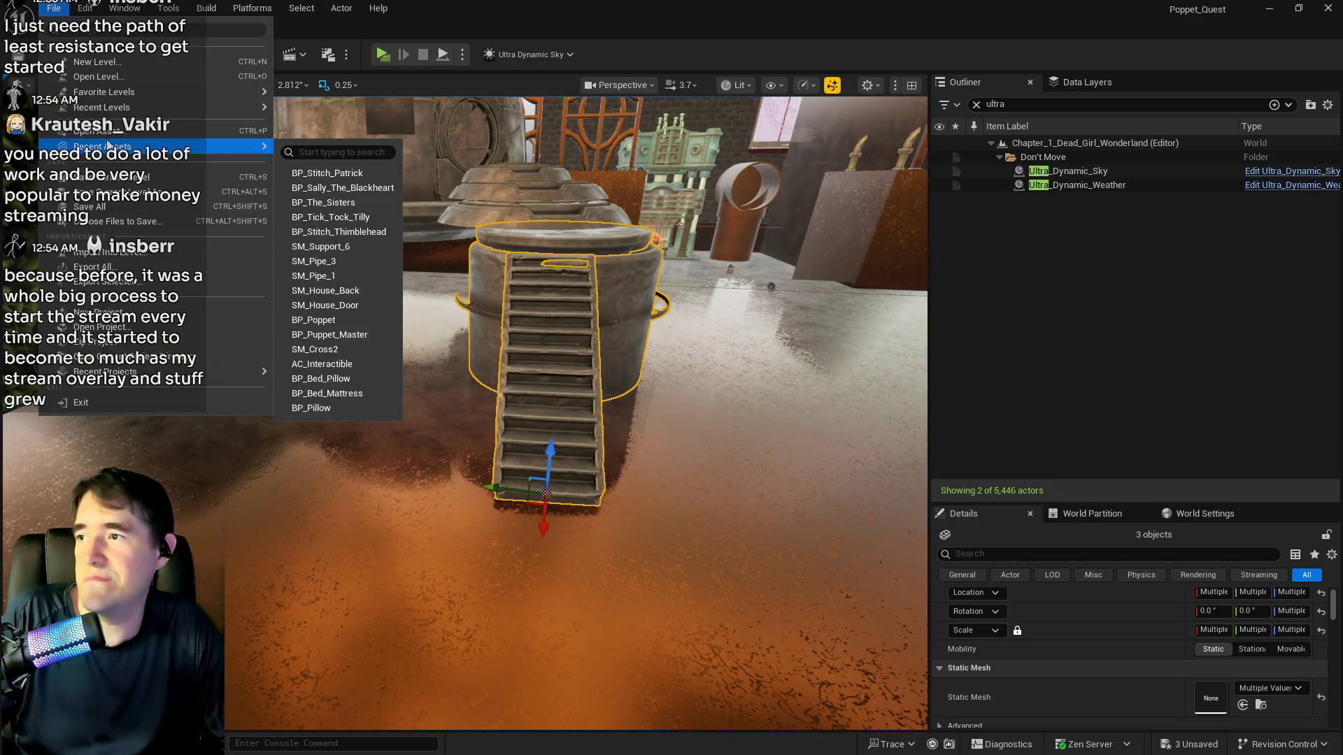
{"action": "left_click", "coordinate": [90, 206]}
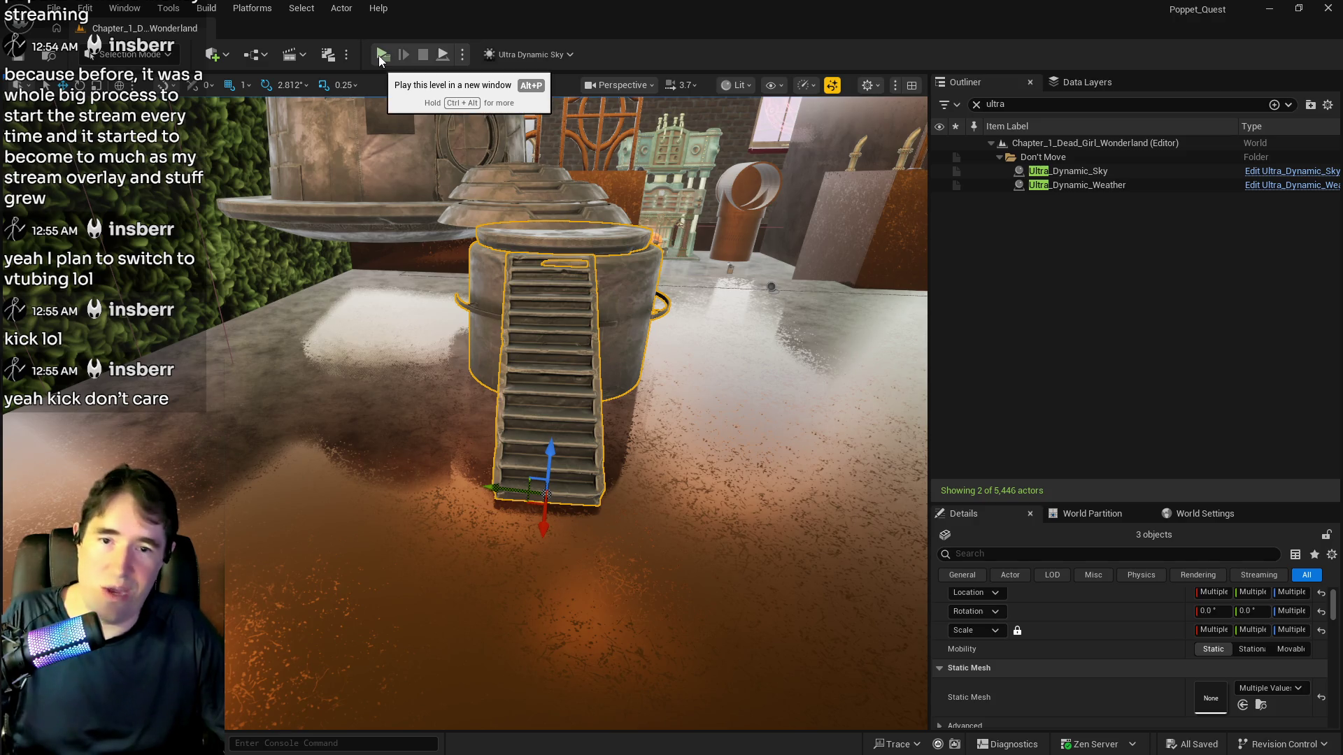
Select the domed house and clear the Outliner actor filter
{"action": "left_click_drag", "start_coordinate": [387, 105], "coordinate": [392, 77]}
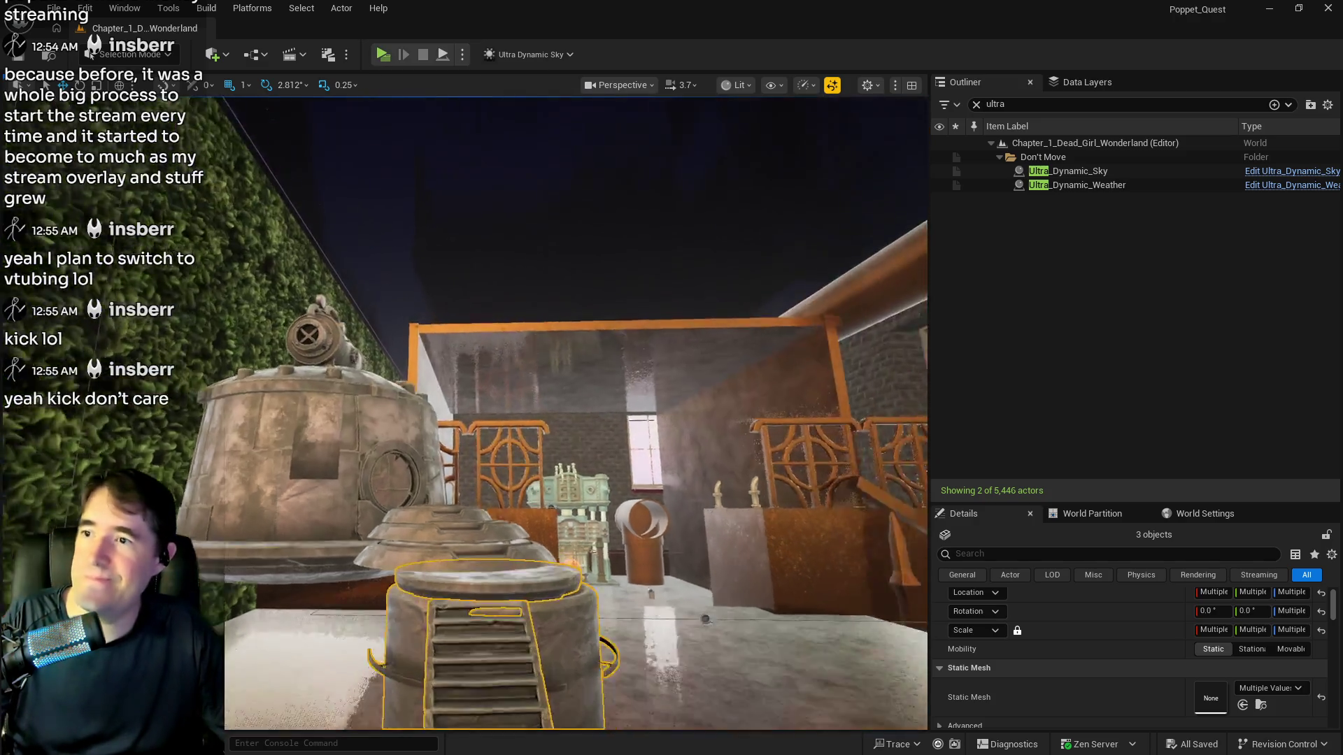
{"action": "left_click_drag", "start_coordinate": [256, 298], "coordinate": [255, 299]}
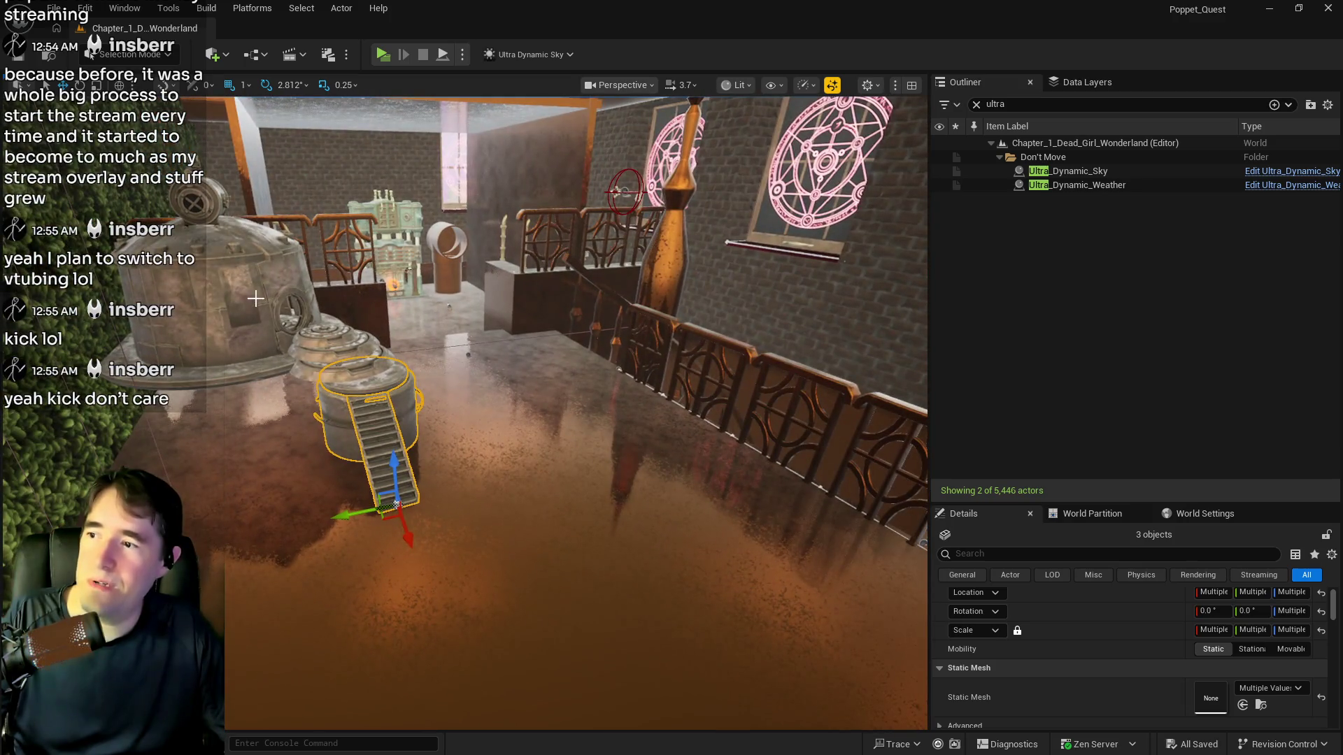
{"action": "left_click", "coordinate": [255, 298]}
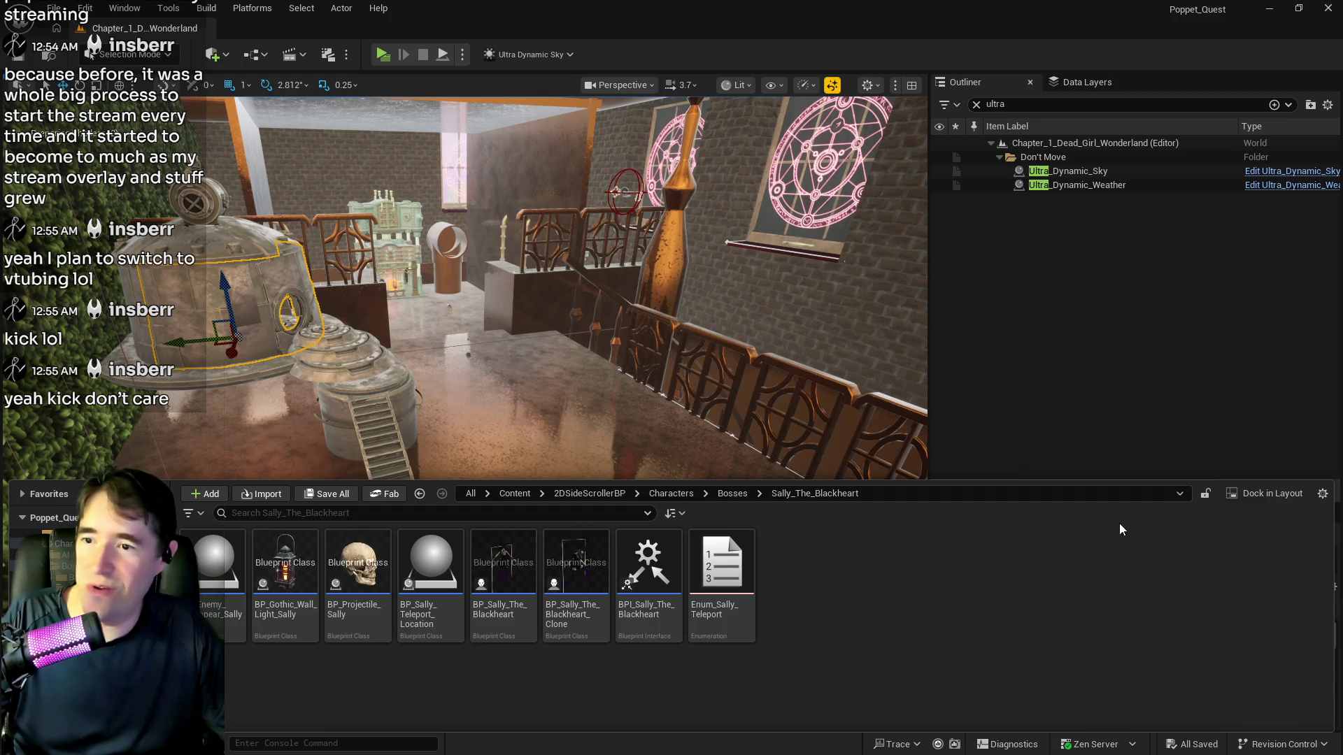
{"action": "key", "text": "ctrl+space"}
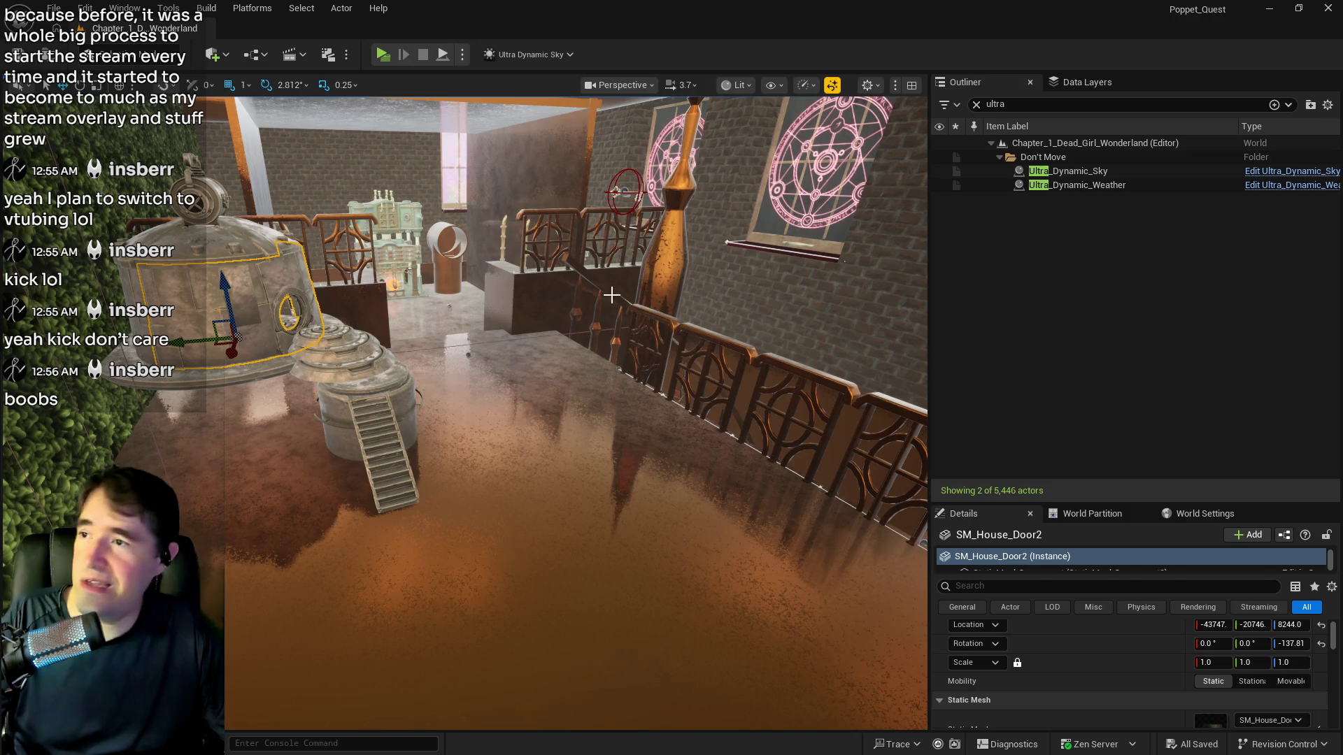
{"action": "left_click", "coordinate": [977, 103]}
{"action": "right_click", "coordinate": [1078, 328]}
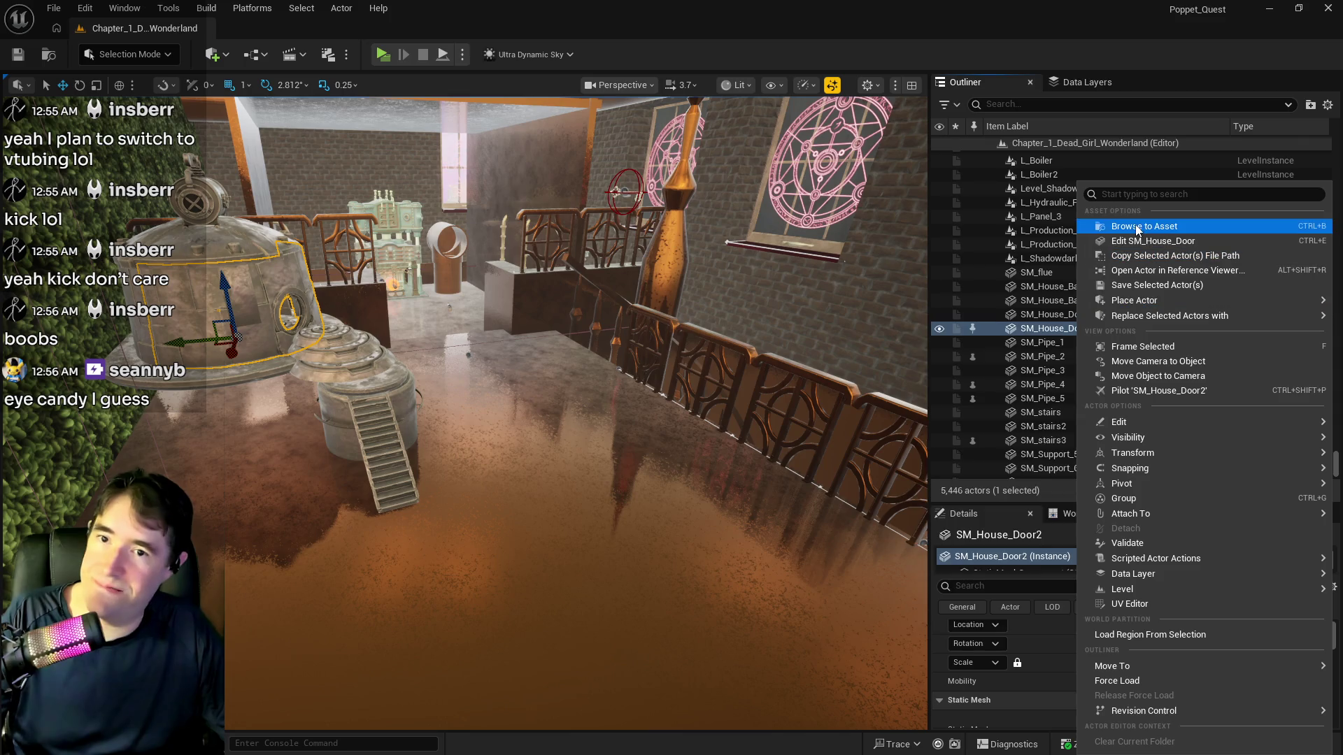
Place SM_Support_5 on the floor by the barrel platforms, creating SM_Support_21
{"action": "left_click", "coordinate": [1088, 219]}
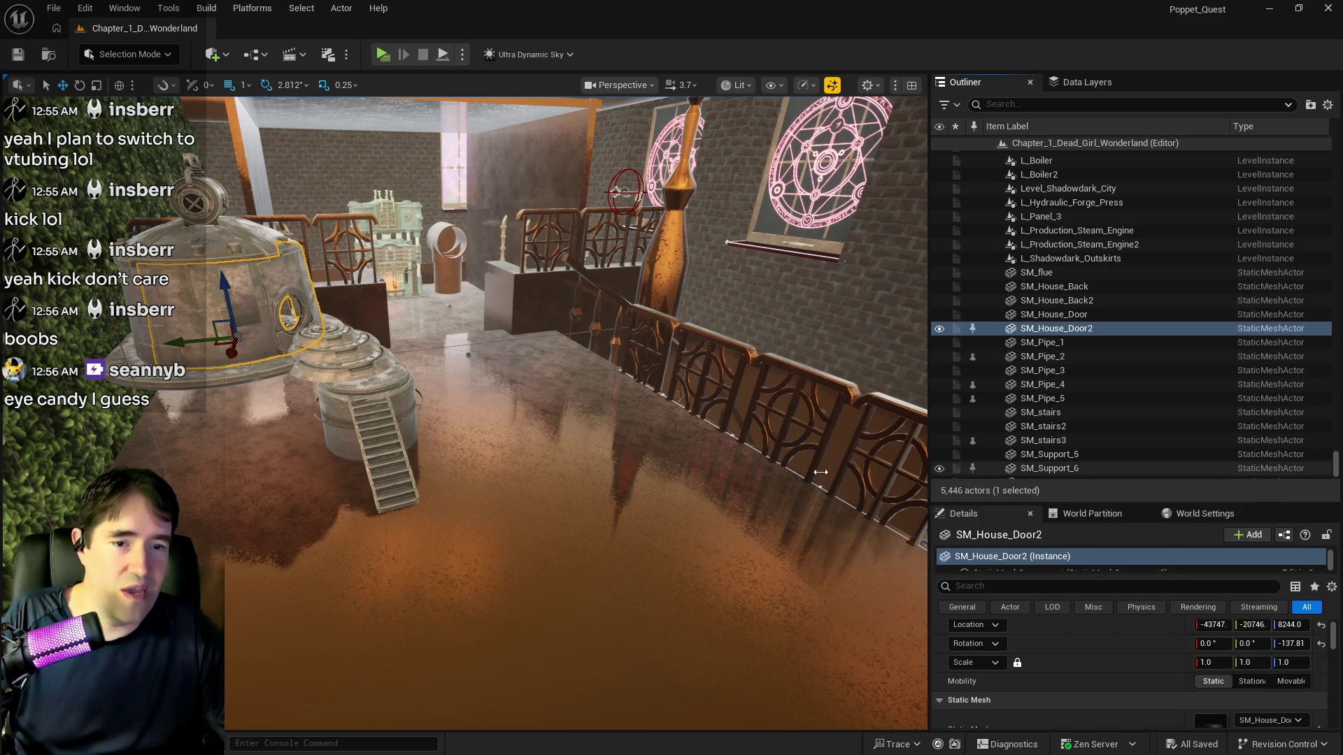
{"action": "mouse_move", "coordinate": [559, 420]}
{"action": "left_mouse_down"}
{"action": "mouse_move", "coordinate": [629, 315]}
{"action": "mouse_move", "coordinate": [539, 420]}
{"action": "mouse_move", "coordinate": [507, 420]}
{"action": "left_mouse_up"}
{"action": "mouse_move", "coordinate": [1210, 720]}
{"action": "left_mouse_down"}
{"action": "mouse_move", "coordinate": [1119, 664]}
{"action": "mouse_move", "coordinate": [645, 480]}
{"action": "mouse_move", "coordinate": [607, 520]}
{"action": "left_mouse_up"}
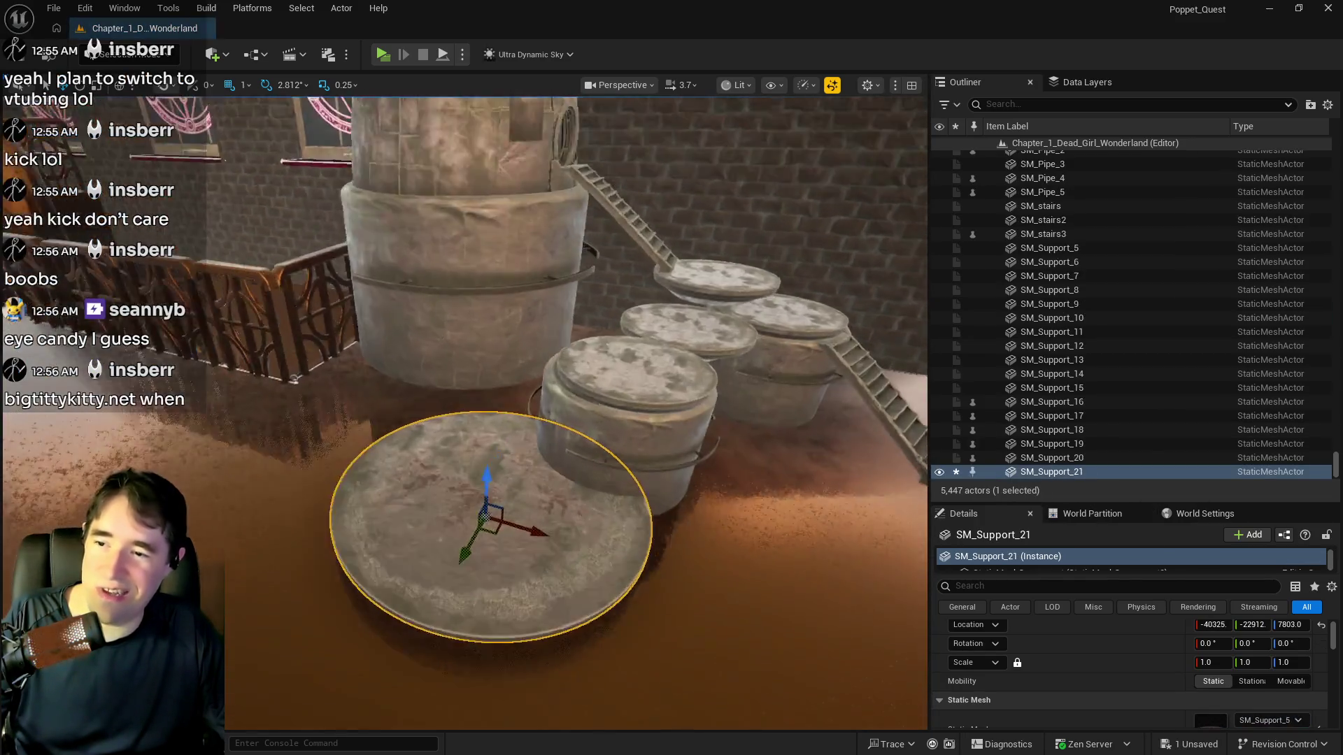
Set SM_Support_19's Scale Z to 0.5 and raise it slightly
{"action": "mouse_move", "coordinate": [559, 420]}
{"action": "left_mouse_down"}
{"action": "mouse_move", "coordinate": [573, 392]}
{"action": "mouse_move", "coordinate": [546, 406]}
{"action": "mouse_move", "coordinate": [552, 433]}
{"action": "mouse_move", "coordinate": [531, 461]}
{"action": "left_mouse_up"}
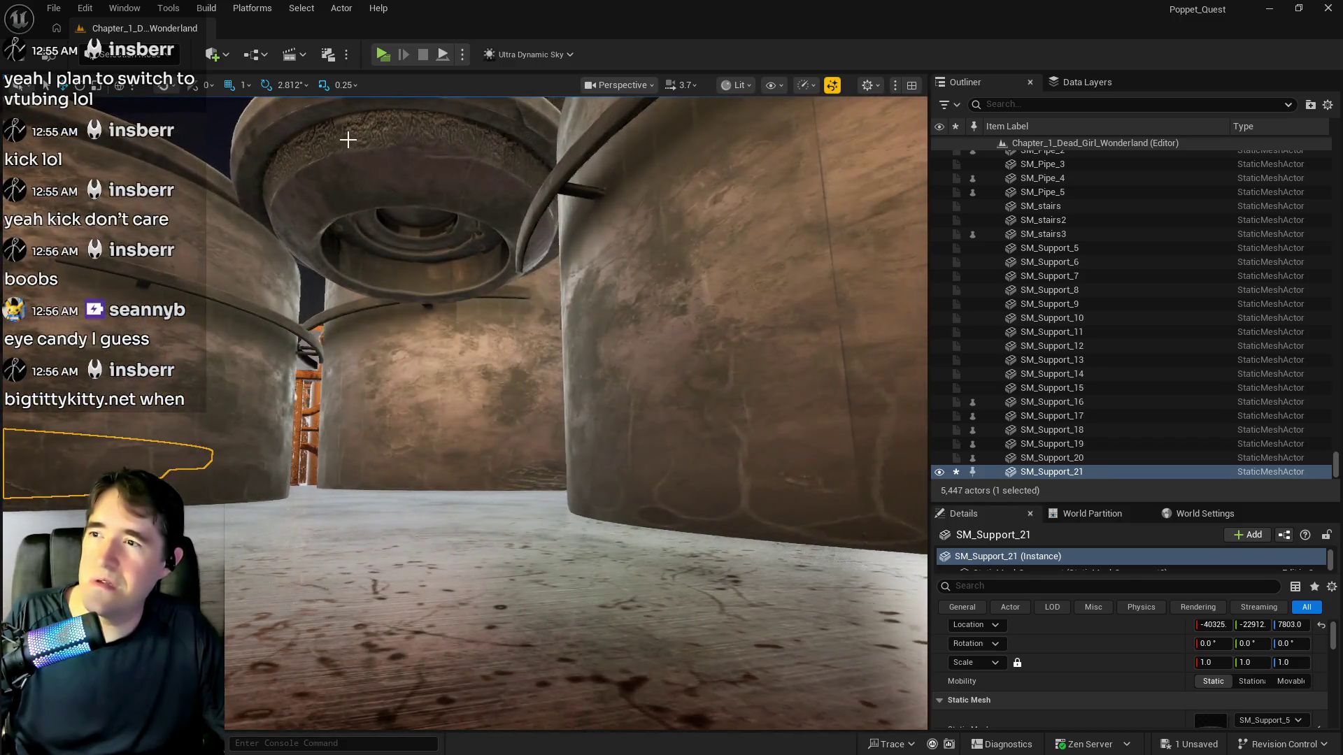
{"action": "left_click", "coordinate": [365, 164]}
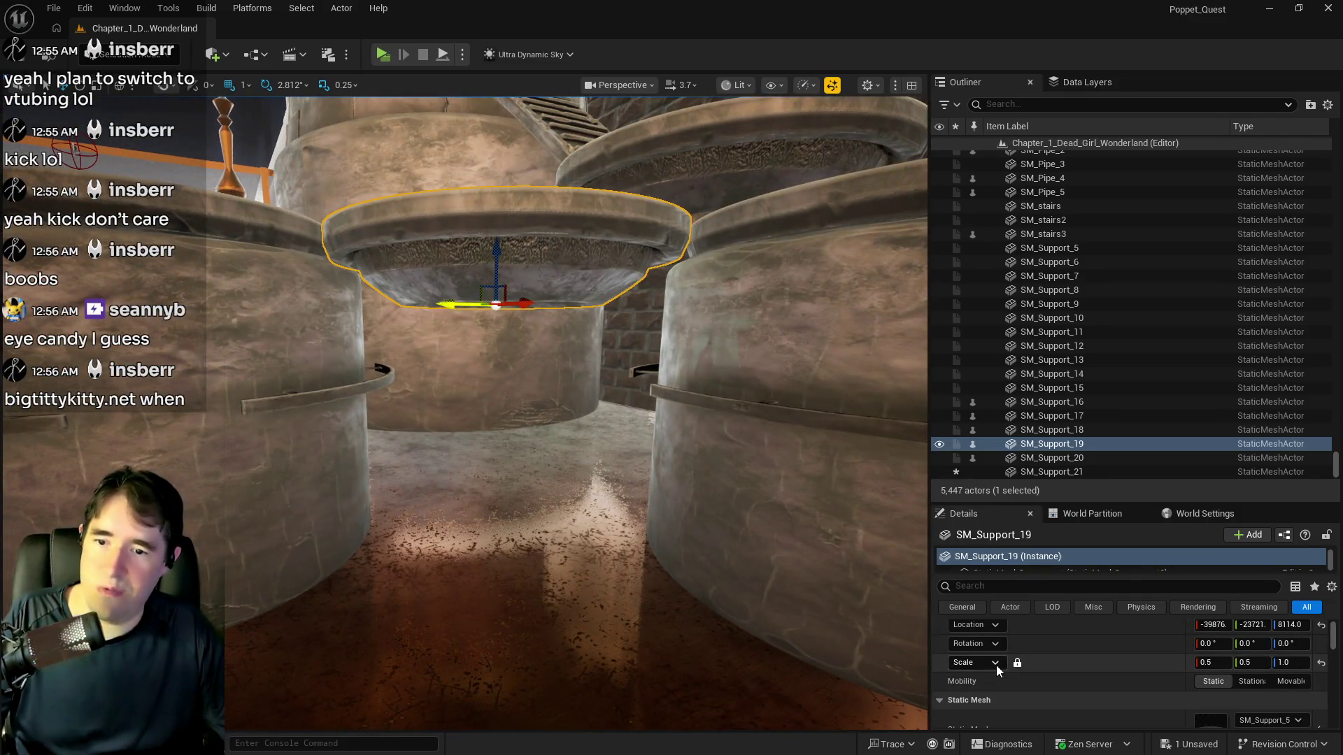
{"action": "left_click", "coordinate": [1285, 664]}
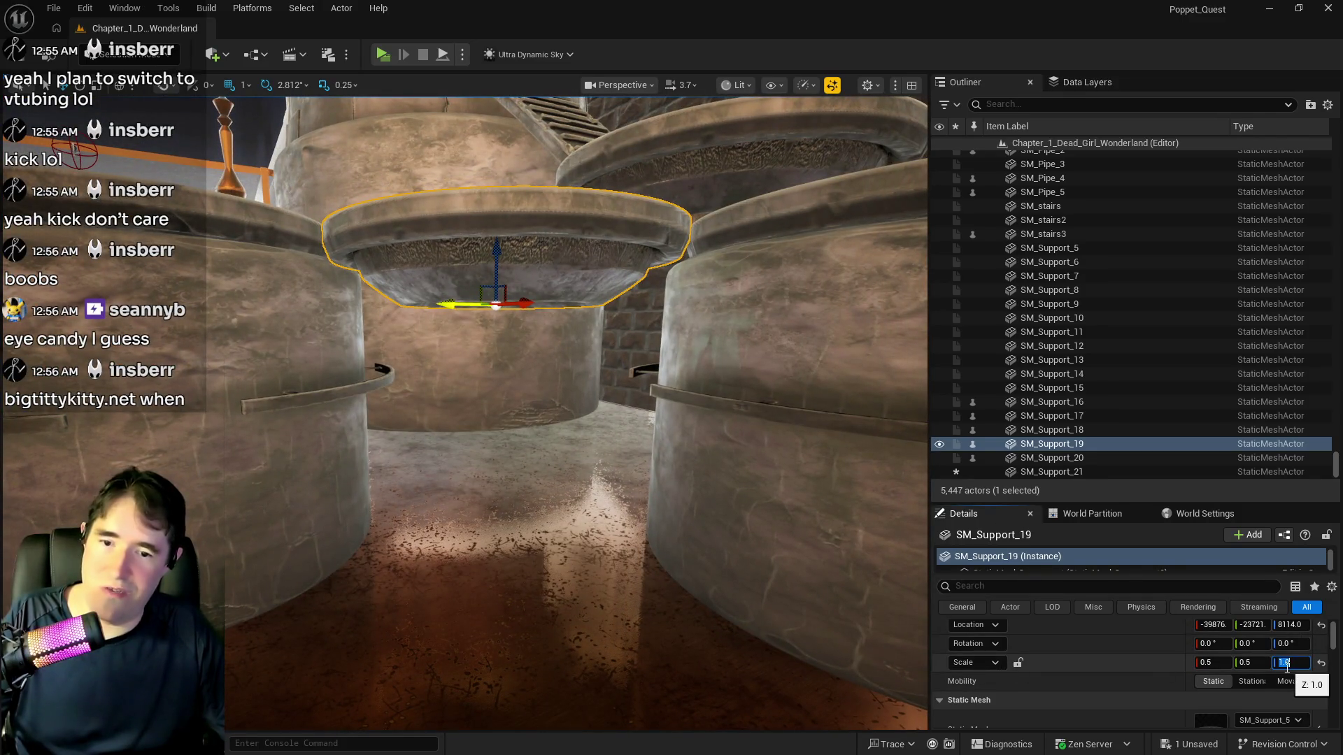
{"action": "type", "text": "0.5"}
{"action": "key", "text": "Return"}
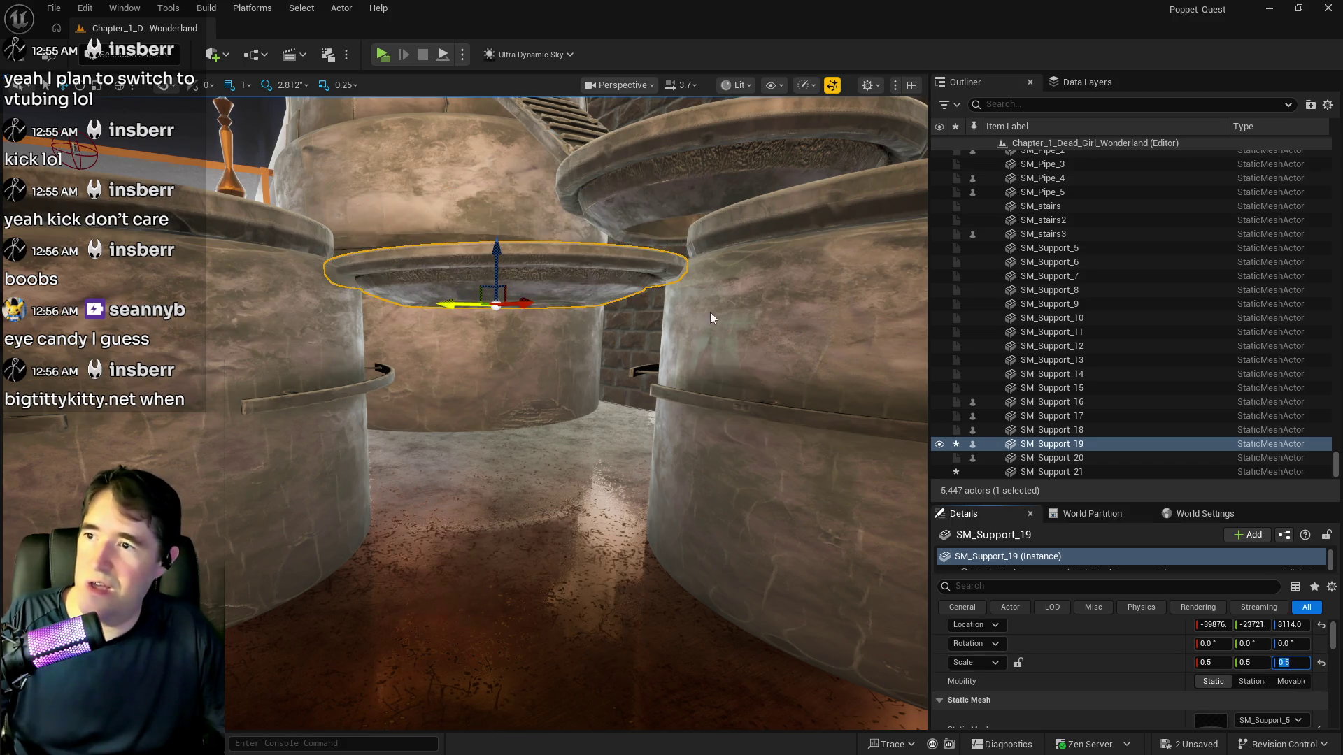
{"action": "left_click_drag", "start_coordinate": [492, 248], "coordinate": [497, 218]}
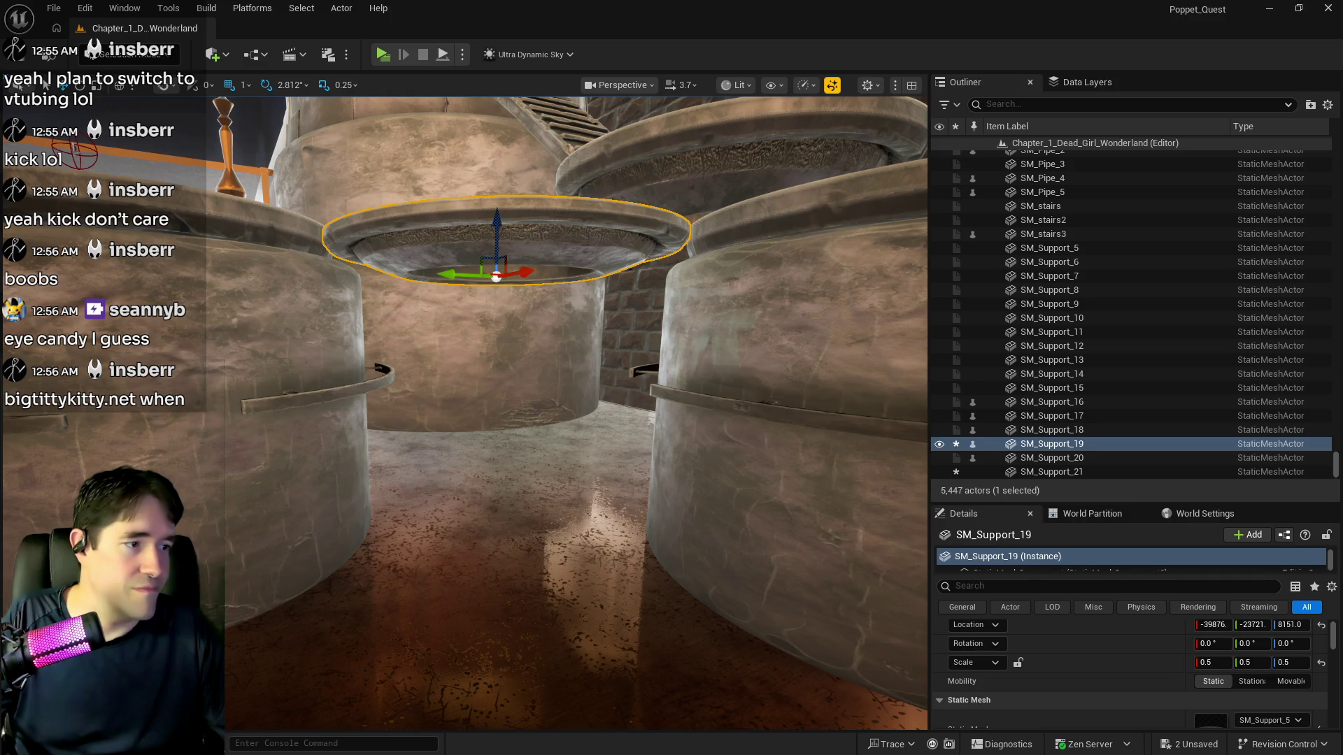
Select floor disc SM_Support_21 and locate its mesh in the Architecture meshes folder
{"action": "left_click_drag", "start_coordinate": [764, 712], "coordinate": [764, 712]}
{"action": "left_click_drag", "start_coordinate": [615, 702], "coordinate": [615, 702]}
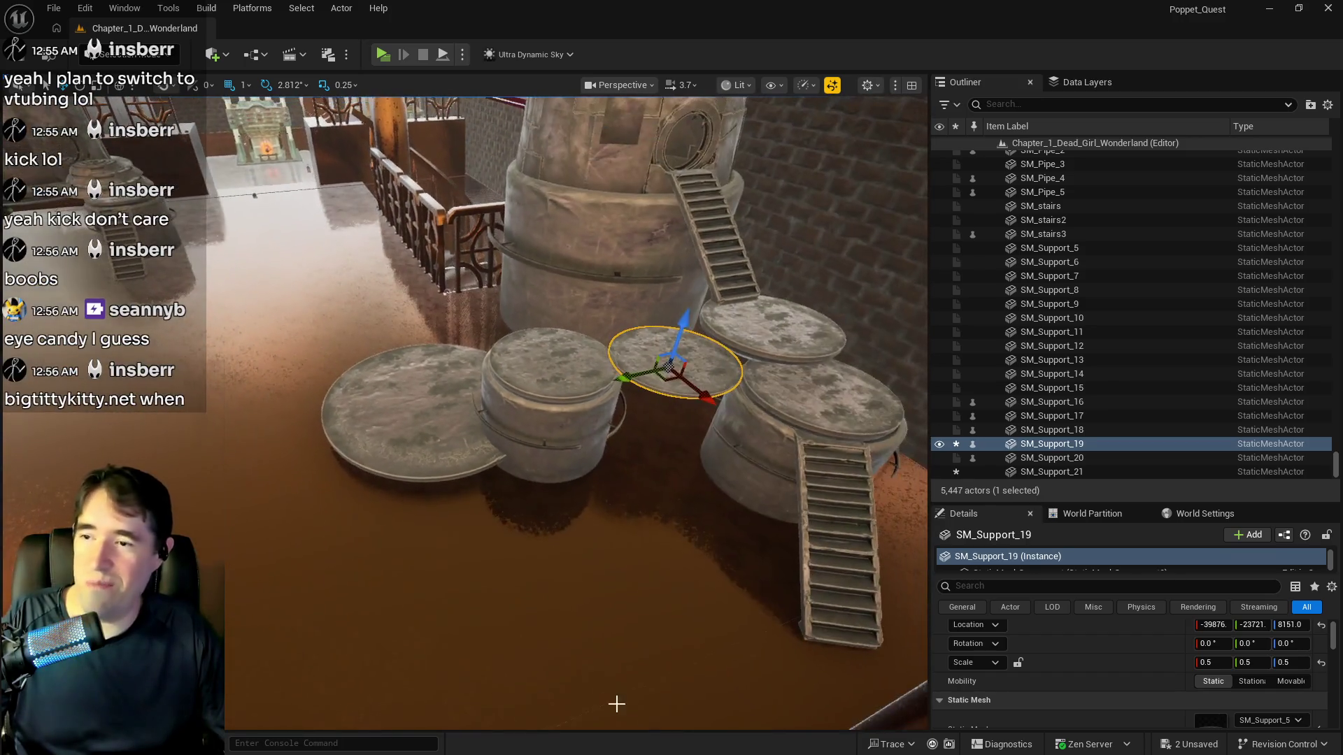
{"action": "left_click", "coordinate": [429, 455]}
{"action": "left_click_drag", "start_coordinate": [429, 455], "coordinate": [429, 455]}
{"action": "left_click_drag", "start_coordinate": [567, 417], "coordinate": [567, 417]}
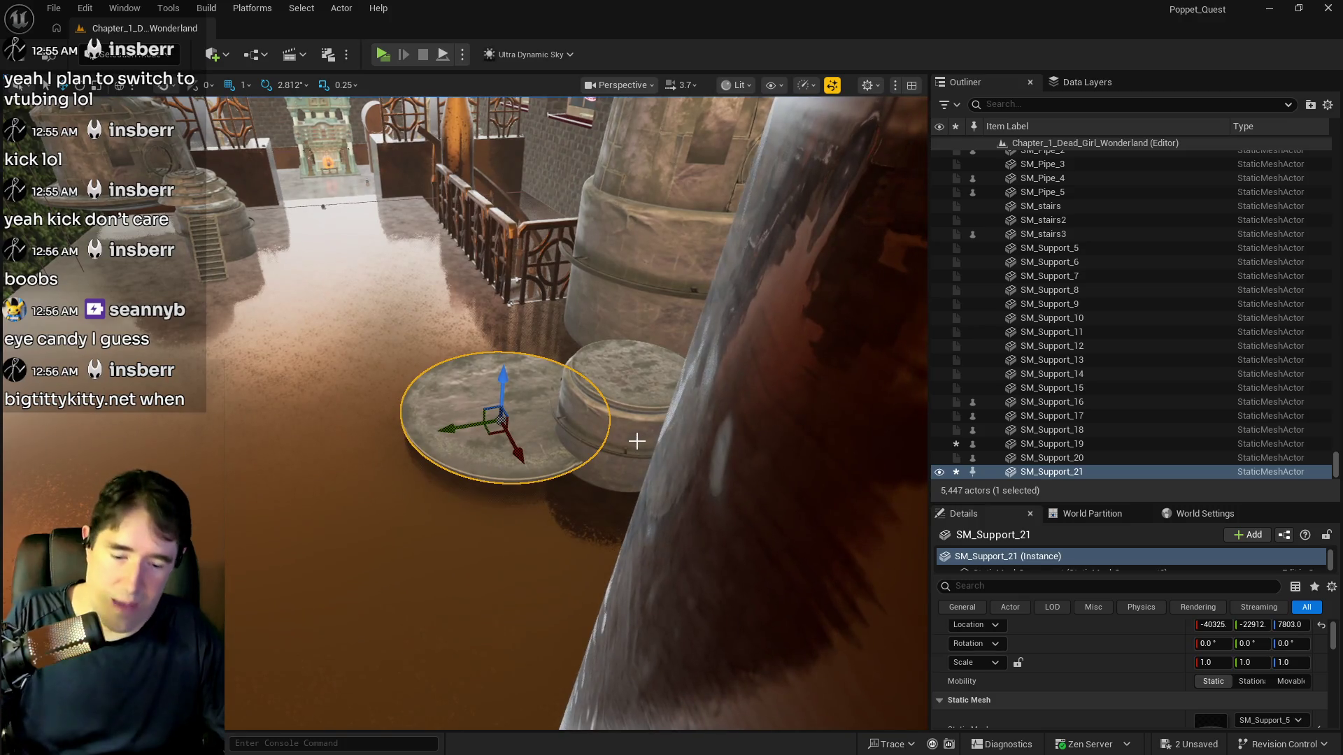
{"action": "key", "text": "Delete"}
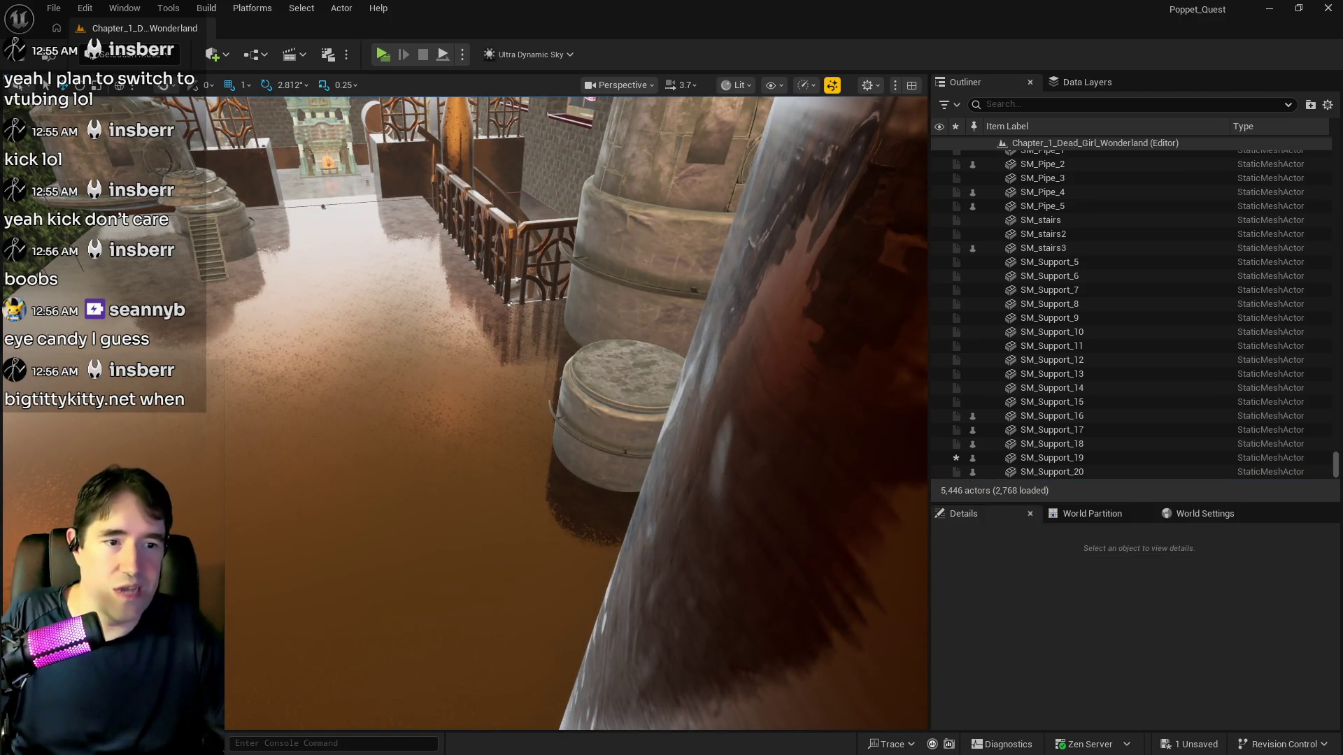
{"action": "key", "text": "ctrl+z"}
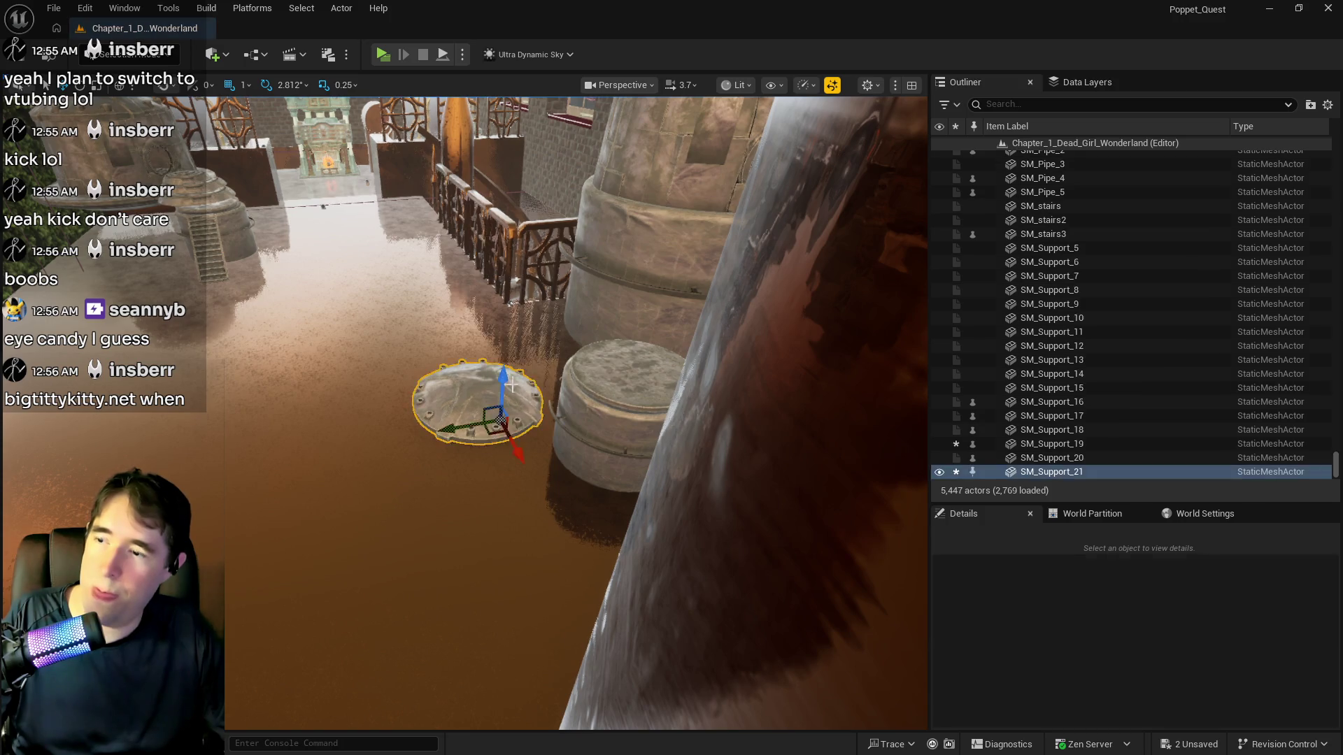
{"action": "left_click_drag", "start_coordinate": [589, 380], "coordinate": [590, 380]}
{"action": "key", "text": "ctrl+b"}
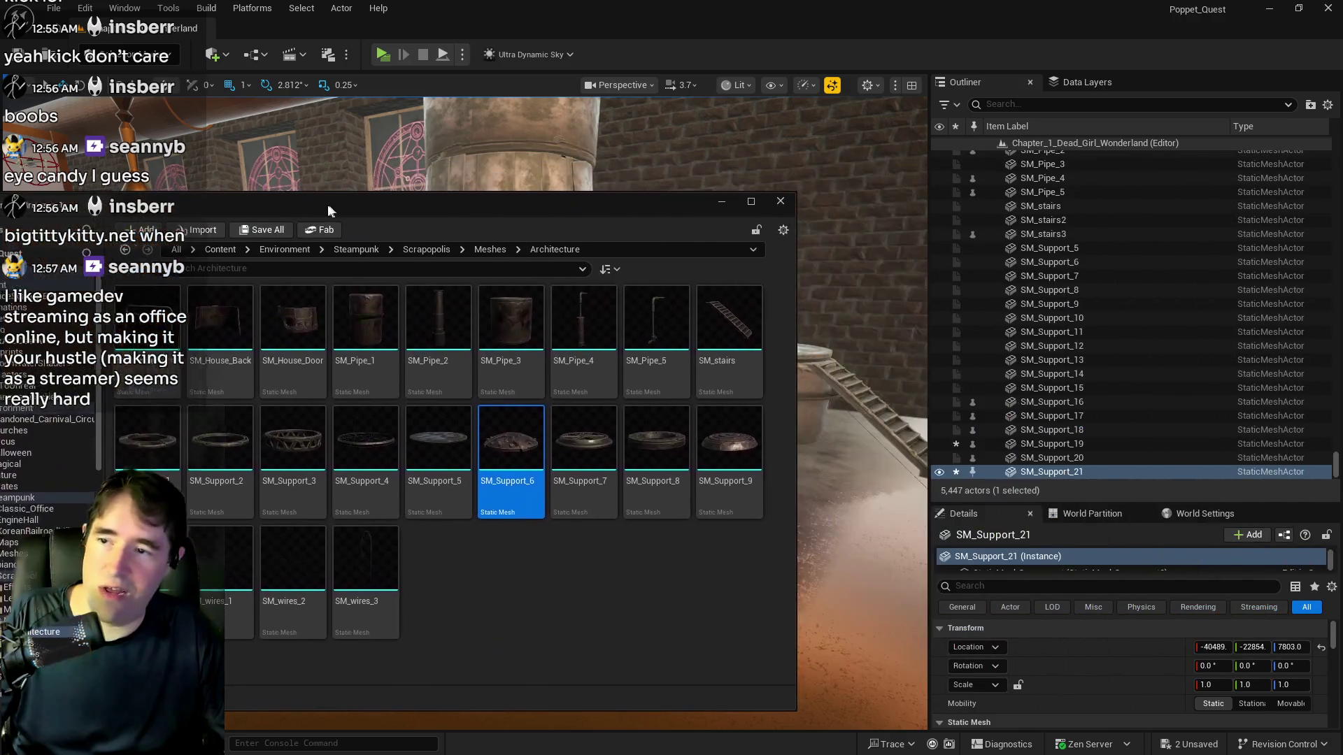
Move the Content Browser aside and lift SM_Support_21 onto the tank top at Z 8545.0
{"action": "left_click_drag", "start_coordinate": [372, 179], "coordinate": [805, 200]}
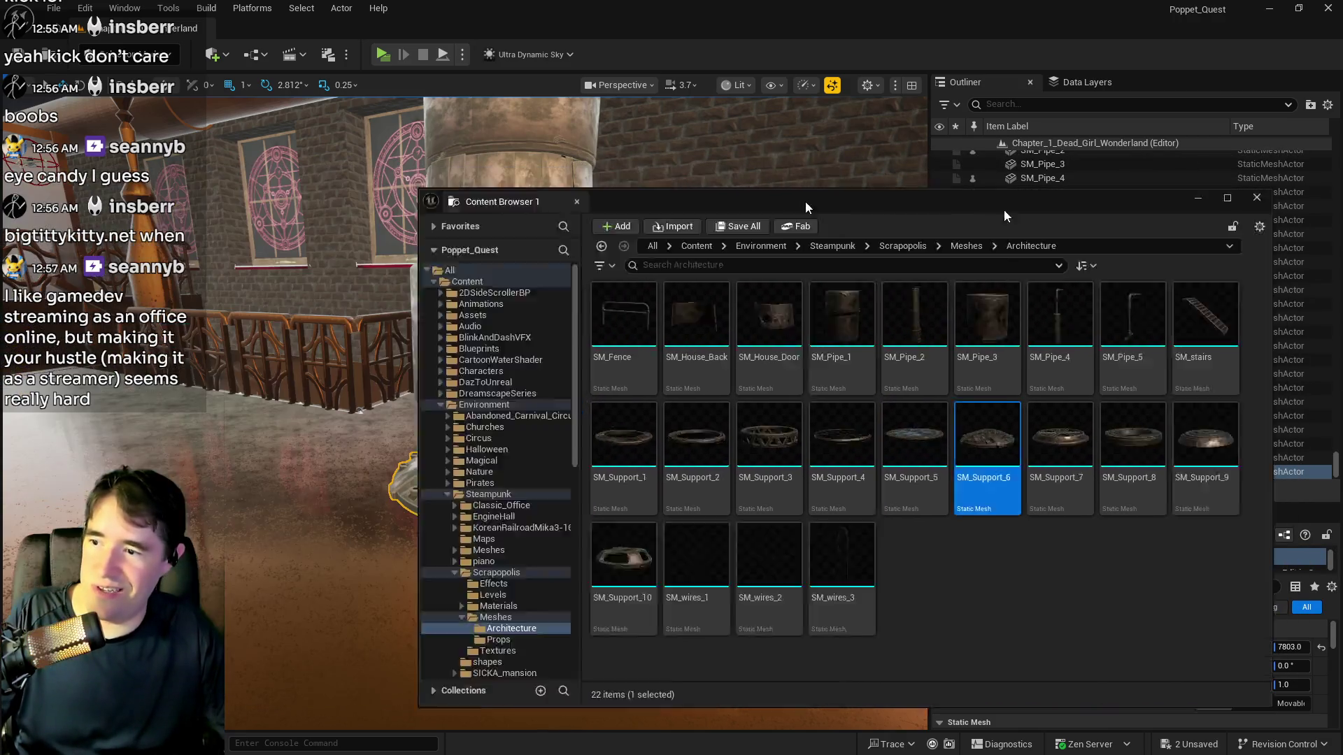
{"action": "mouse_move", "coordinate": [479, 483]}
{"action": "left_mouse_down"}
{"action": "mouse_move", "coordinate": [481, 223]}
{"action": "mouse_move", "coordinate": [483, 265]}
{"action": "mouse_move", "coordinate": [677, 286]}
{"action": "left_mouse_up"}
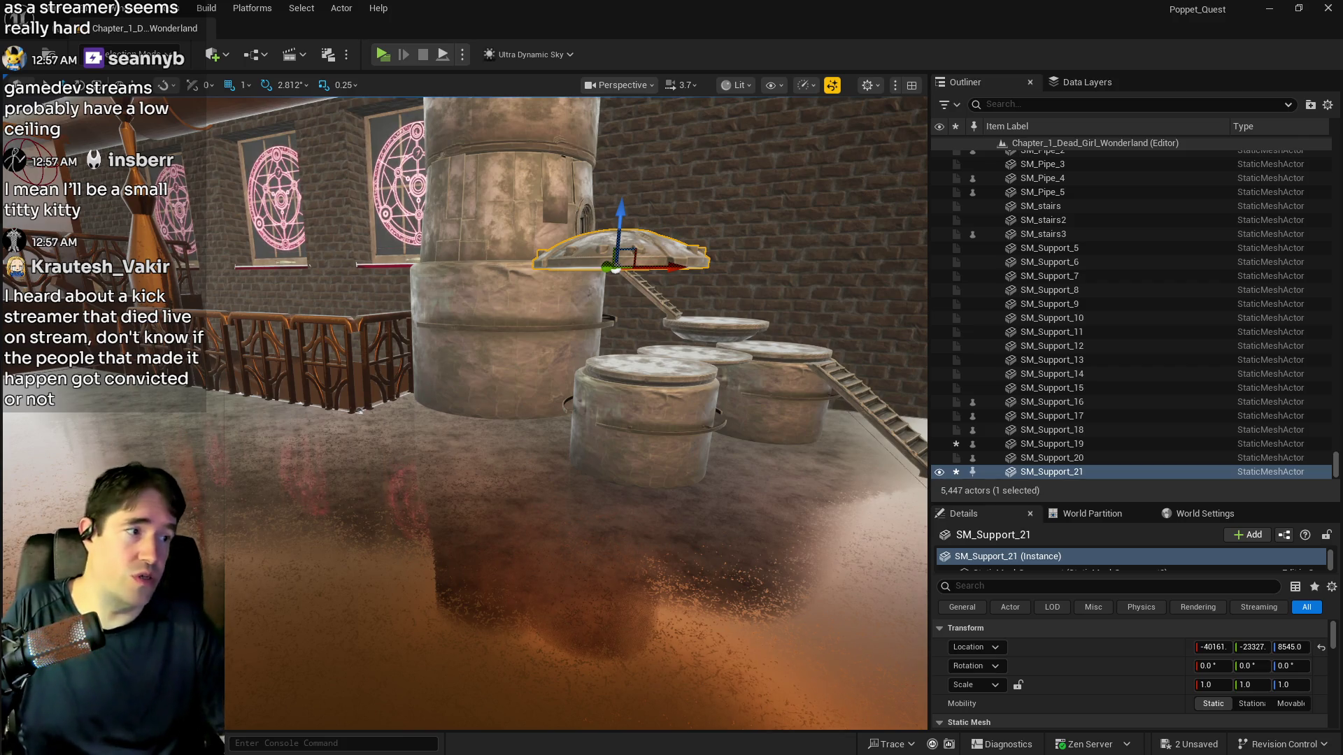
Slide SM_Support_21 along Y and drop spoked wheel SM_Support_4 above it at Z 8818.0
{"action": "key", "text": "f"}
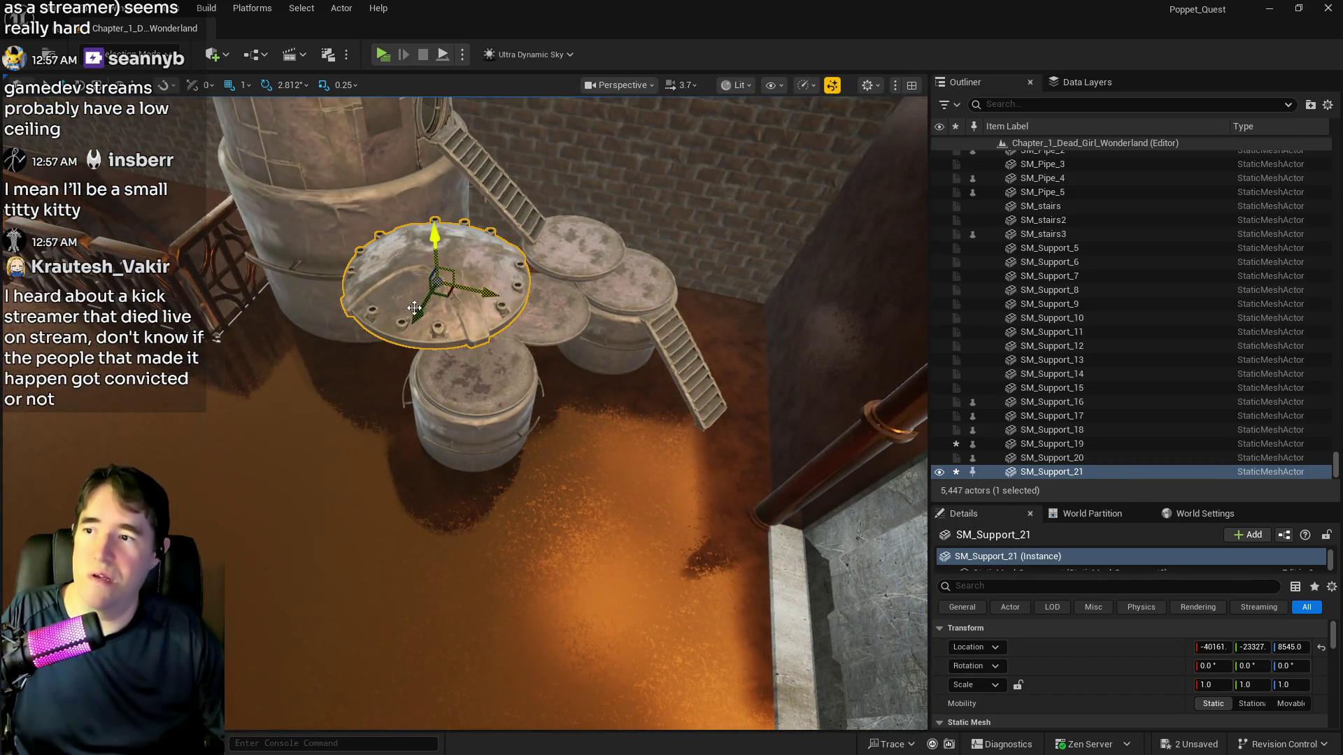
{"action": "left_click_drag", "start_coordinate": [422, 306], "coordinate": [525, 276]}
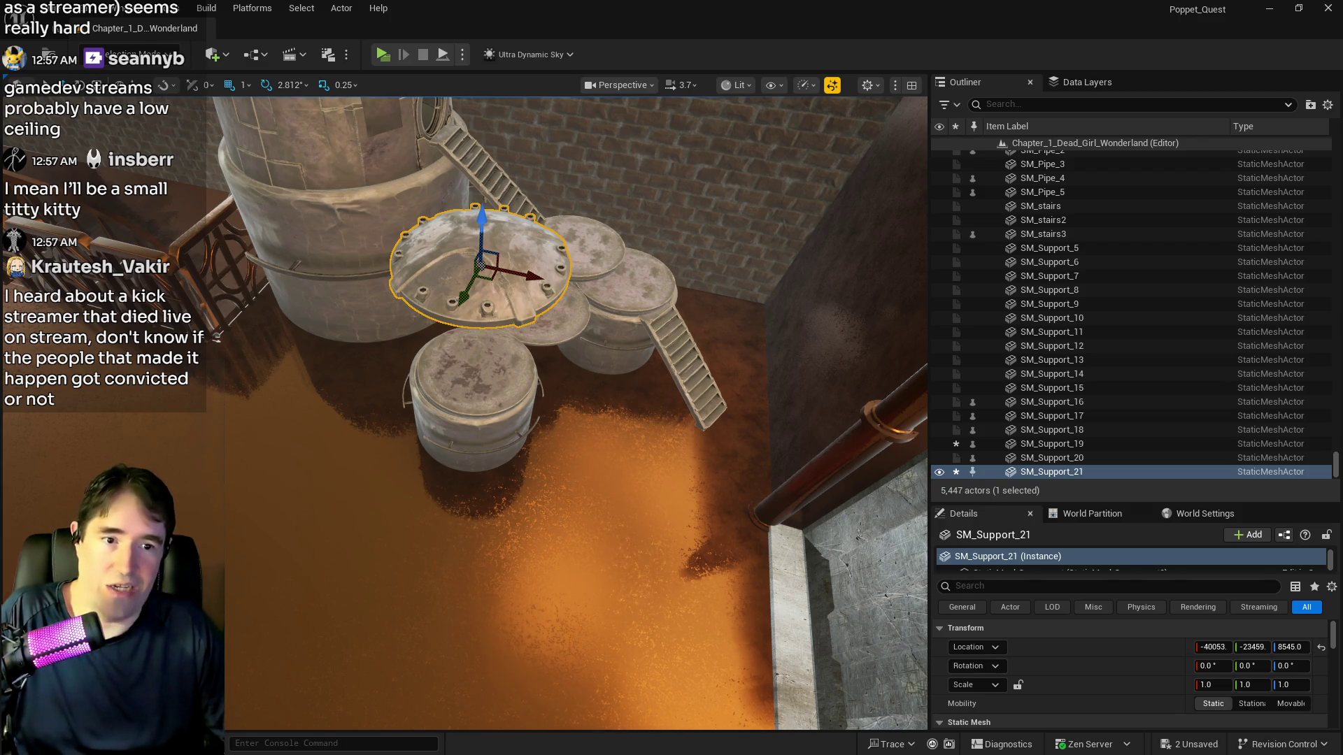
{"action": "mouse_move", "coordinate": [692, 486]}
{"action": "left_mouse_down"}
{"action": "mouse_move", "coordinate": [428, 532]}
{"action": "mouse_move", "coordinate": [480, 443]}
{"action": "mouse_move", "coordinate": [500, 475]}
{"action": "mouse_move", "coordinate": [492, 329]}
{"action": "mouse_move", "coordinate": [528, 221]}
{"action": "left_mouse_up"}
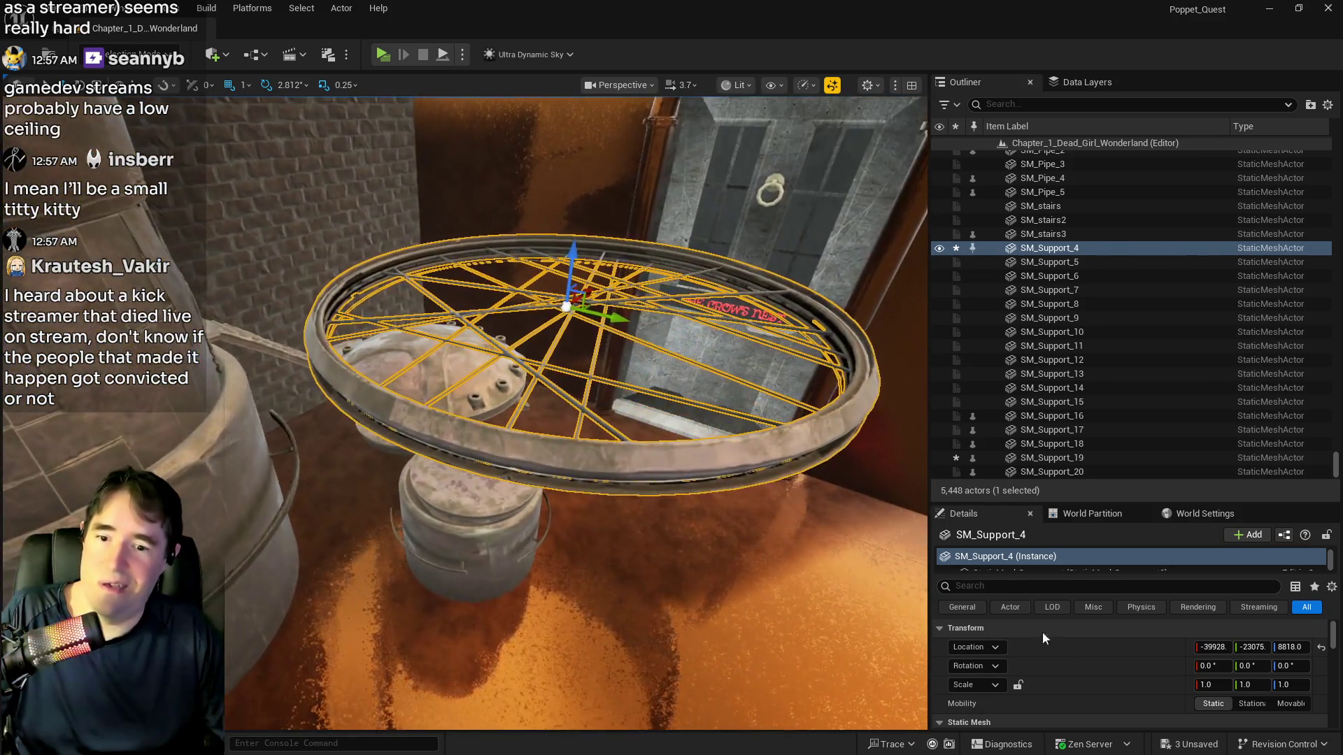
Lock uniform scale, shrink the wheel to 0.5, and set it onto the dome
{"action": "left_click", "coordinate": [1018, 685]}
{"action": "left_click", "coordinate": [1221, 685]}
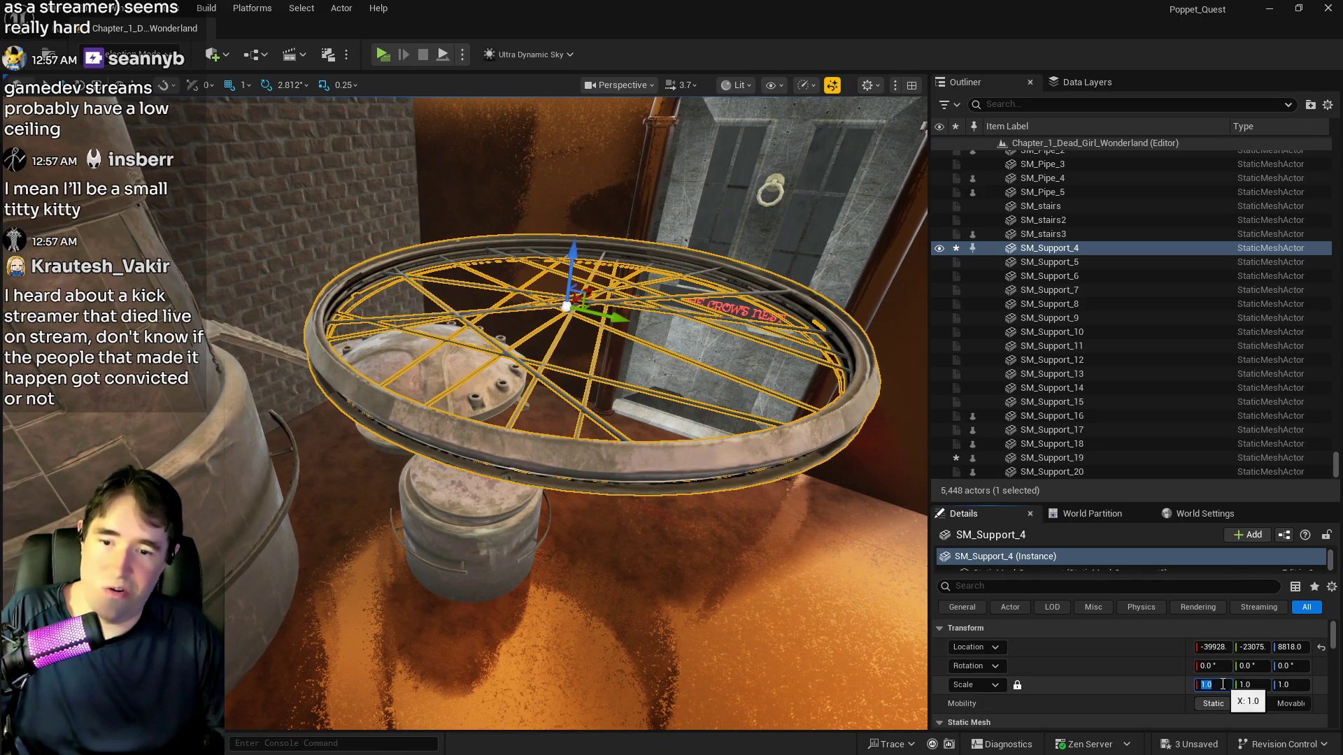
{"action": "type", "text": "0.5"}
{"action": "key", "text": "Return"}
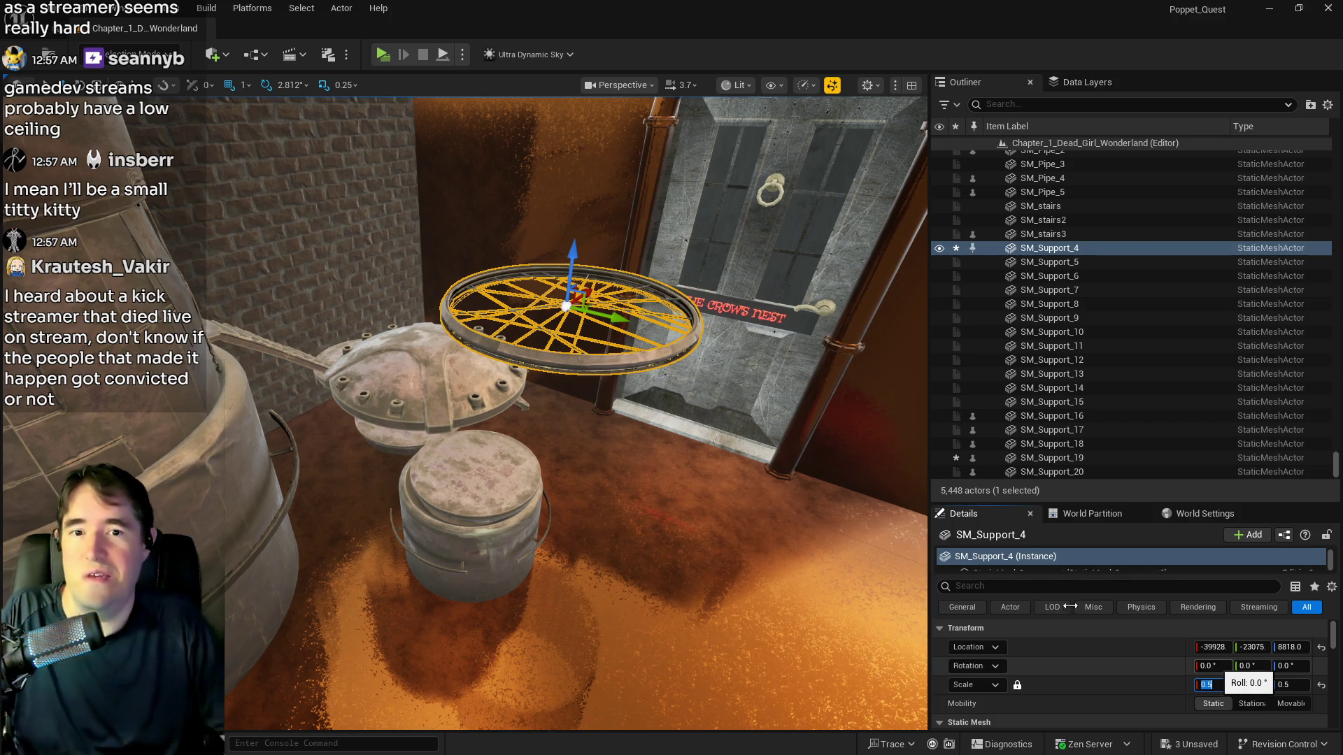
{"action": "left_click_drag", "start_coordinate": [605, 320], "coordinate": [489, 278]}
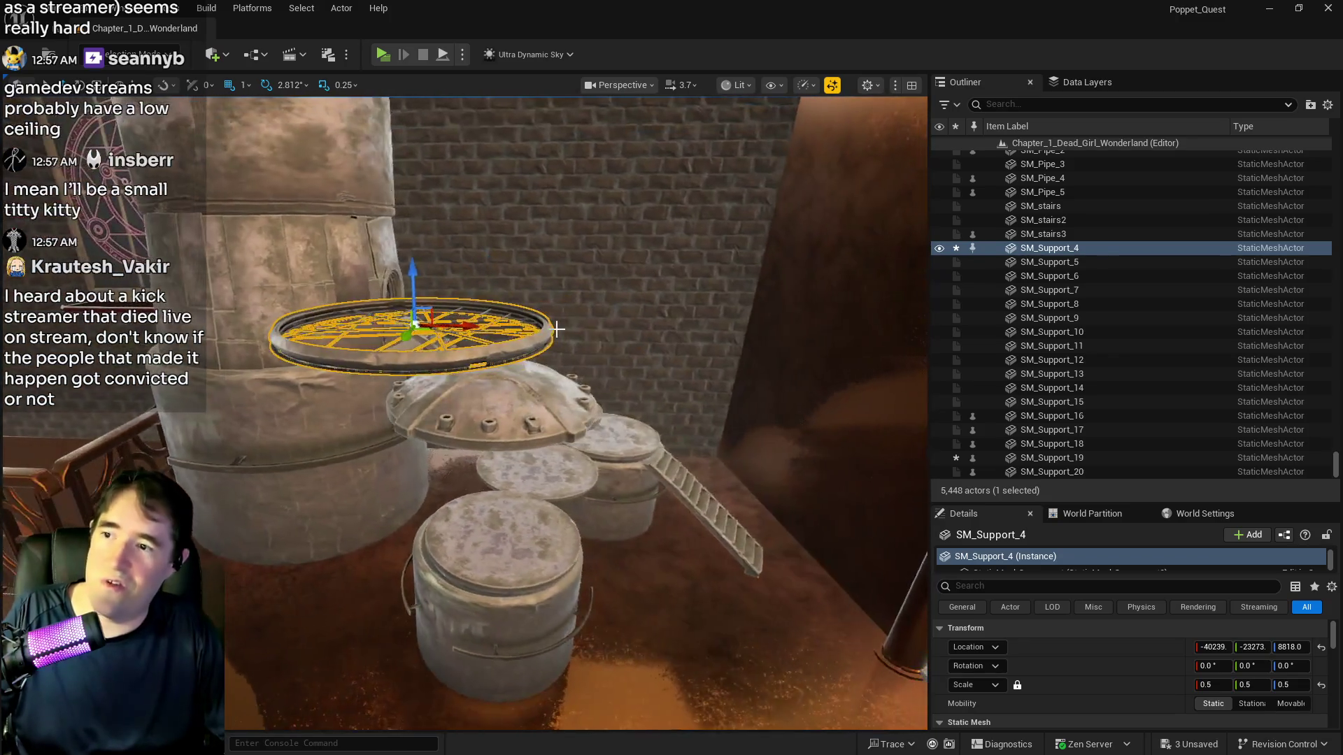
{"action": "left_click_drag", "start_coordinate": [486, 325], "coordinate": [543, 329]}
{"action": "mouse_move", "coordinate": [489, 284]}
{"action": "left_mouse_down"}
{"action": "mouse_move", "coordinate": [500, 319]}
{"action": "mouse_move", "coordinate": [725, 347]}
{"action": "mouse_move", "coordinate": [510, 335]}
{"action": "mouse_move", "coordinate": [358, 378]}
{"action": "mouse_move", "coordinate": [385, 364]}
{"action": "mouse_move", "coordinate": [492, 364]}
{"action": "mouse_move", "coordinate": [486, 300]}
{"action": "mouse_move", "coordinate": [490, 327]}
{"action": "mouse_move", "coordinate": [494, 315]}
{"action": "left_mouse_up"}
Raise the wheel just above the dome, rescale it to 0.4, and centre it along Y
{"action": "key", "text": "q"}
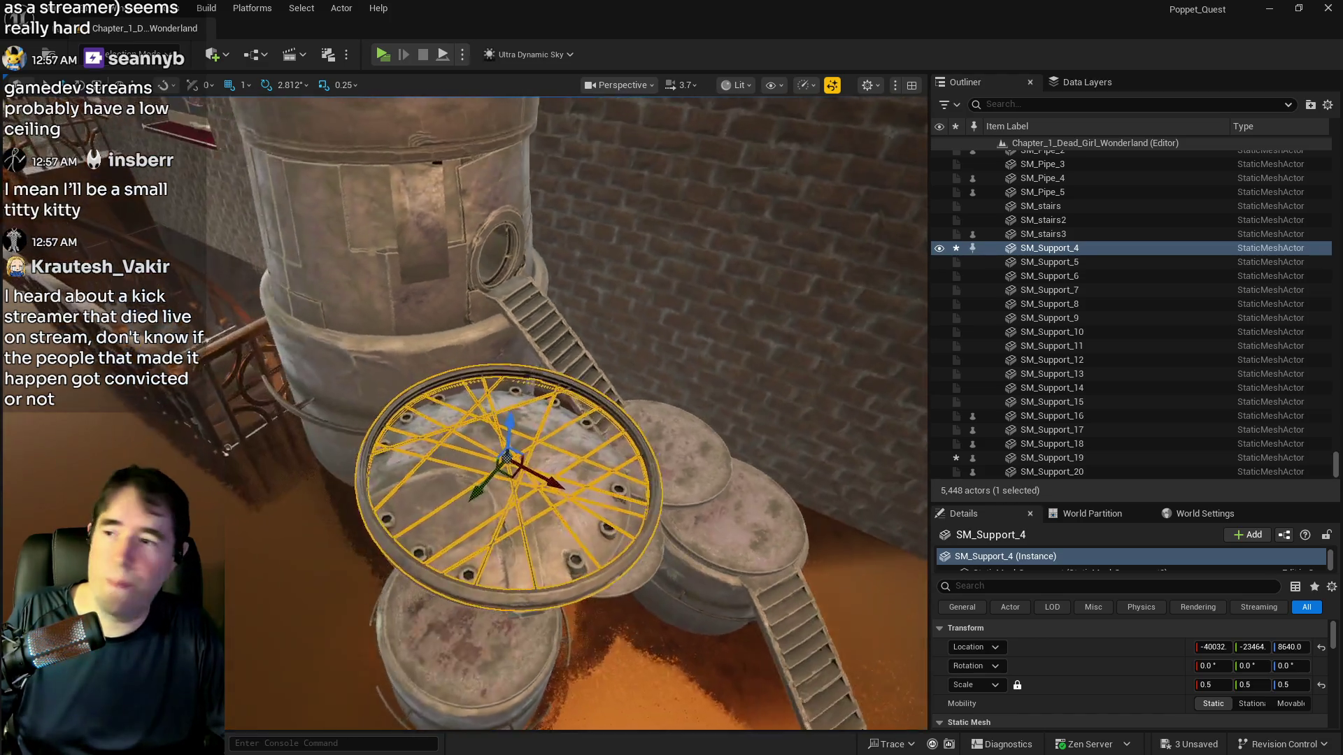
{"action": "key", "text": "w"}
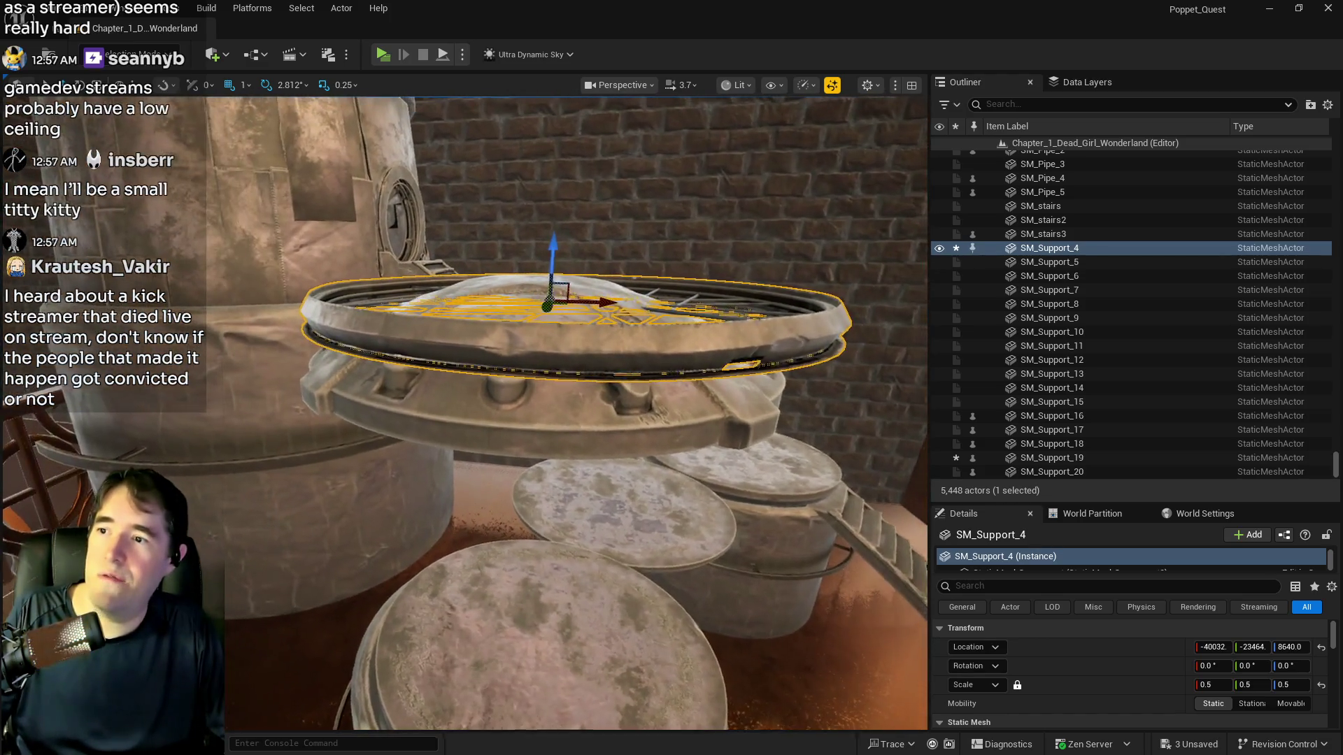
{"action": "left_click_drag", "start_coordinate": [550, 261], "coordinate": [562, 235]}
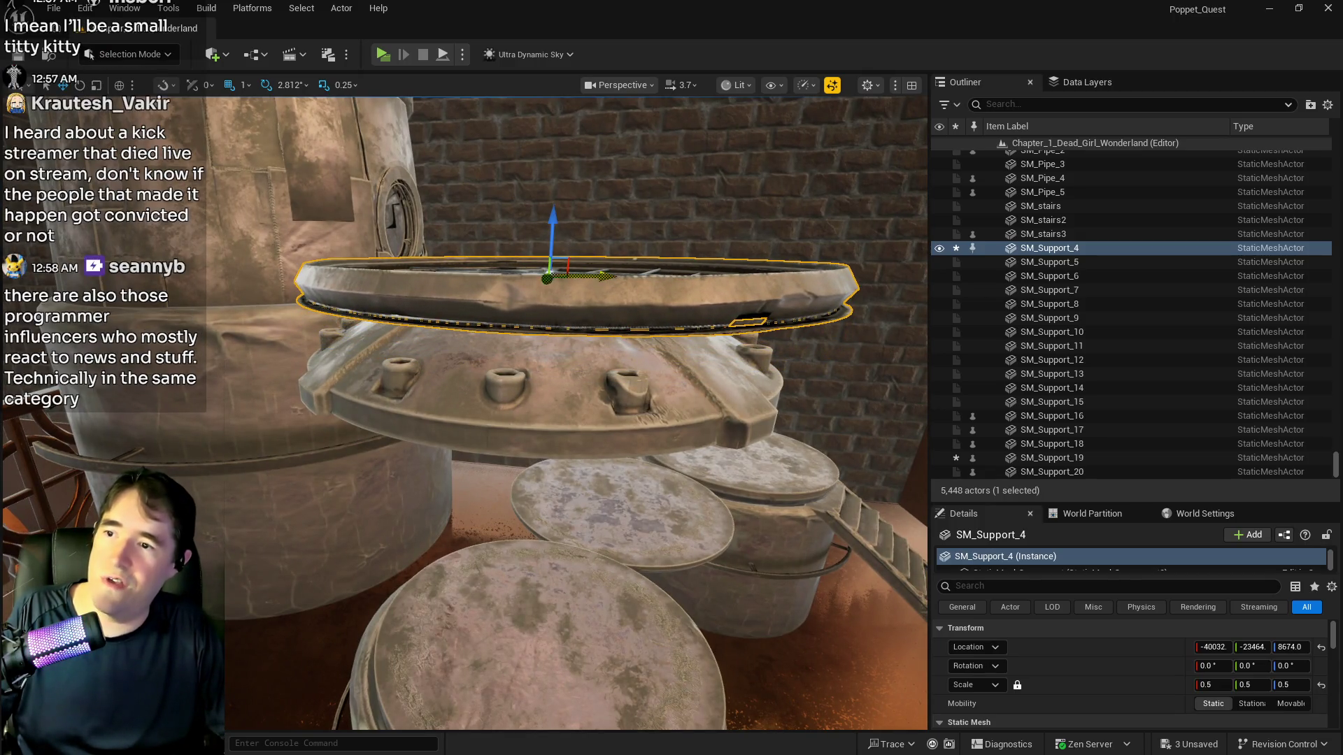
{"action": "key", "text": "e"}
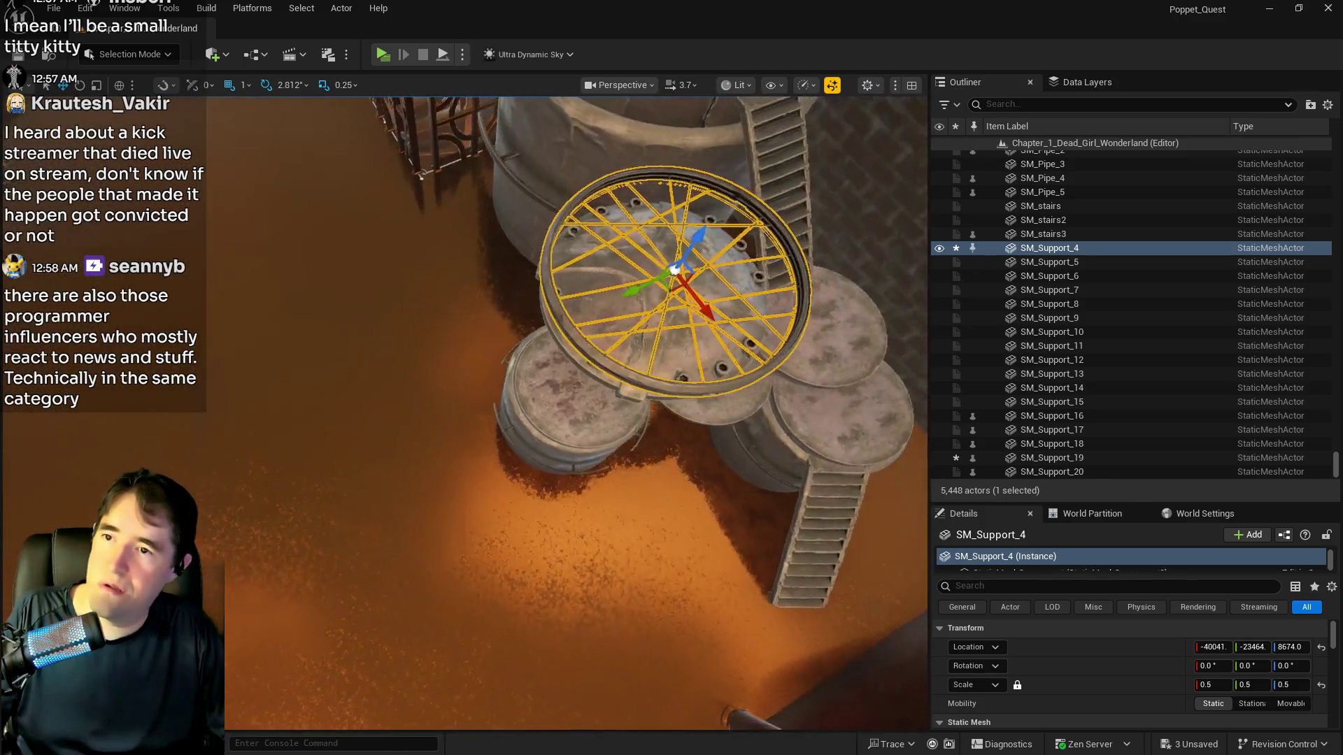
{"action": "key", "text": "d"}
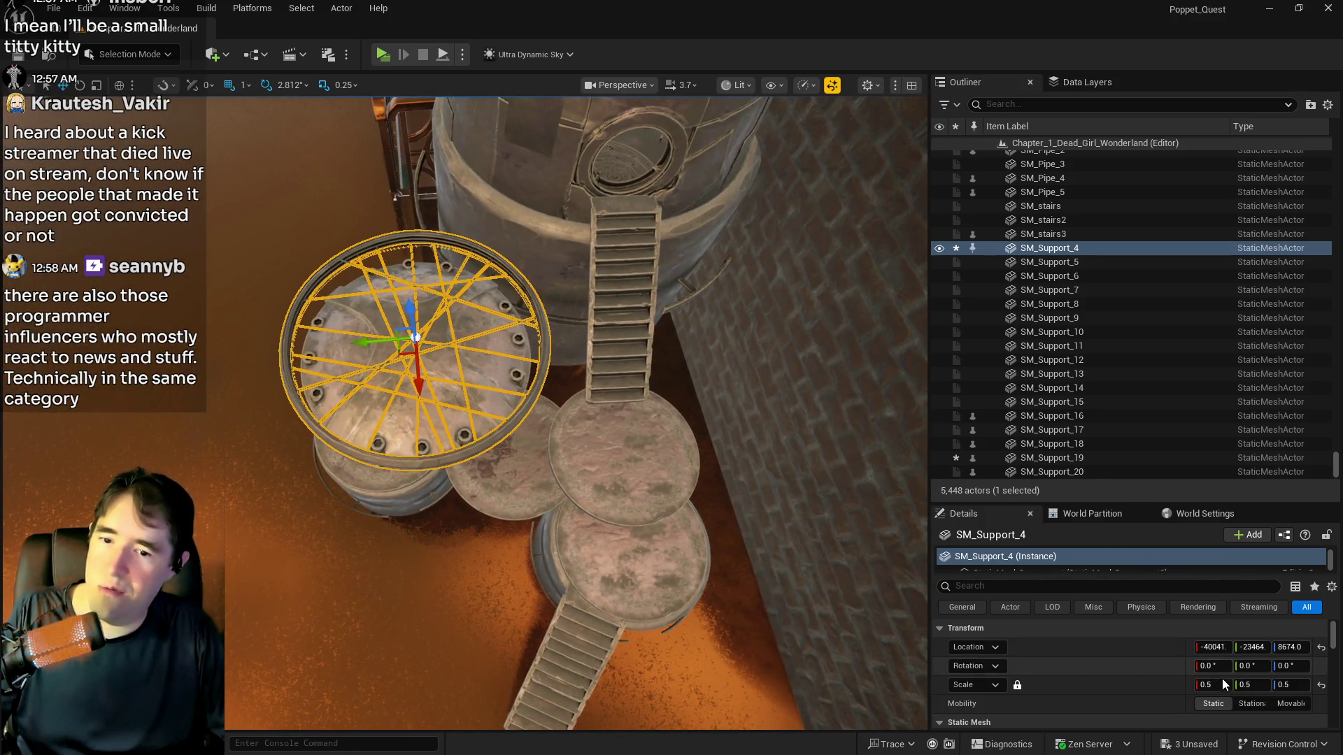
{"action": "left_click", "coordinate": [1222, 679]}
{"action": "type", "text": "0.4"}
{"action": "key", "text": "Return"}
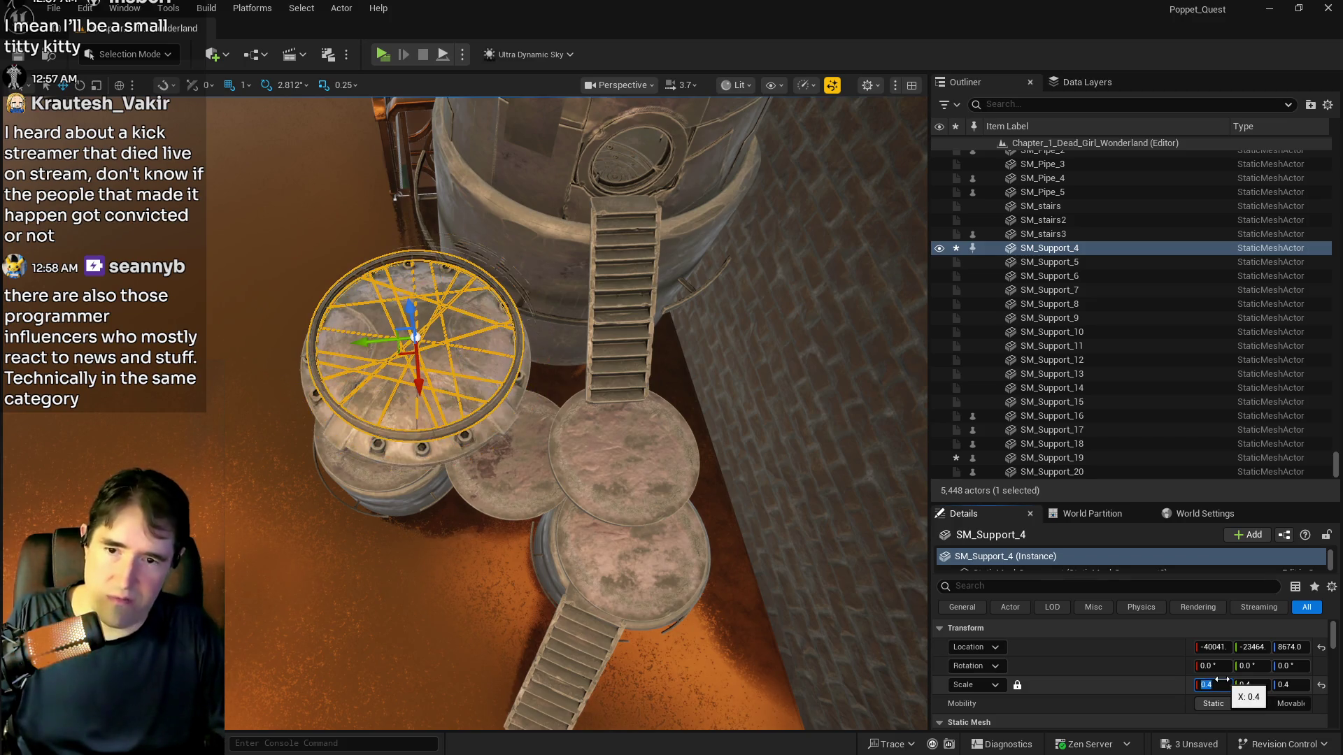
{"action": "key", "text": "w"}
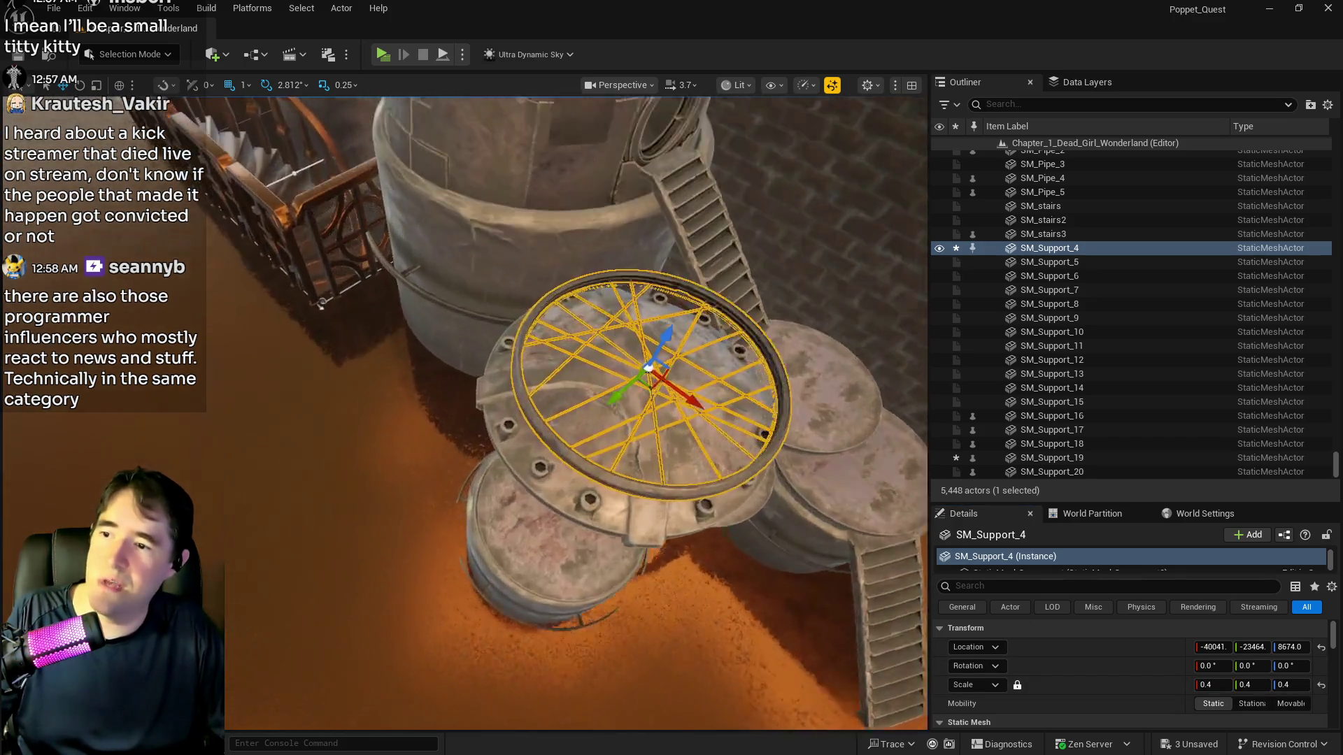
{"action": "mouse_move", "coordinate": [367, 372]}
{"action": "left_mouse_down"}
{"action": "mouse_move", "coordinate": [413, 413]}
{"action": "mouse_move", "coordinate": [369, 385]}
{"action": "left_mouse_up"}
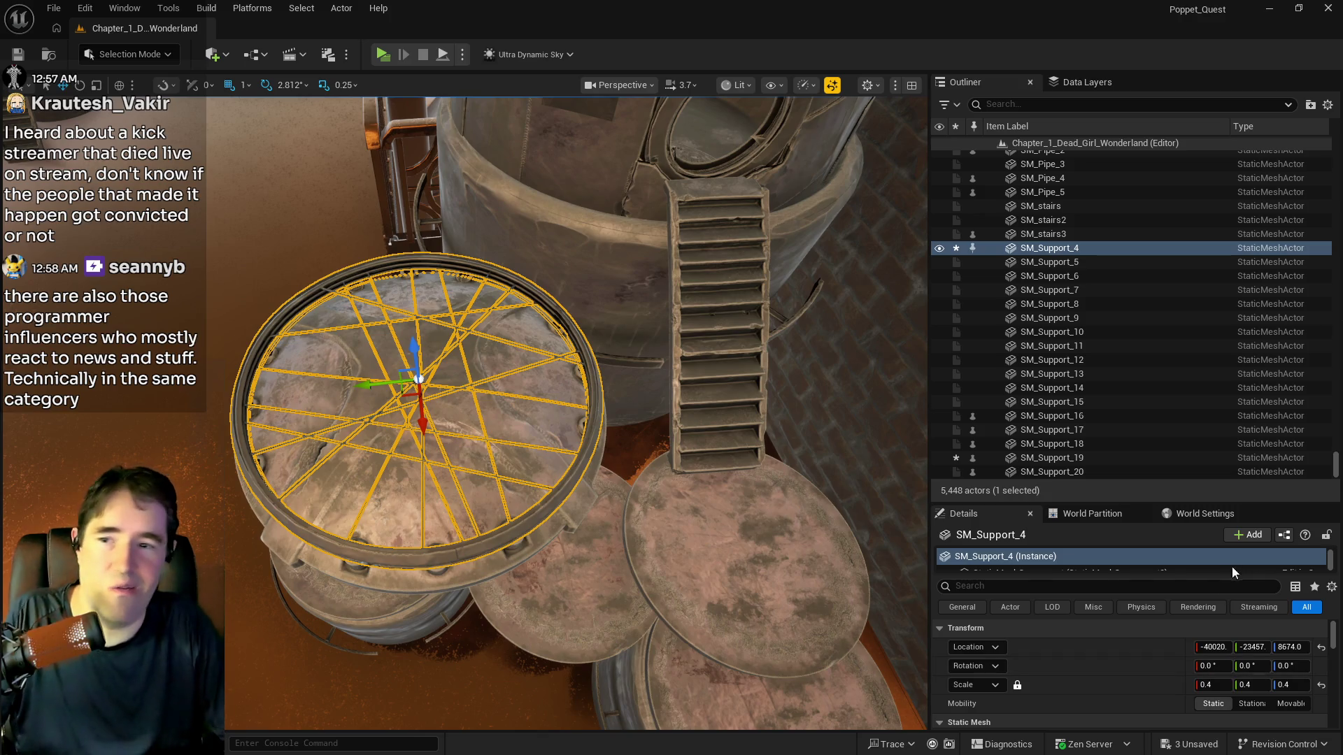
{"action": "left_click_drag", "start_coordinate": [574, 413], "coordinate": [489, 364]}
Nudge the wheel along X, then scale SM_Pipe_6 to 0.2 and slide it onto the barrel top
{"action": "key", "text": "f"}
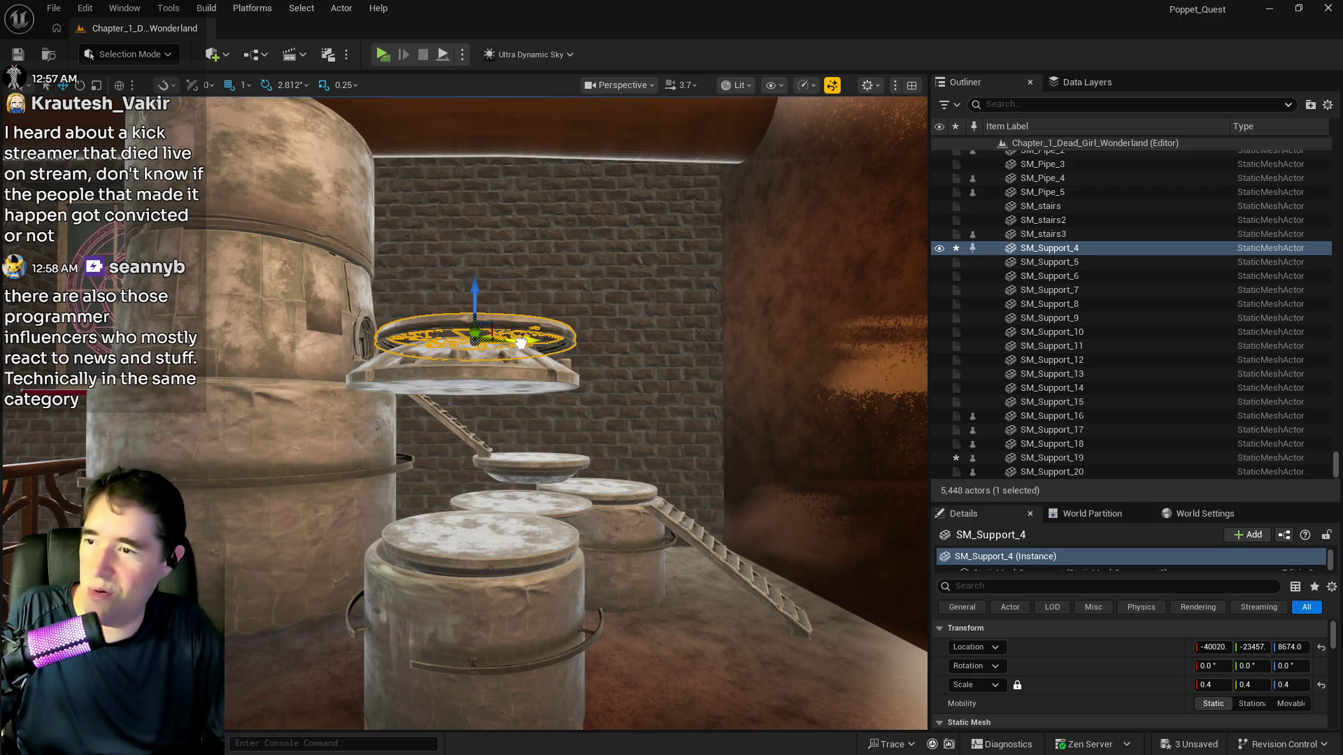
{"action": "left_click_drag", "start_coordinate": [510, 341], "coordinate": [493, 341]}
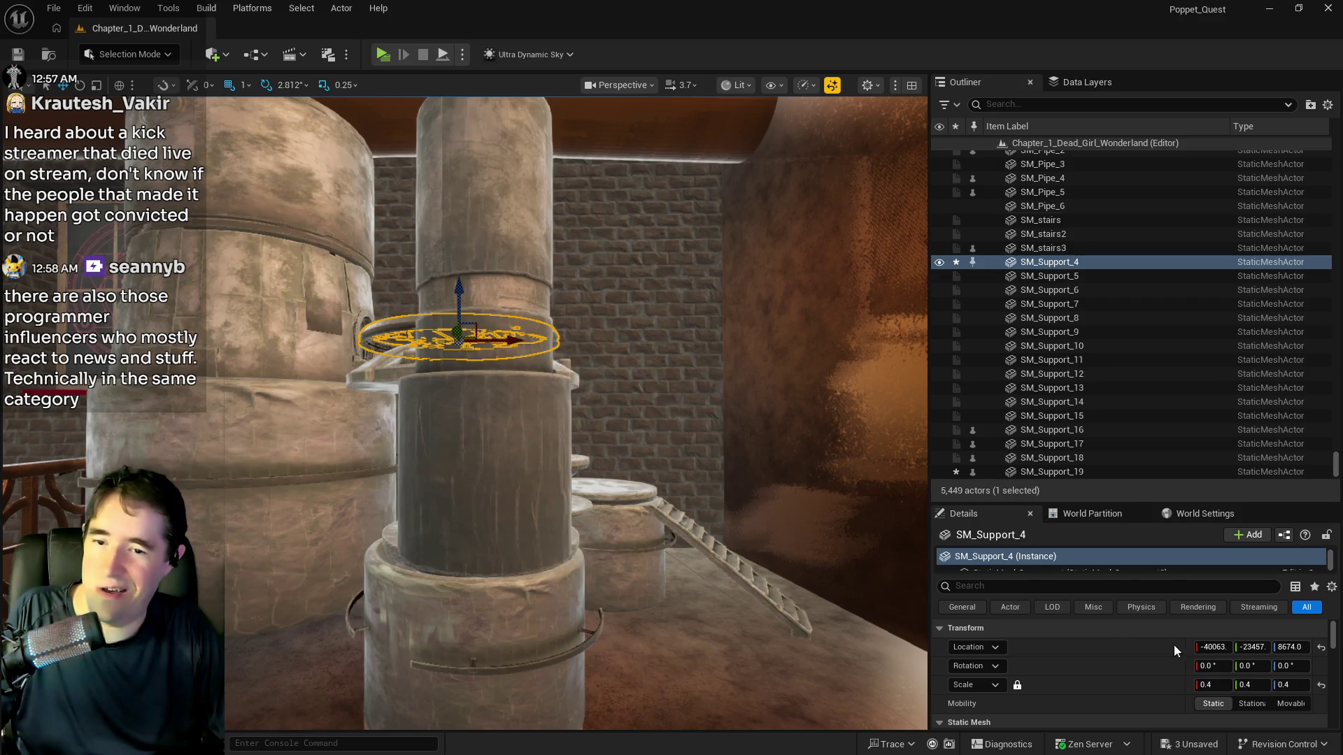
{"action": "left_click", "coordinate": [1211, 685]}
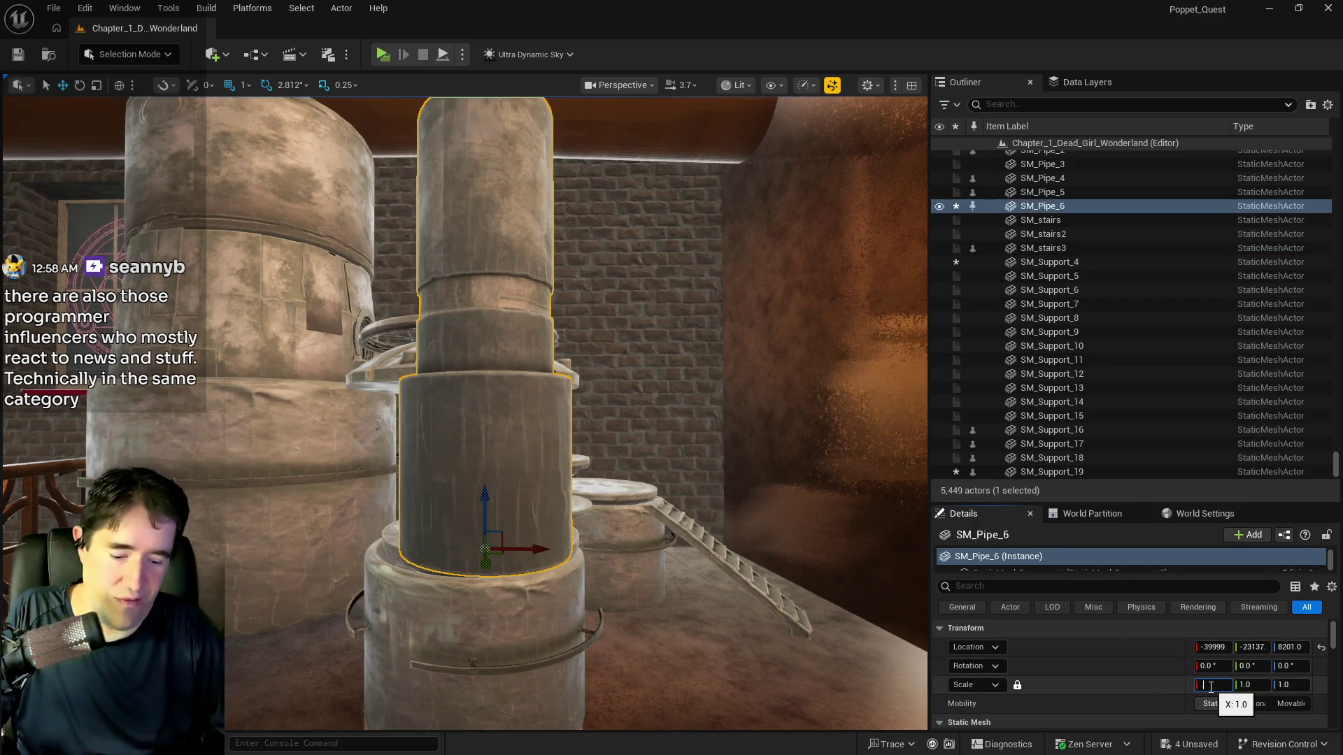
{"action": "type", "text": "0.2"}
{"action": "key", "text": "Return"}
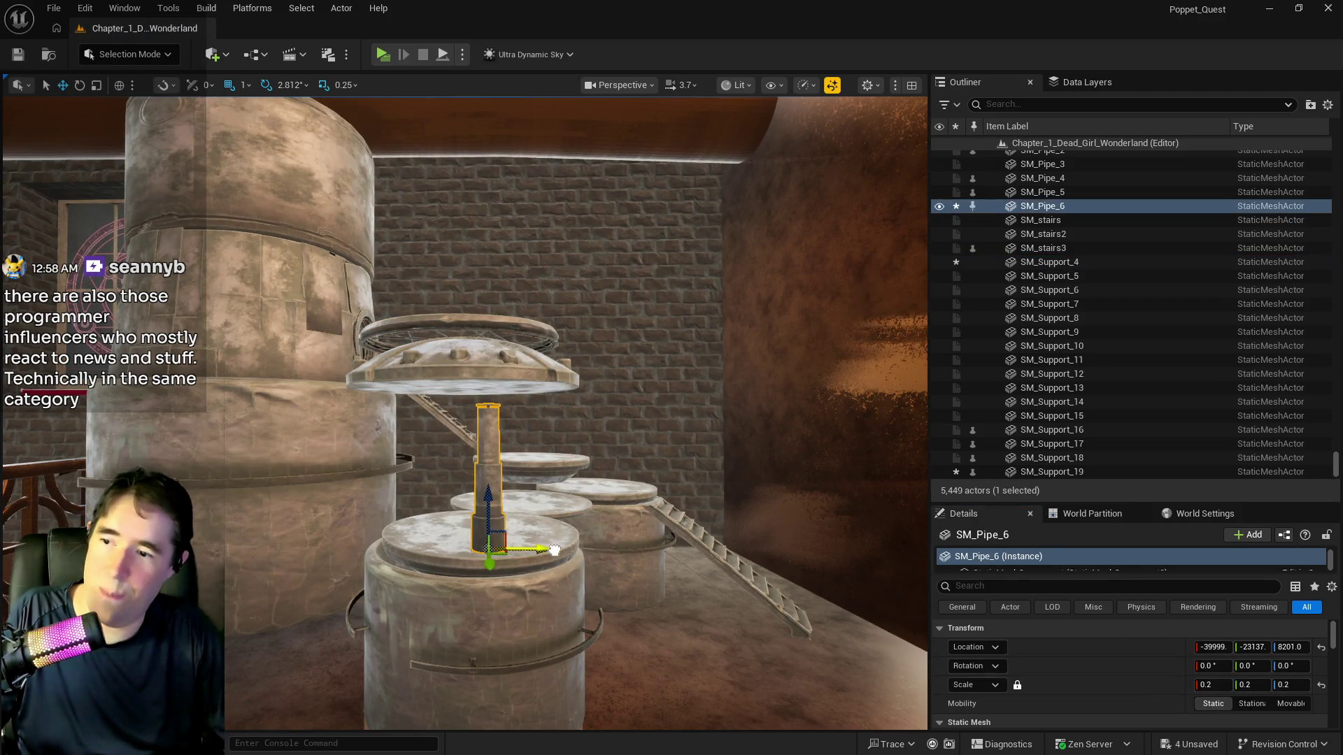
{"action": "left_click_drag", "start_coordinate": [555, 550], "coordinate": [589, 550]}
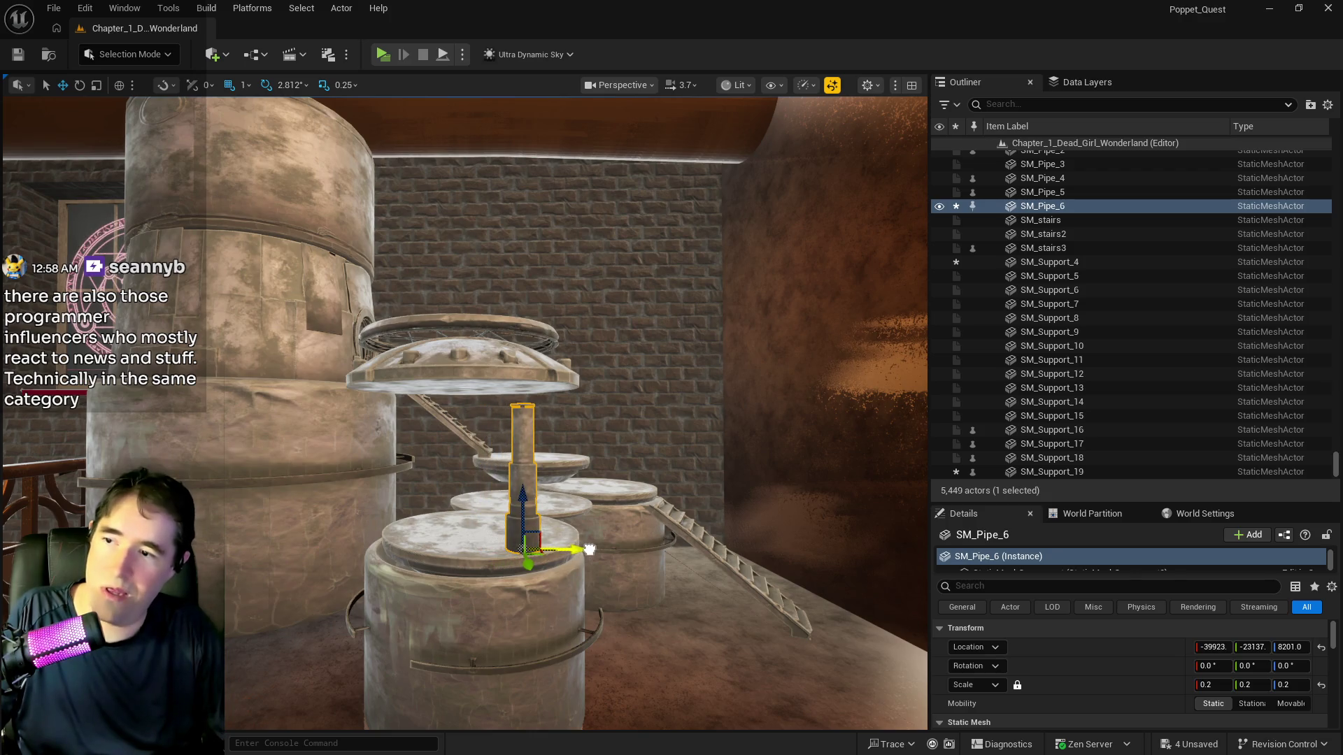
Unlock scale, set the pipe's Scale Z to 0.3, and duplicate it as SM_Pipe_7
{"action": "left_click", "coordinate": [1018, 686]}
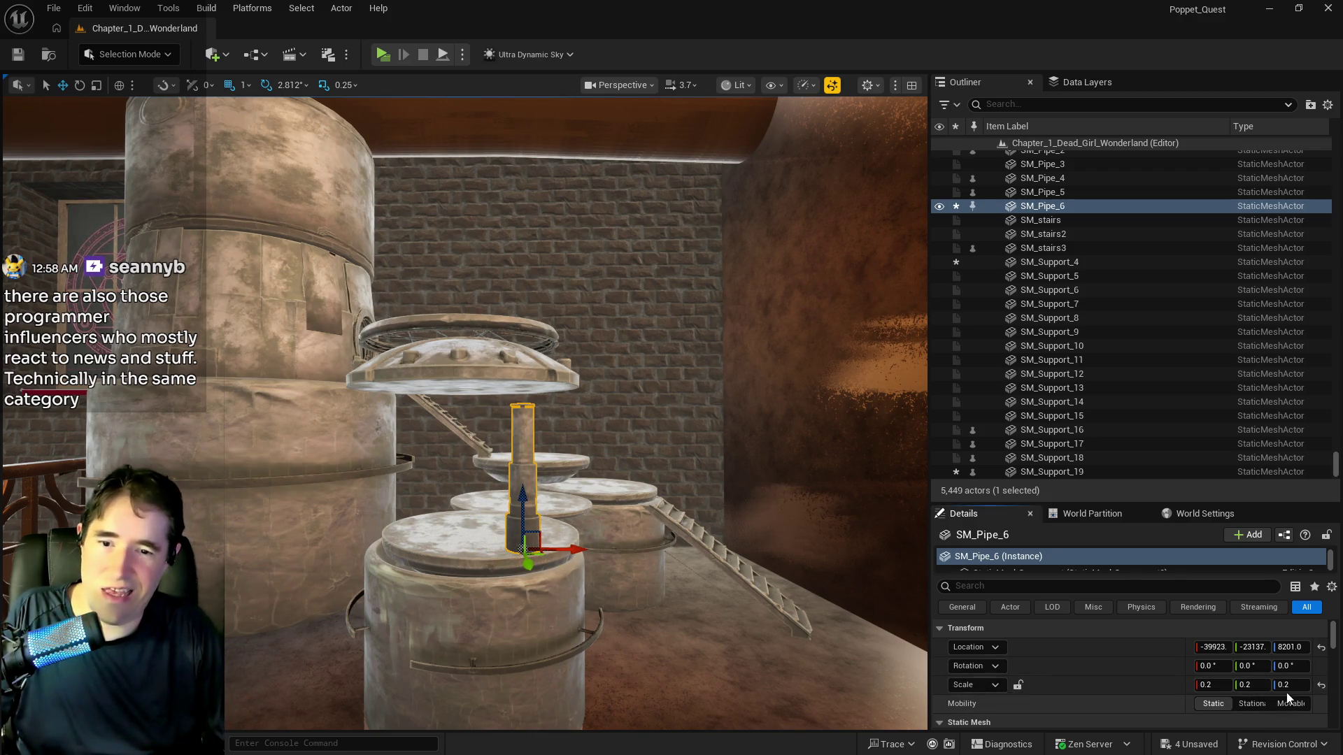
{"action": "left_click", "coordinate": [1285, 685]}
{"action": "type", "text": "0.3"}
{"action": "key", "text": "Return"}
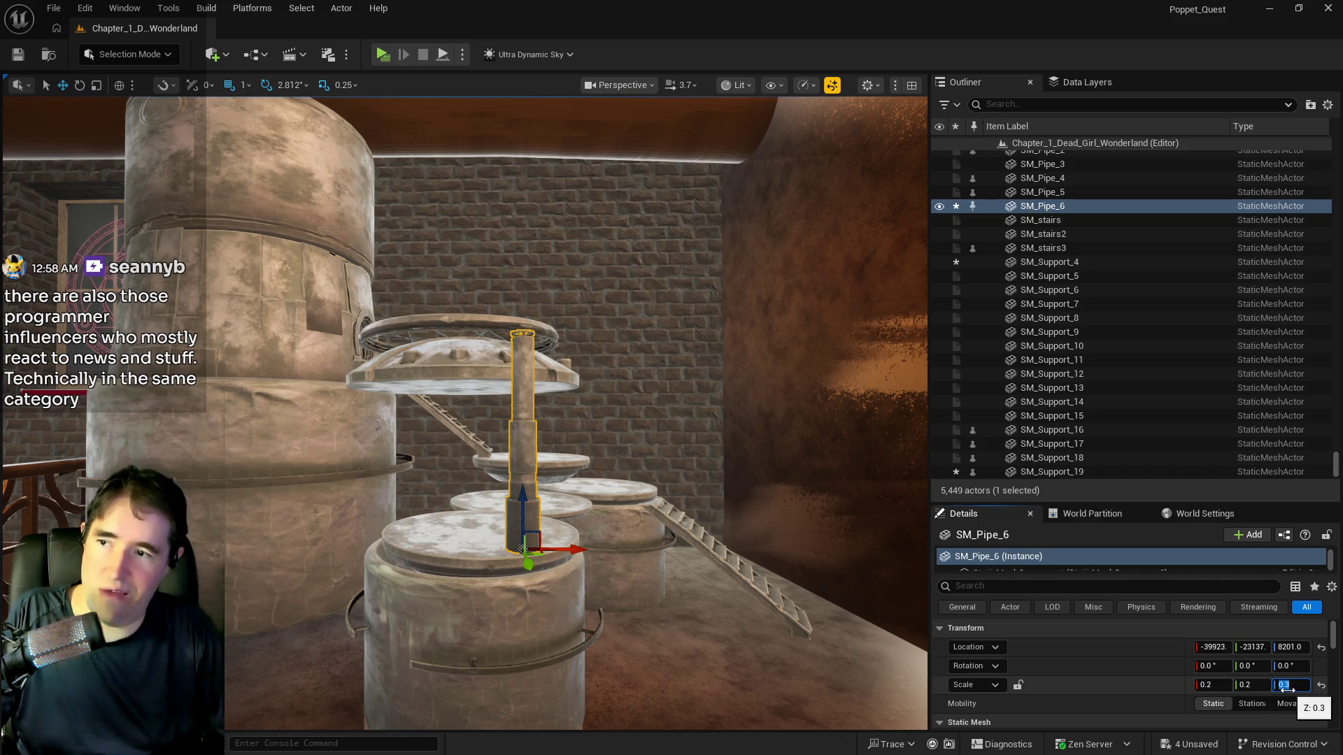
{"action": "mouse_move", "coordinate": [461, 413]}
{"action": "left_mouse_down"}
{"action": "mouse_move", "coordinate": [420, 415]}
{"action": "mouse_move", "coordinate": [596, 447]}
{"action": "mouse_move", "coordinate": [602, 430]}
{"action": "mouse_move", "coordinate": [560, 406]}
{"action": "left_mouse_up"}
{"action": "key", "text": "w"}
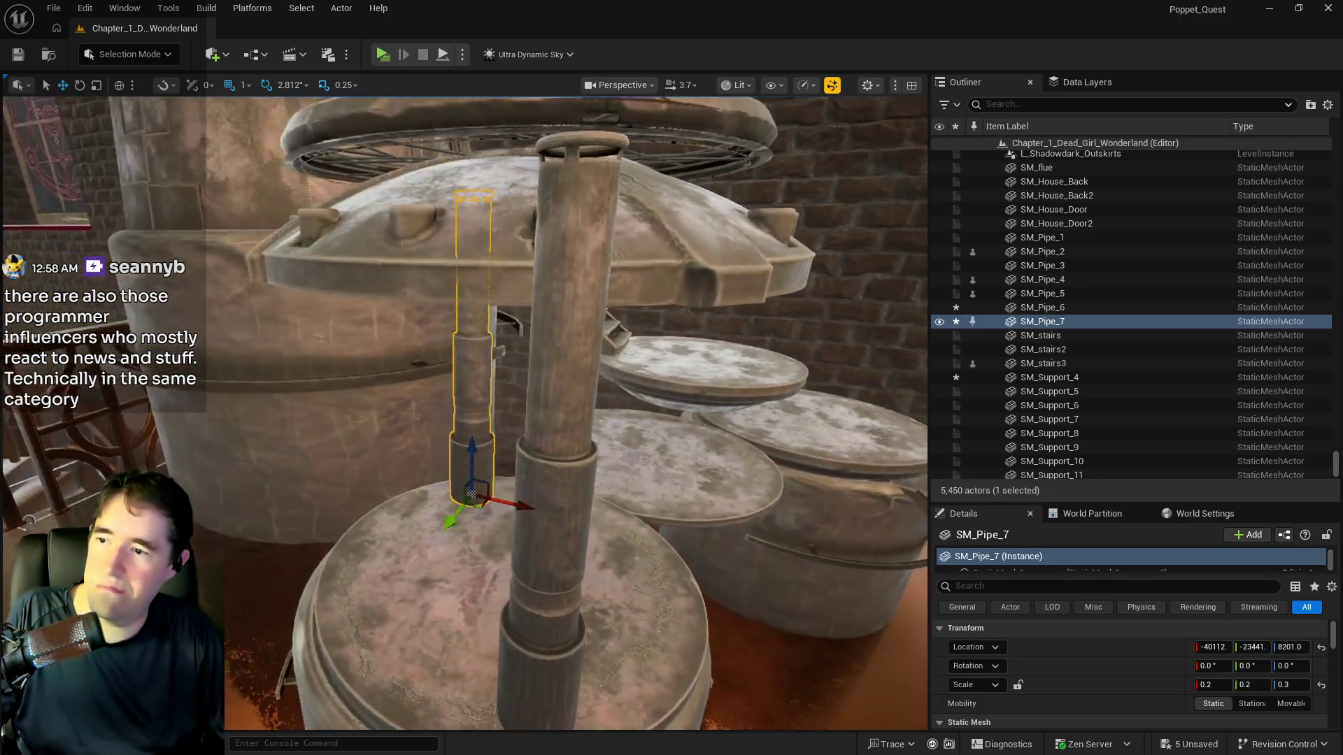
Move SM_Support_21 over and up to cap the two pipes at Z 8568.0
{"action": "left_click", "coordinate": [459, 350]}
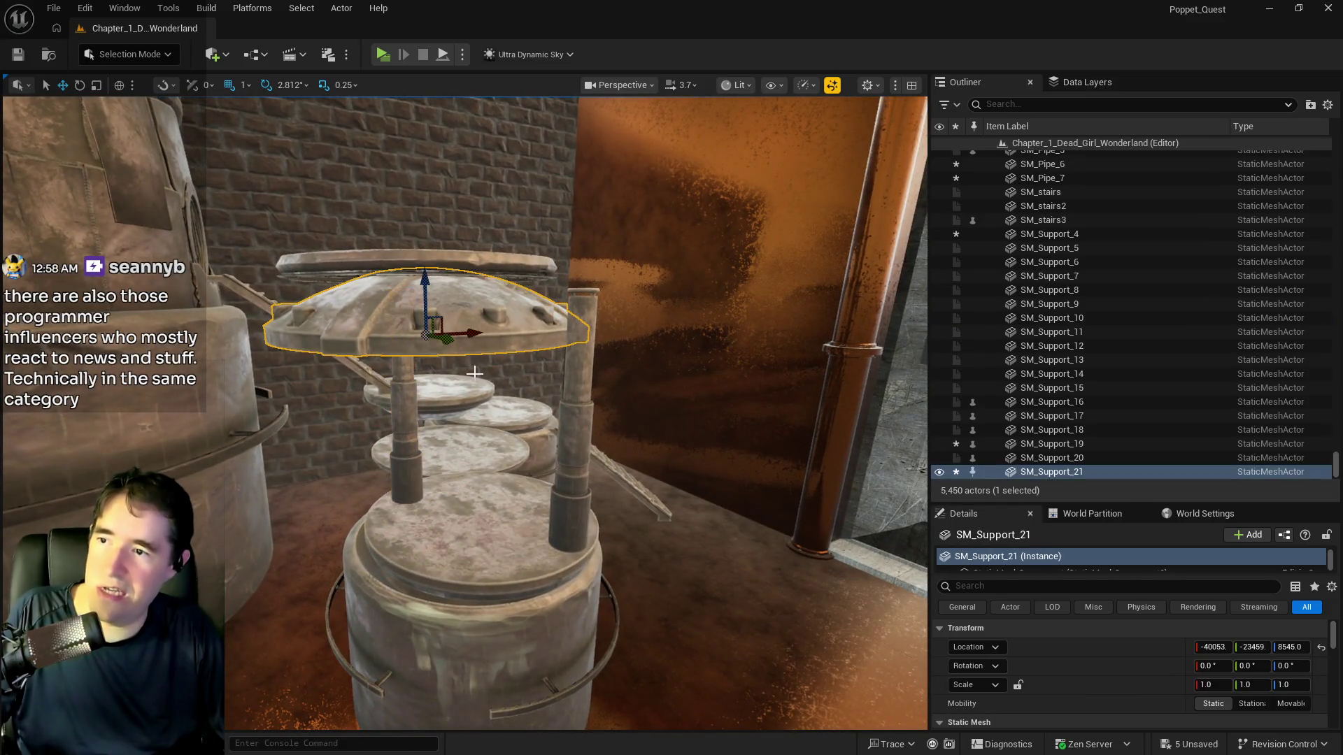
{"action": "mouse_move", "coordinate": [452, 334]}
{"action": "left_mouse_down"}
{"action": "mouse_move", "coordinate": [530, 332]}
{"action": "mouse_move", "coordinate": [500, 339]}
{"action": "mouse_move", "coordinate": [525, 351]}
{"action": "left_mouse_up"}
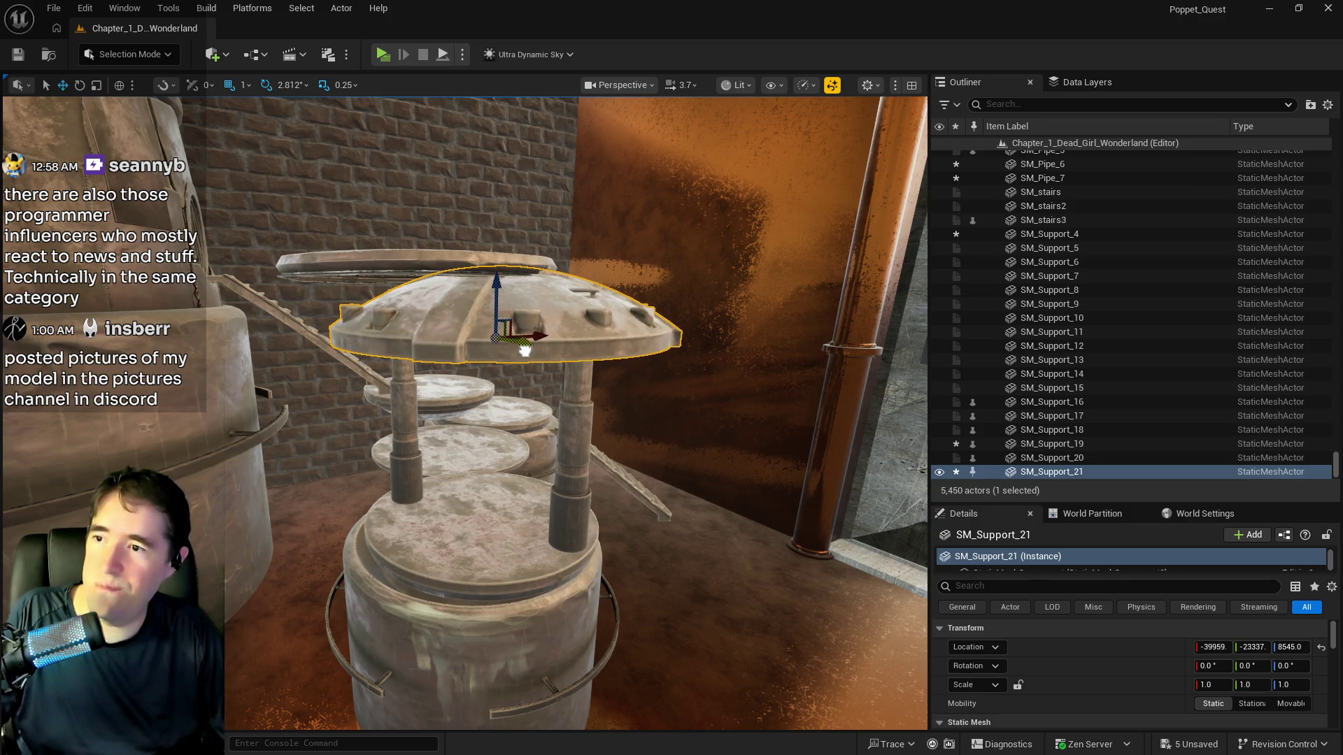
{"action": "mouse_move", "coordinate": [497, 281]}
{"action": "left_mouse_down"}
{"action": "mouse_move", "coordinate": [498, 269]}
{"action": "mouse_move", "coordinate": [297, 274]}
{"action": "left_mouse_up"}
Move the spoked wheel SM_Support_4 left and down to Z 8220.0 beside the barrel
{"action": "left_click", "coordinate": [455, 260]}
{"action": "left_click_drag", "start_coordinate": [254, 224], "coordinate": [280, 472]}
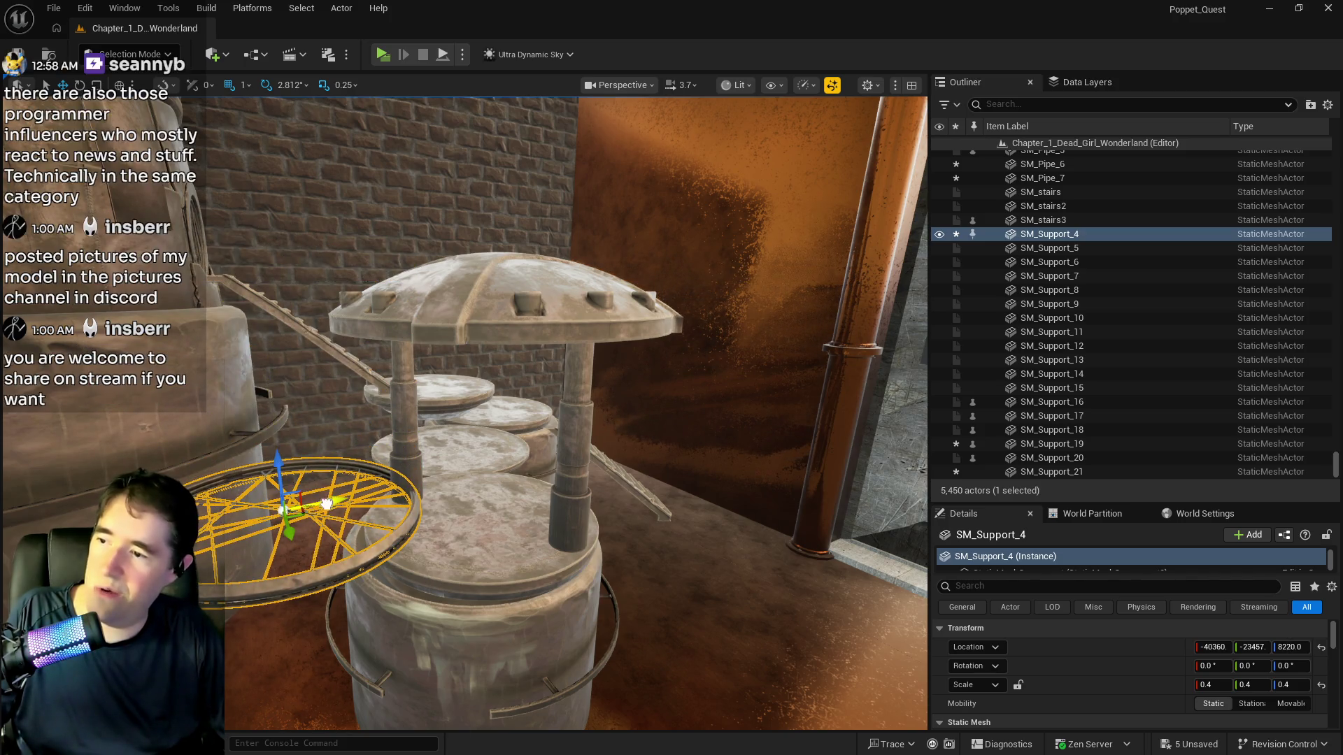
{"action": "left_click", "coordinate": [401, 619]}
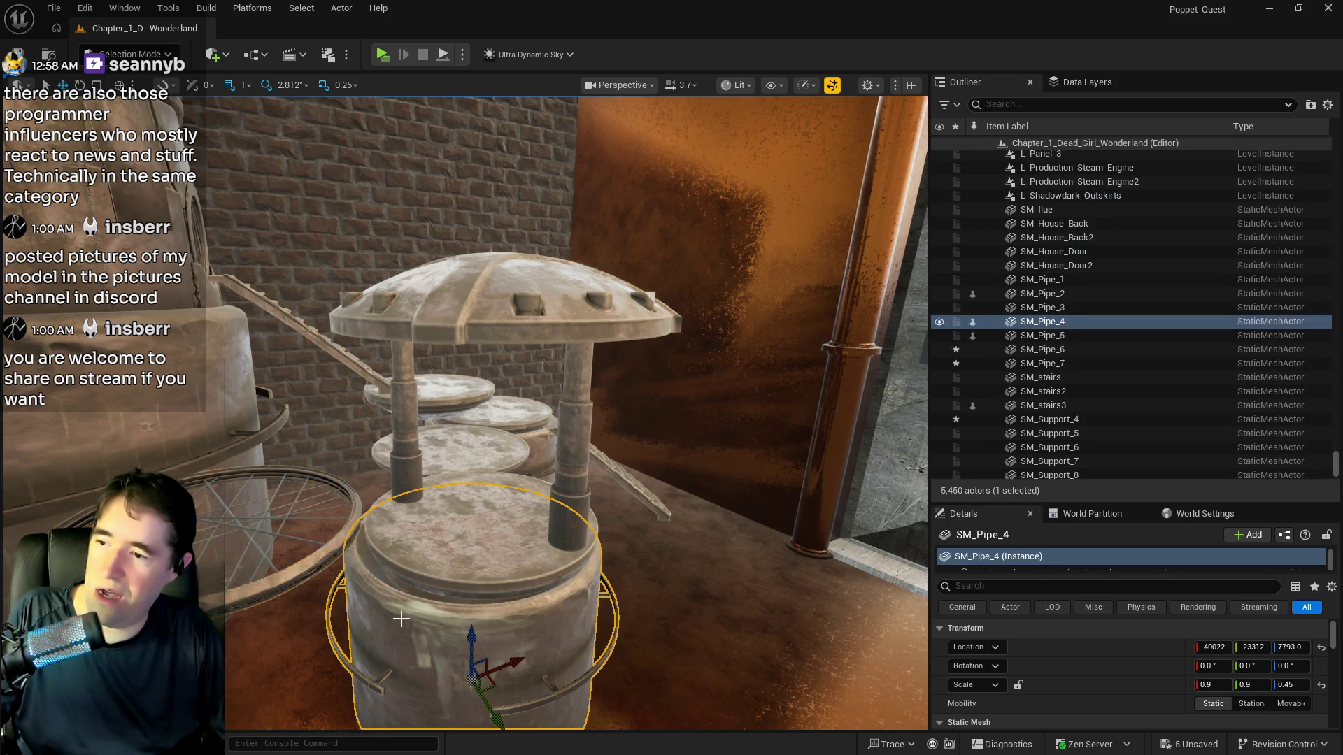
Nudge SM_Pipe_4, then Alt-drag pipe copies SM_Pipe_8 and SM_Pipe_9 onto the barrel top at Z 8201
{"action": "mouse_move", "coordinate": [516, 662]}
{"action": "left_mouse_down"}
{"action": "mouse_move", "coordinate": [504, 664]}
{"action": "mouse_move", "coordinate": [531, 664]}
{"action": "left_mouse_up"}
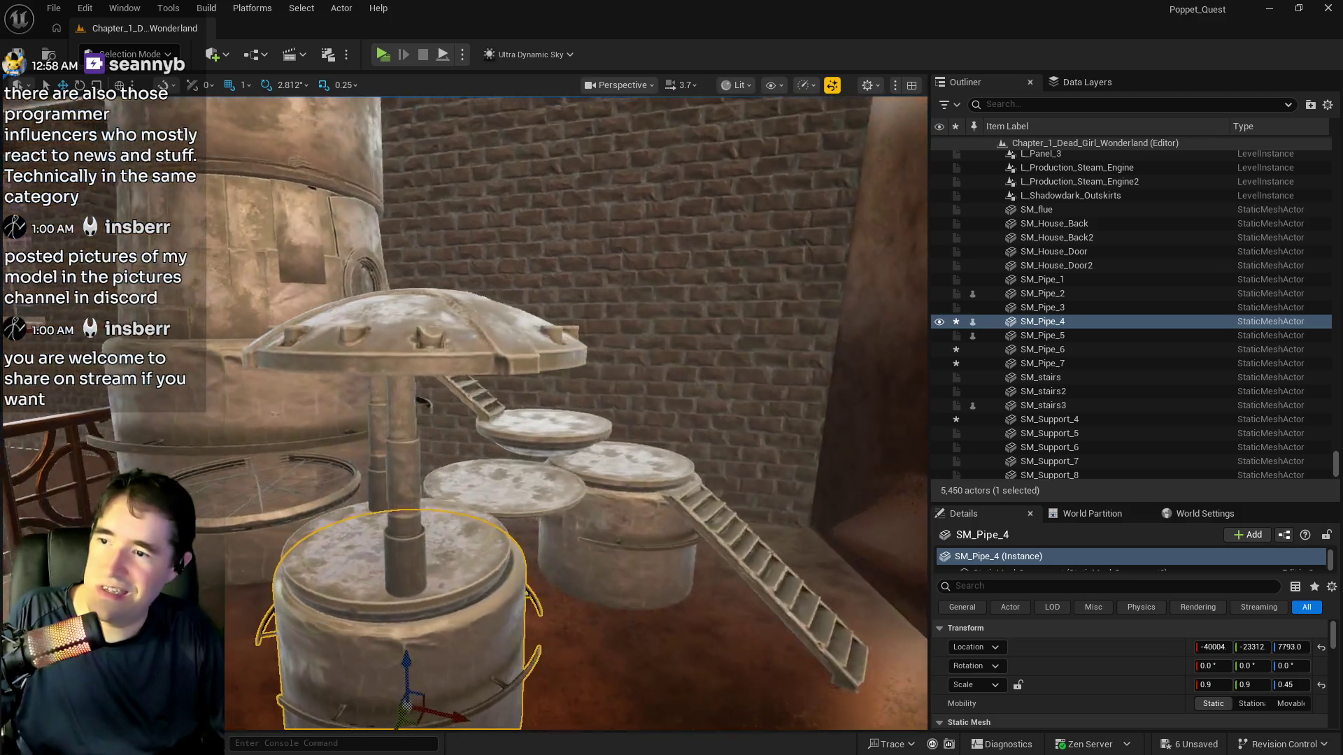
{"action": "mouse_move", "coordinate": [420, 378]}
{"action": "left_mouse_down"}
{"action": "mouse_move", "coordinate": [420, 357]}
{"action": "mouse_move", "coordinate": [384, 357]}
{"action": "left_mouse_up"}
{"action": "left_click", "coordinate": [420, 357]}
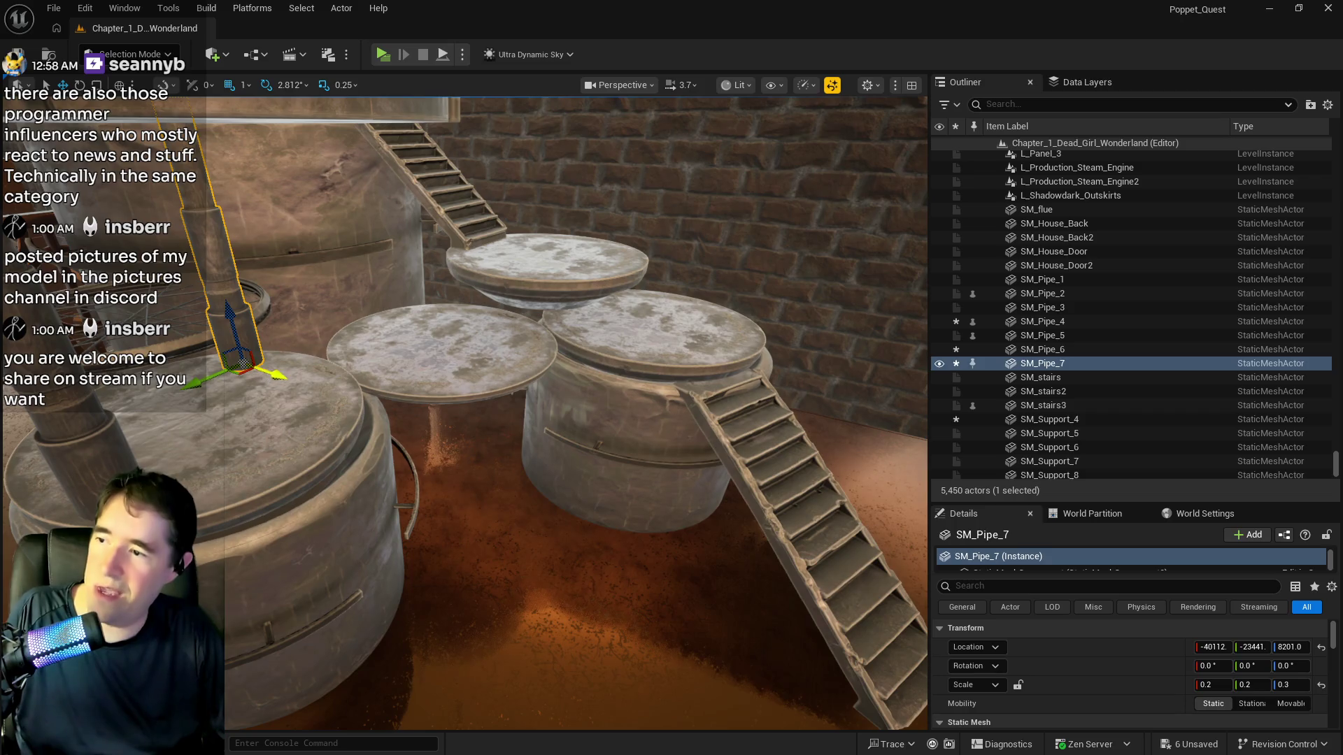
{"action": "mouse_move", "coordinate": [277, 375]}
{"action": "left_mouse_down"}
{"action": "mouse_move", "coordinate": [311, 415]}
{"action": "mouse_move", "coordinate": [350, 411]}
{"action": "mouse_move", "coordinate": [329, 400]}
{"action": "mouse_move", "coordinate": [375, 423]}
{"action": "mouse_move", "coordinate": [264, 420]}
{"action": "left_mouse_up"}
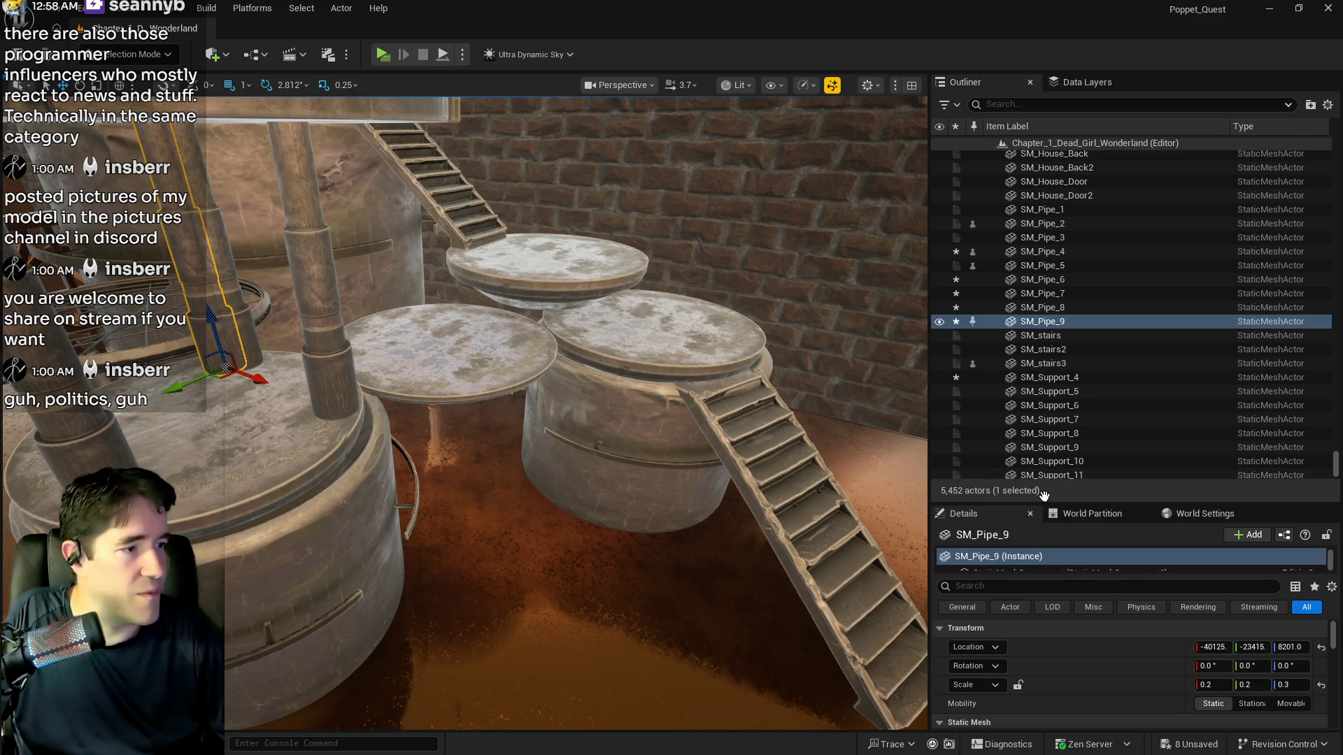
{"action": "left_click_drag", "start_coordinate": [185, 386], "coordinate": [105, 463]}
{"action": "left_click_drag", "start_coordinate": [489, 419], "coordinate": [454, 336]}
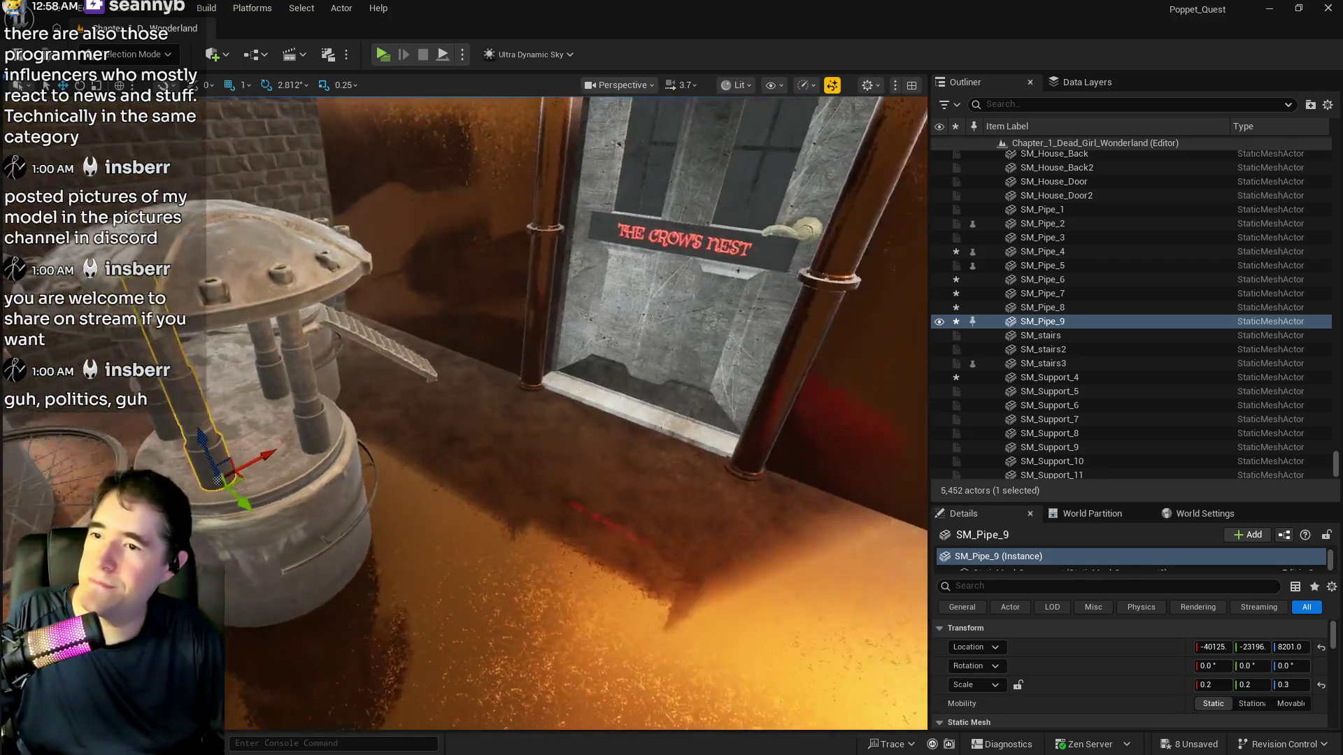
{"action": "mouse_move", "coordinate": [478, 552]}
{"action": "left_mouse_down"}
{"action": "mouse_move", "coordinate": [490, 567]}
{"action": "mouse_move", "coordinate": [478, 553]}
{"action": "left_mouse_up"}
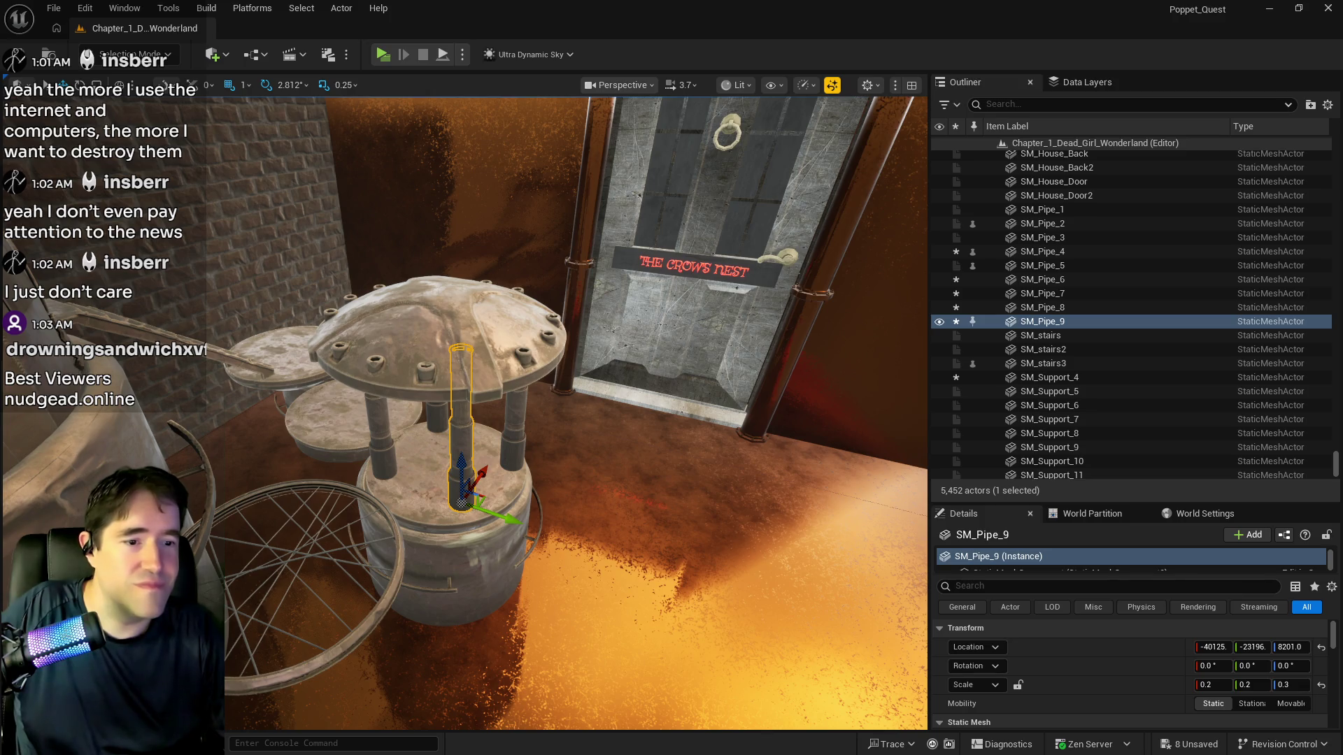
{"action": "key", "text": "alt+Tab"}
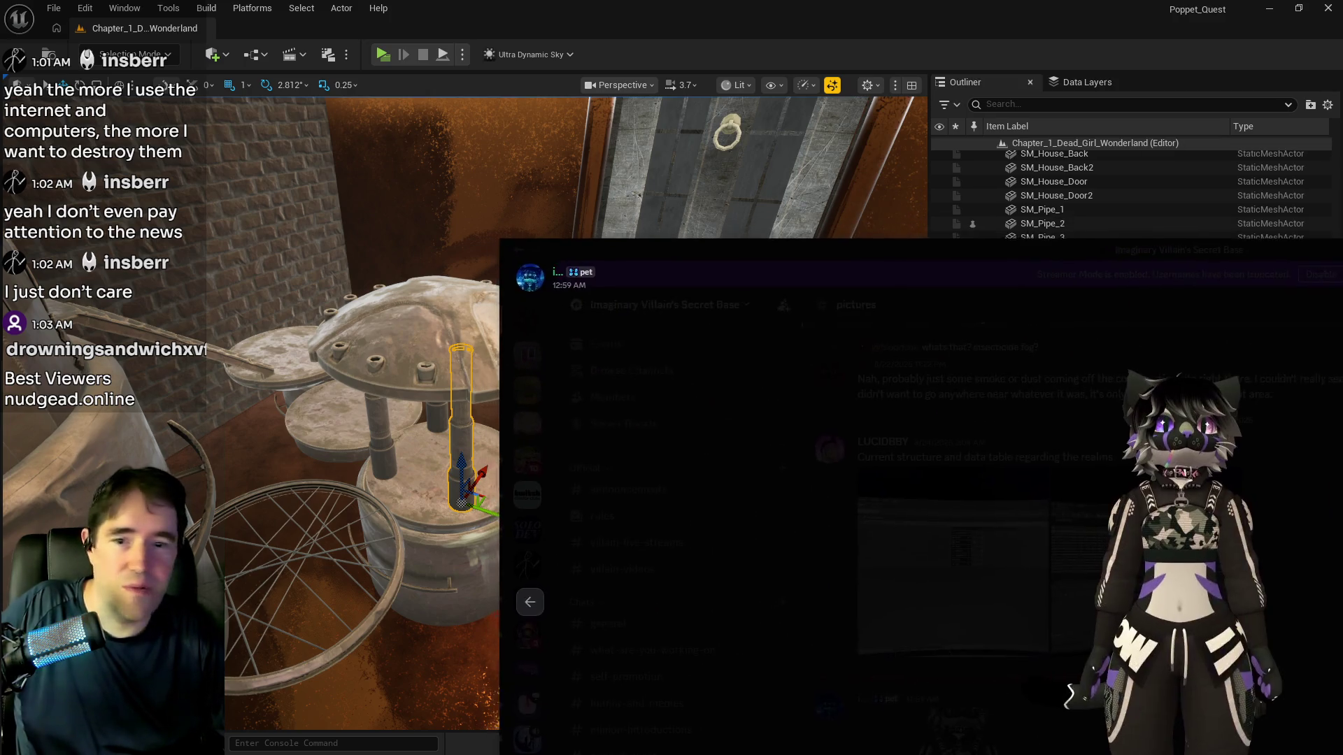
{"action": "left_click_drag", "start_coordinate": [977, 51], "coordinate": [992, 32]}
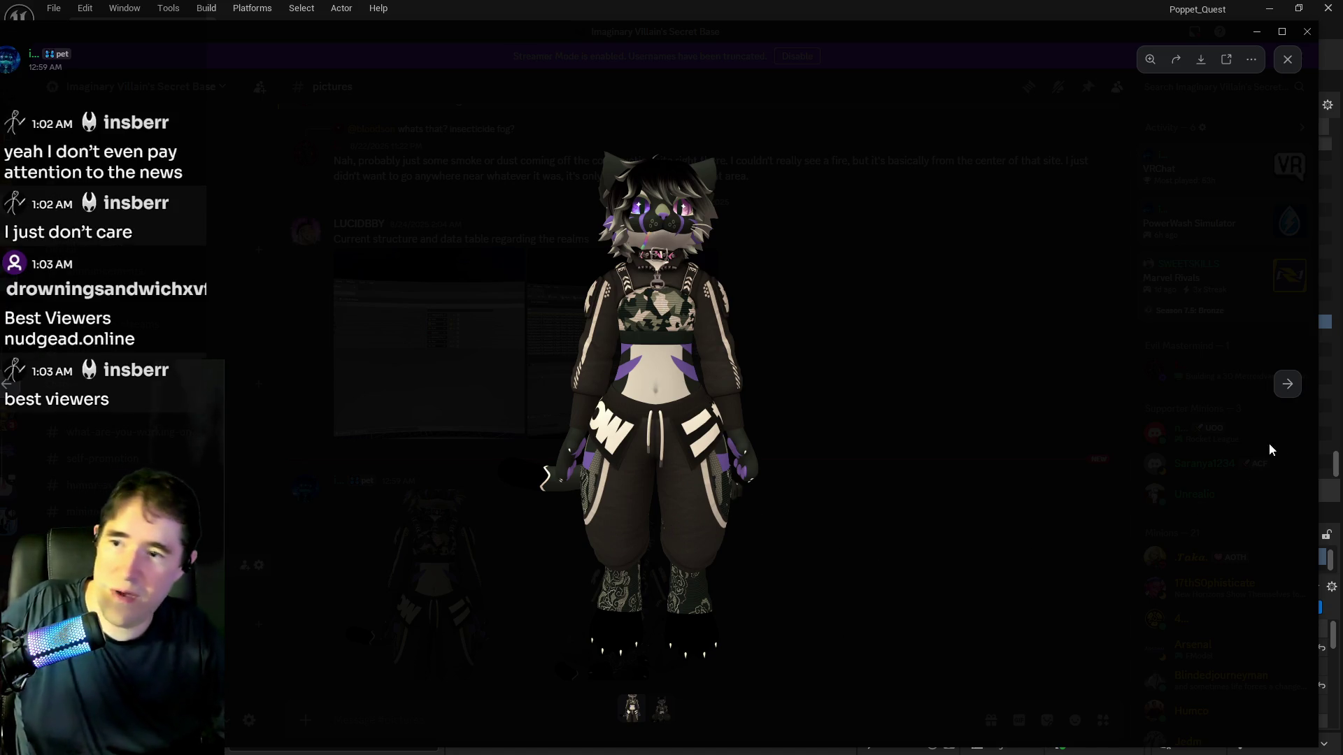
{"action": "left_click", "coordinate": [1287, 385]}
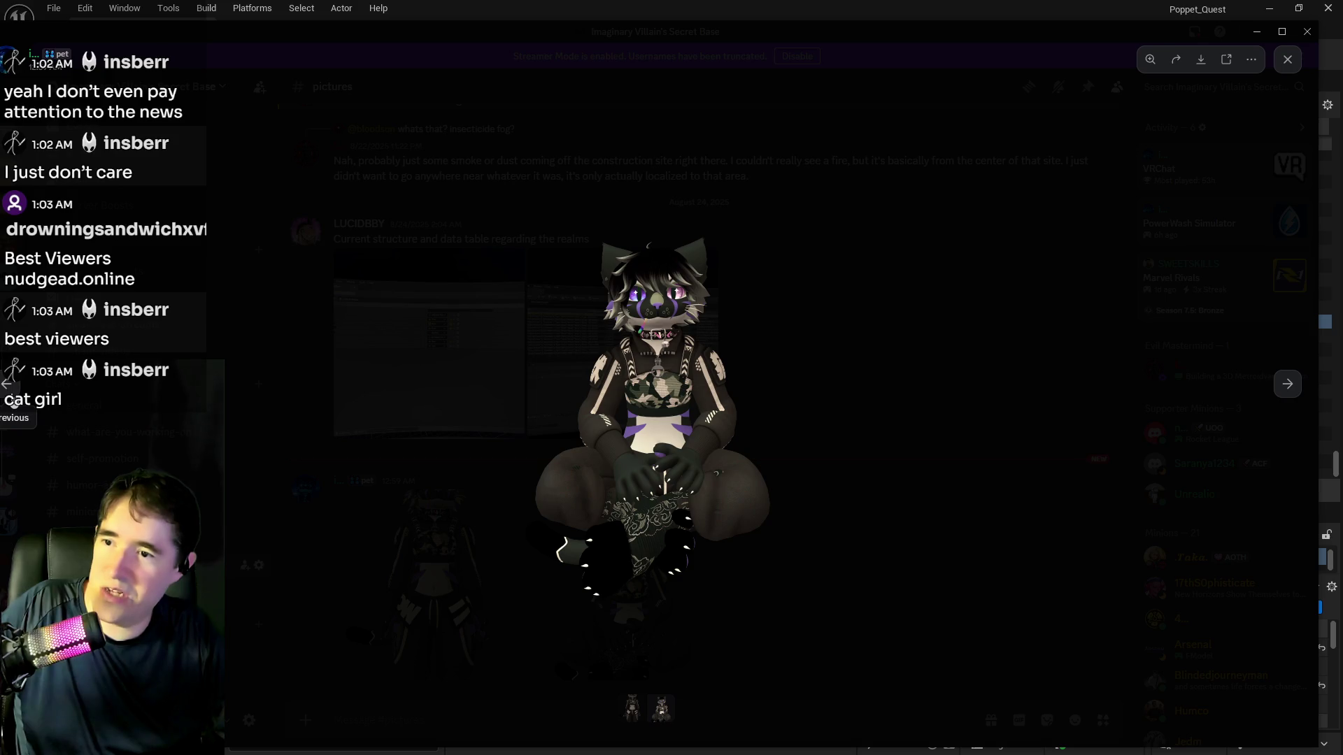
{"action": "left_click", "coordinate": [13, 400]}
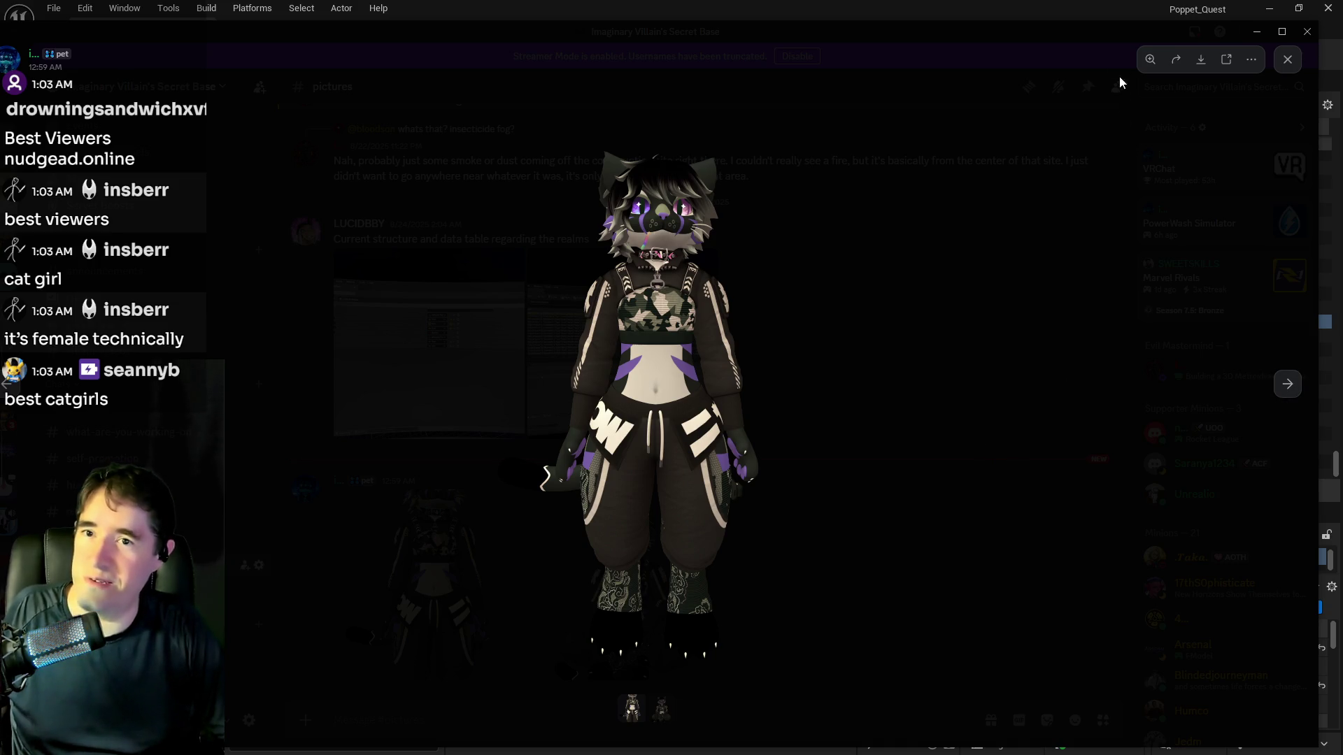
{"action": "left_click", "coordinate": [1257, 32]}
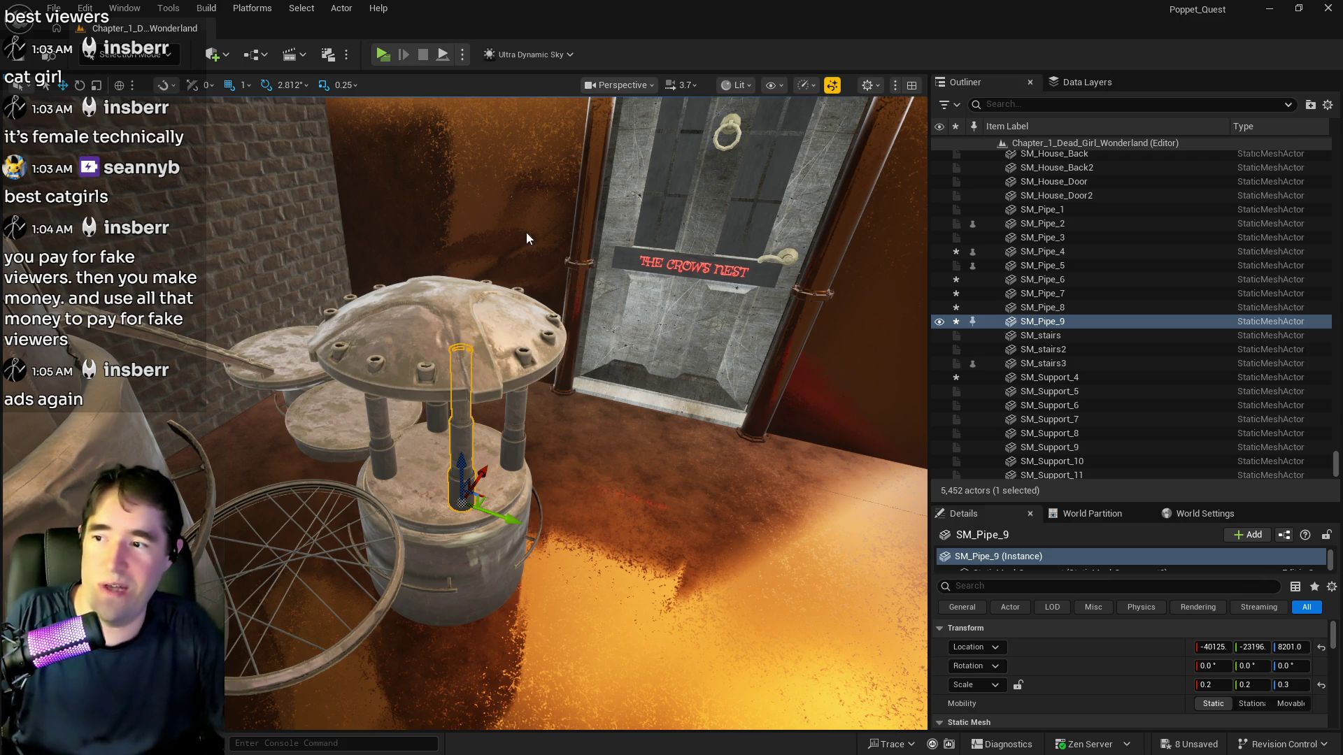
Alt-drag pipe pillar copies onto the neighbouring round support disc
{"action": "mouse_move", "coordinate": [554, 374]}
{"action": "left_mouse_down"}
{"action": "mouse_move", "coordinate": [510, 381]}
{"action": "mouse_move", "coordinate": [494, 349]}
{"action": "left_mouse_up"}
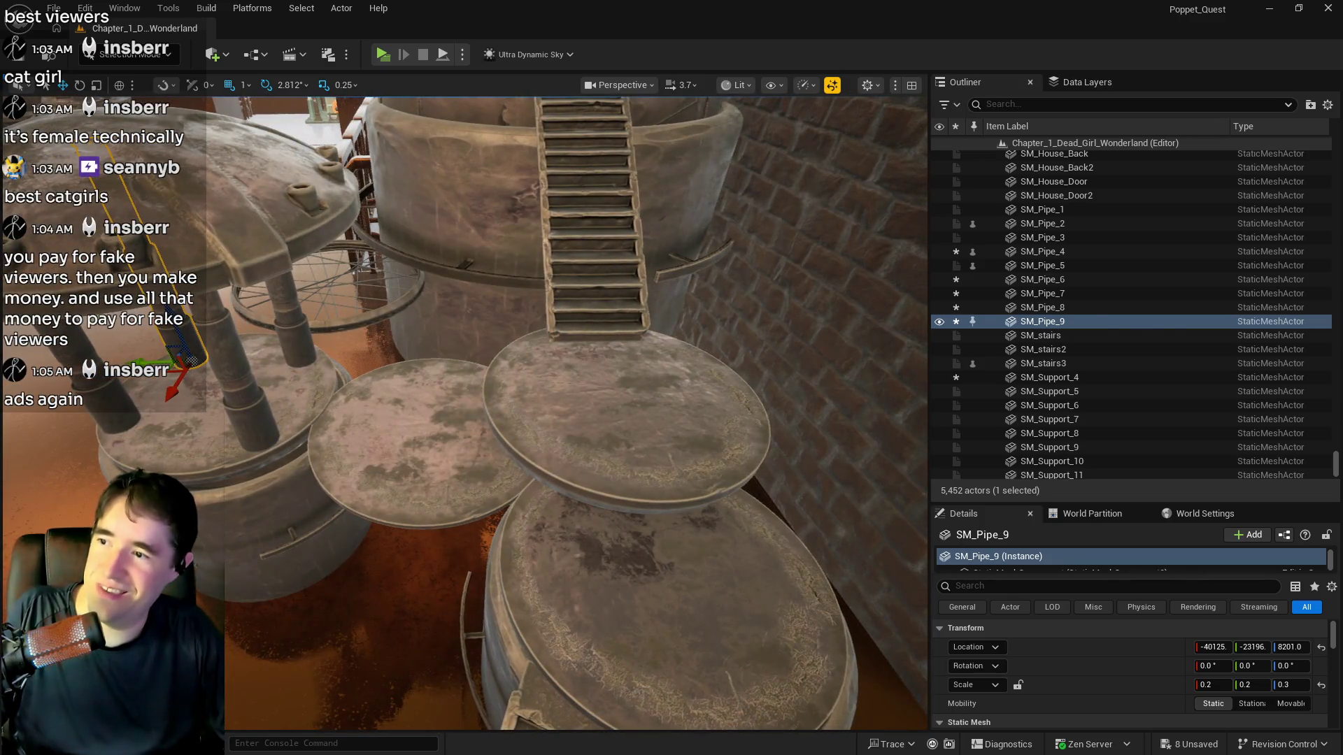
{"action": "left_click", "coordinate": [493, 350]}
{"action": "left_click", "coordinate": [290, 343]}
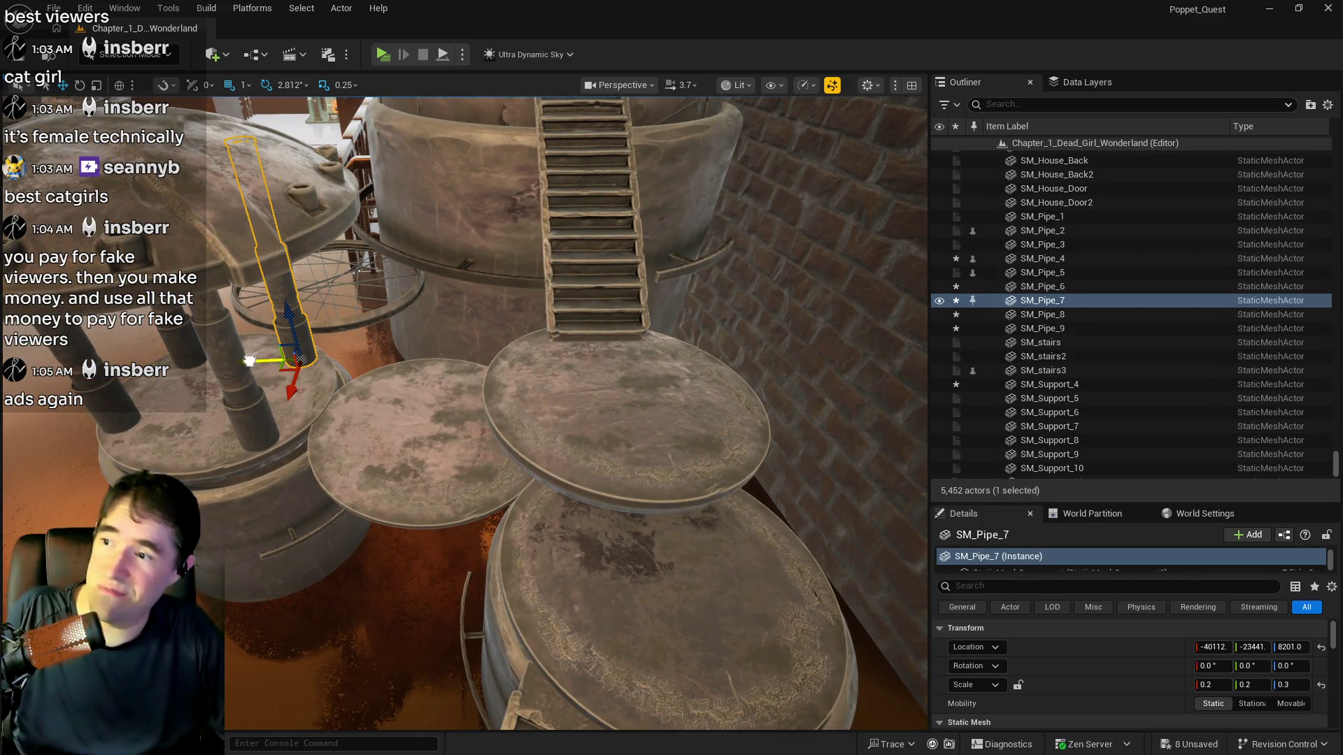
{"action": "mouse_move", "coordinate": [250, 361]}
{"action": "left_mouse_down"}
{"action": "mouse_move", "coordinate": [375, 360]}
{"action": "mouse_move", "coordinate": [449, 377]}
{"action": "mouse_move", "coordinate": [473, 423]}
{"action": "left_mouse_up"}
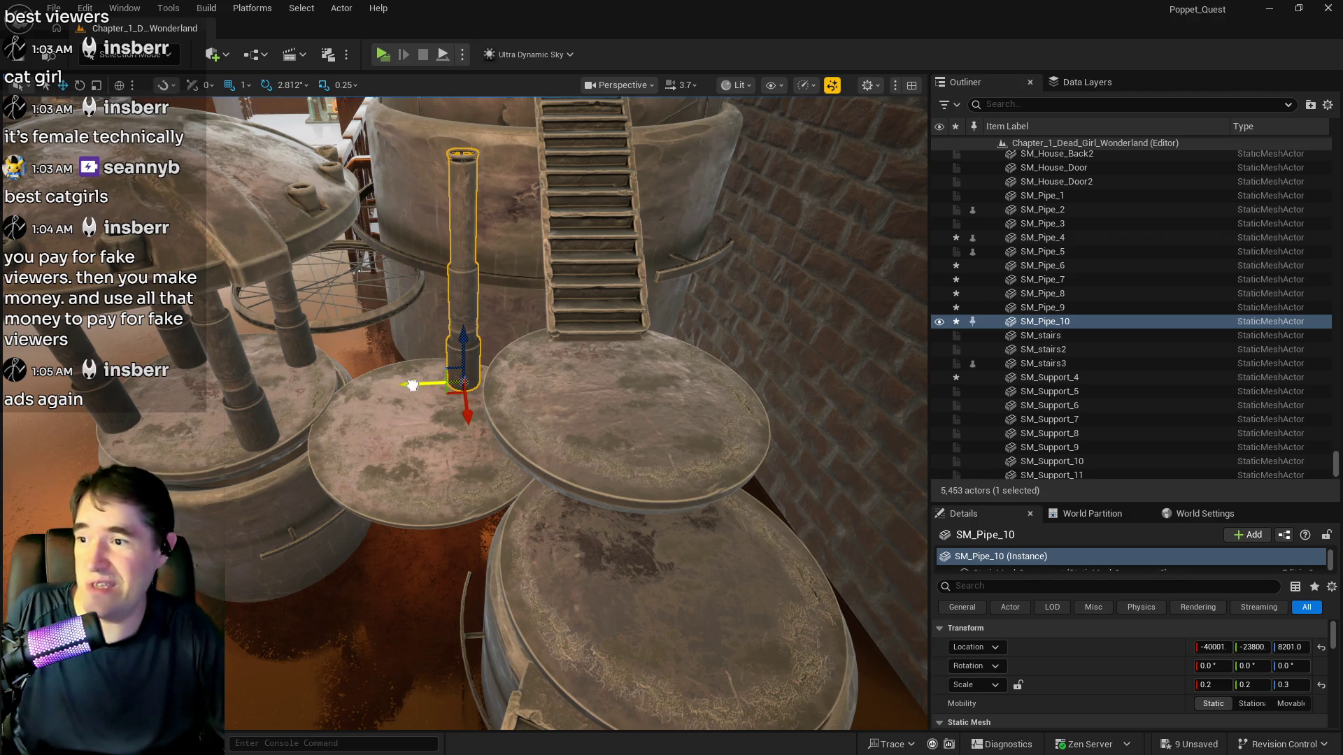
{"action": "mouse_move", "coordinate": [412, 383]}
{"action": "left_mouse_down"}
{"action": "mouse_move", "coordinate": [335, 386]}
{"action": "mouse_move", "coordinate": [348, 390]}
{"action": "left_mouse_up"}
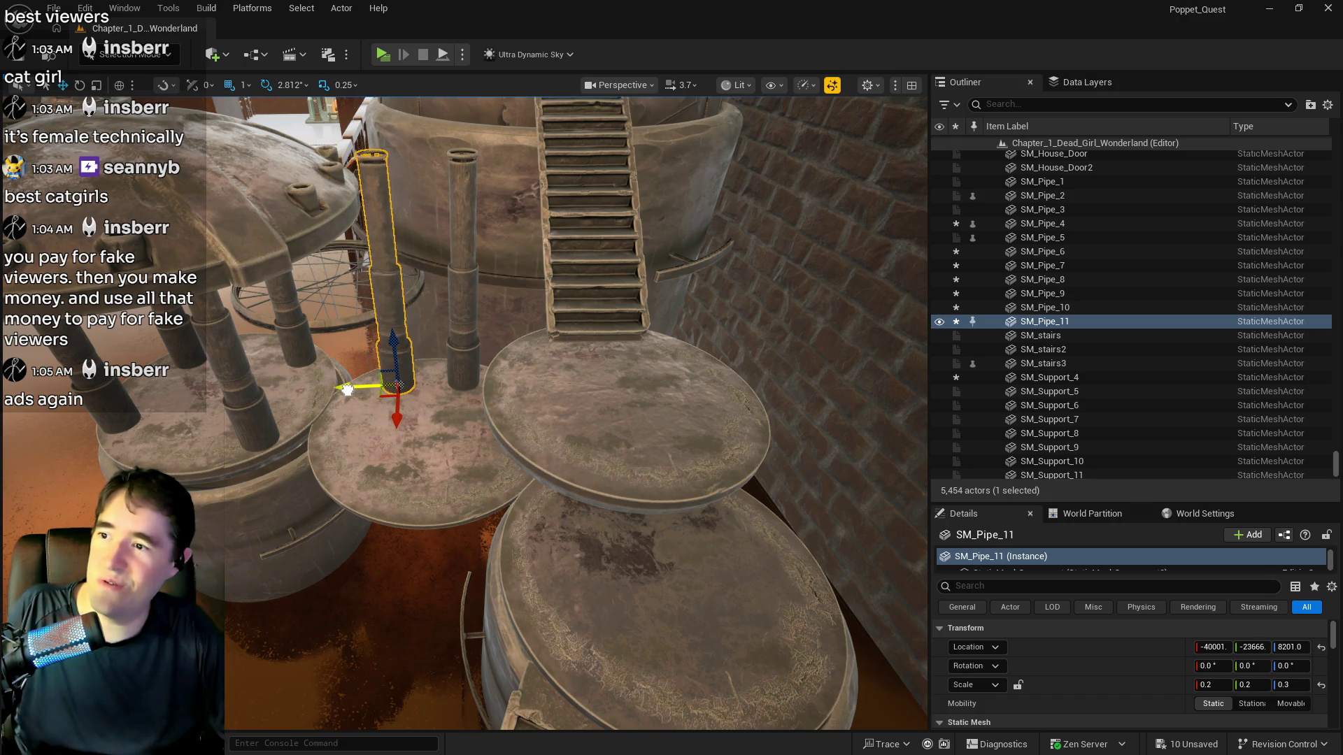
Copy two more pipes onto the disc's near edge and paste a new support disc, SM_Support_22
{"action": "left_click", "coordinate": [463, 363]}
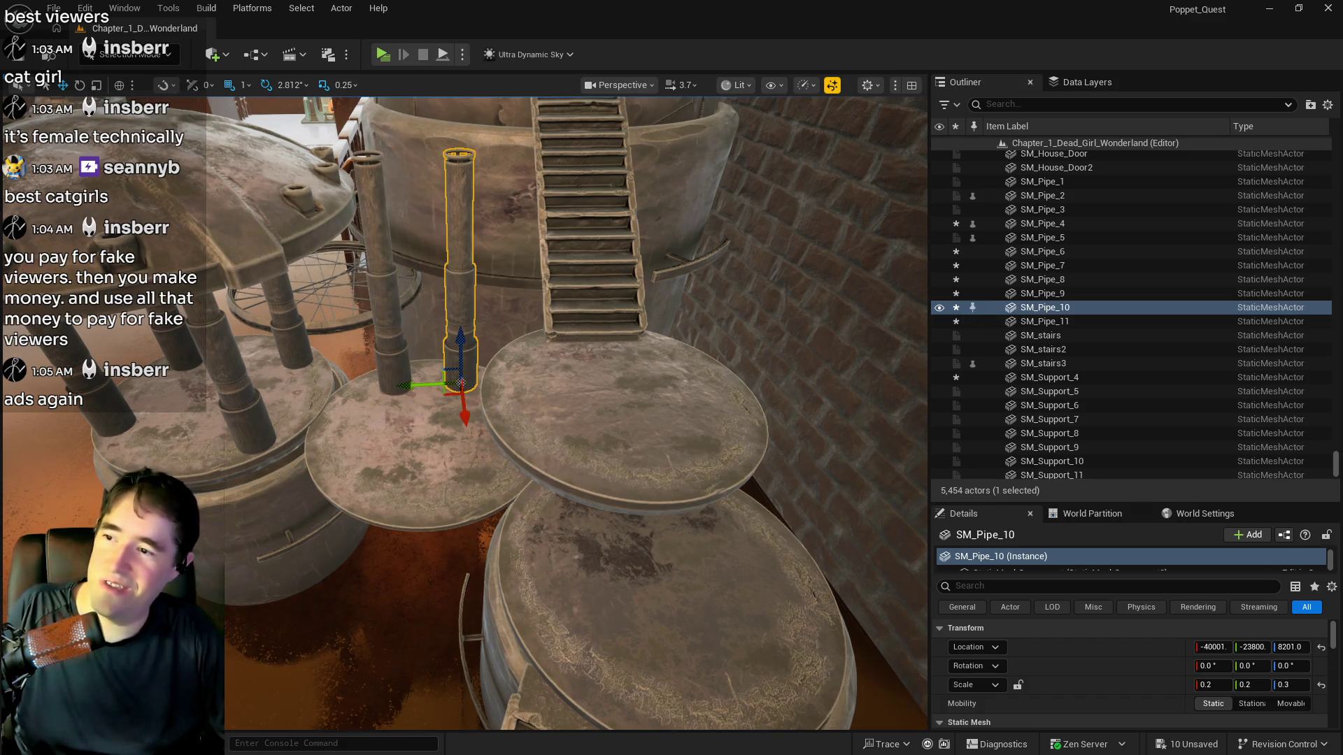
{"action": "left_click_drag", "start_coordinate": [463, 364], "coordinate": [463, 335]}
{"action": "left_click_drag", "start_coordinate": [464, 438], "coordinate": [483, 588]}
{"action": "left_click", "coordinate": [384, 405]}
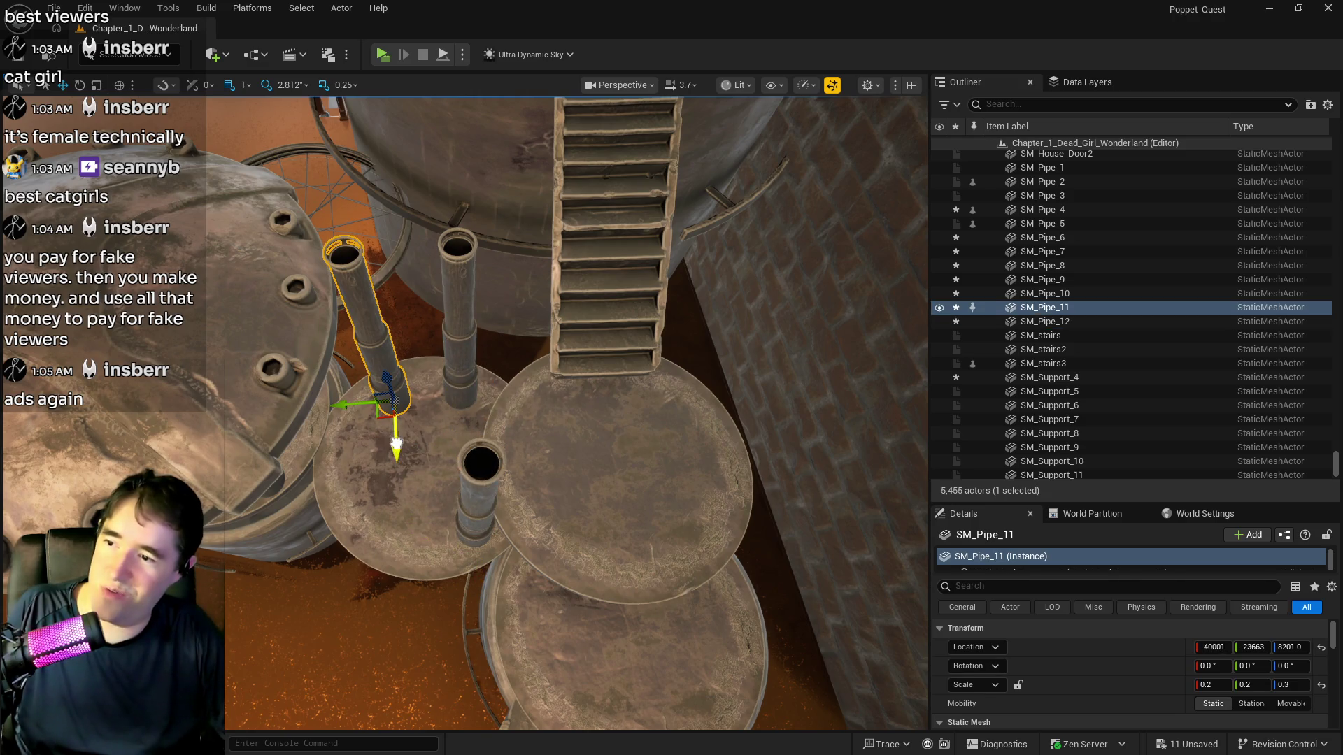
{"action": "left_click_drag", "start_coordinate": [390, 437], "coordinate": [403, 608]}
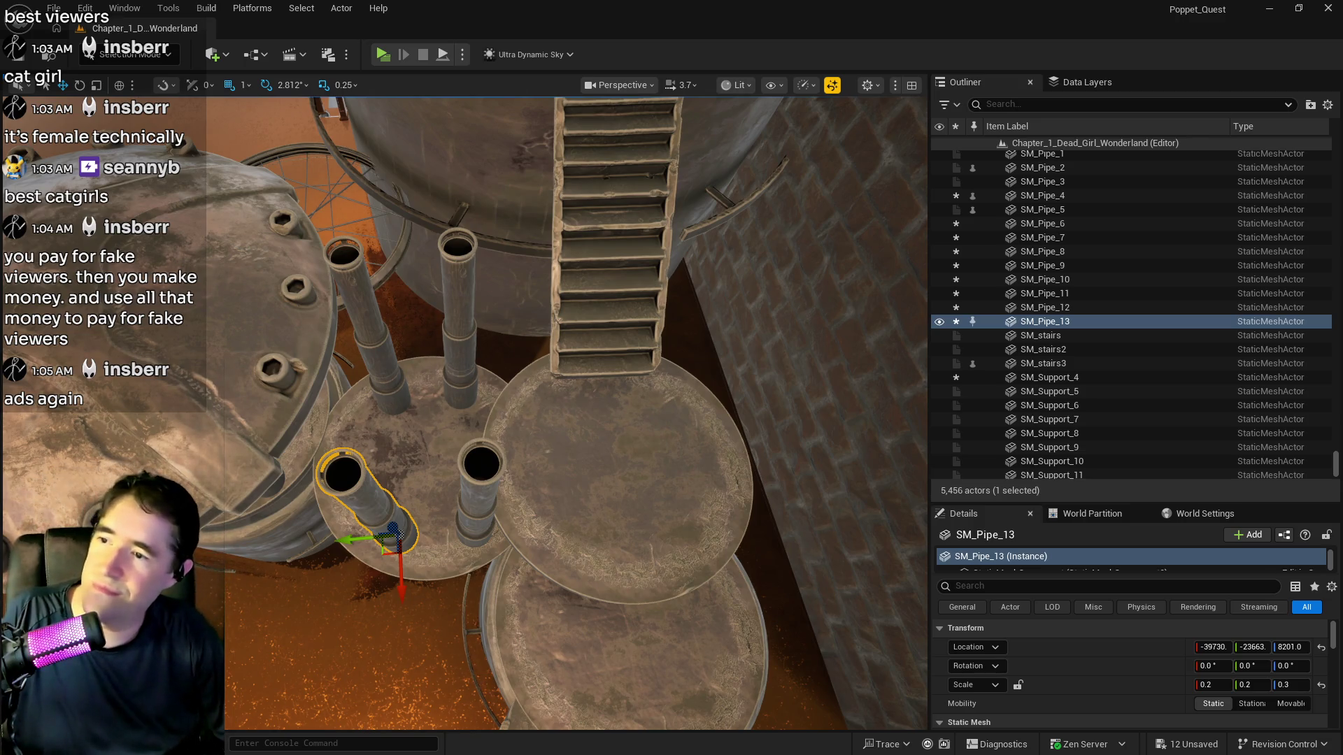
{"action": "left_click", "coordinate": [460, 376]}
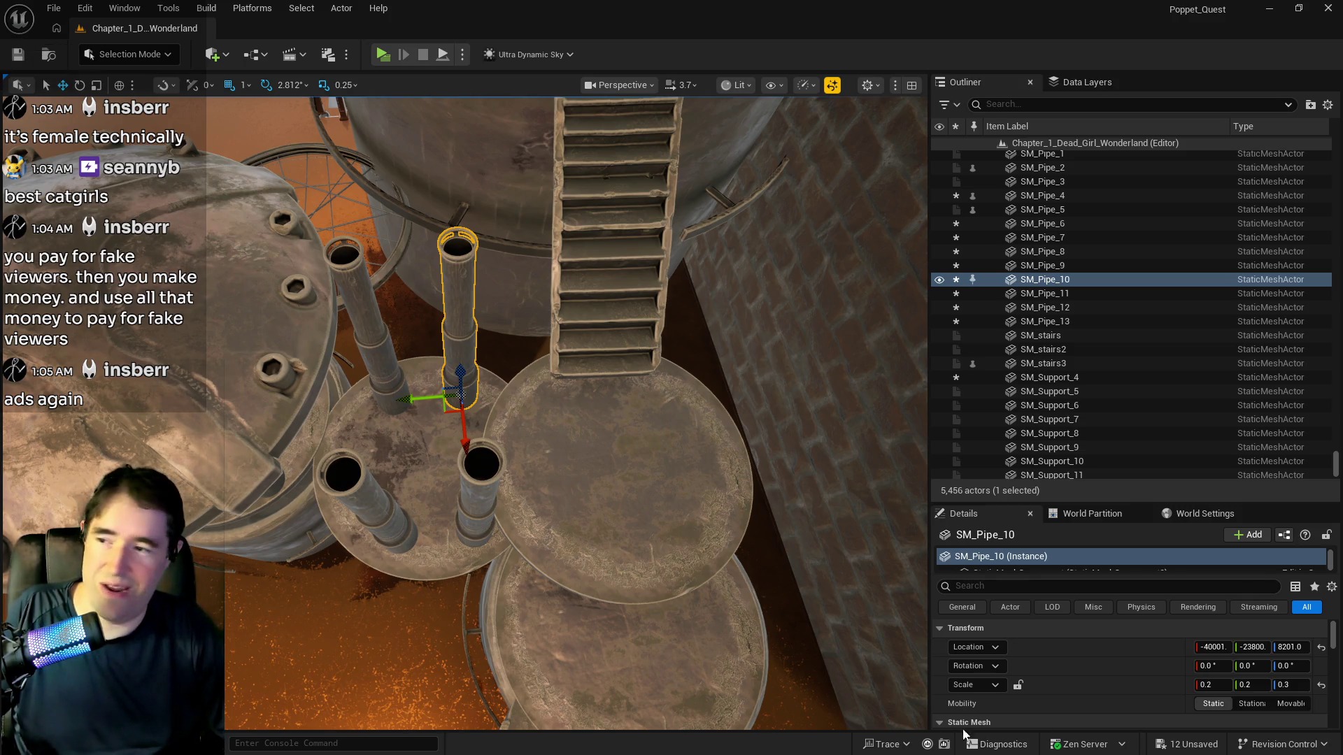
{"action": "left_click_drag", "start_coordinate": [534, 510], "coordinate": [493, 469]}
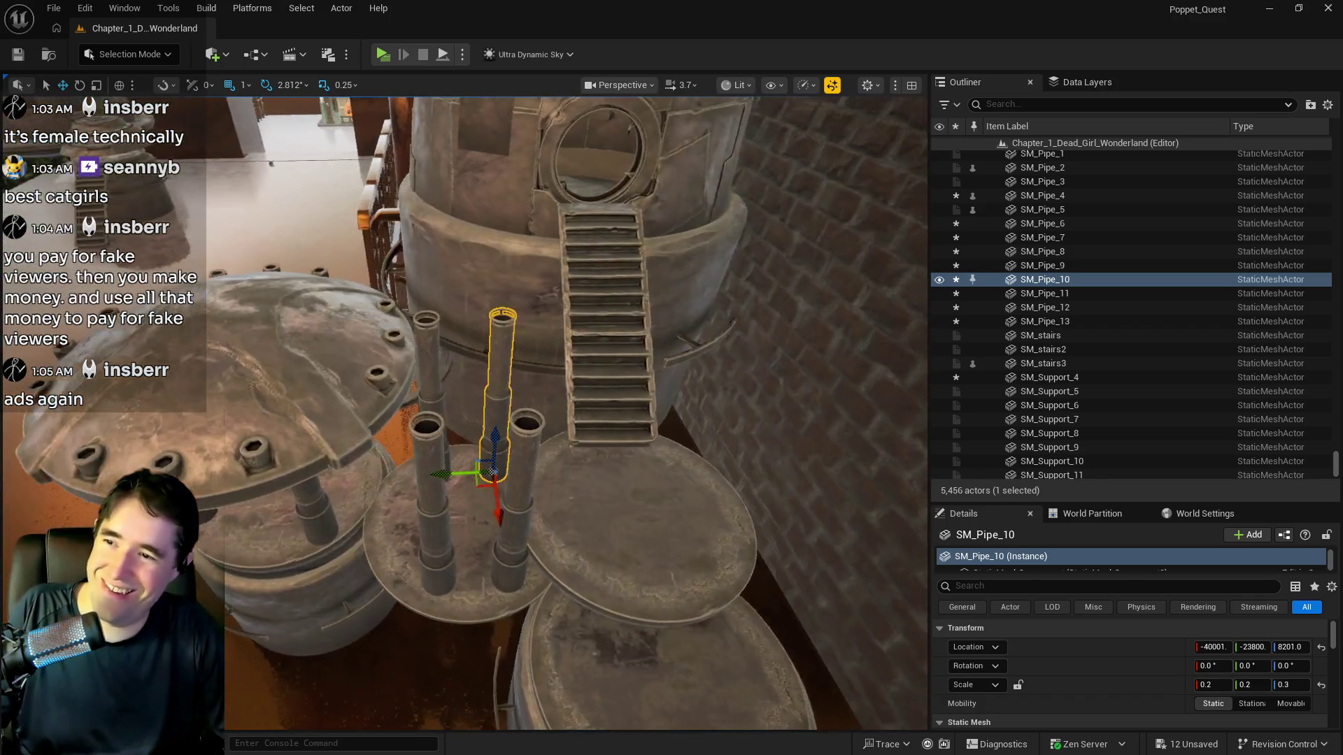
{"action": "key", "text": "ctrl+v"}
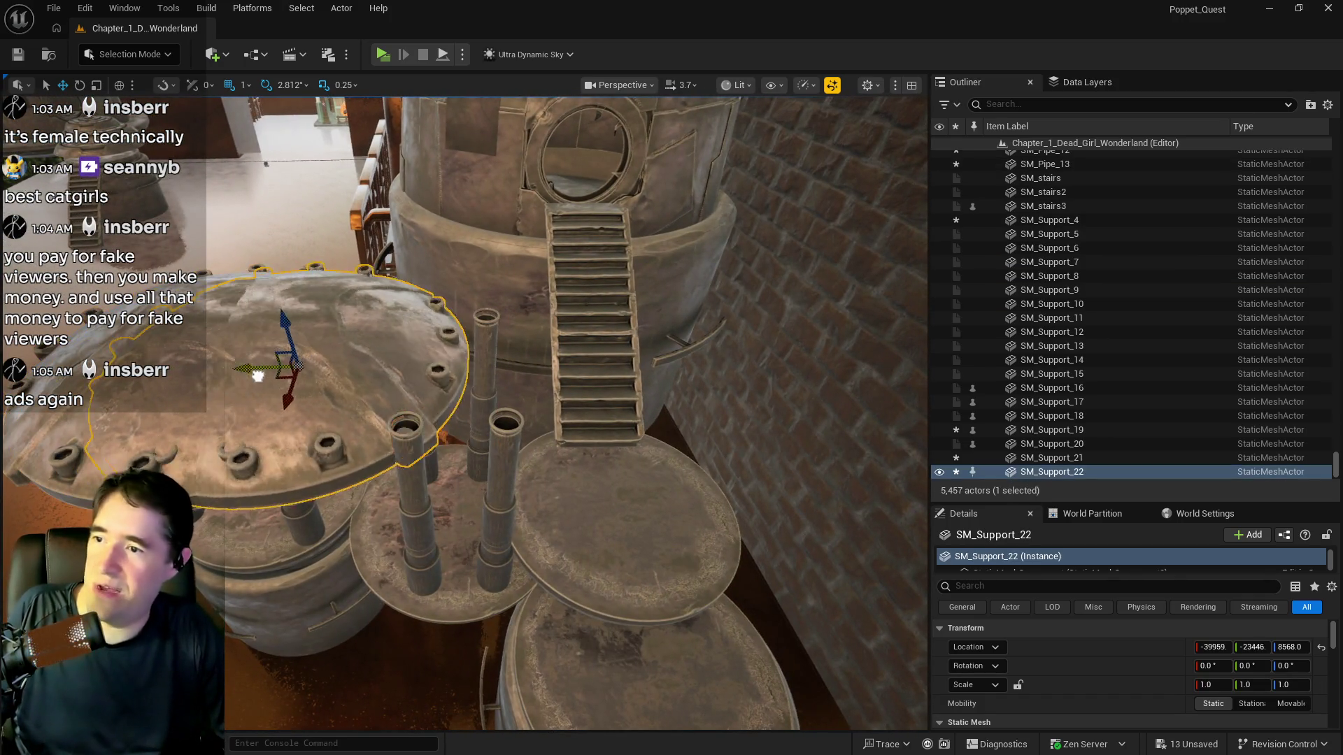
Slide SM_Support_22 over the pipes, rotate it to -154.68 and scale it uniformly to 0.6
{"action": "mouse_move", "coordinate": [258, 376]}
{"action": "left_mouse_down"}
{"action": "mouse_move", "coordinate": [419, 389]}
{"action": "mouse_move", "coordinate": [380, 382]}
{"action": "mouse_move", "coordinate": [429, 385]}
{"action": "mouse_move", "coordinate": [462, 357]}
{"action": "left_mouse_up"}
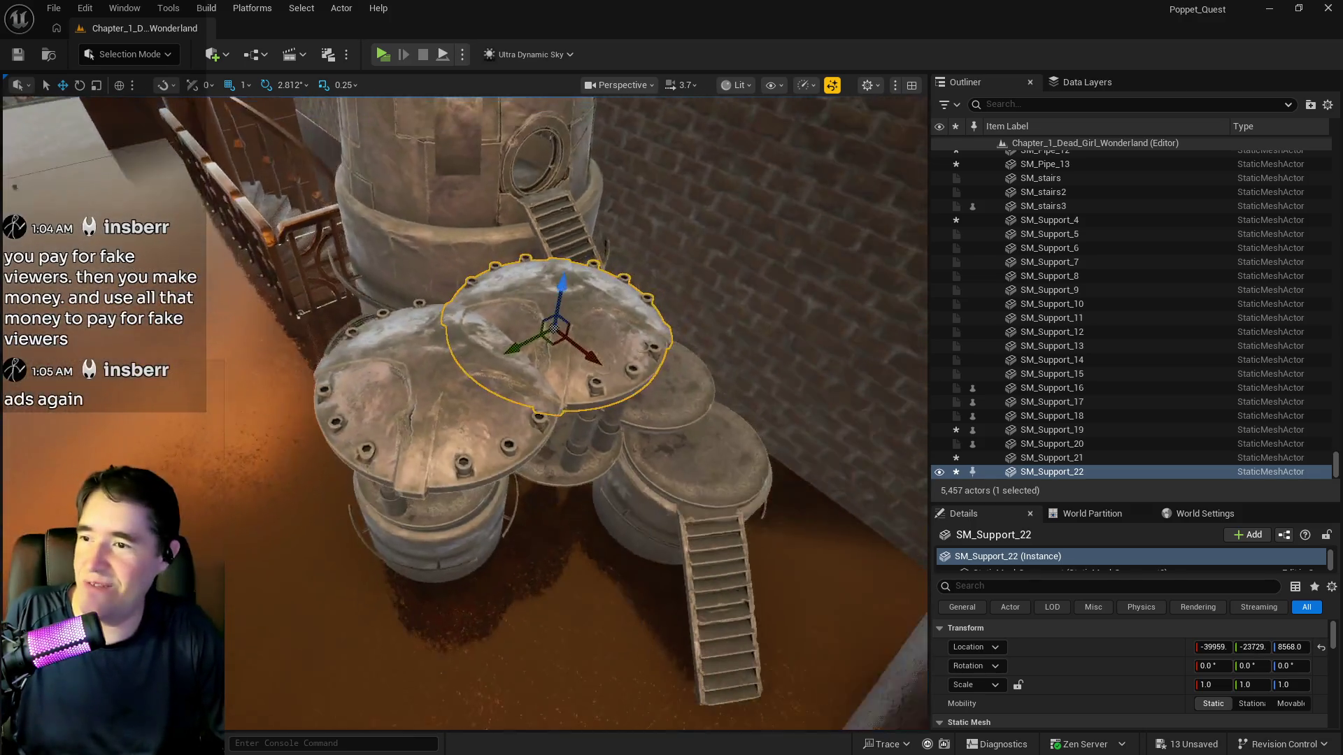
{"action": "left_click_drag", "start_coordinate": [597, 352], "coordinate": [622, 358]}
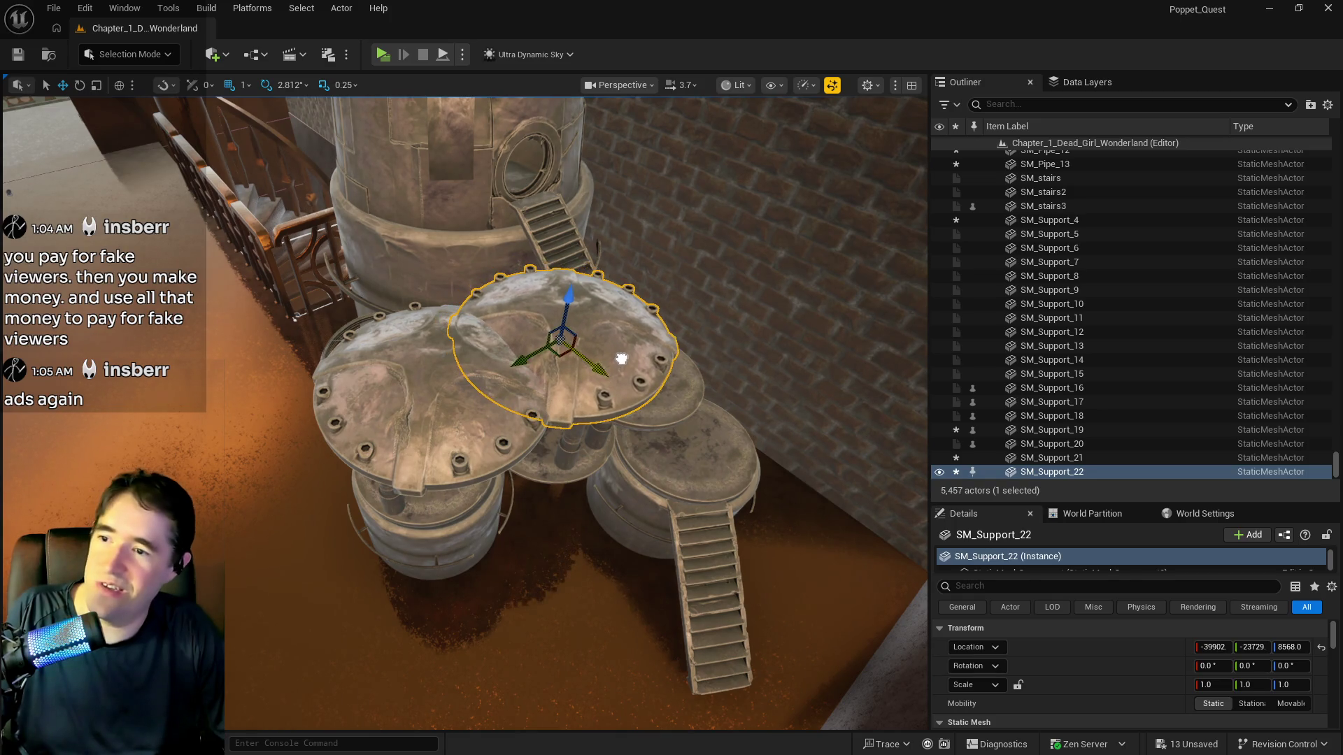
{"action": "key", "text": "e"}
{"action": "mouse_move", "coordinate": [483, 370]}
{"action": "left_mouse_down"}
{"action": "mouse_move", "coordinate": [482, 401]}
{"action": "mouse_move", "coordinate": [442, 420]}
{"action": "left_mouse_up"}
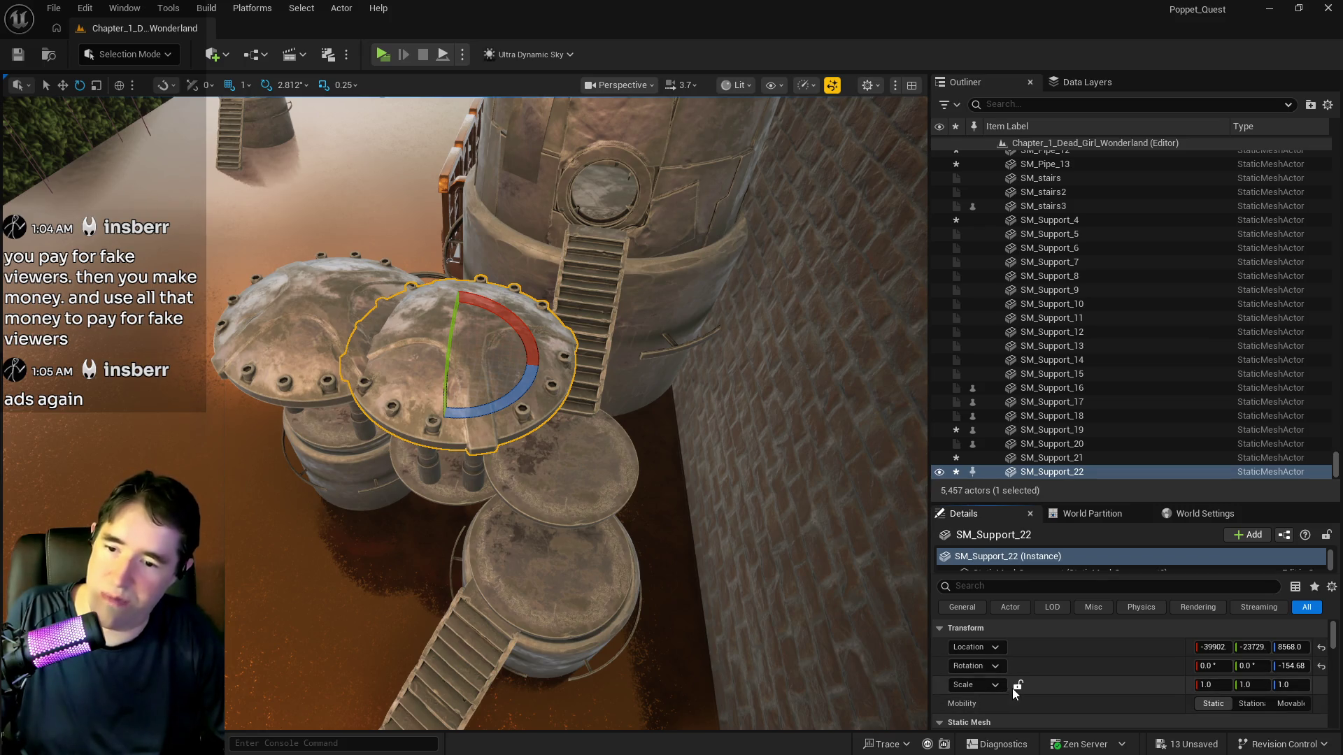
{"action": "left_click", "coordinate": [1018, 686]}
{"action": "left_click", "coordinate": [1206, 685]}
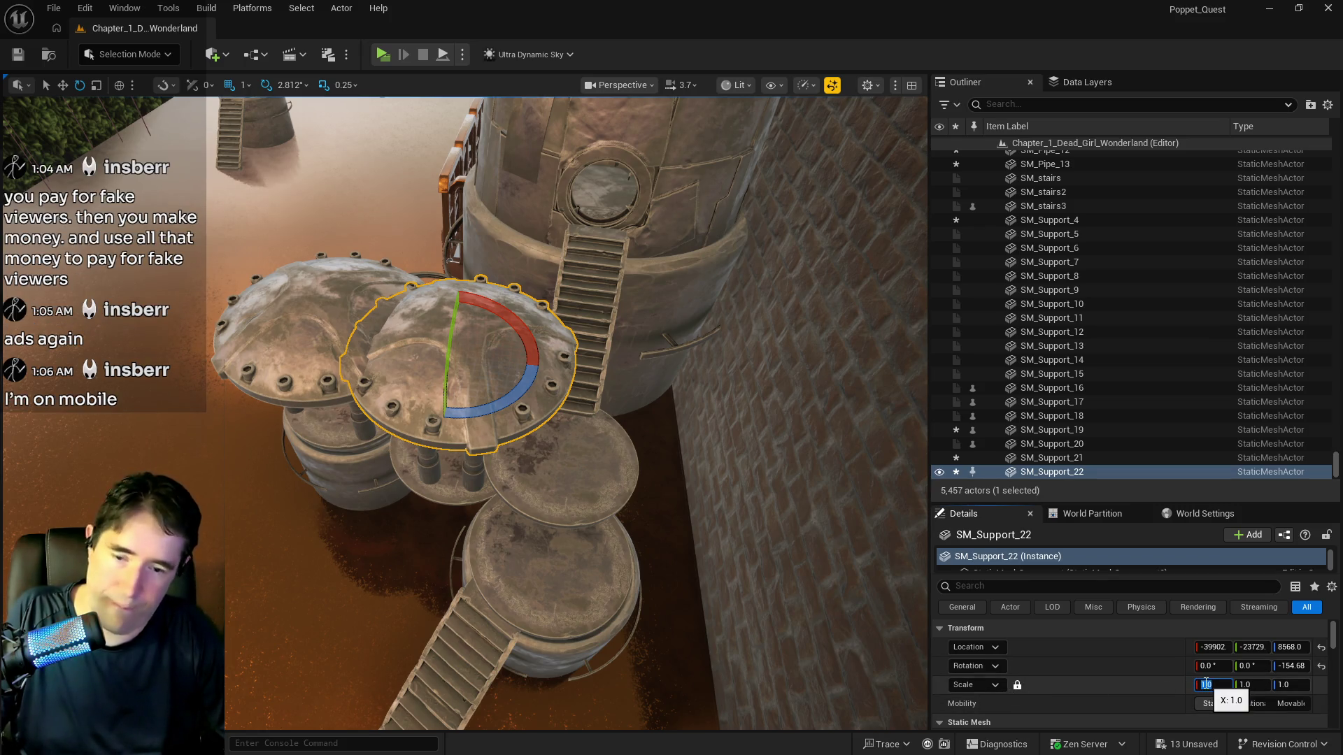
{"action": "type", "text": "0.6"}
{"action": "key", "text": "Return"}
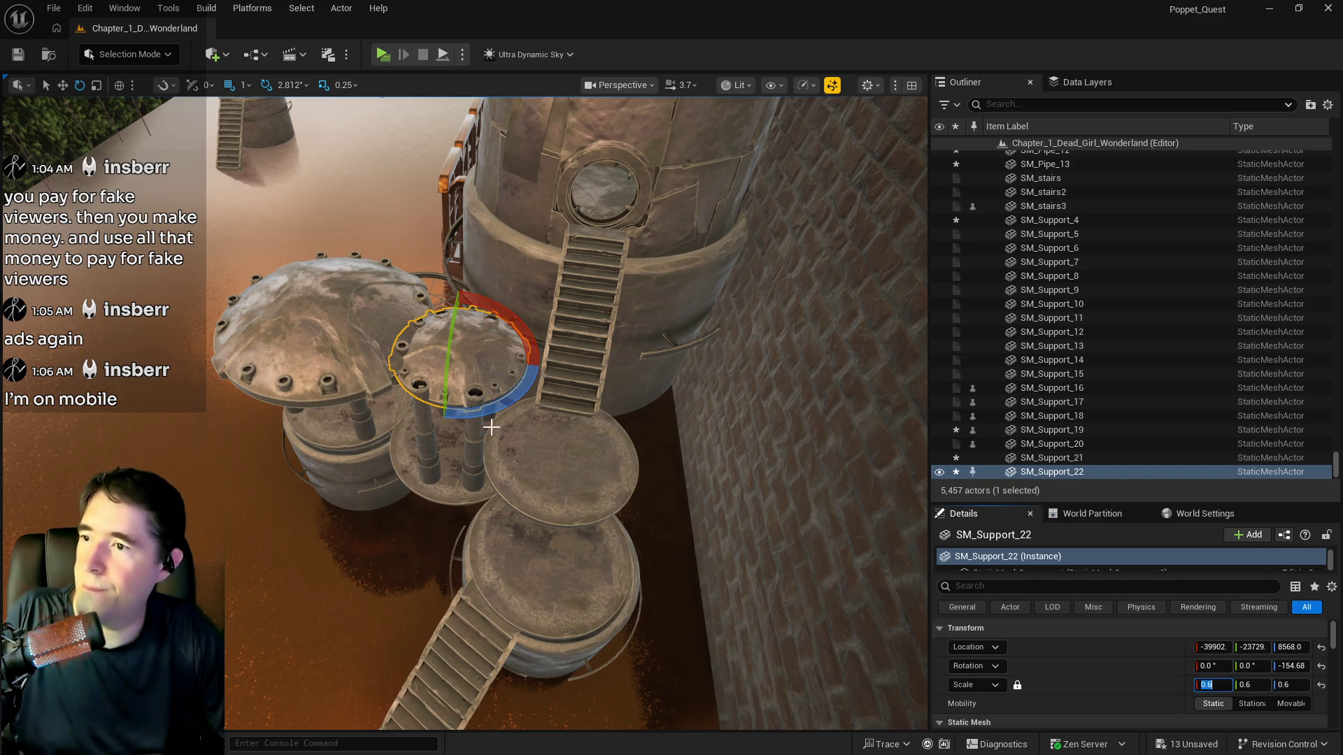
Raise the small disc to Z 8605 and centre it on the pipe tops
{"action": "left_click_drag", "start_coordinate": [491, 427], "coordinate": [410, 406]}
{"action": "key", "text": "r"}
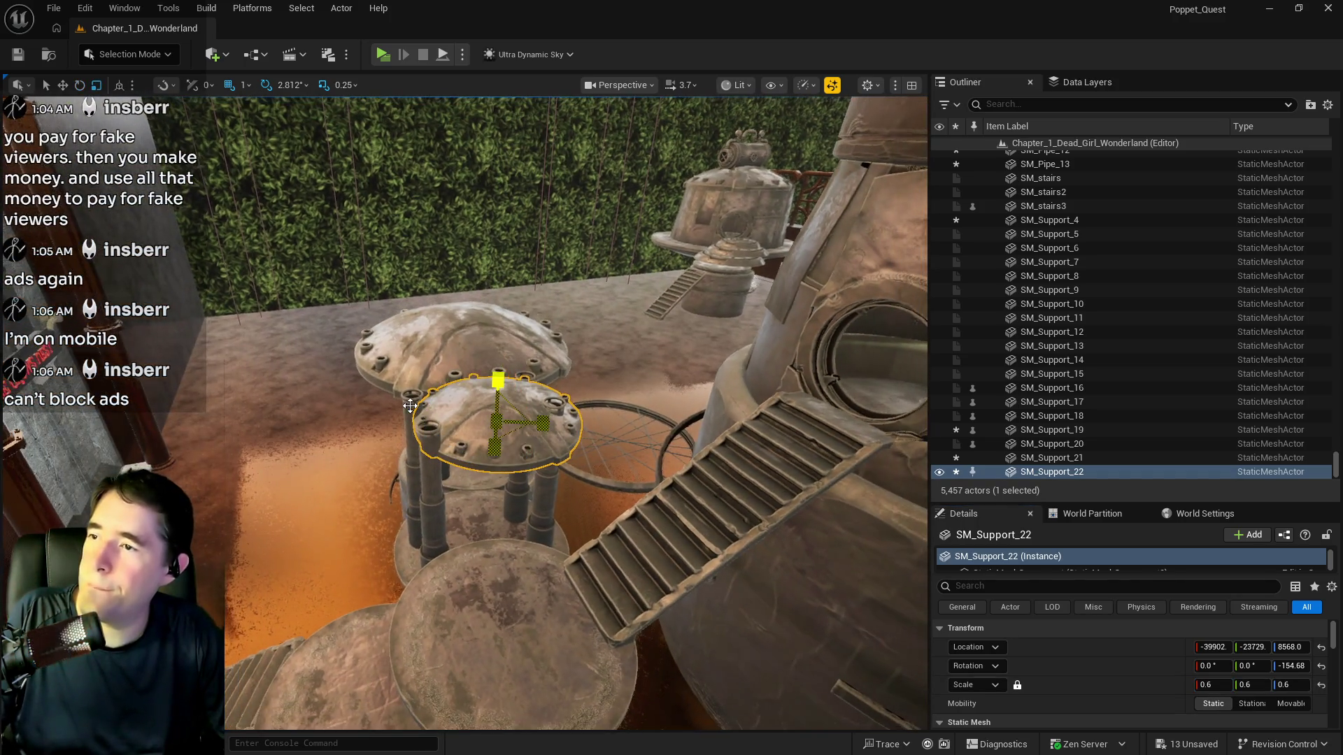
{"action": "left_click_drag", "start_coordinate": [500, 386], "coordinate": [512, 369]}
{"action": "left_click_drag", "start_coordinate": [461, 434], "coordinate": [436, 419]}
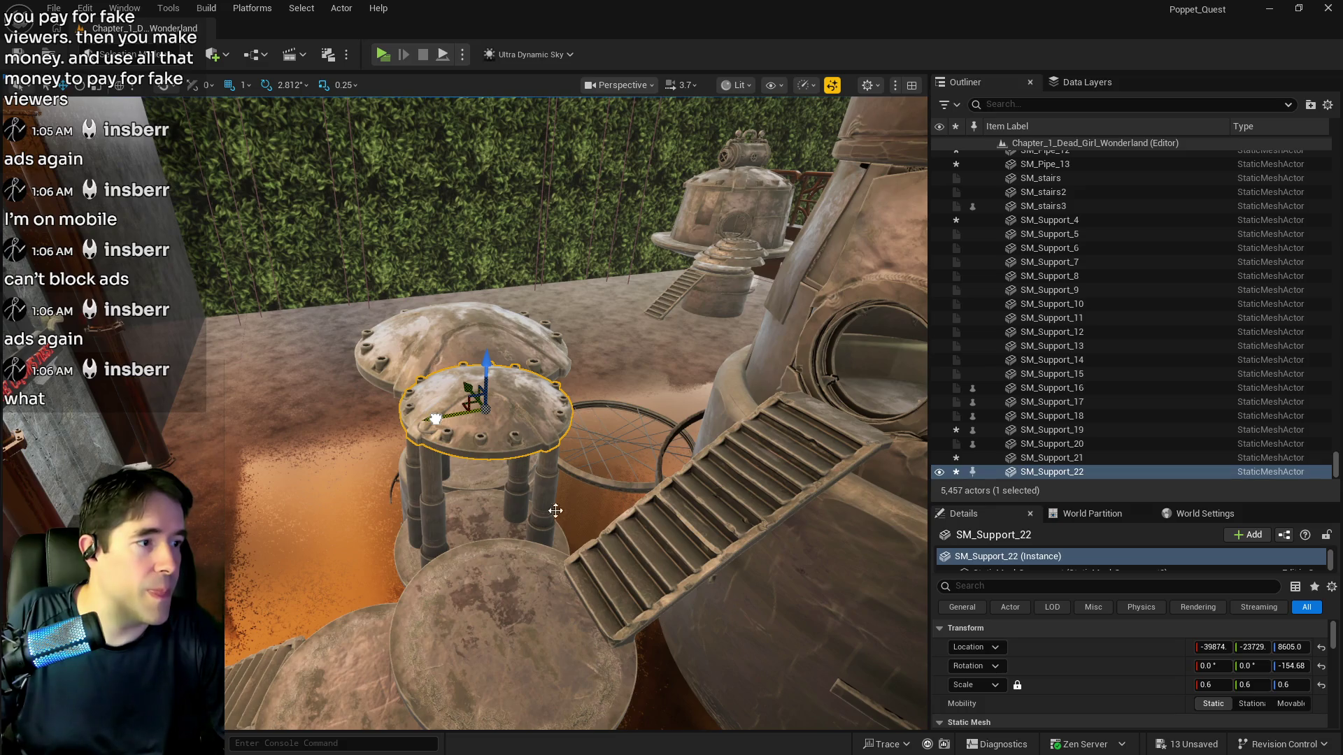
{"action": "left_click_drag", "start_coordinate": [623, 683], "coordinate": [591, 634]}
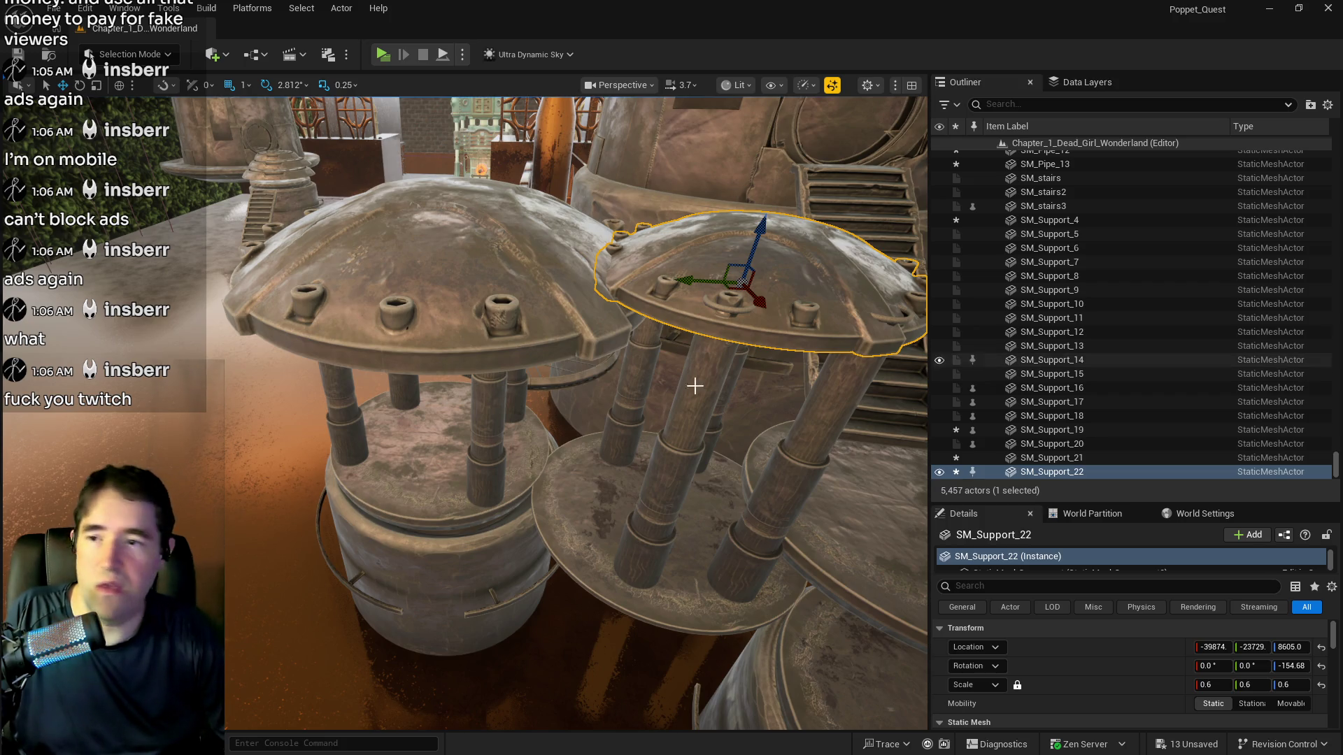
{"action": "left_click", "coordinate": [496, 317]}
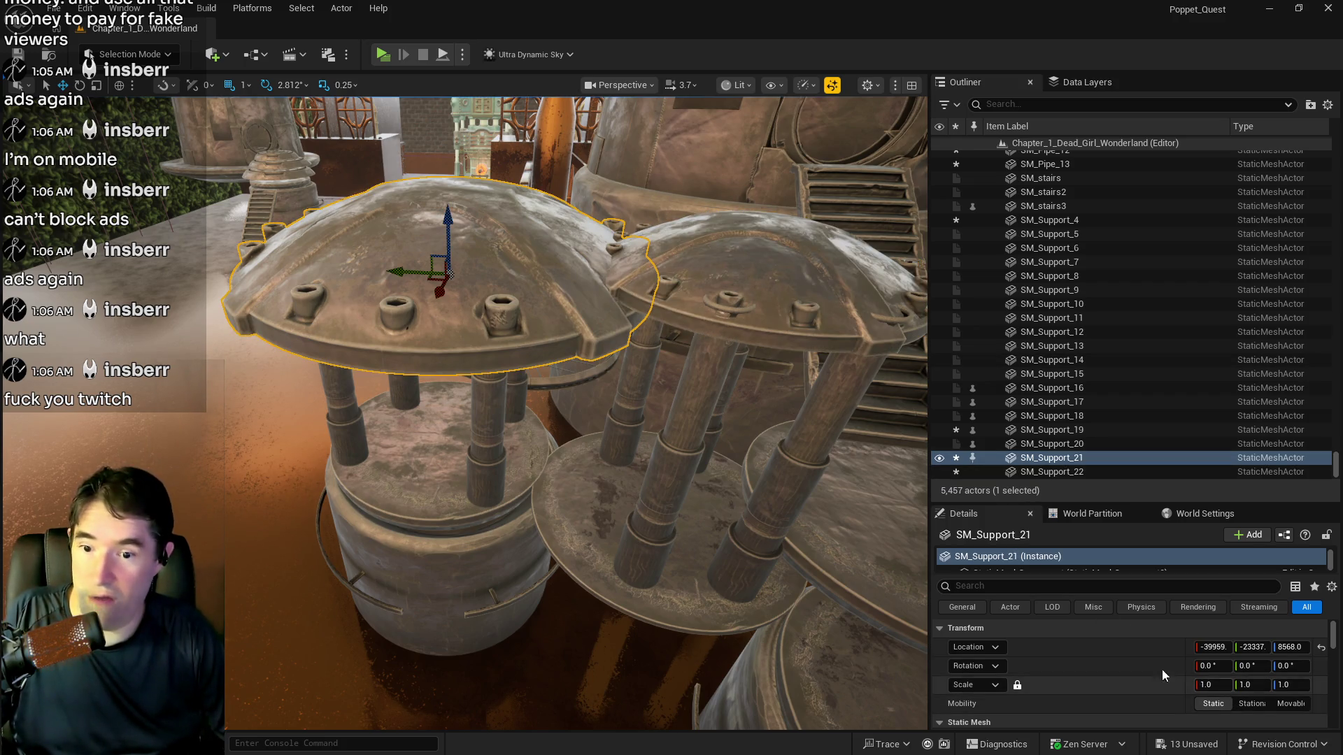
Scale the left dome SM_Support_21 to 0.8 and reseat it on its pillars
{"action": "left_click", "coordinate": [1207, 685]}
{"action": "type", "text": "0.8"}
{"action": "key", "text": "Return"}
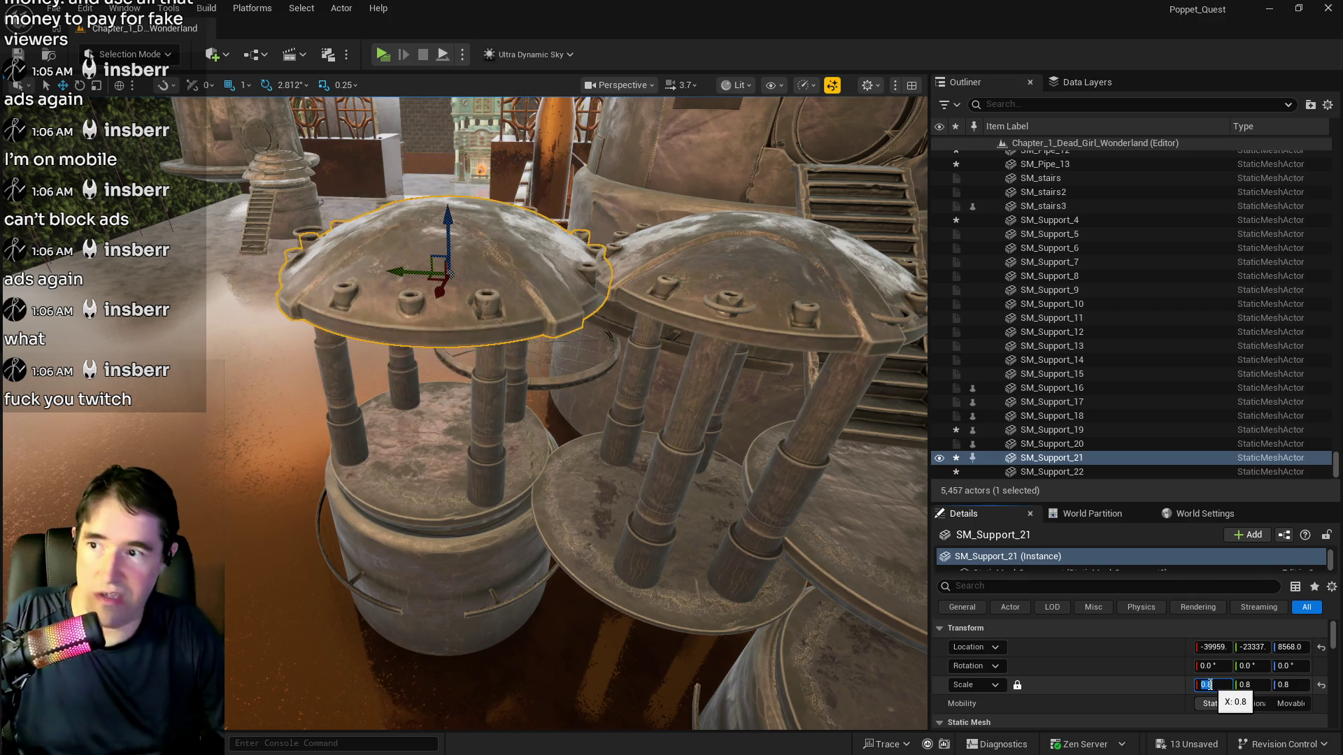
{"action": "left_click_drag", "start_coordinate": [447, 223], "coordinate": [485, 212]}
{"action": "left_click_drag", "start_coordinate": [414, 260], "coordinate": [402, 261]}
Select the left pipes, disc base and barrel together and shift them left
{"action": "left_click", "coordinate": [400, 444]}
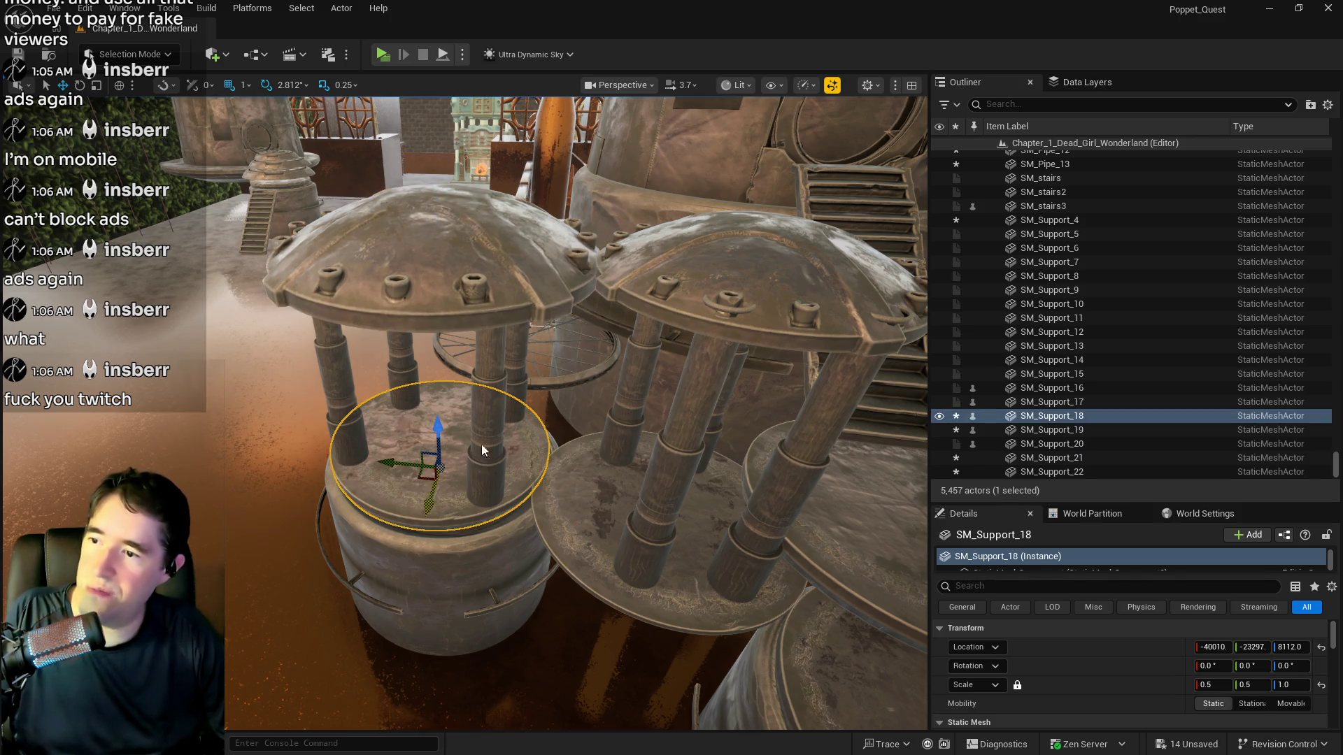
{"action": "left_click", "coordinate": [483, 449], "text": "ctrl"}
{"action": "left_click", "coordinate": [517, 349], "text": "ctrl"}
{"action": "left_click", "coordinate": [399, 371], "text": "ctrl"}
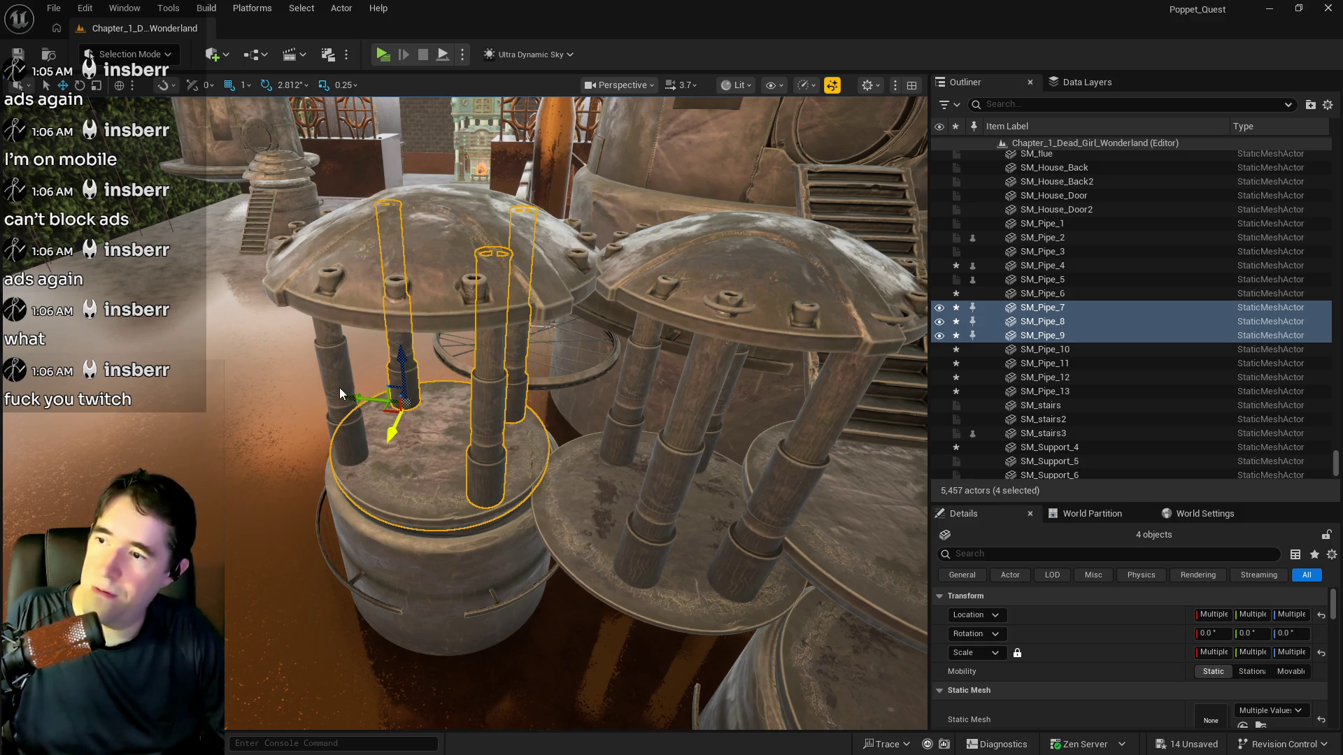
{"action": "left_click", "coordinate": [340, 393], "text": "ctrl"}
{"action": "left_click", "coordinate": [433, 546], "text": "ctrl"}
{"action": "left_click", "coordinate": [438, 570], "text": "ctrl"}
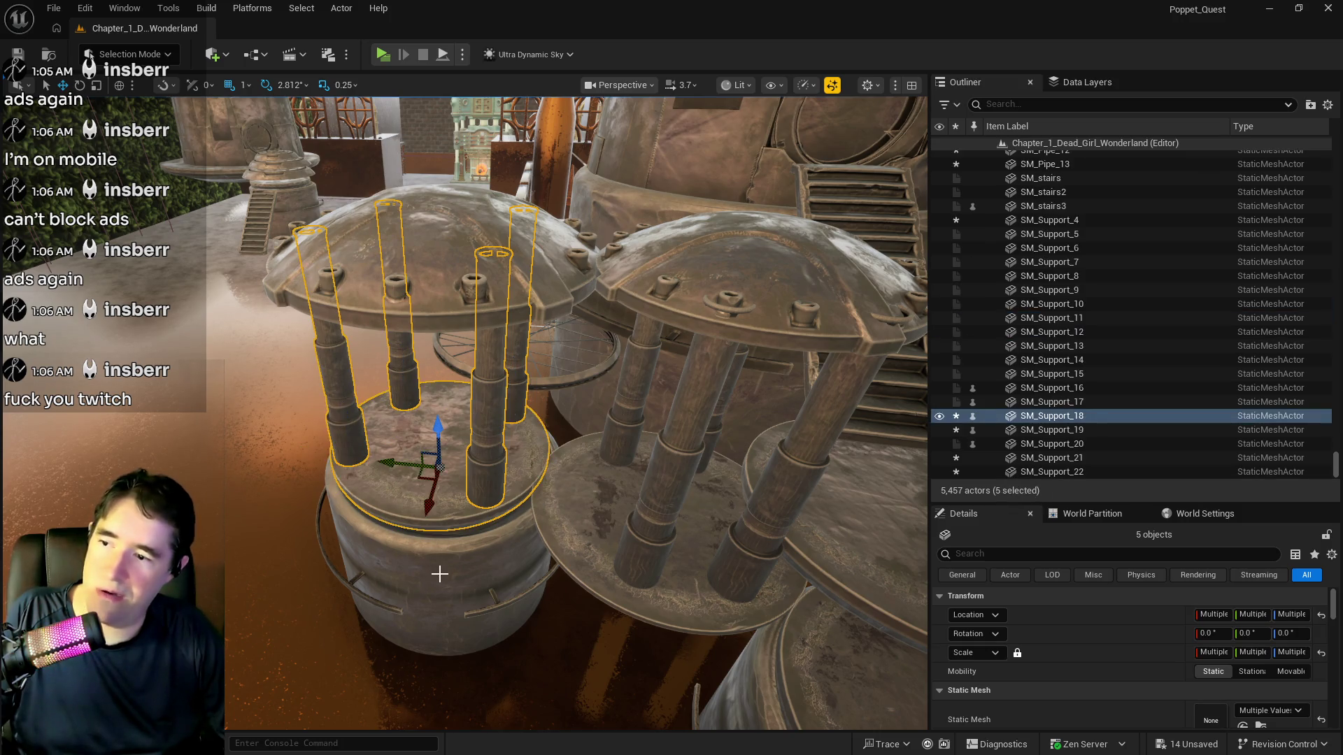
{"action": "left_click", "coordinate": [432, 508], "text": "ctrl"}
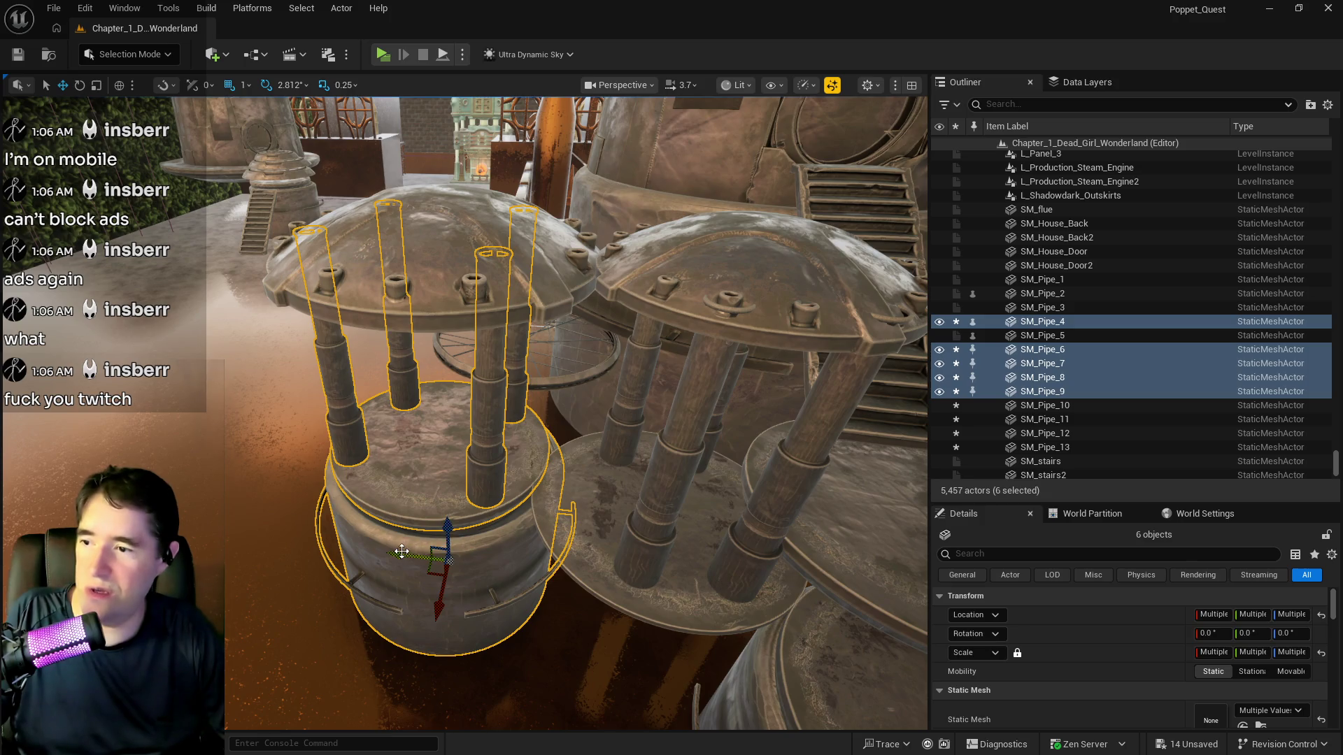
{"action": "left_click_drag", "start_coordinate": [402, 552], "coordinate": [372, 547]}
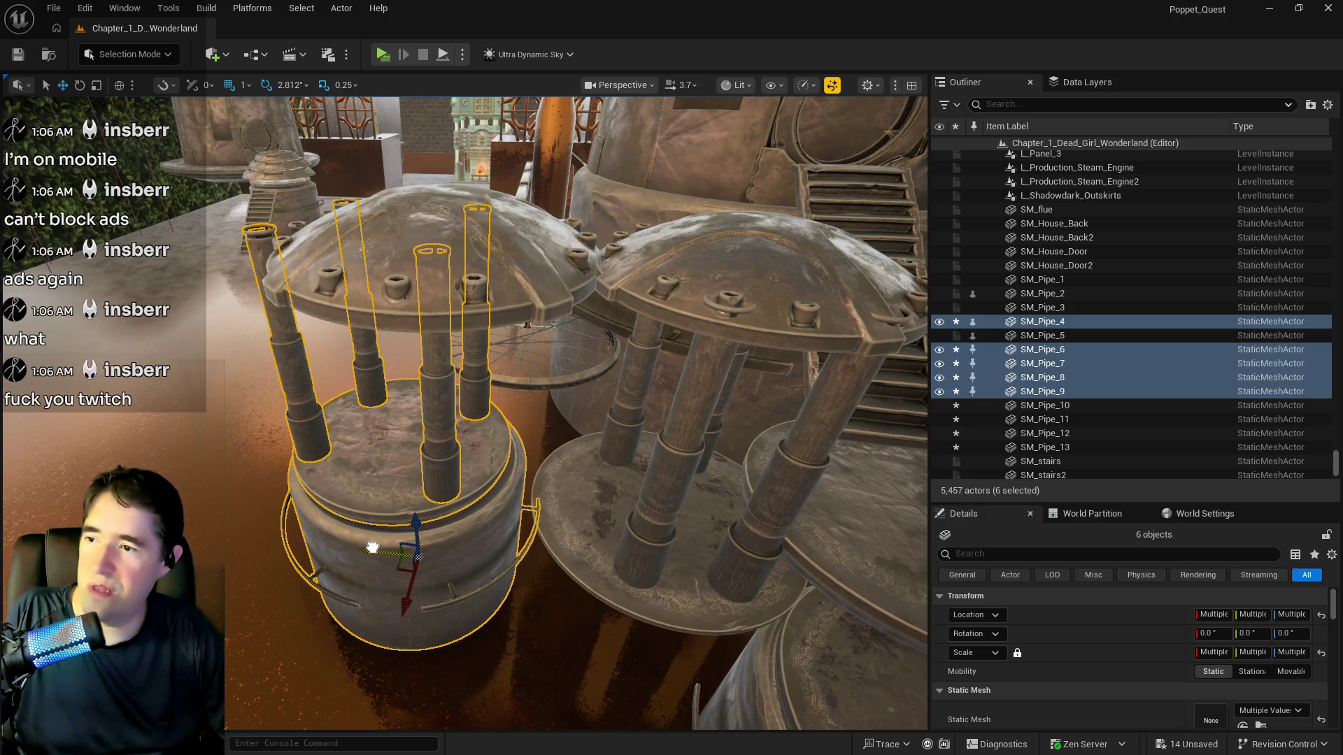
Undo that move, add the dome to the group and move the whole structure left along Y
{"action": "key", "text": "ctrl+z"}
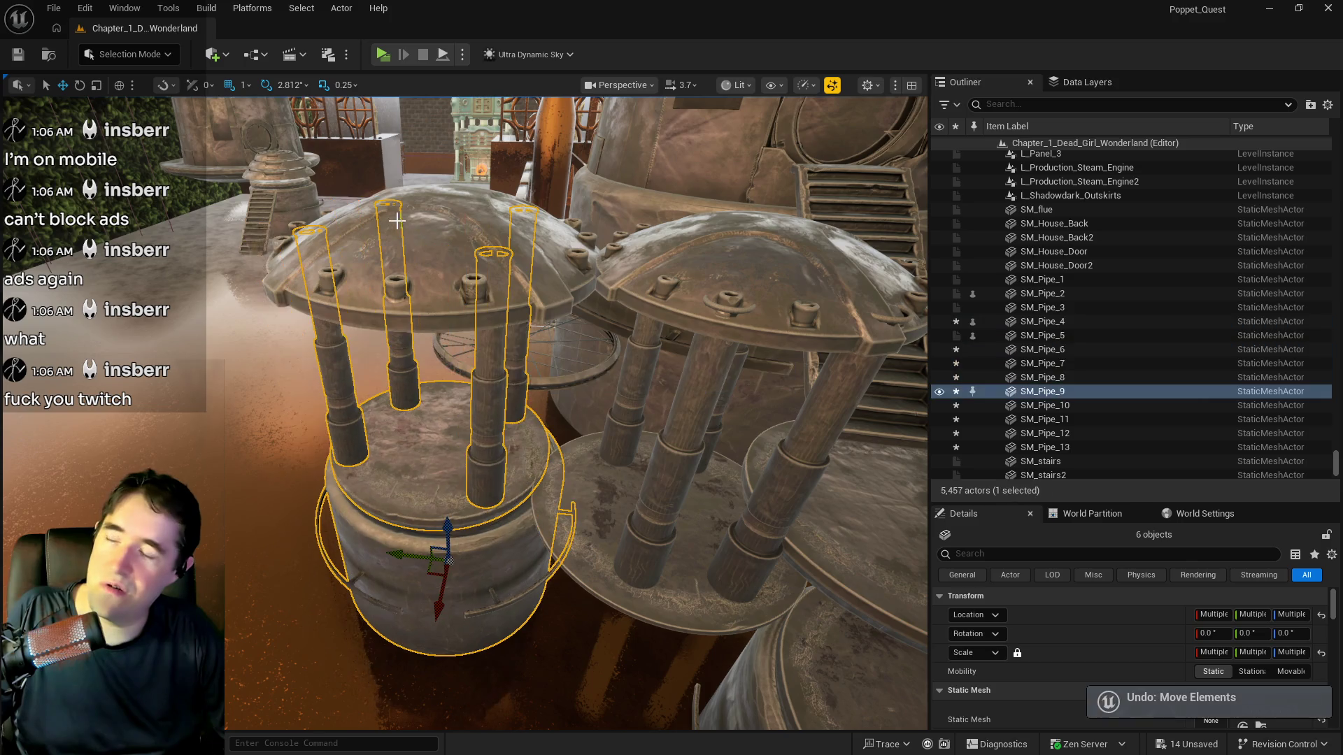
{"action": "left_click", "coordinate": [434, 232], "text": "ctrl"}
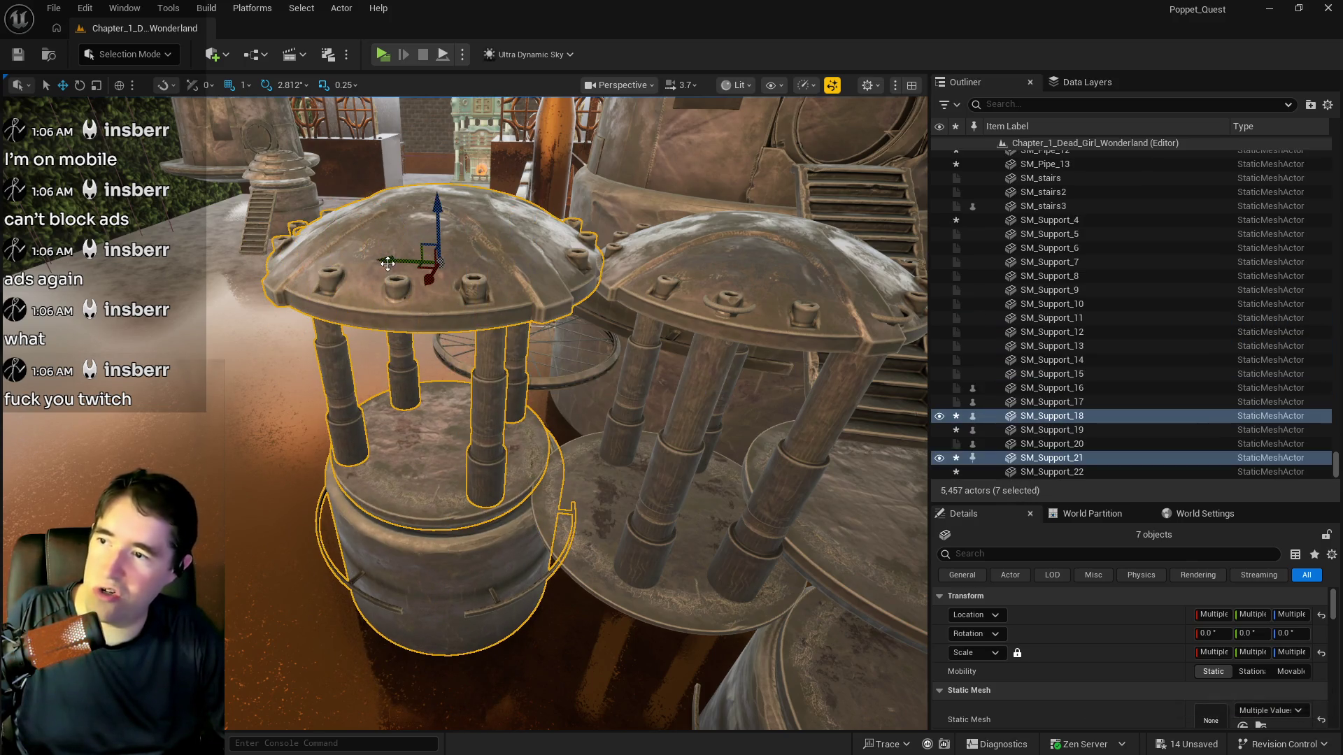
{"action": "mouse_move", "coordinate": [392, 262]}
{"action": "left_mouse_down"}
{"action": "mouse_move", "coordinate": [300, 259]}
{"action": "mouse_move", "coordinate": [341, 263]}
{"action": "left_mouse_up"}
{"action": "left_click", "coordinate": [572, 518]}
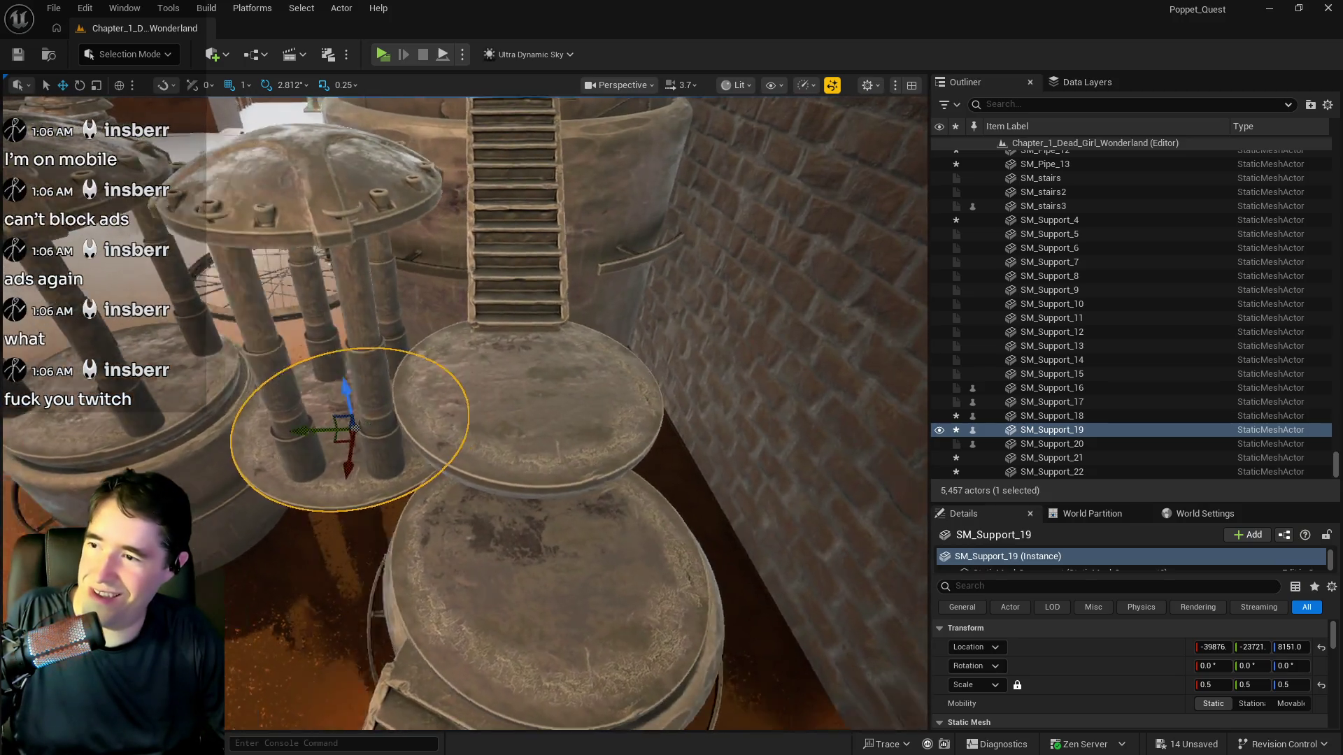
Scale the SM_Support_19 base disc uniformly to 0.6 and nudge it sideways along Y
{"action": "left_click_drag", "start_coordinate": [429, 417], "coordinate": [452, 428]}
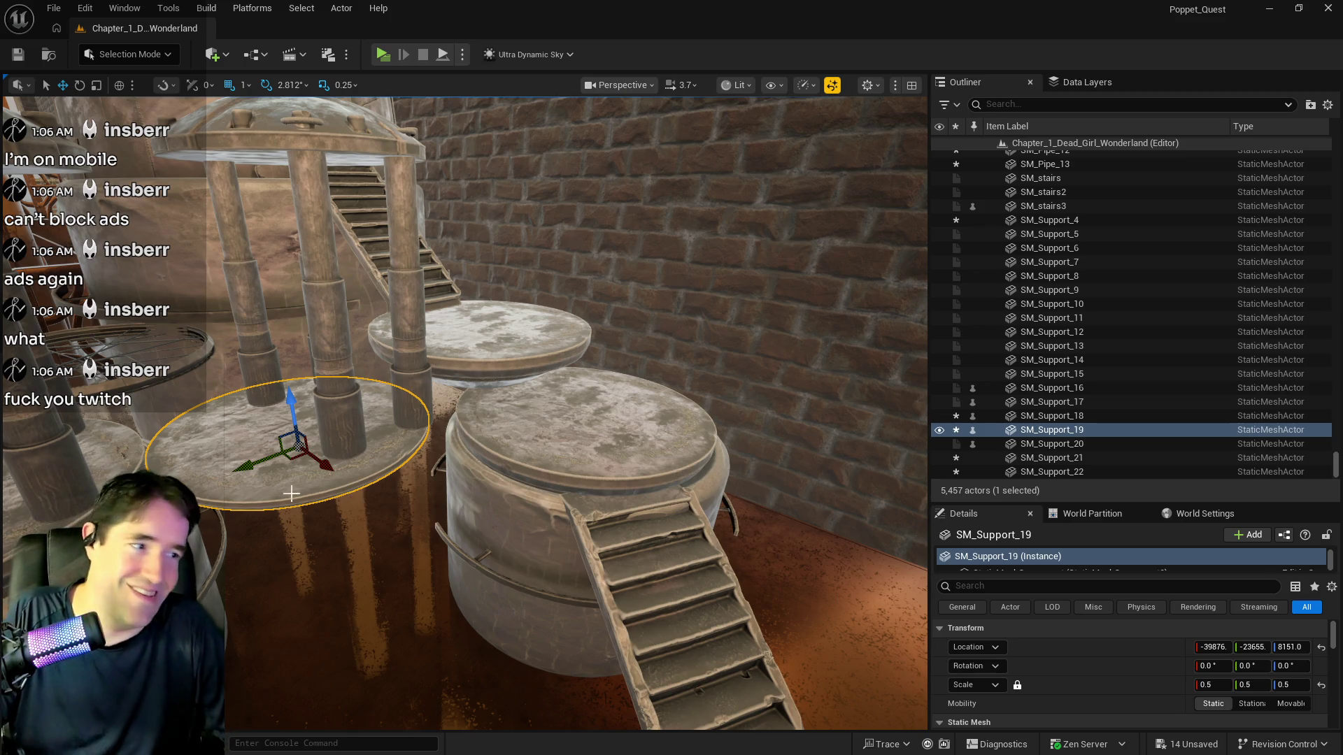
{"action": "left_click", "coordinate": [1209, 687]}
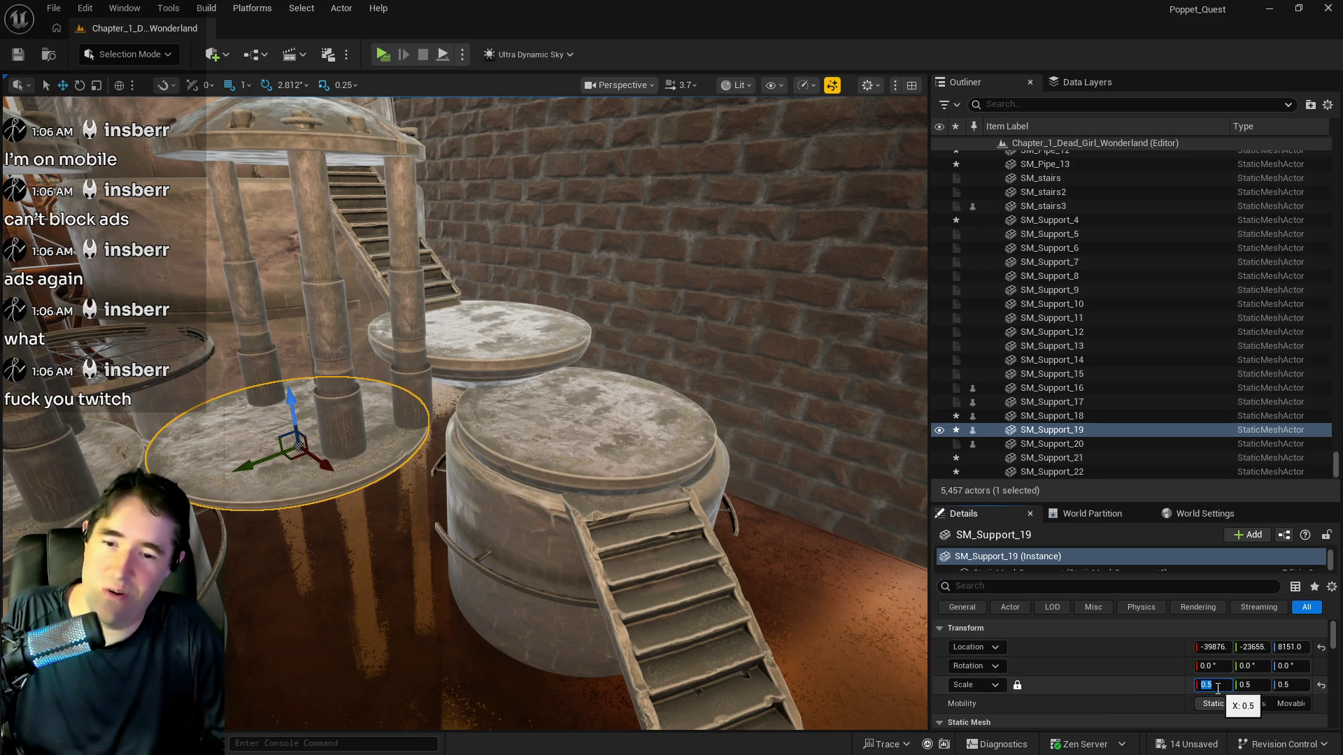
{"action": "type", "text": "8"}
{"action": "type", "text": "0.8"}
{"action": "key", "text": "Return"}
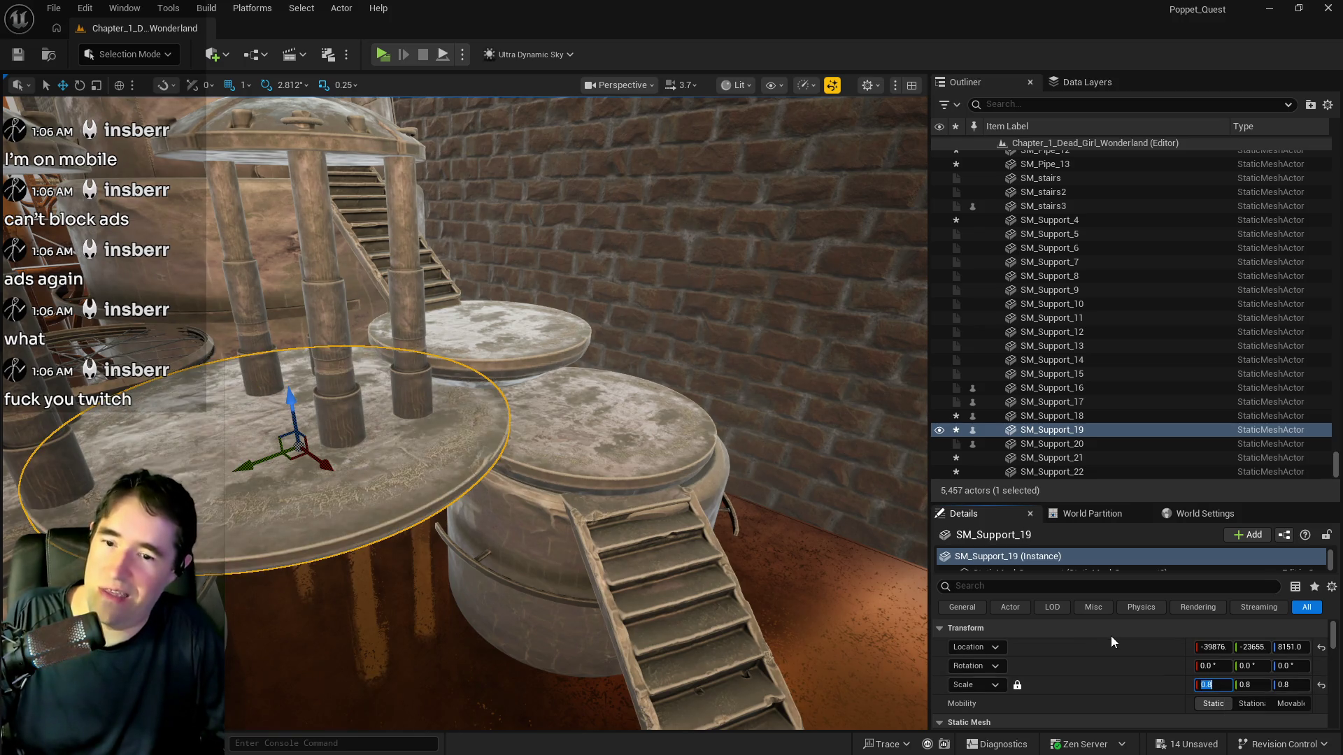
{"action": "type", "text": ".6"}
{"action": "key", "text": "Return"}
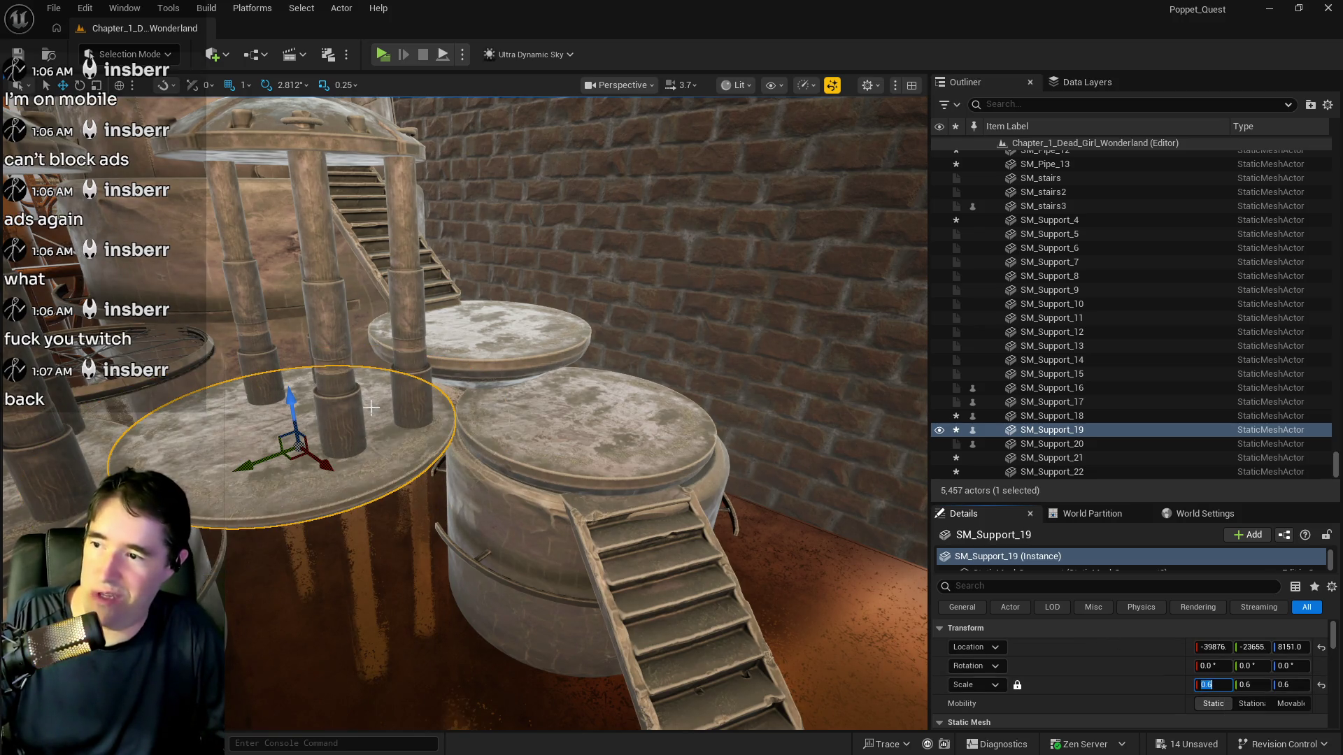
{"action": "left_click_drag", "start_coordinate": [259, 458], "coordinate": [277, 462]}
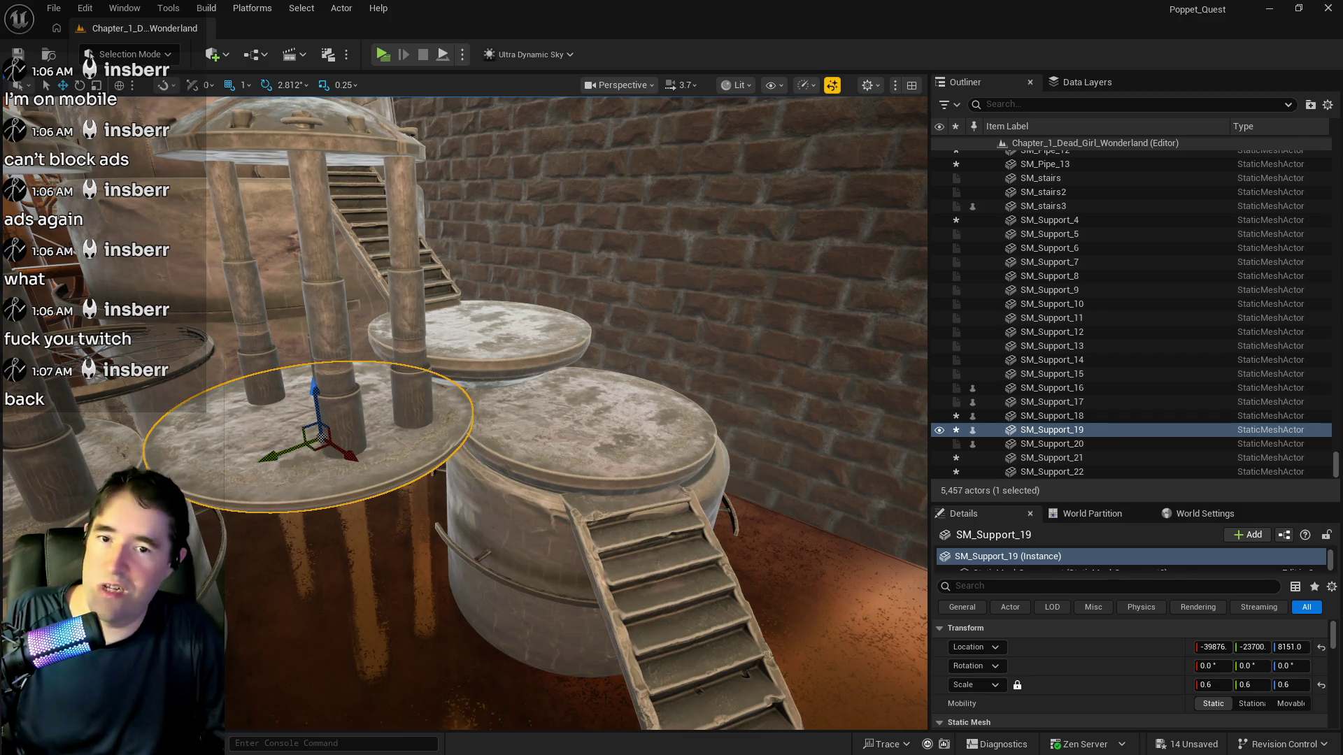
{"action": "left_click_drag", "start_coordinate": [397, 397], "coordinate": [396, 397]}
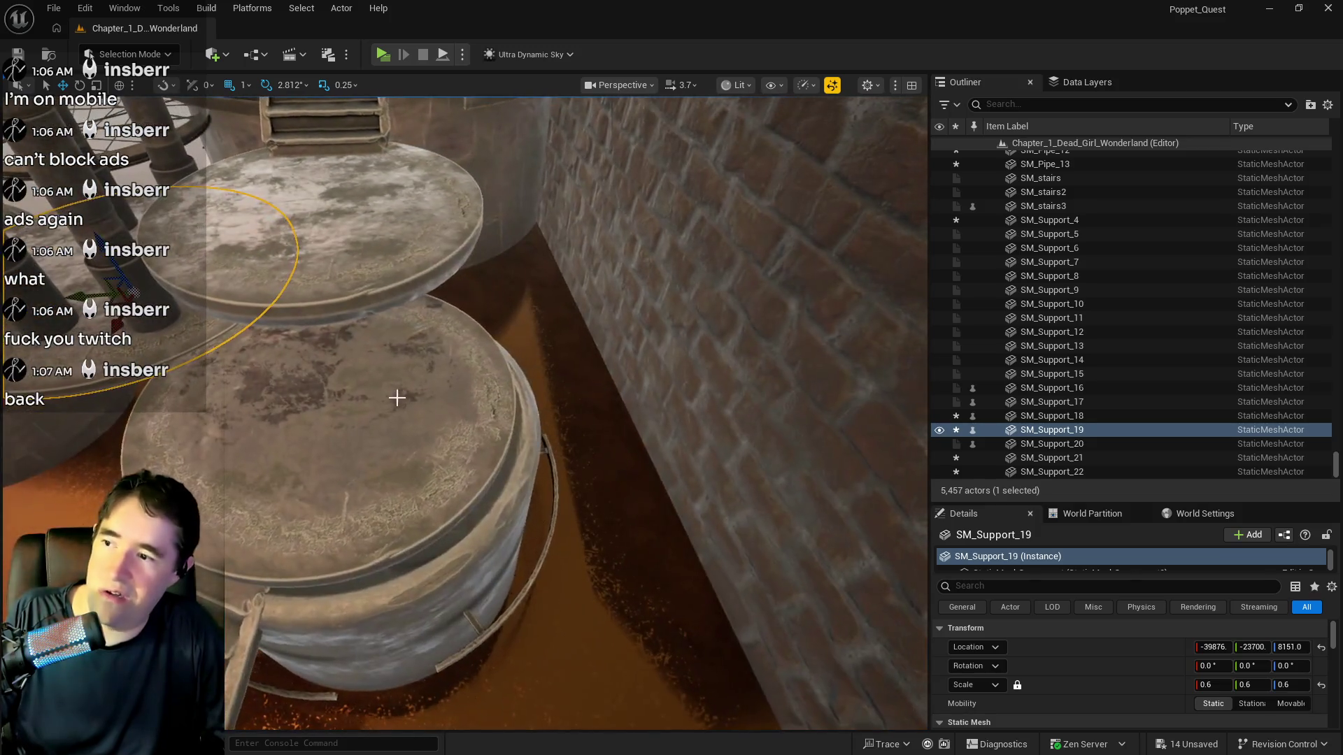
{"action": "left_click", "coordinate": [368, 498]}
Select the bowl support SM_Support_5 and move it along Y and down toward the platform
{"action": "left_click", "coordinate": [418, 588], "text": "ctrl"}
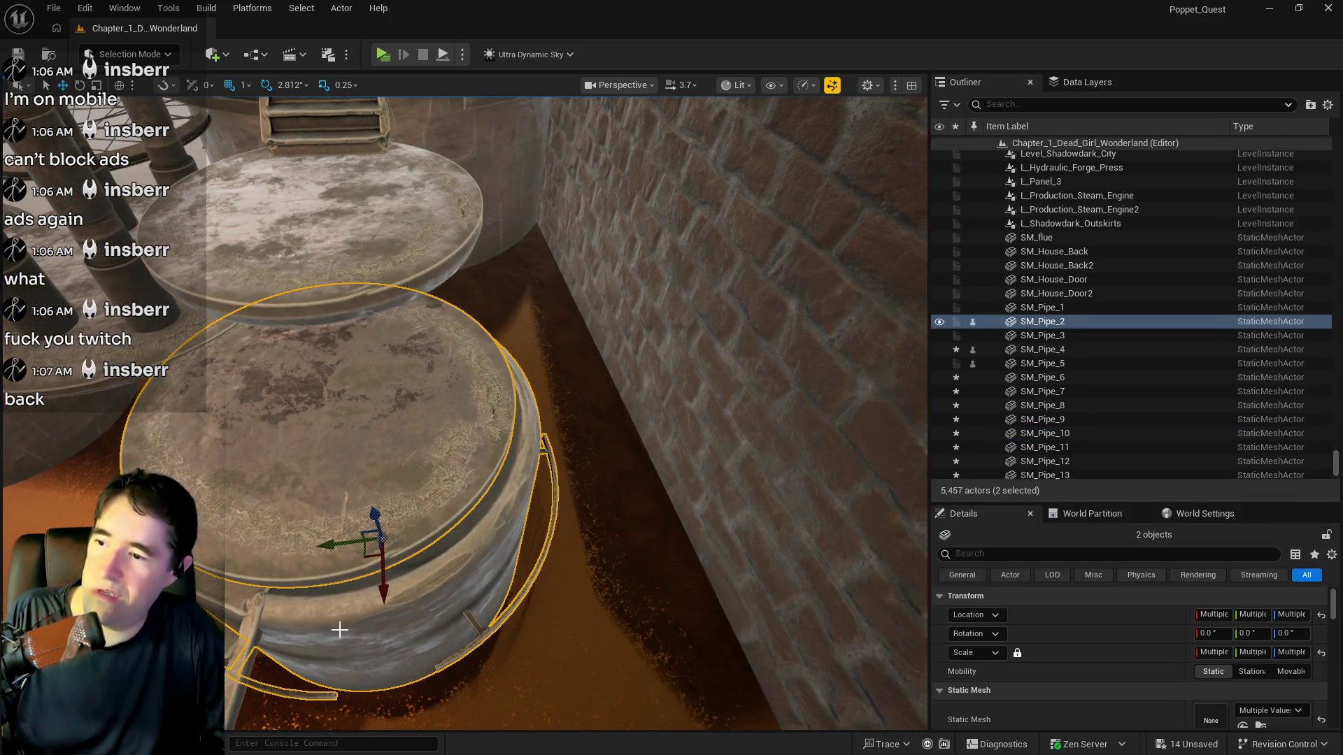
{"action": "left_click", "coordinate": [226, 626], "text": "ctrl"}
{"action": "left_click_drag", "start_coordinate": [226, 626], "coordinate": [226, 626]}
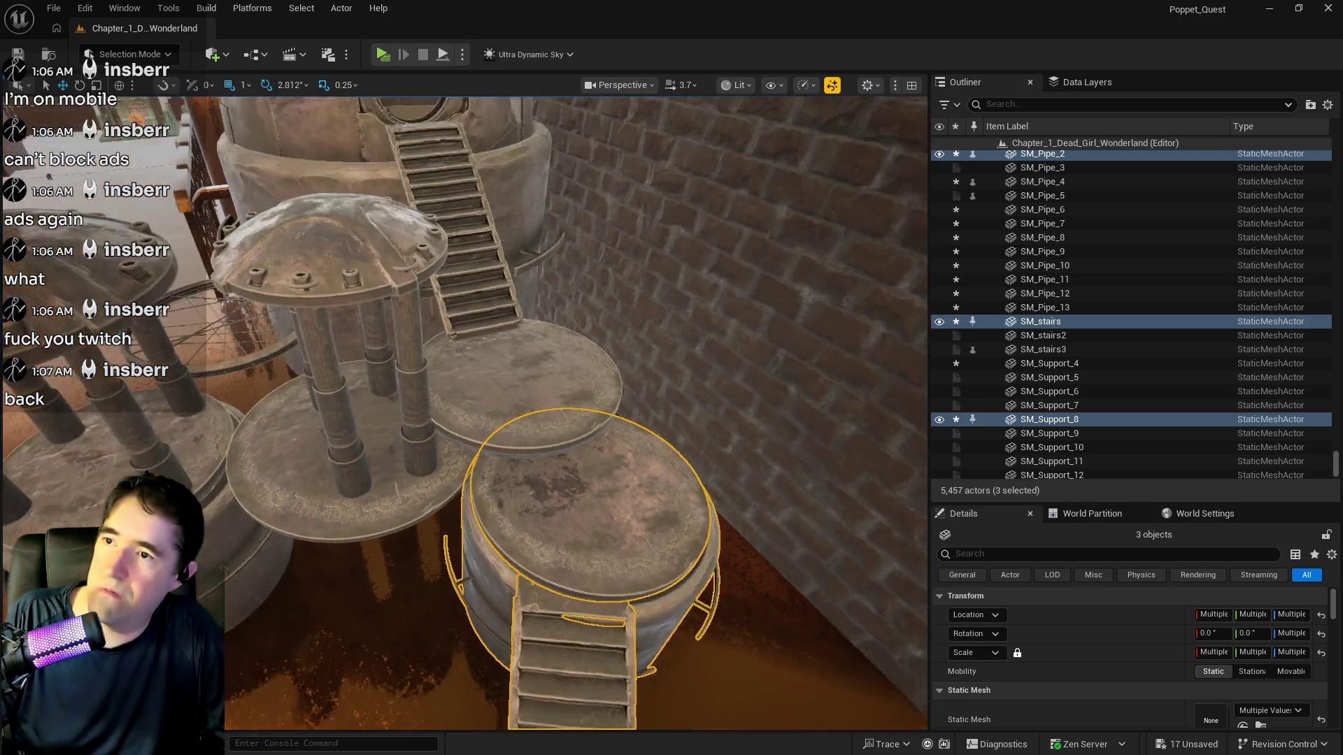
{"action": "left_click_drag", "start_coordinate": [465, 590], "coordinate": [465, 590]}
{"action": "left_click_drag", "start_coordinate": [470, 467], "coordinate": [471, 467]}
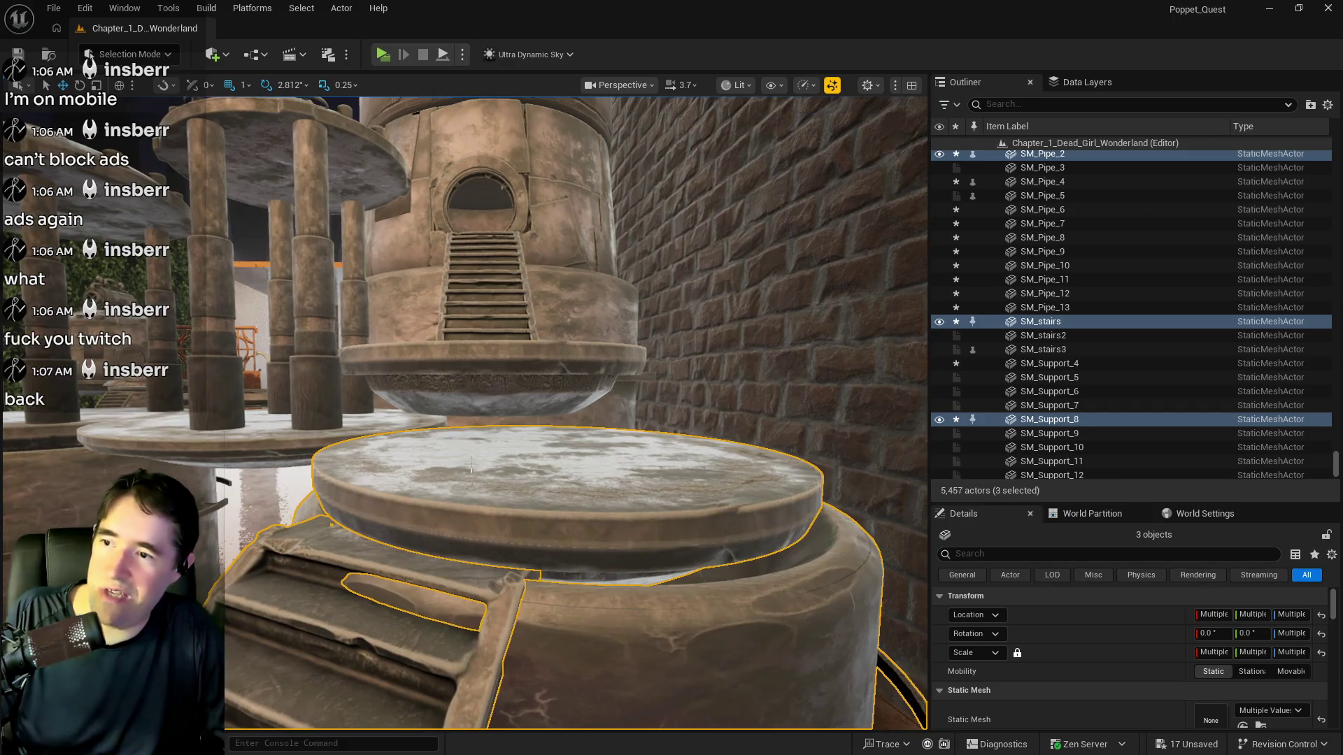
{"action": "left_click", "coordinate": [479, 383]}
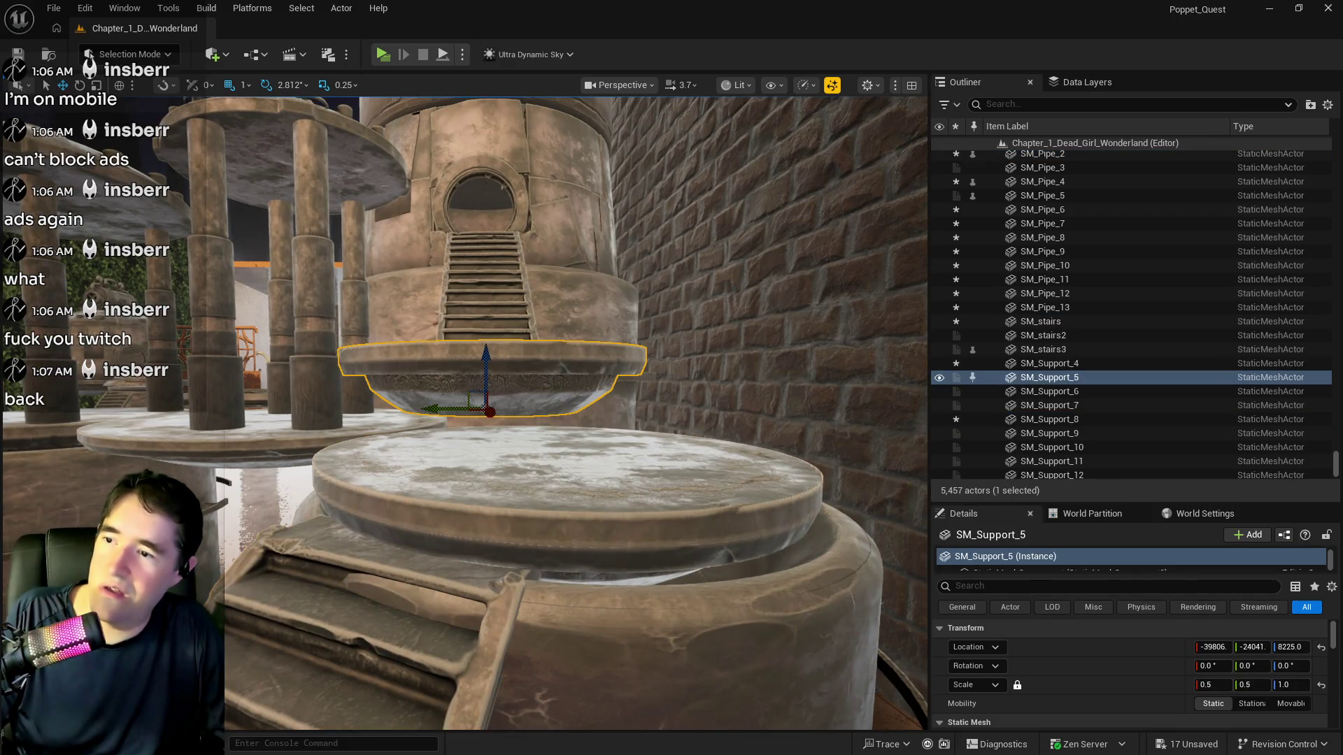
{"action": "left_click_drag", "start_coordinate": [491, 357], "coordinate": [492, 357]}
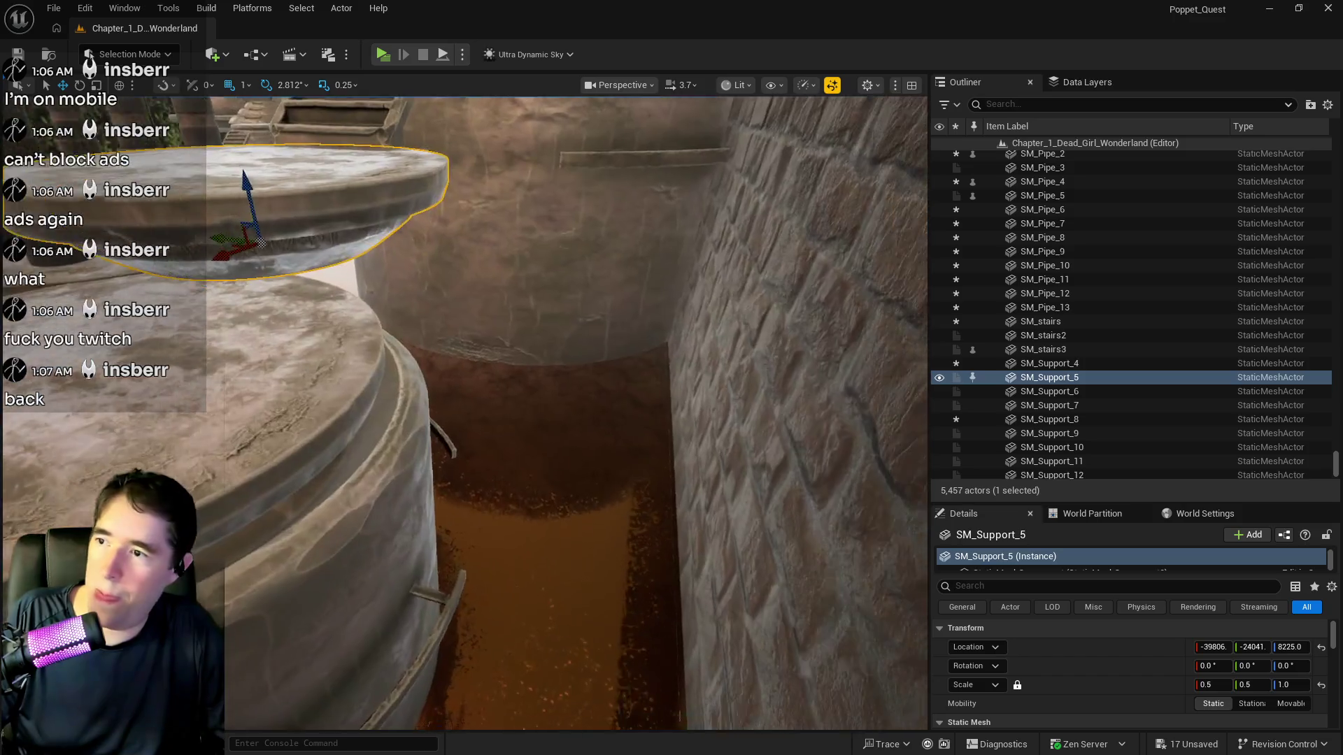
{"action": "left_click_drag", "start_coordinate": [456, 231], "coordinate": [584, 253]}
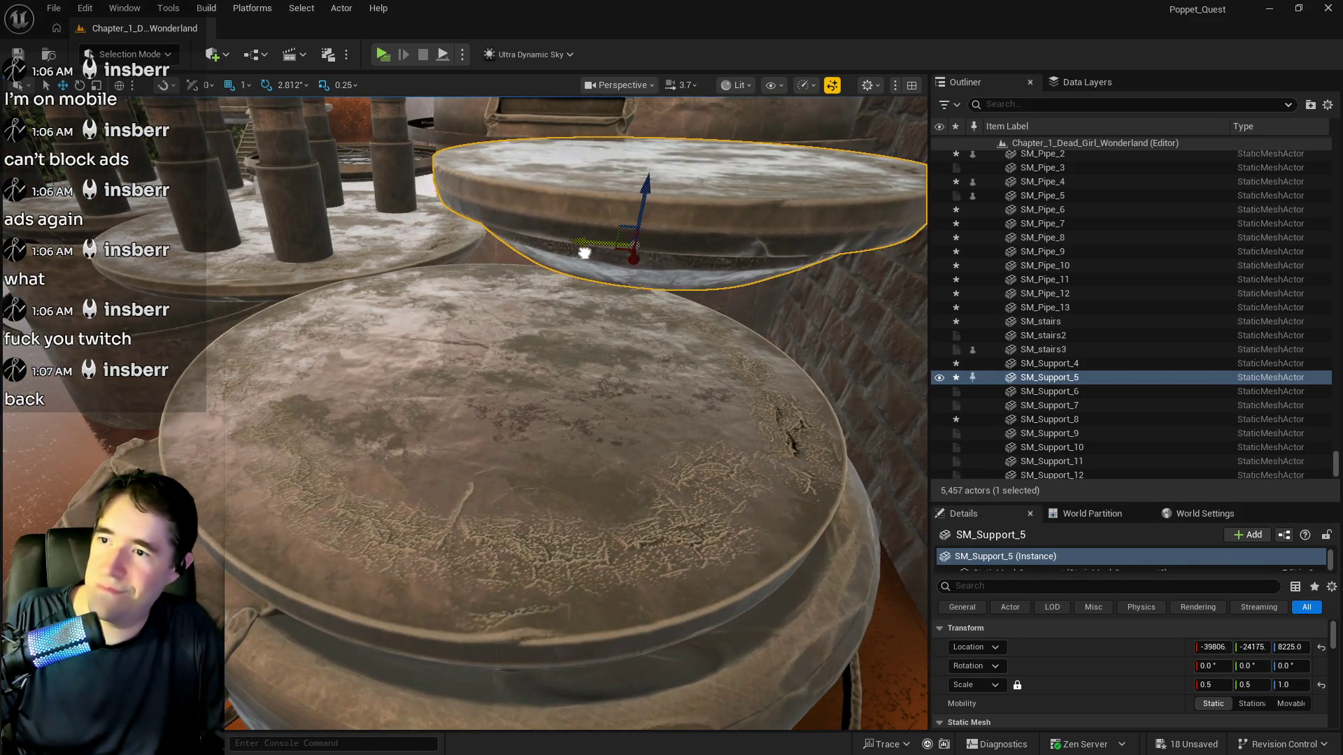
{"action": "mouse_move", "coordinate": [644, 186]}
{"action": "left_mouse_down"}
{"action": "mouse_move", "coordinate": [630, 263]}
{"action": "mouse_move", "coordinate": [660, 271]}
{"action": "left_mouse_up"}
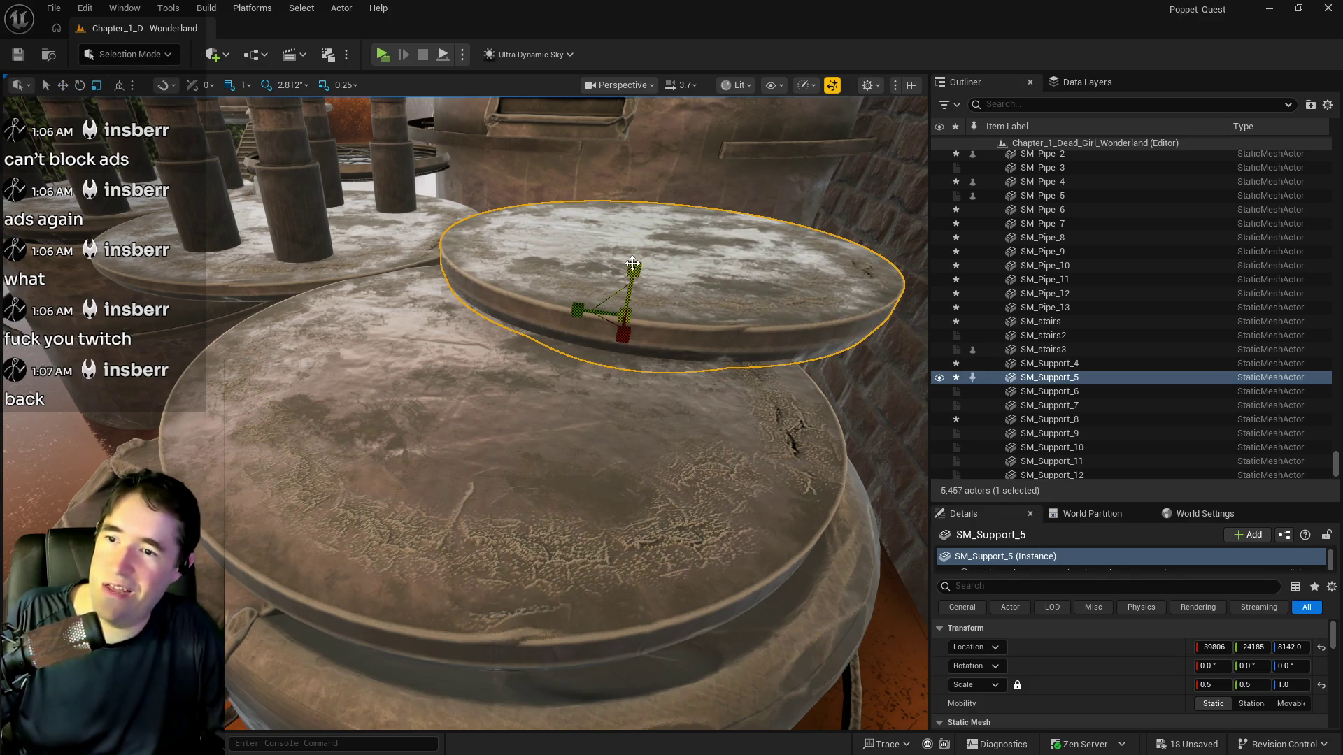
Set its Z scale to 0.5 and nudge the flattened disc to Y -24138, Z 8192
{"action": "left_click", "coordinate": [1005, 686]}
{"action": "left_click", "coordinate": [1019, 691]}
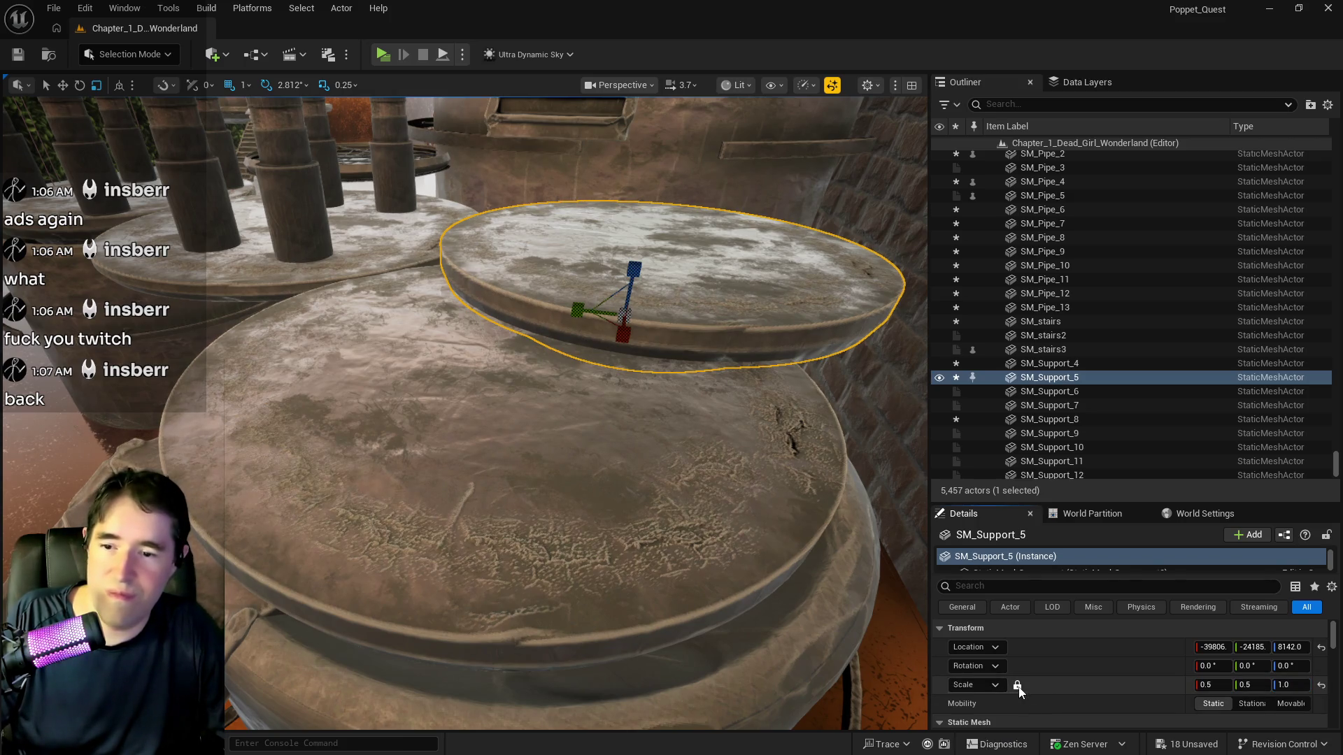
{"action": "left_click", "coordinate": [1295, 684]}
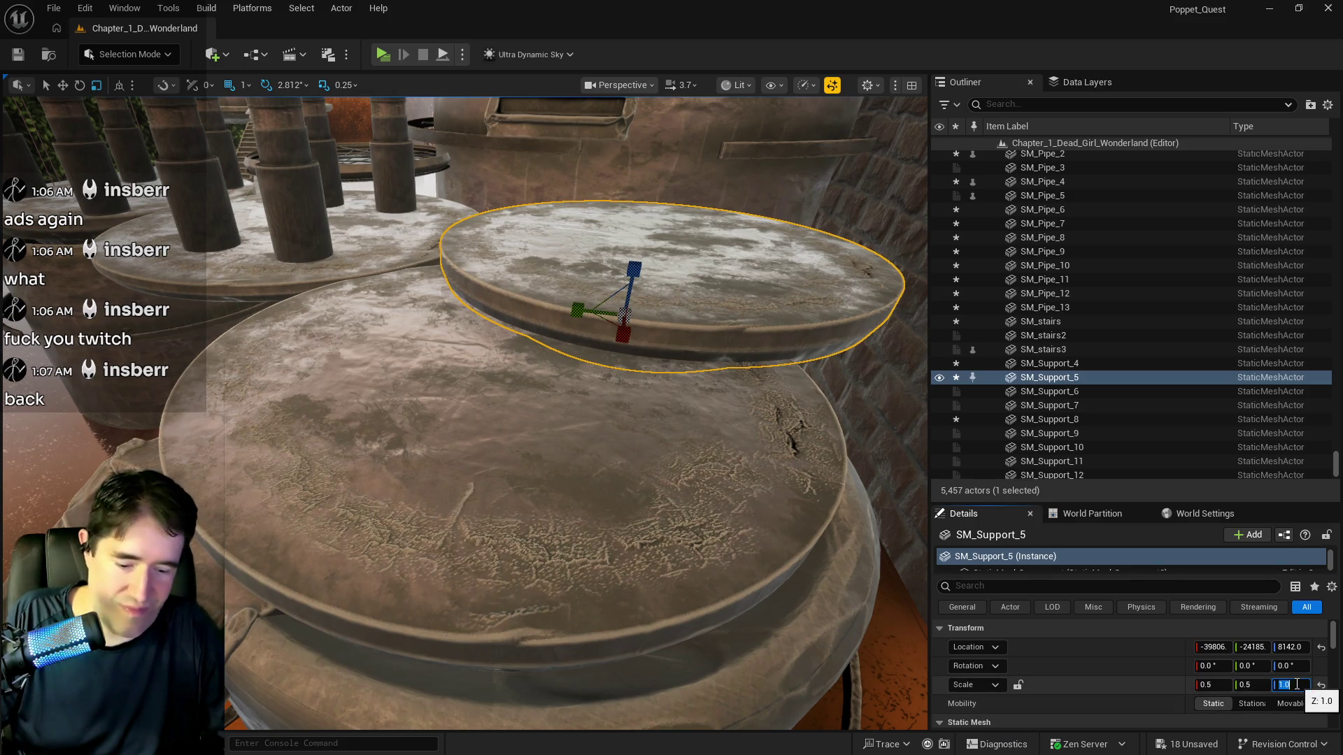
{"action": "type", "text": "0.5"}
{"action": "key", "text": "Return"}
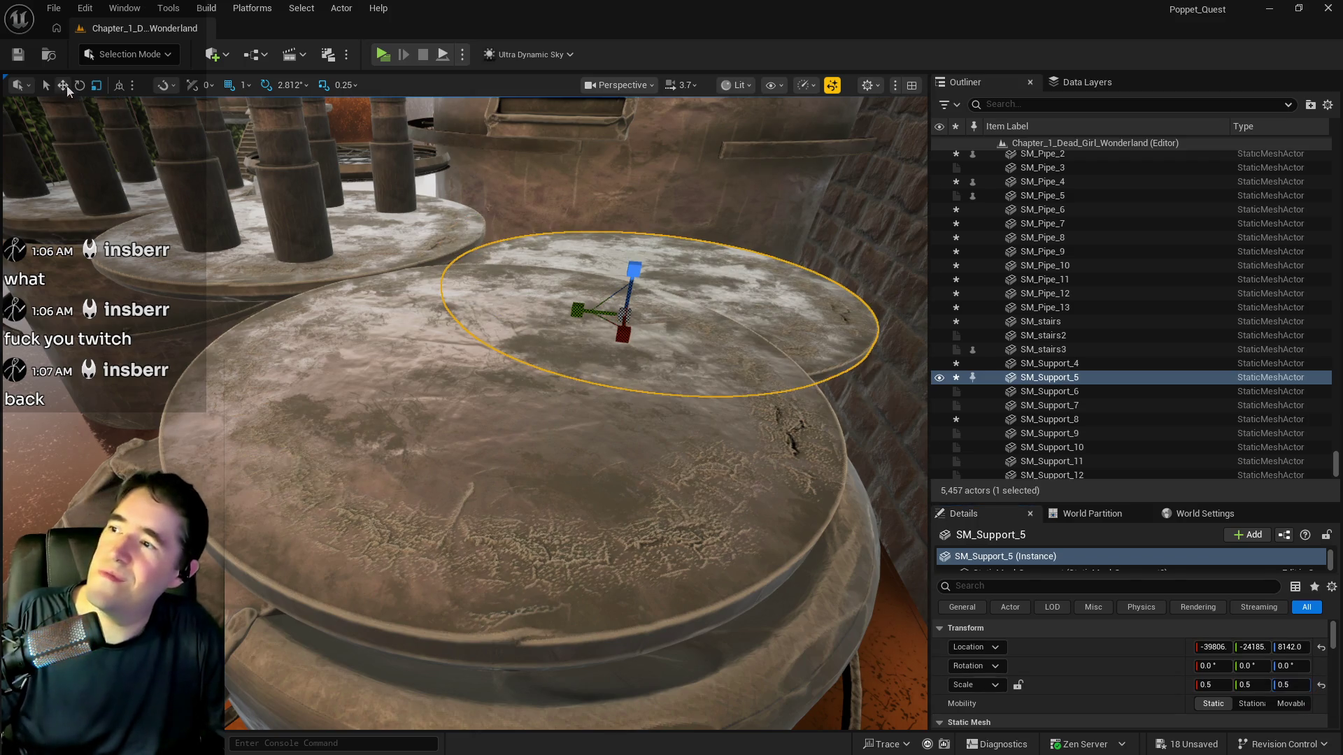
{"action": "left_click_drag", "start_coordinate": [627, 272], "coordinate": [635, 223]}
{"action": "left_click_drag", "start_coordinate": [594, 271], "coordinate": [554, 264]}
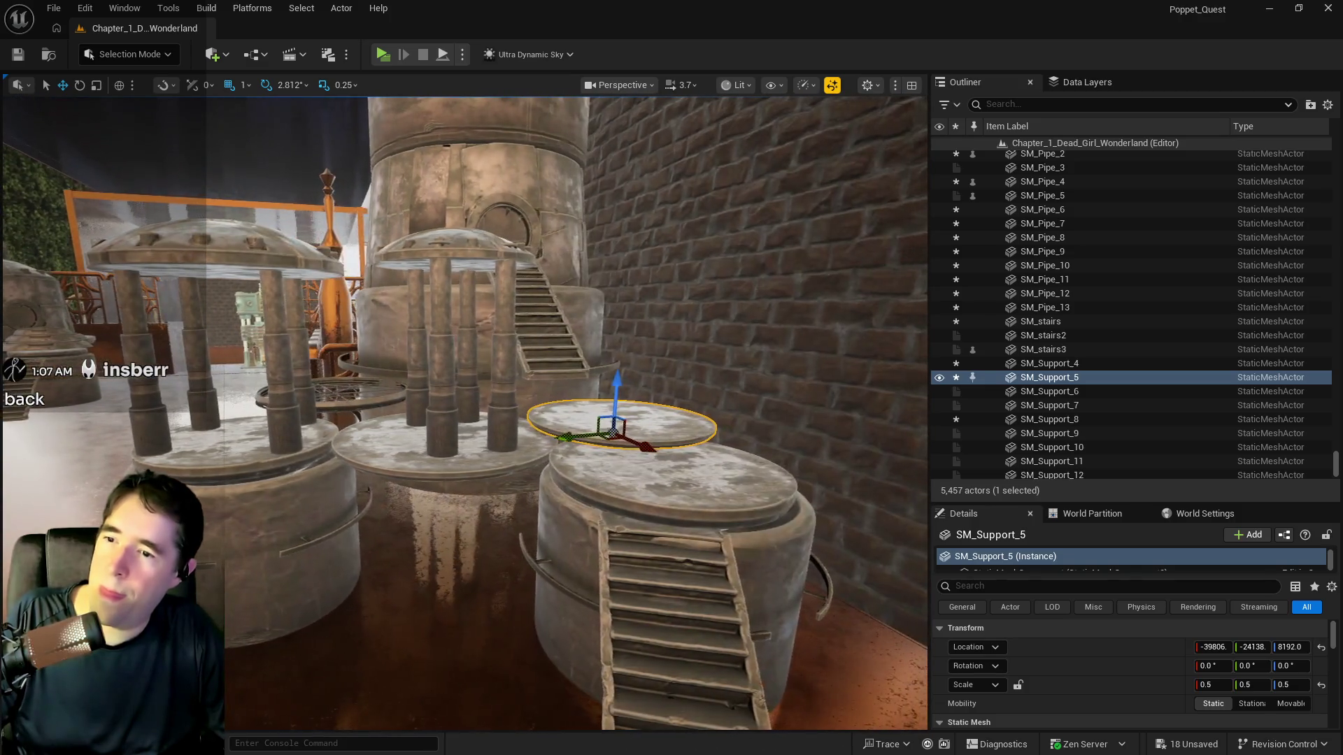
{"action": "key", "text": "f"}
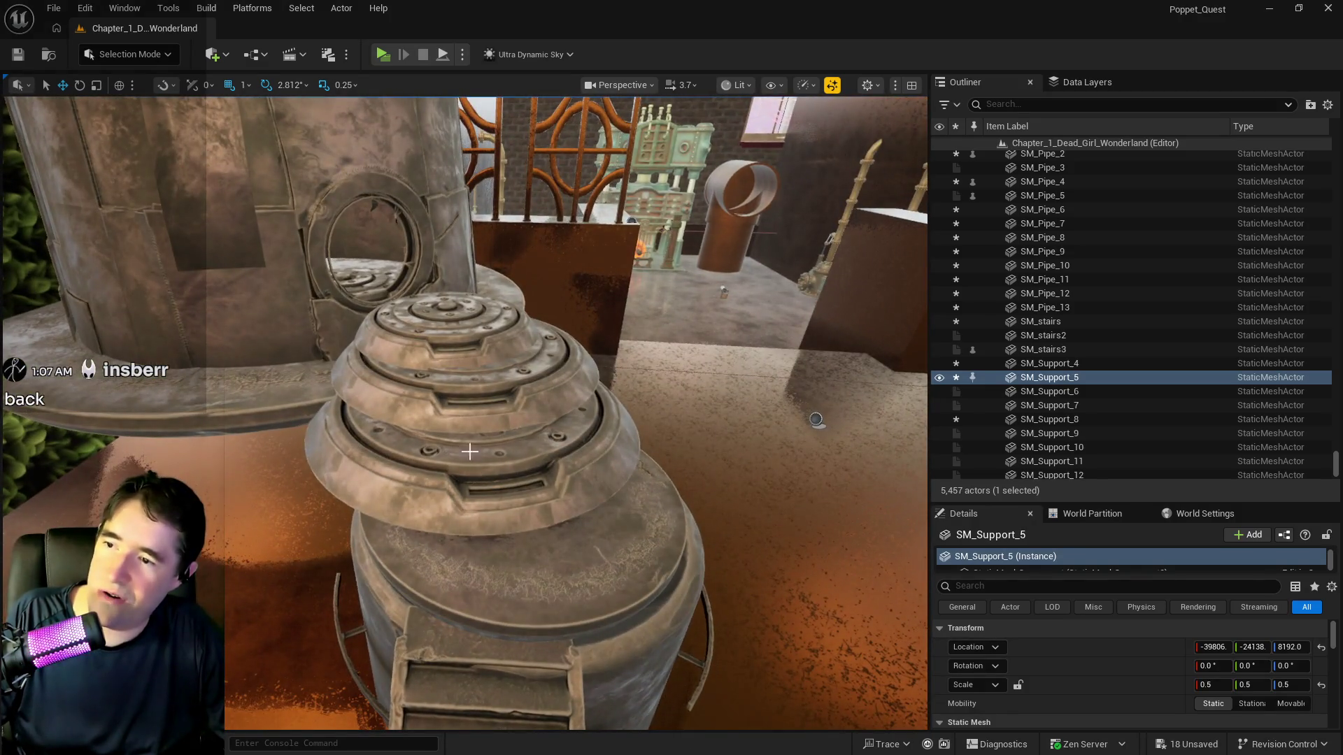
{"action": "left_click", "coordinate": [470, 451]}
{"action": "left_click", "coordinate": [447, 392], "text": "ctrl"}
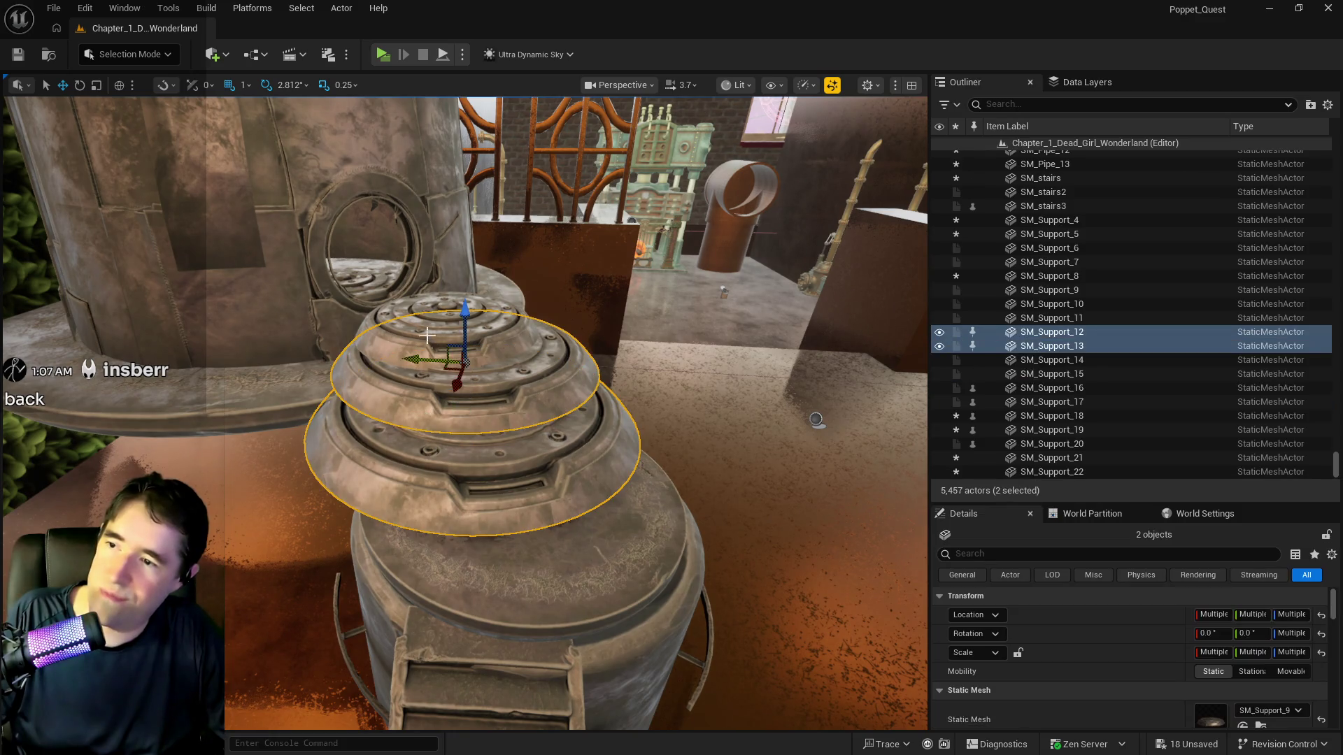
Alt-drag a copy of stacked discs SM_Support_11–13 onto the tower platform
{"action": "left_click", "coordinate": [437, 359], "text": "ctrl"}
{"action": "key", "text": "f"}
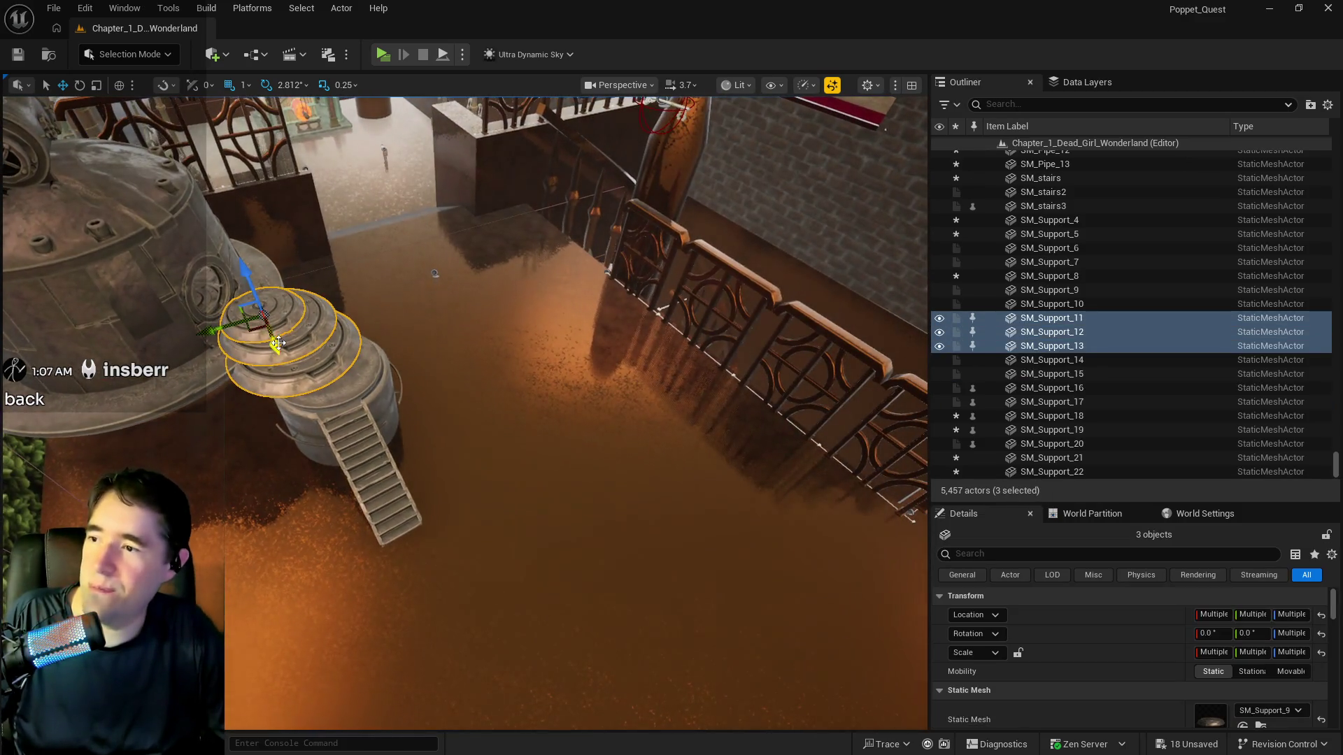
{"action": "mouse_move", "coordinate": [275, 342]}
{"action": "left_mouse_down", "text": "alt"}
{"action": "mouse_move", "coordinate": [391, 648]}
{"action": "mouse_move", "coordinate": [419, 672]}
{"action": "left_mouse_up", "text": "alt"}
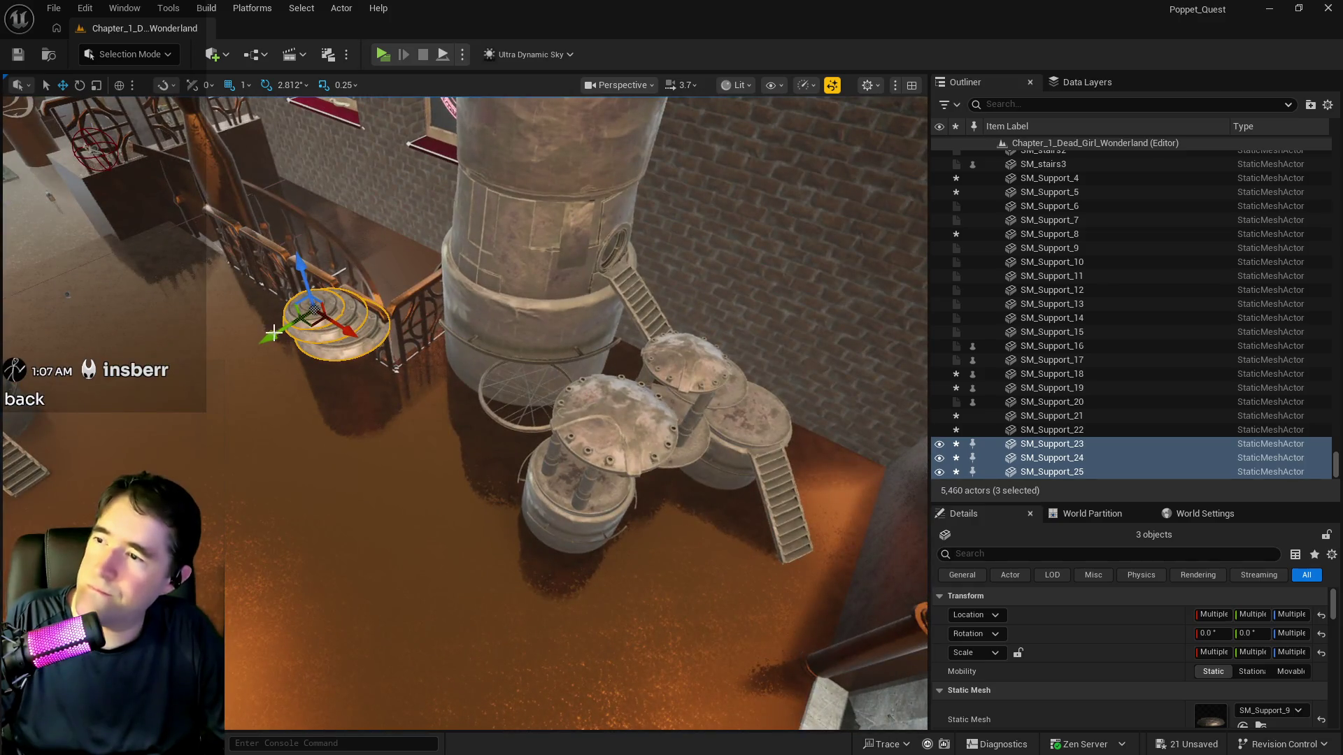
{"action": "mouse_move", "coordinate": [299, 335]}
{"action": "left_mouse_down"}
{"action": "mouse_move", "coordinate": [395, 282]}
{"action": "mouse_move", "coordinate": [450, 270]}
{"action": "mouse_move", "coordinate": [600, 338]}
{"action": "mouse_move", "coordinate": [684, 351]}
{"action": "mouse_move", "coordinate": [731, 384]}
{"action": "mouse_move", "coordinate": [696, 381]}
{"action": "mouse_move", "coordinate": [744, 401]}
{"action": "left_mouse_up"}
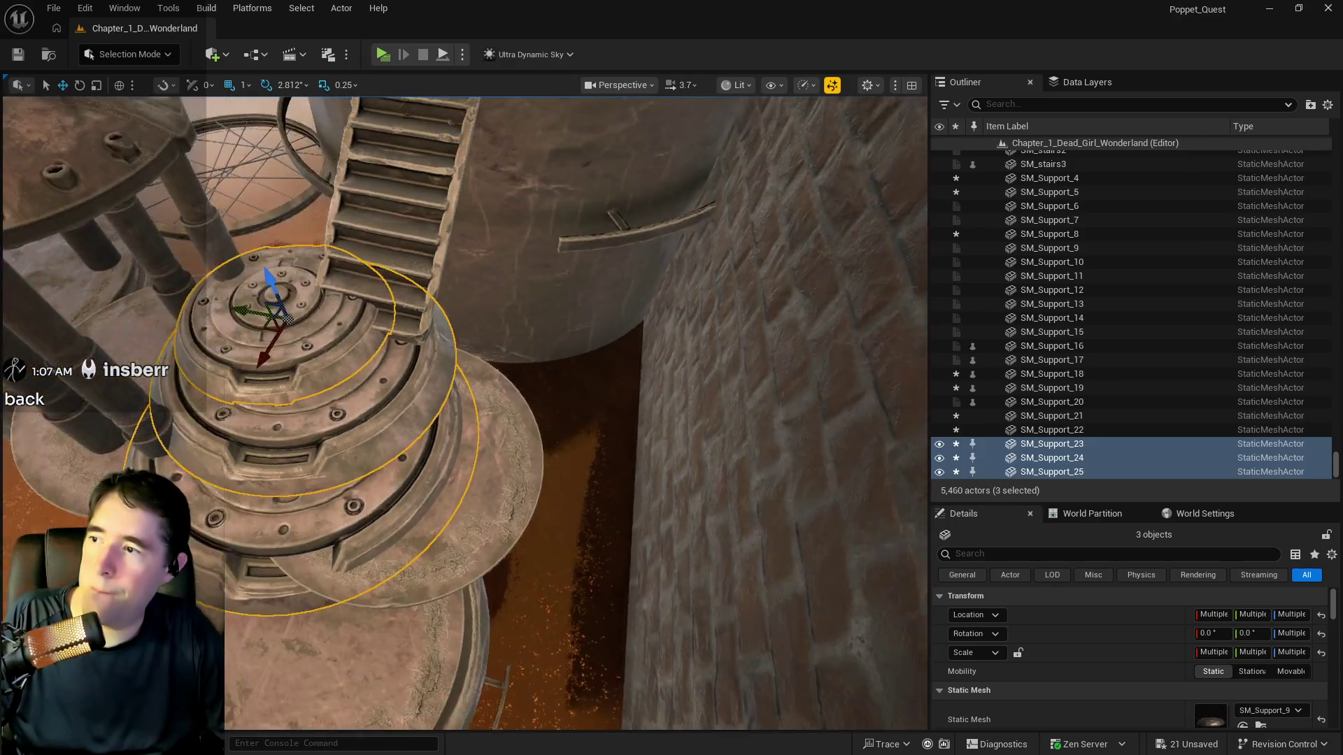
{"action": "left_click_drag", "start_coordinate": [164, 307], "coordinate": [164, 307]}
{"action": "mouse_move", "coordinate": [253, 310]}
{"action": "left_mouse_down"}
{"action": "mouse_move", "coordinate": [336, 312]}
{"action": "mouse_move", "coordinate": [283, 326]}
{"action": "mouse_move", "coordinate": [258, 311]}
{"action": "mouse_move", "coordinate": [287, 326]}
{"action": "left_mouse_up"}
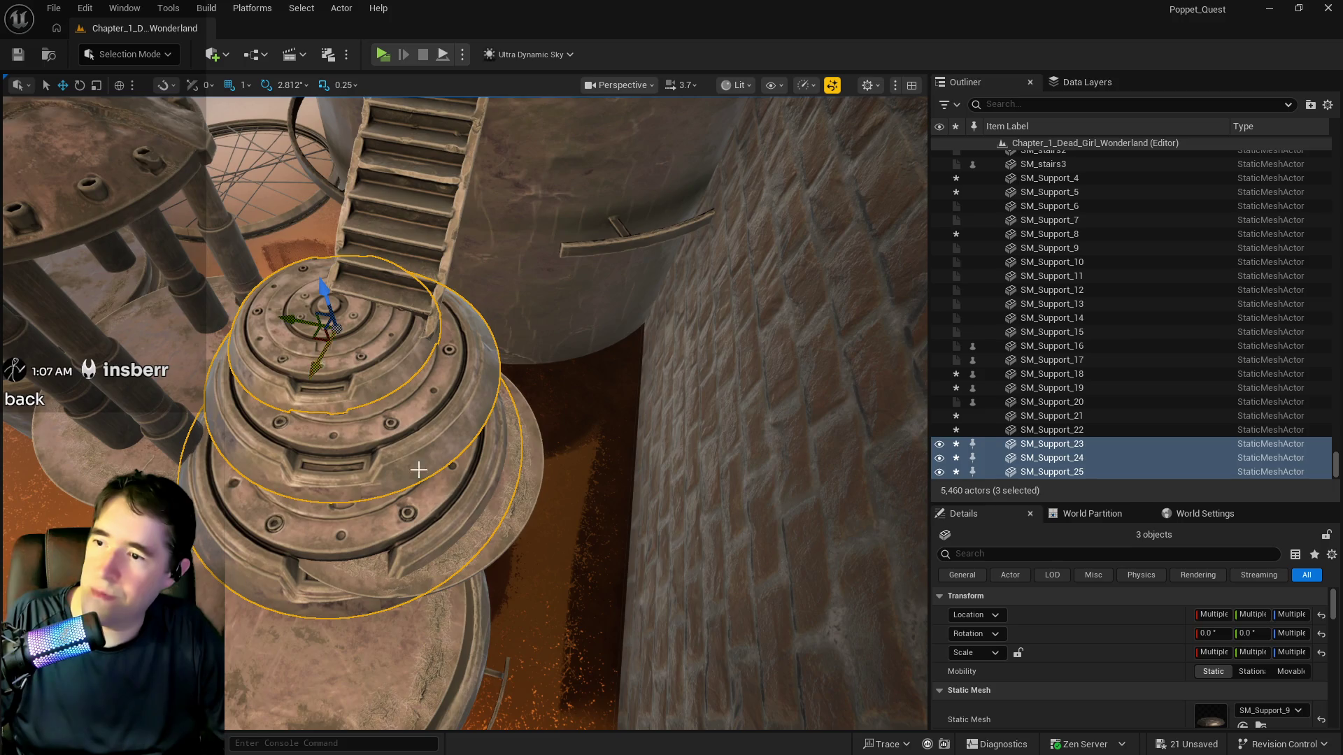
Delete the flattened disc SM_Support_5 and shift the copied disc stack across the platform
{"action": "left_click", "coordinate": [498, 500]}
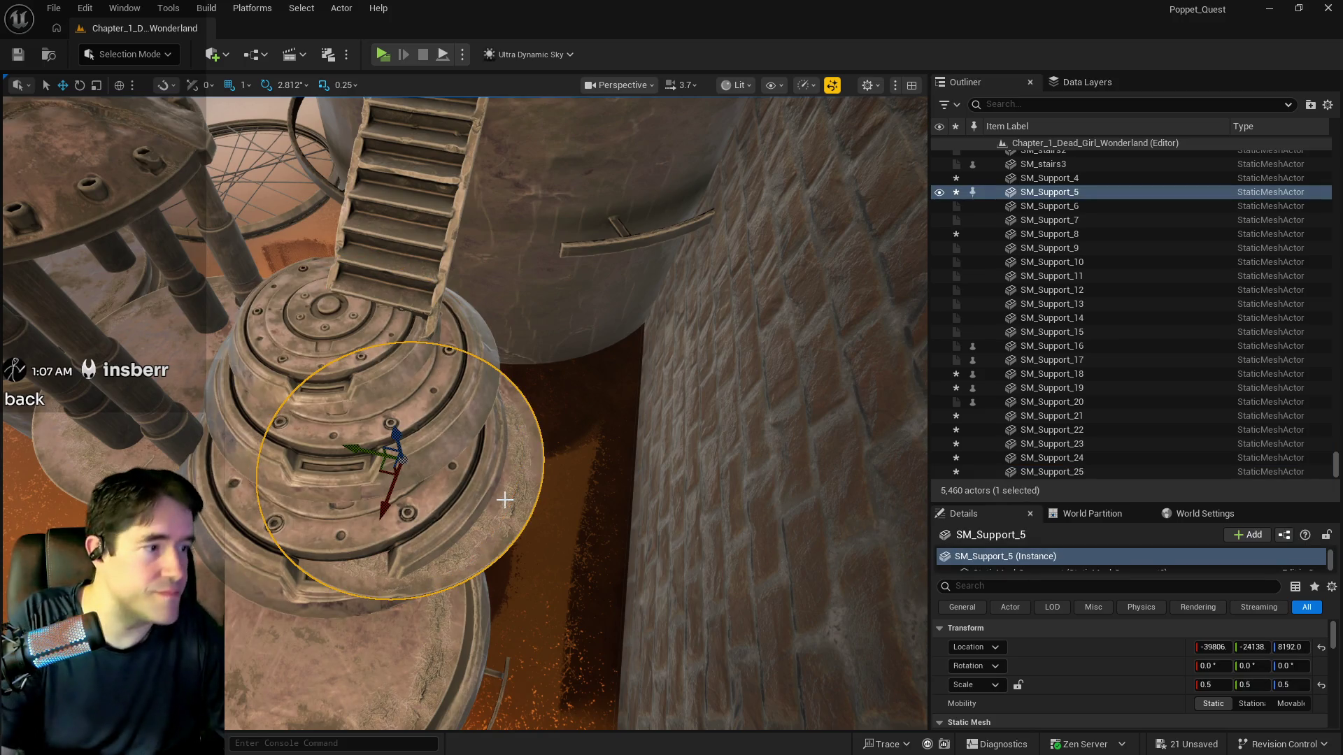
{"action": "key", "text": "Delete"}
{"action": "left_click", "coordinate": [291, 421]}
{"action": "left_click", "coordinate": [272, 387], "text": "ctrl"}
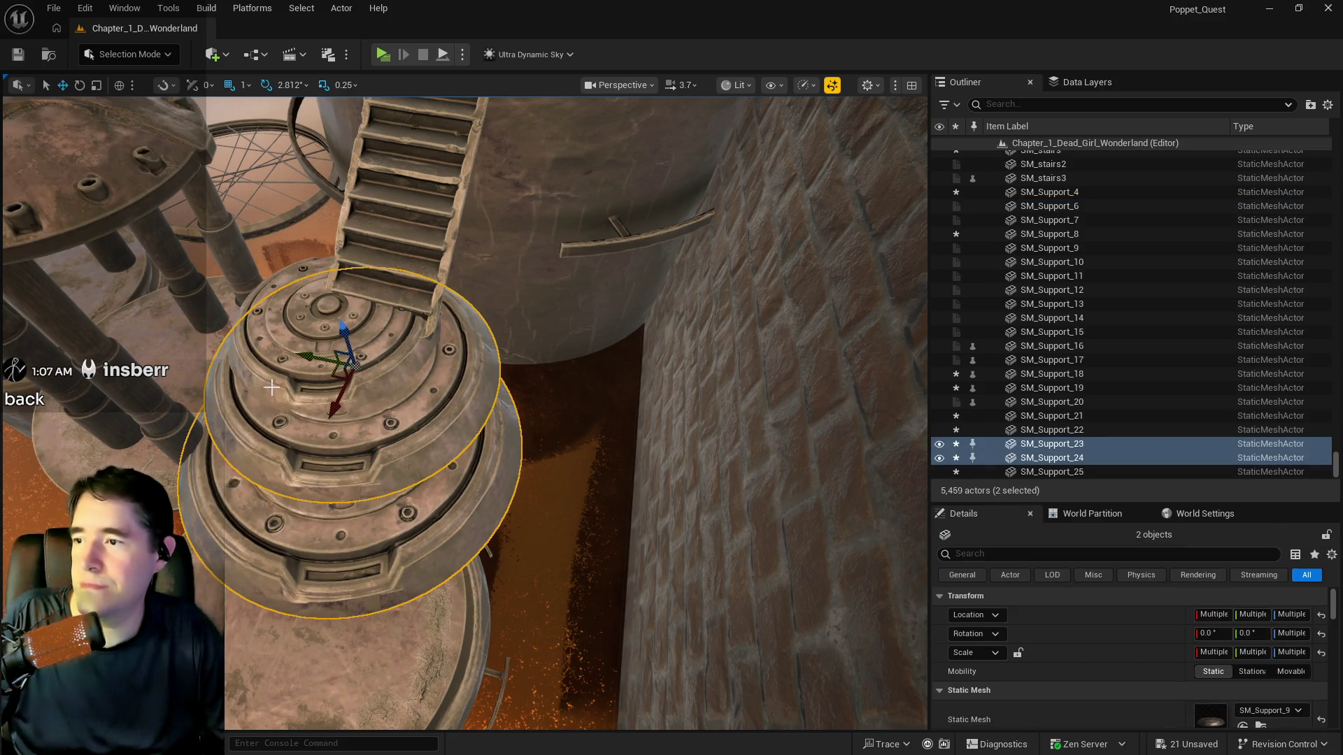
{"action": "left_click", "coordinate": [289, 348], "text": "ctrl"}
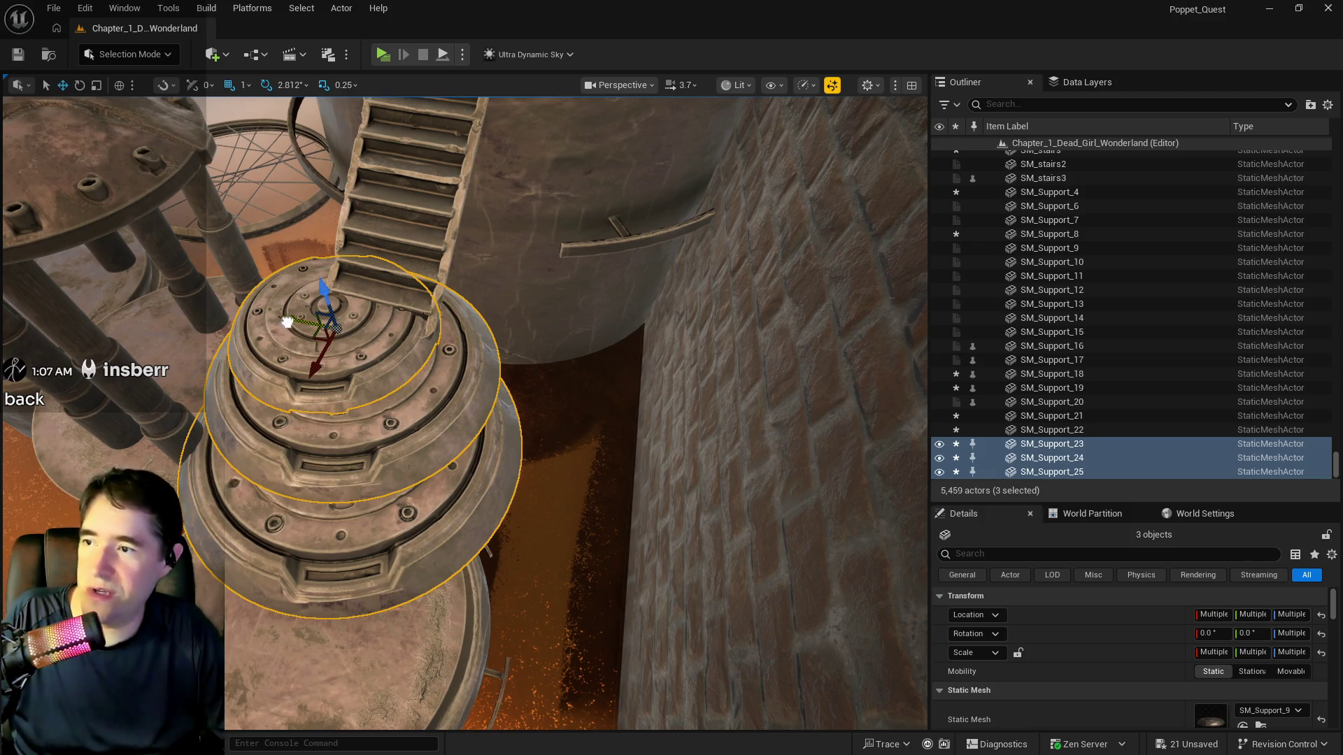
{"action": "mouse_move", "coordinate": [287, 322]}
{"action": "left_mouse_down"}
{"action": "mouse_move", "coordinate": [330, 321]}
{"action": "mouse_move", "coordinate": [362, 389]}
{"action": "mouse_move", "coordinate": [372, 359]}
{"action": "mouse_move", "coordinate": [447, 418]}
{"action": "mouse_move", "coordinate": [552, 419]}
{"action": "mouse_move", "coordinate": [429, 550]}
{"action": "mouse_move", "coordinate": [413, 483]}
{"action": "left_mouse_up"}
{"action": "key", "text": "e"}
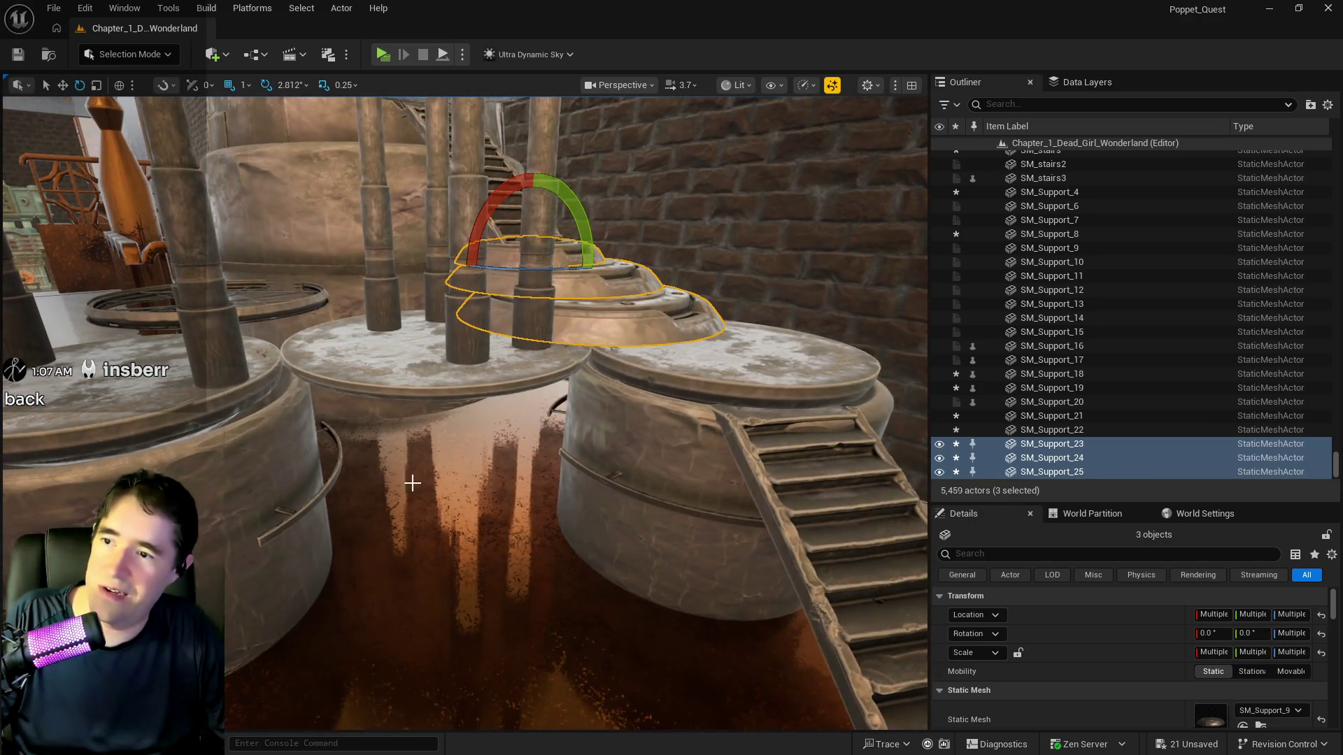
Select the pipe-pillar platform along with two of its pipe pillars
{"action": "left_click", "coordinate": [392, 383]}
{"action": "right_click", "coordinate": [392, 383]}
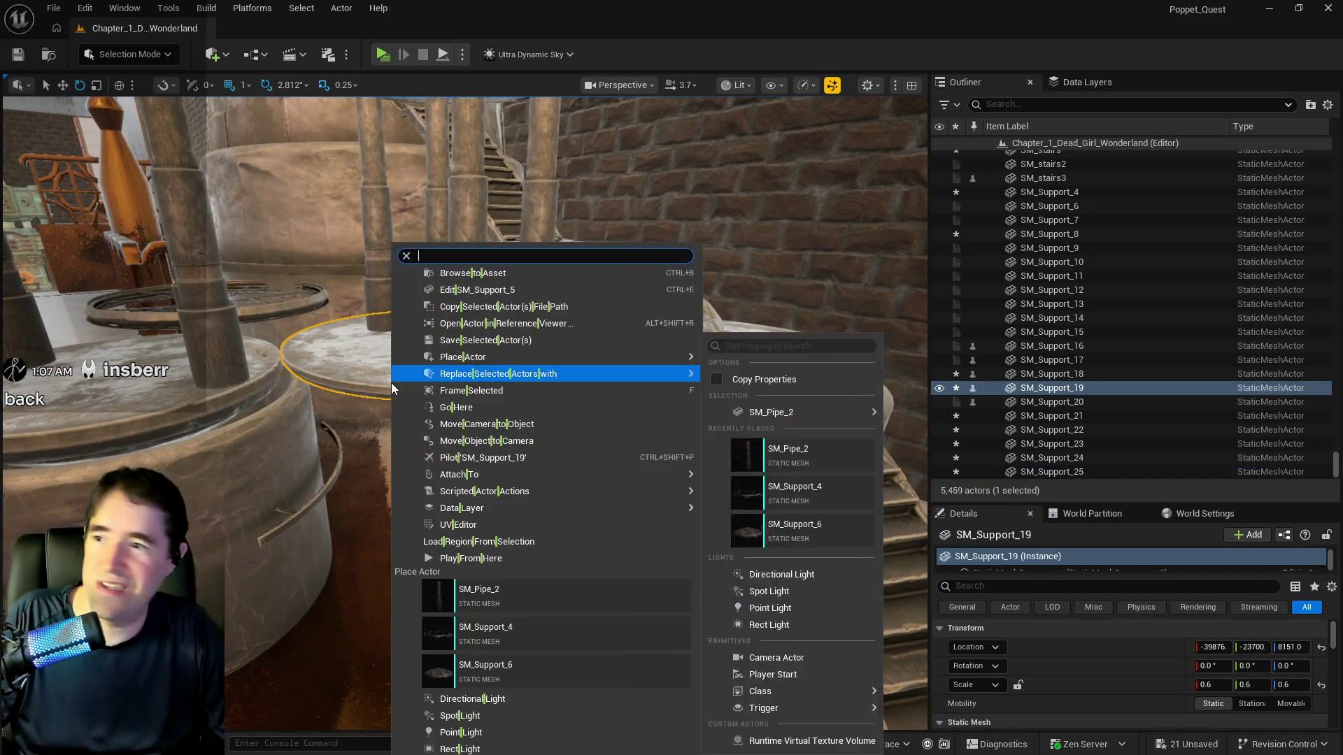
{"action": "left_click", "coordinate": [140, 391]}
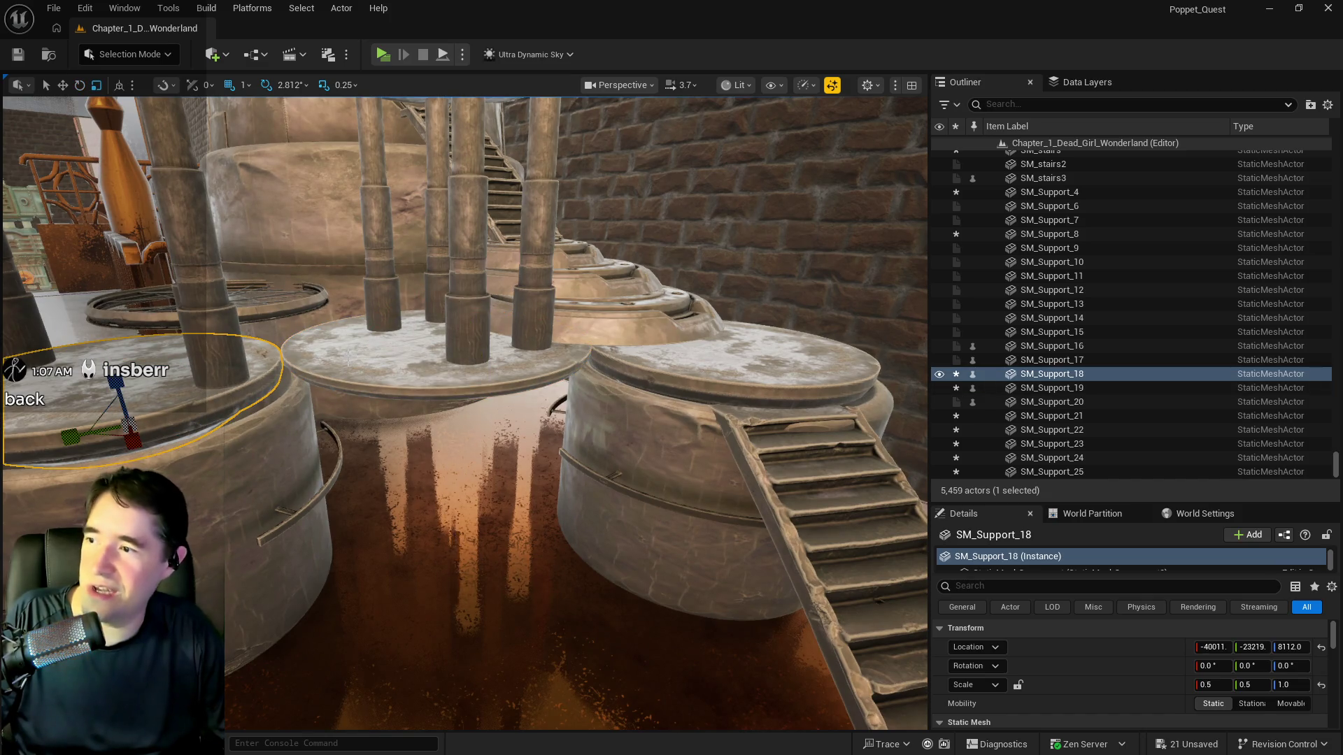
{"action": "mouse_move", "coordinate": [413, 400]}
{"action": "left_mouse_down"}
{"action": "mouse_move", "coordinate": [385, 469]}
{"action": "mouse_move", "coordinate": [410, 401]}
{"action": "left_mouse_up"}
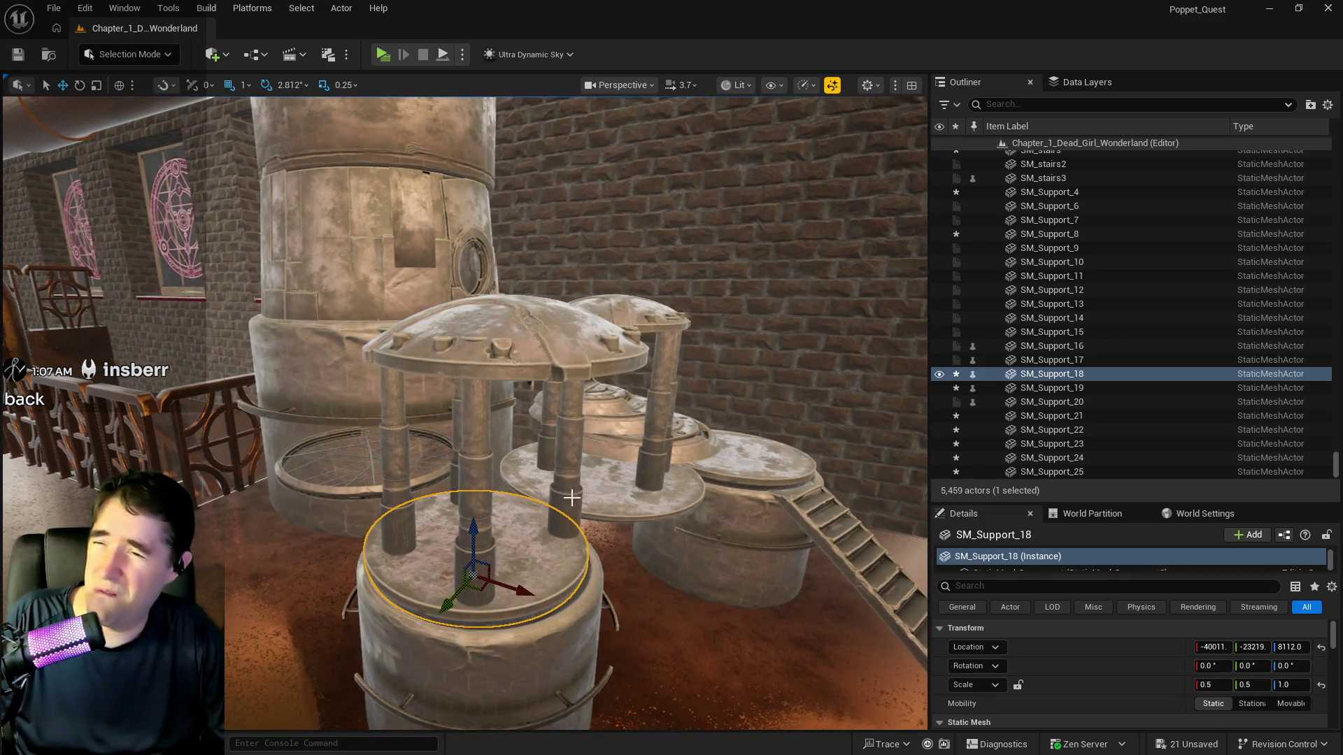
{"action": "left_click", "coordinate": [642, 472]}
{"action": "left_click_drag", "start_coordinate": [737, 412], "coordinate": [713, 400]}
{"action": "left_click_drag", "start_coordinate": [521, 355], "coordinate": [528, 355]}
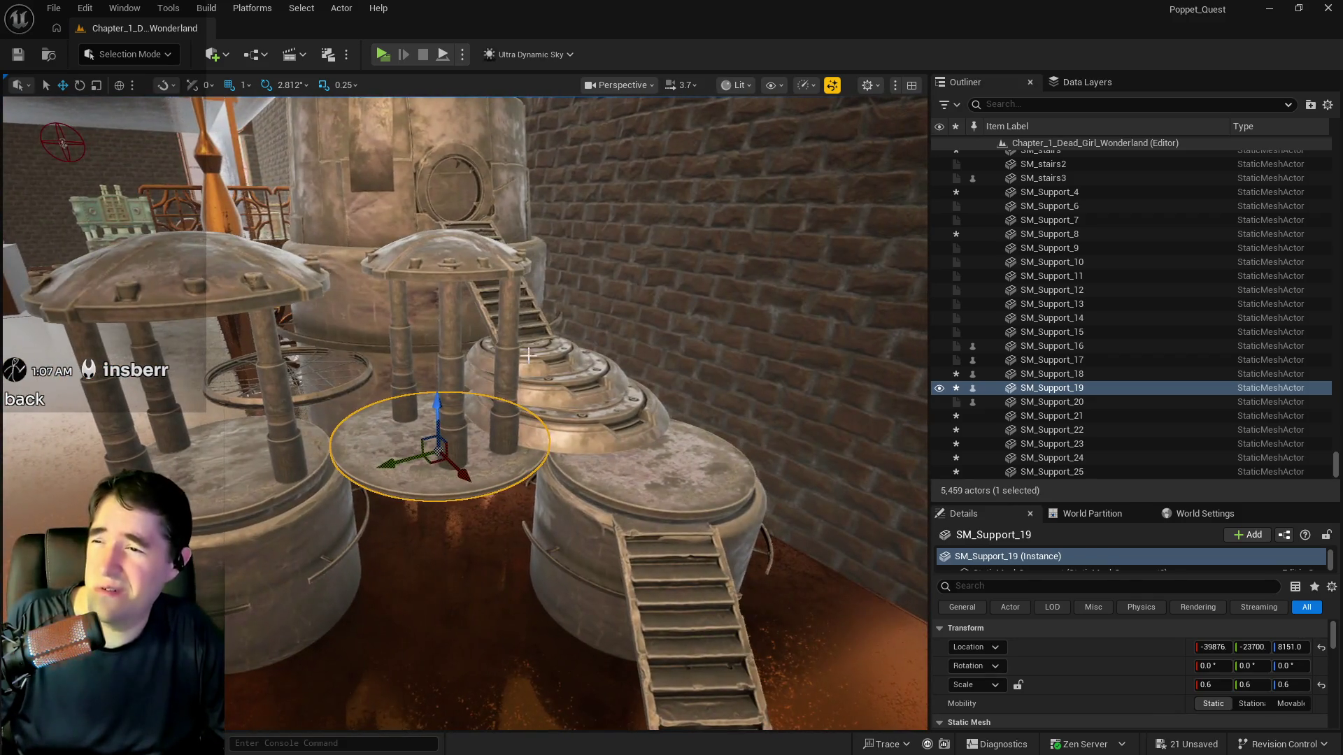
{"action": "left_click", "coordinate": [454, 348], "text": "ctrl"}
{"action": "left_click", "coordinate": [510, 348], "text": "ctrl"}
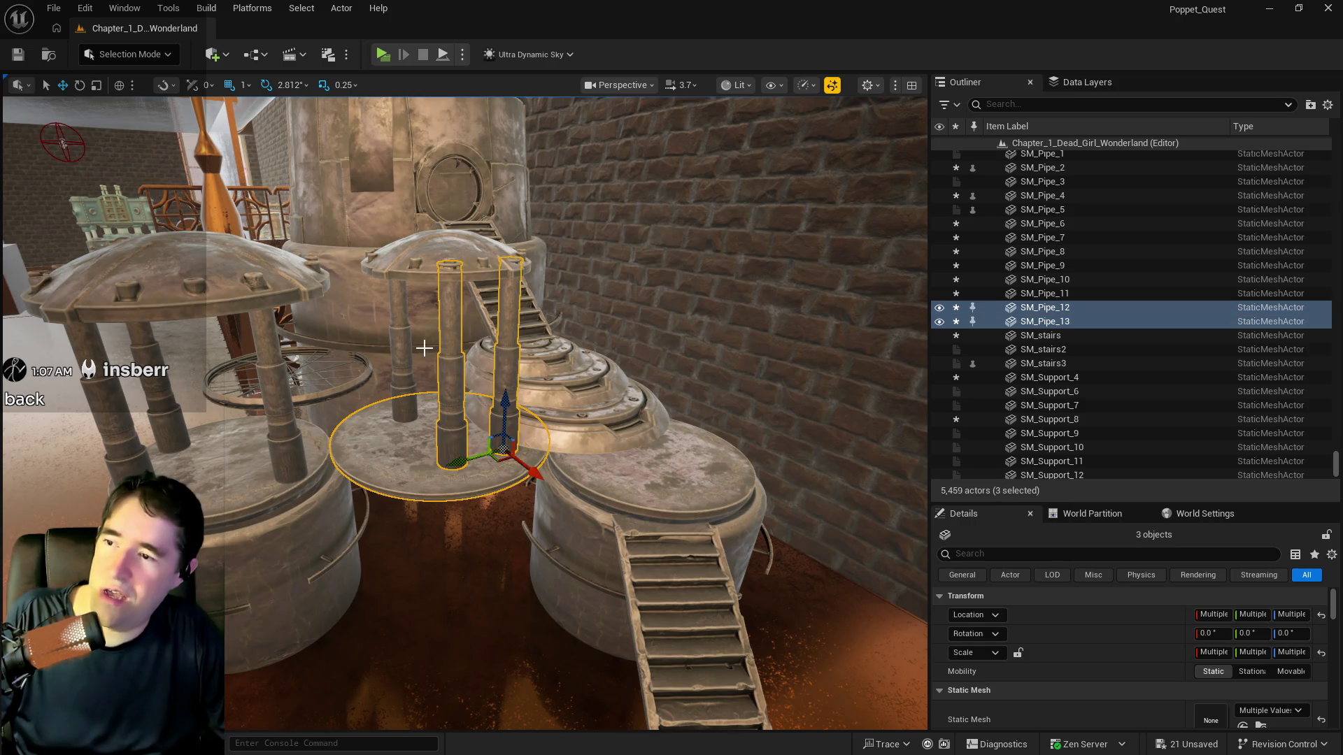
Add the remaining pipe pillars to the selection and frame the canopy
{"action": "left_click", "coordinate": [398, 368], "text": "ctrl"}
{"action": "key", "text": "f"}
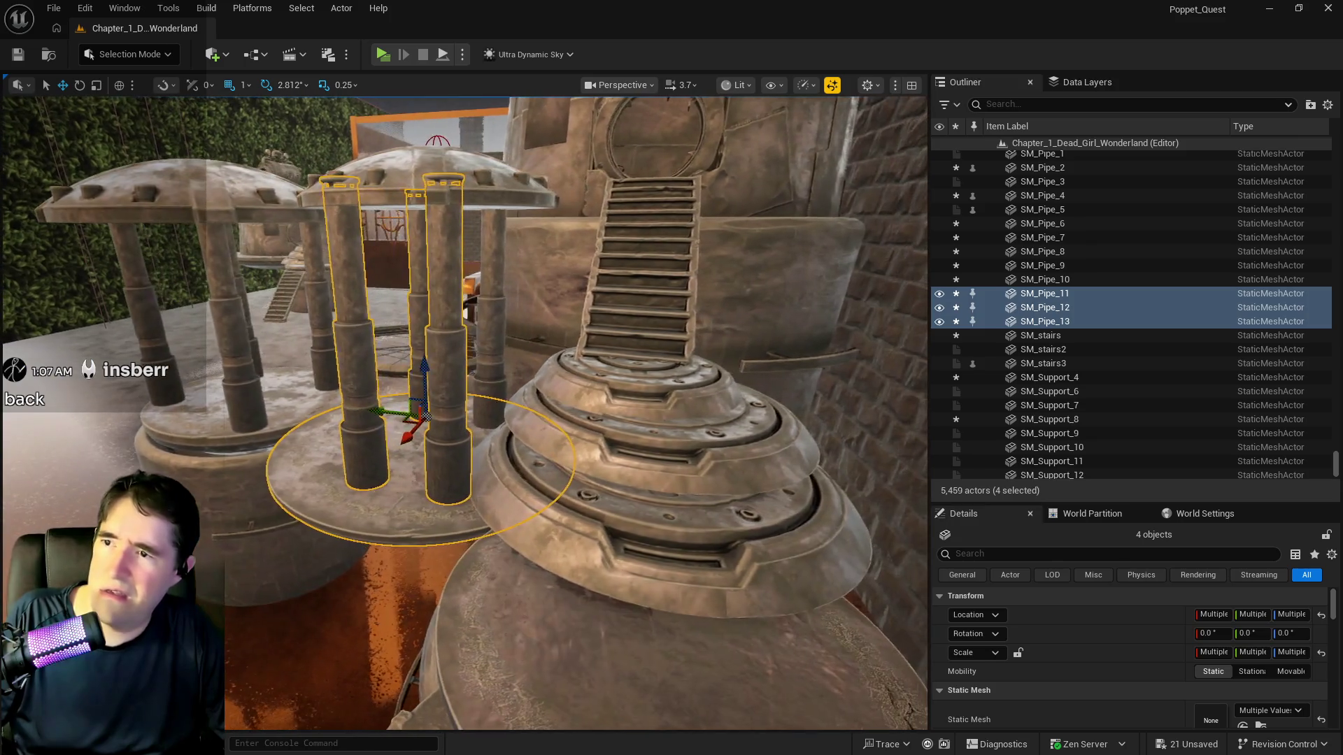
{"action": "left_click", "coordinate": [488, 330], "text": "ctrl"}
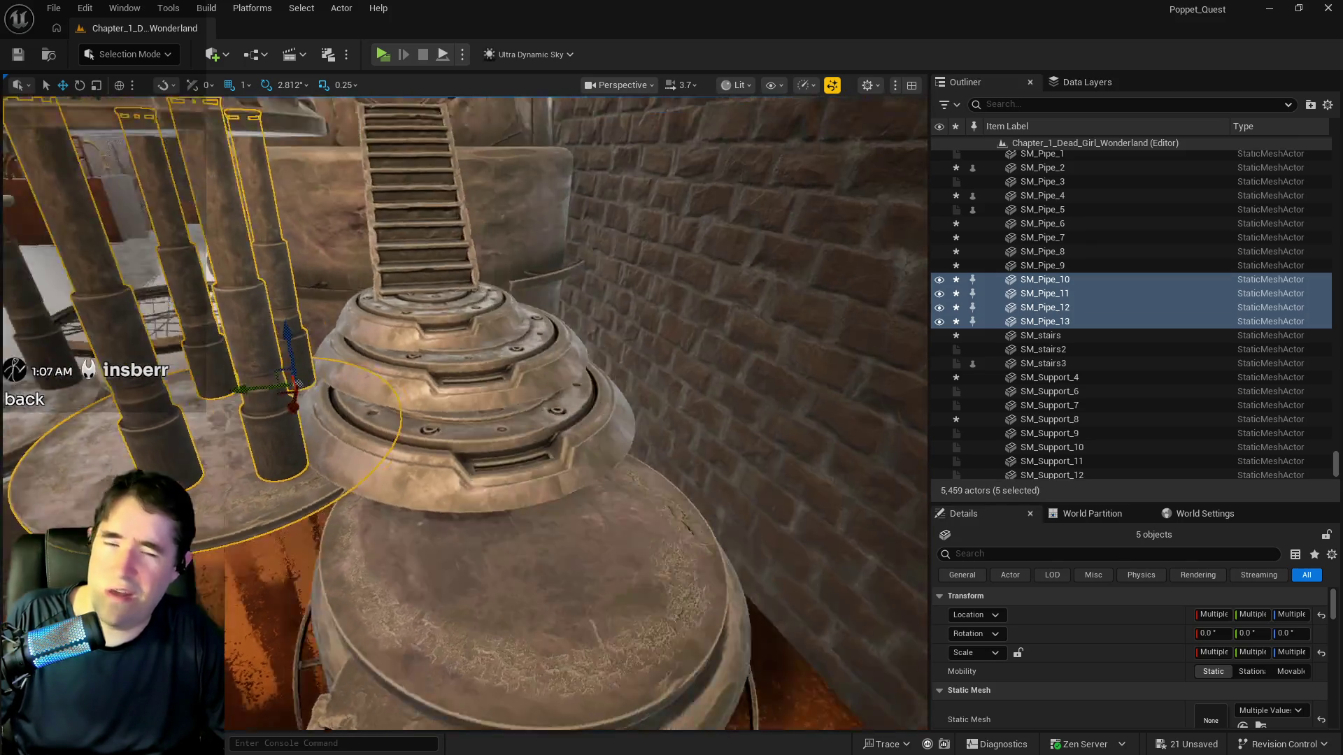
{"action": "key", "text": "f"}
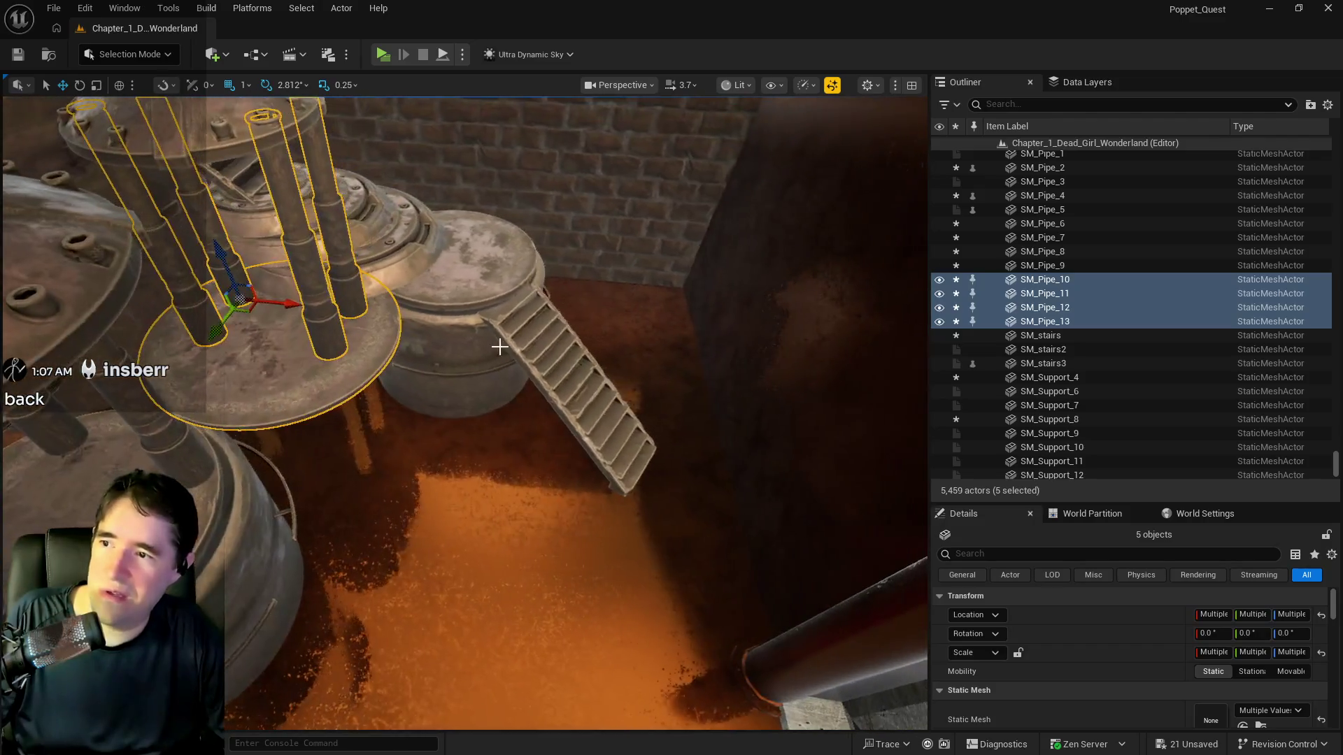
Move the pillar platform right, rotate it about 36.56 degrees and nudge it along X
{"action": "mouse_move", "coordinate": [352, 327]}
{"action": "left_mouse_down"}
{"action": "mouse_move", "coordinate": [371, 334]}
{"action": "mouse_move", "coordinate": [298, 380]}
{"action": "left_mouse_up"}
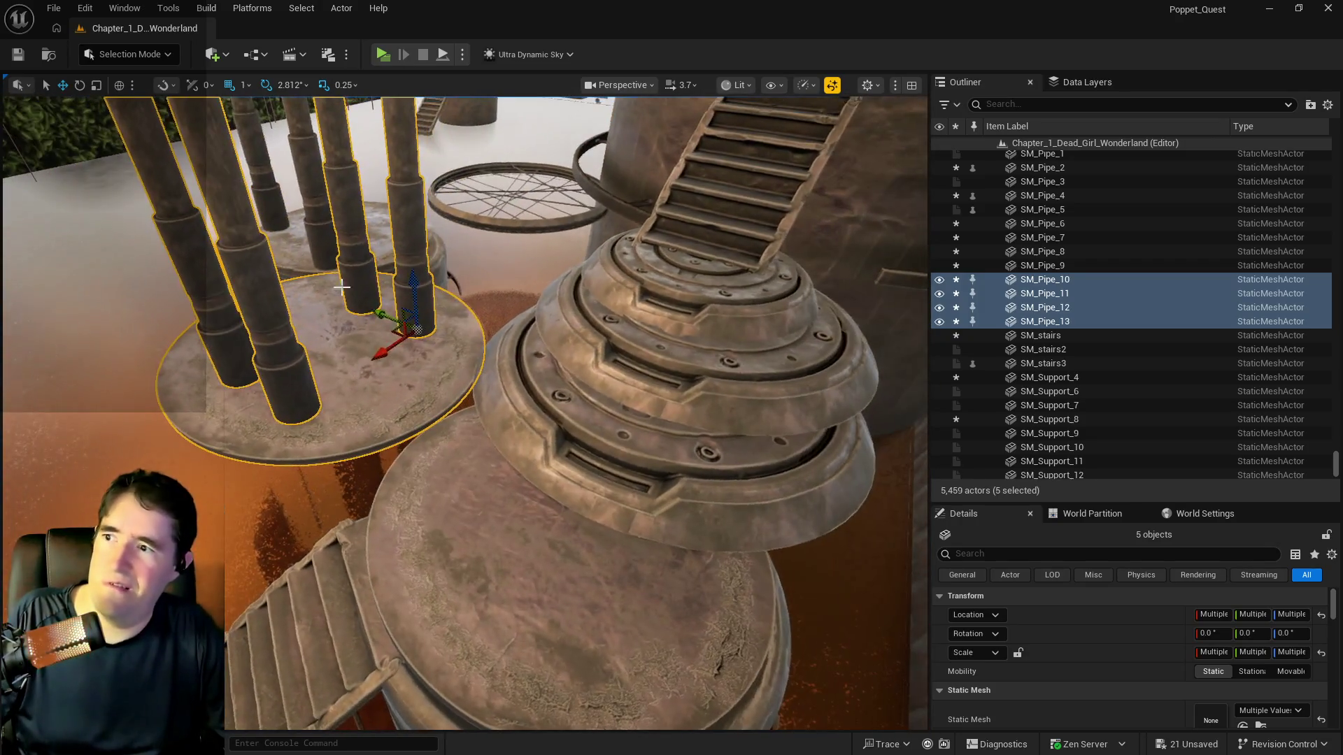
{"action": "left_click_drag", "start_coordinate": [441, 381], "coordinate": [413, 347]}
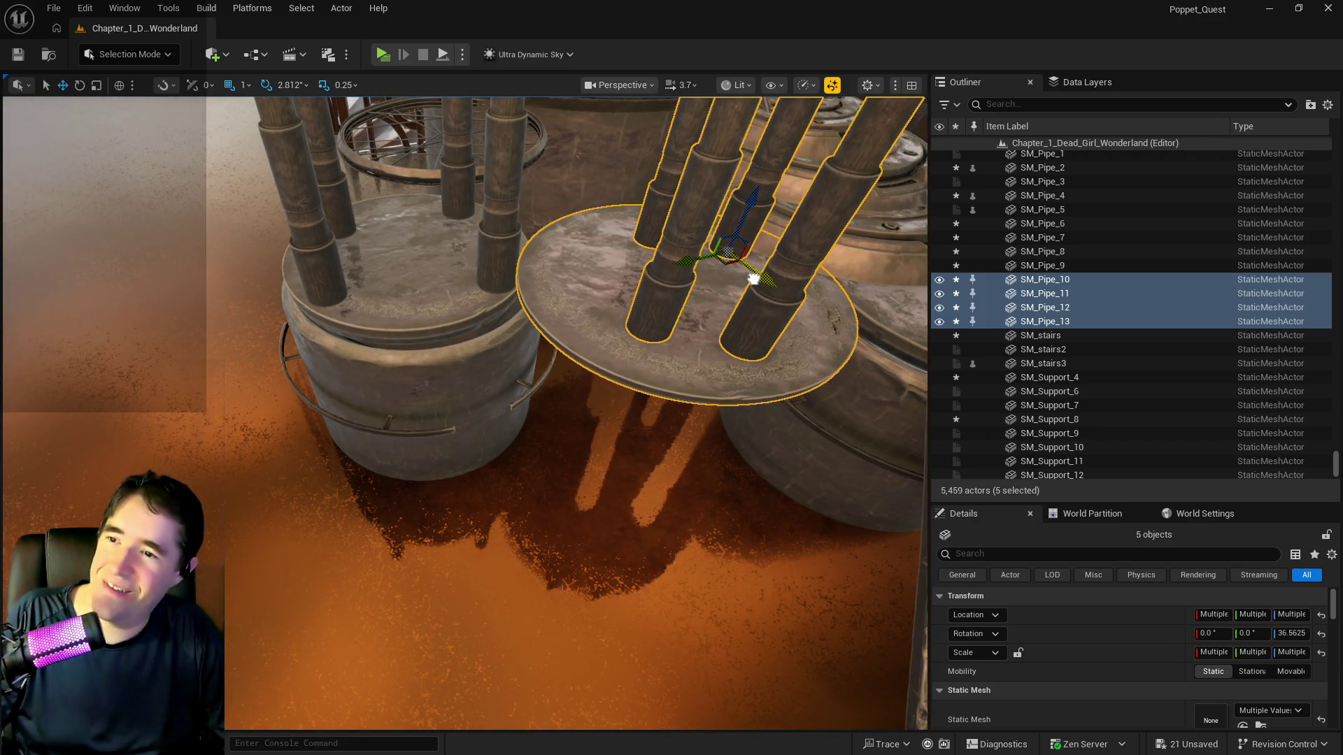
{"action": "left_click_drag", "start_coordinate": [742, 279], "coordinate": [689, 255]}
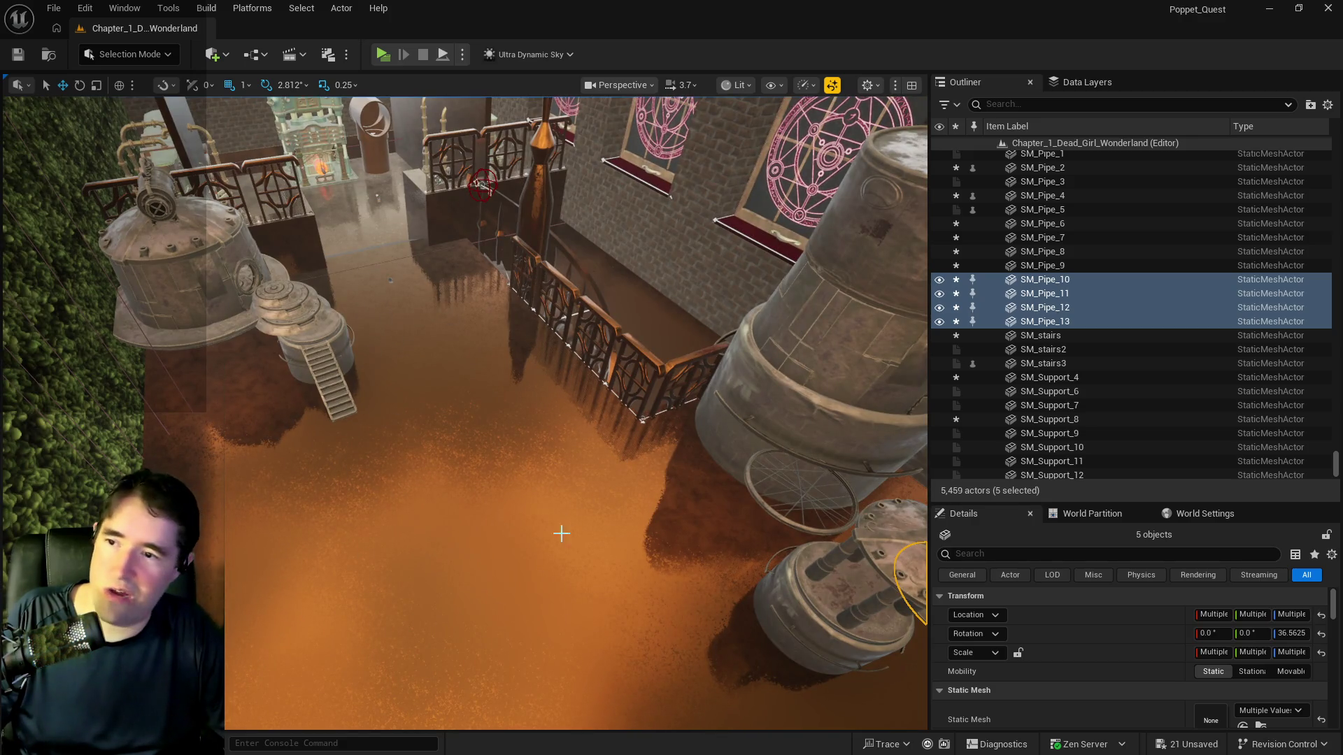
{"action": "key", "text": "f"}
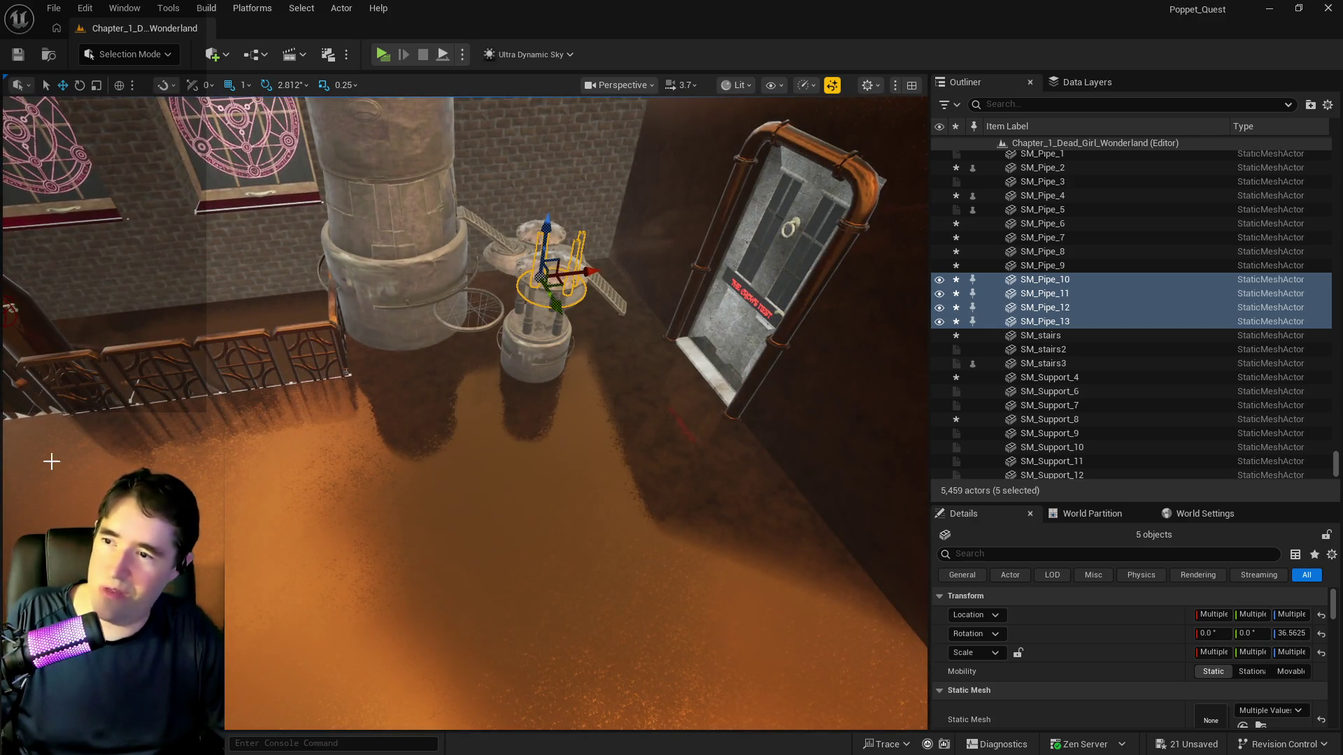
{"action": "left_click_drag", "start_coordinate": [51, 459], "coordinate": [91, 406]}
{"action": "left_click_drag", "start_coordinate": [522, 495], "coordinate": [540, 455]}
{"action": "left_click", "coordinate": [521, 495]}
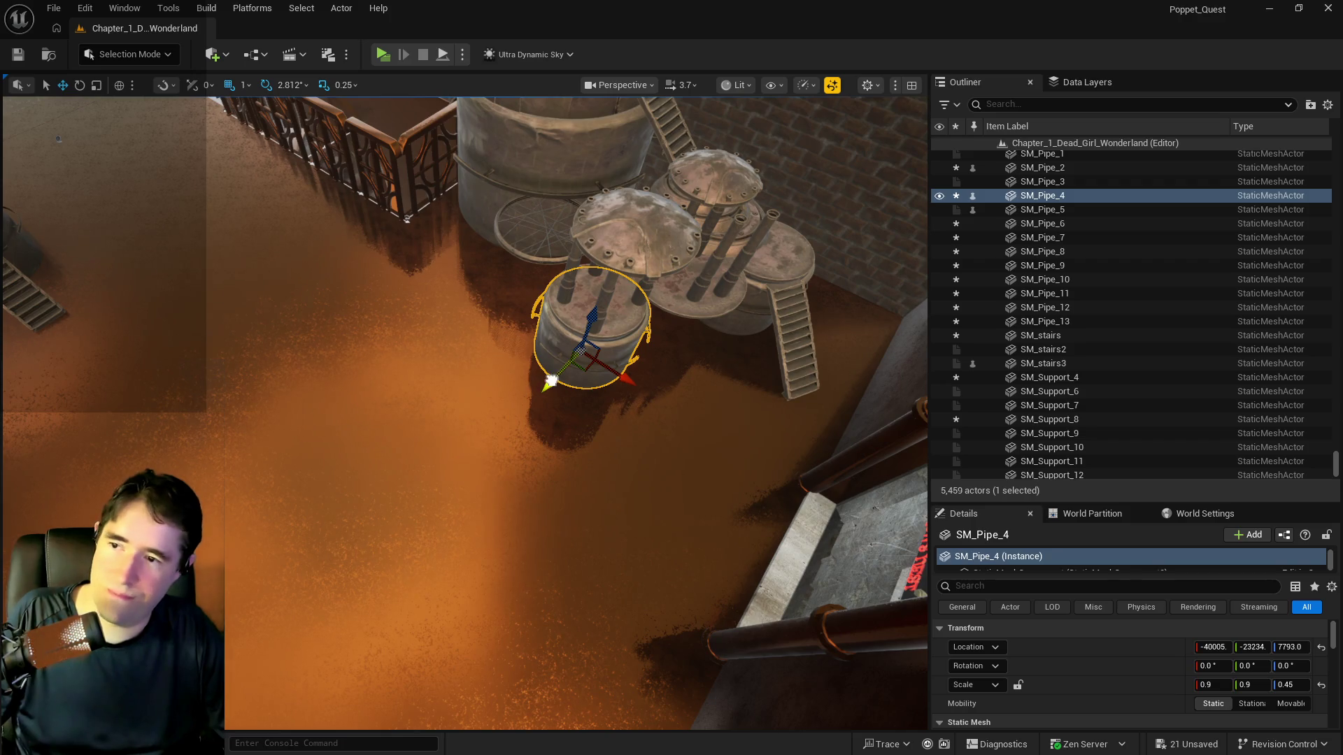
Duplicate SM_Pipe_4 as SM_Pipe_14 on the floor, testing scale changes and undoing them
{"action": "mouse_move", "coordinate": [551, 379]}
{"action": "left_mouse_down", "text": "alt"}
{"action": "mouse_move", "coordinate": [483, 451]}
{"action": "mouse_move", "coordinate": [585, 435]}
{"action": "mouse_move", "coordinate": [542, 451]}
{"action": "mouse_move", "coordinate": [556, 445]}
{"action": "left_mouse_up", "text": "alt"}
{"action": "mouse_move", "coordinate": [538, 491]}
{"action": "left_mouse_down"}
{"action": "mouse_move", "coordinate": [521, 447]}
{"action": "mouse_move", "coordinate": [568, 434]}
{"action": "mouse_move", "coordinate": [504, 444]}
{"action": "mouse_move", "coordinate": [504, 419]}
{"action": "left_mouse_up"}
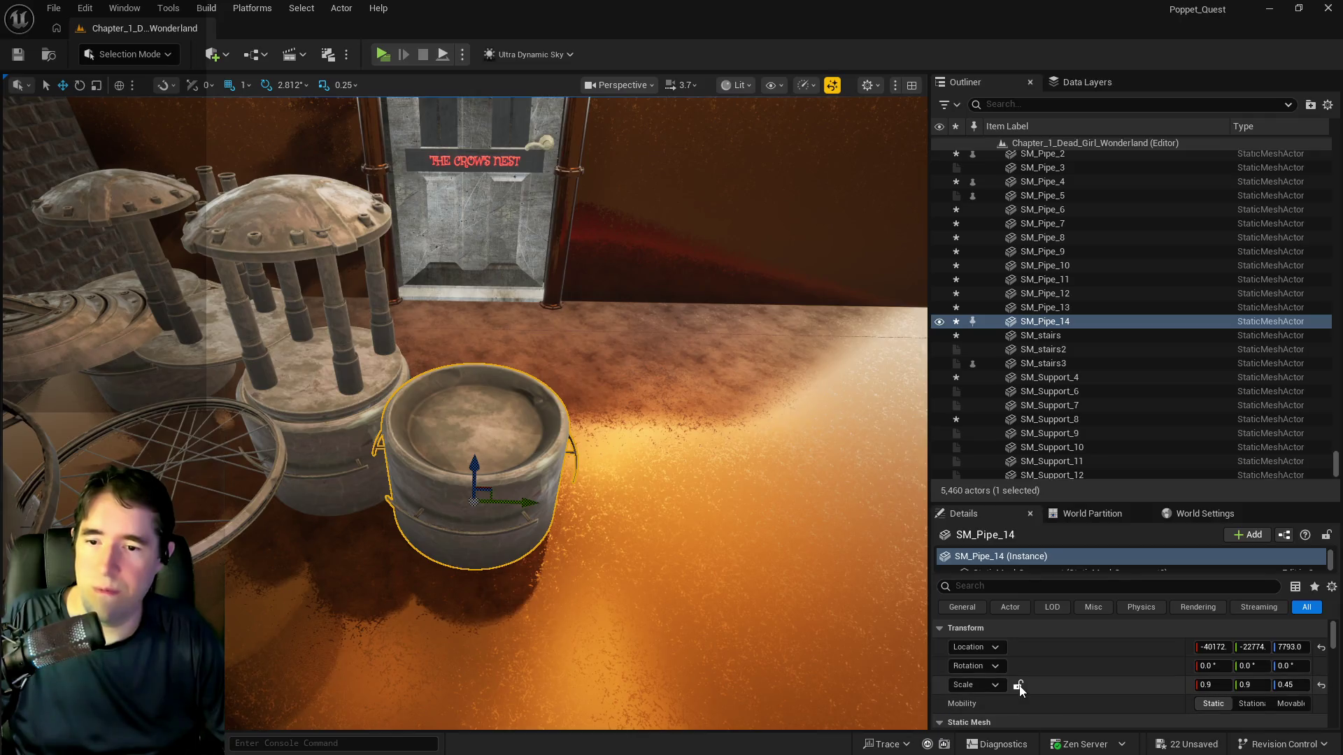
{"action": "left_click", "coordinate": [1017, 687]}
{"action": "left_click", "coordinate": [1206, 686]}
{"action": "type", "text": "1.4"}
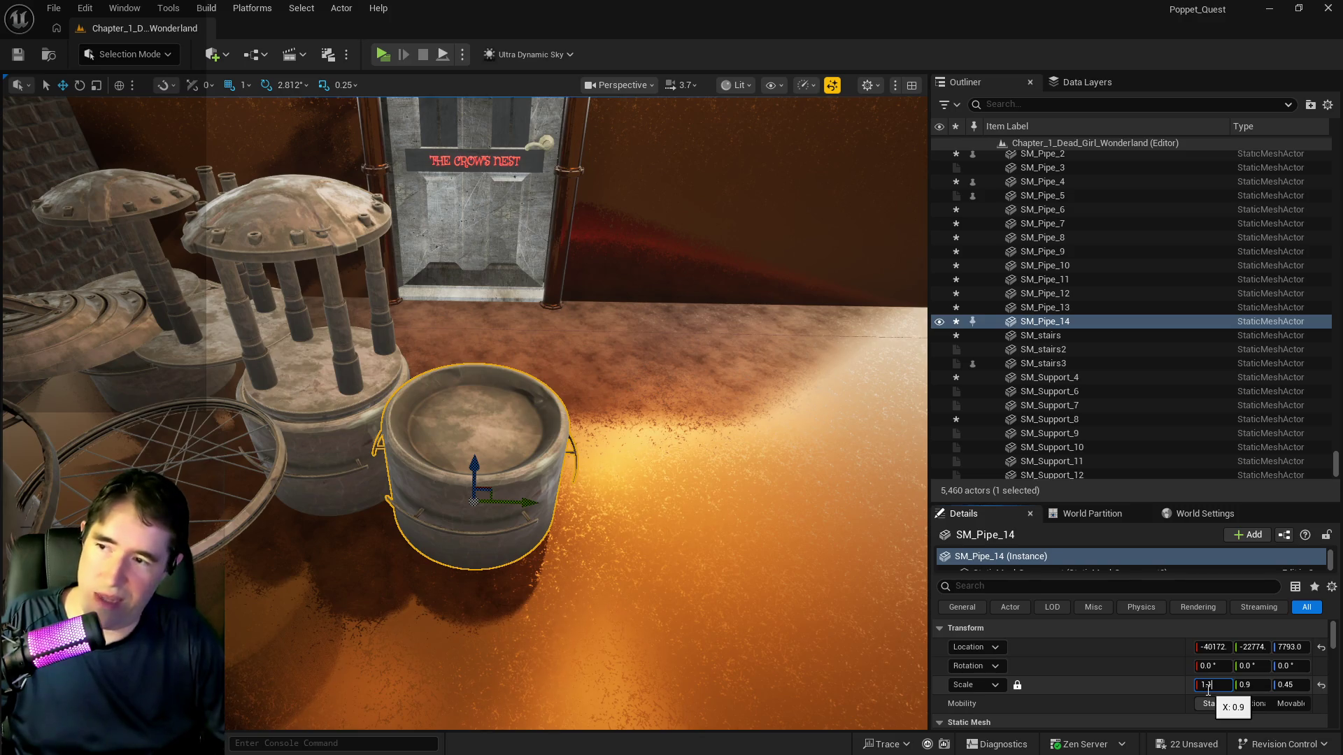
{"action": "key", "text": "Return"}
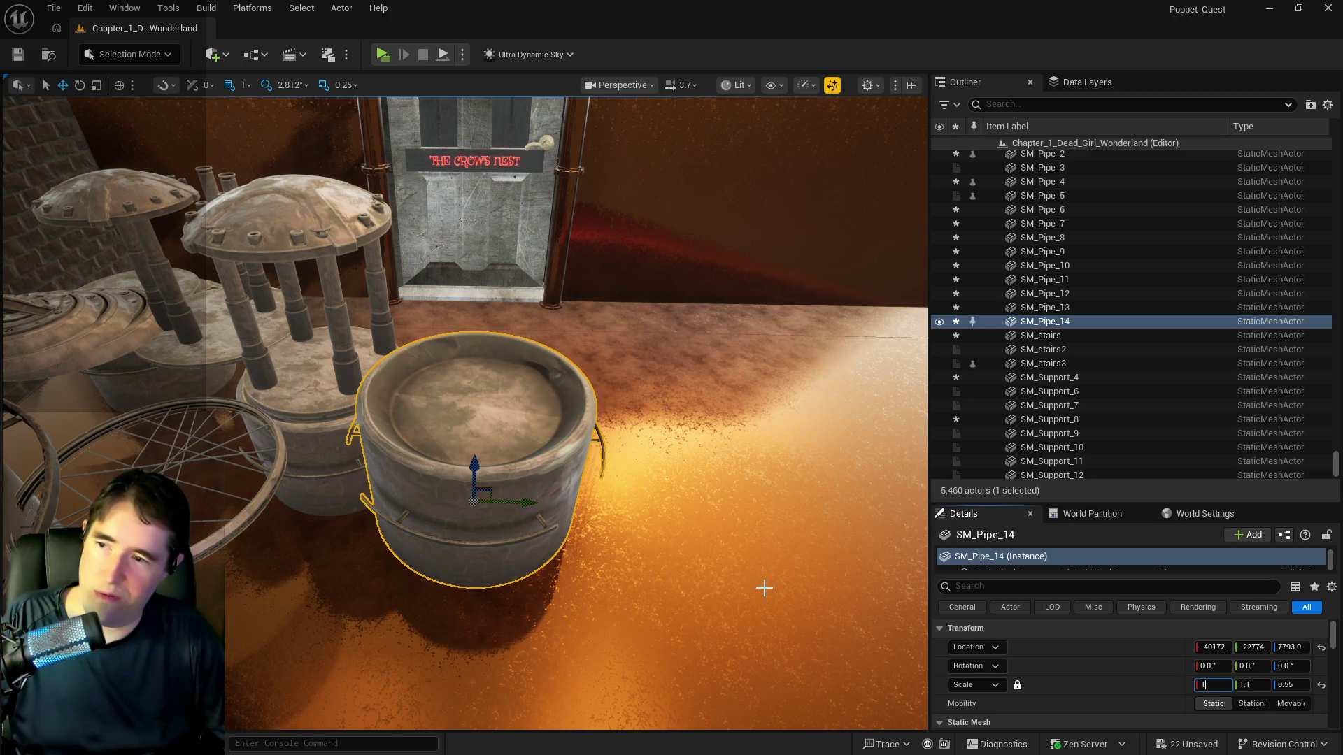
{"action": "left_click", "coordinate": [49, 12]}
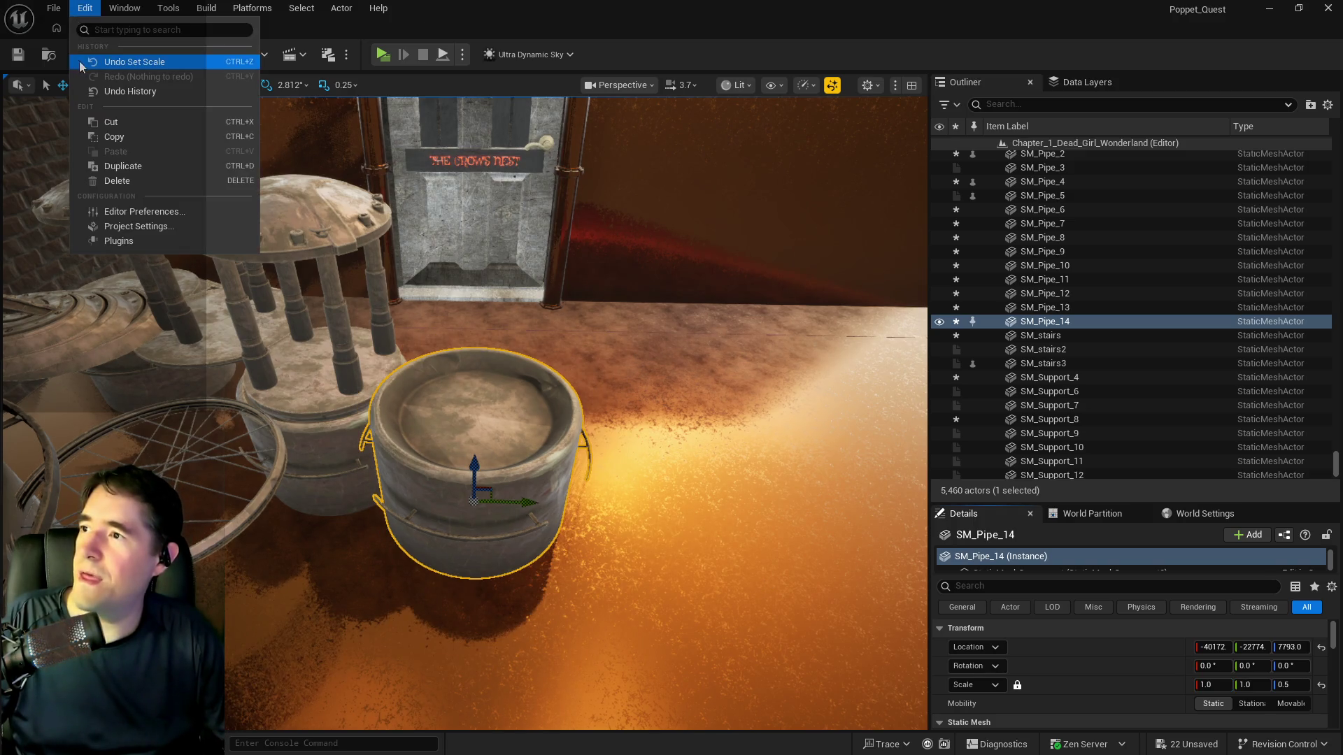
{"action": "key", "text": "Escape"}
{"action": "key", "text": "ctrl+z"}
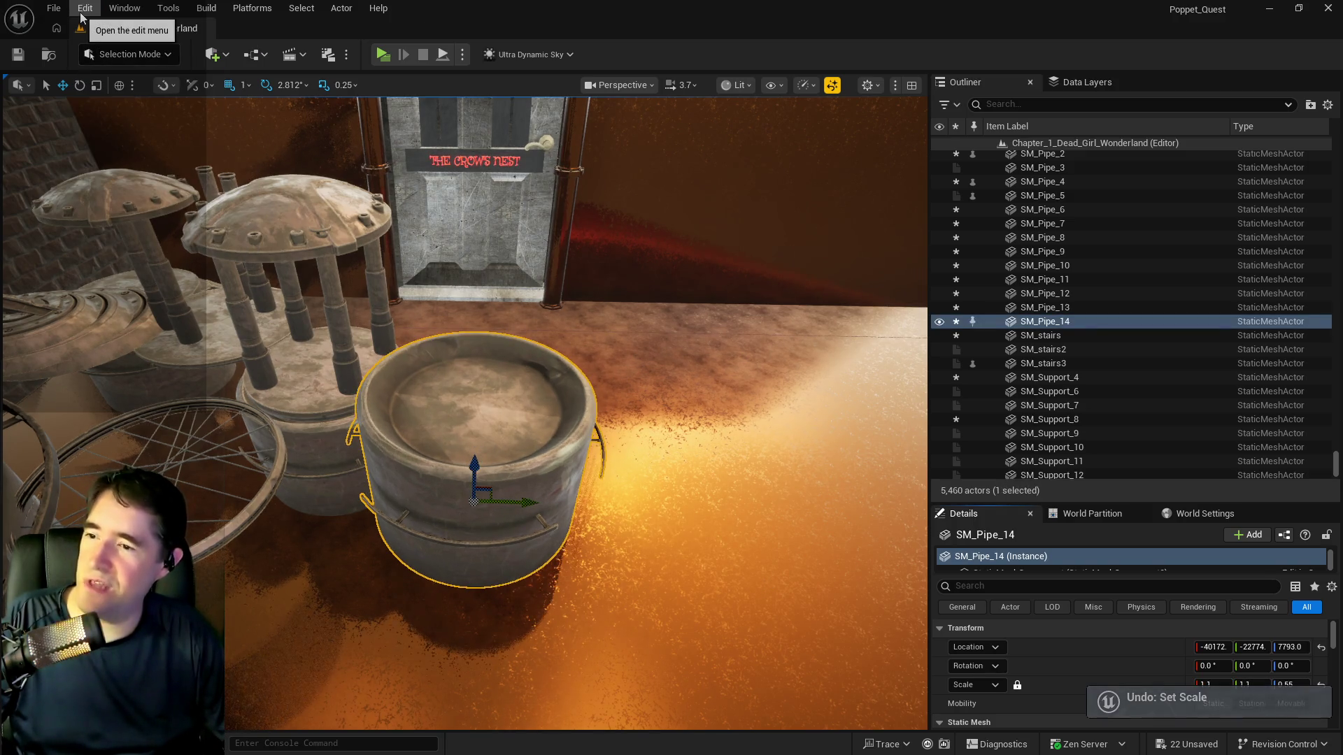
{"action": "left_click", "coordinate": [84, 7]}
{"action": "key", "text": "Escape"}
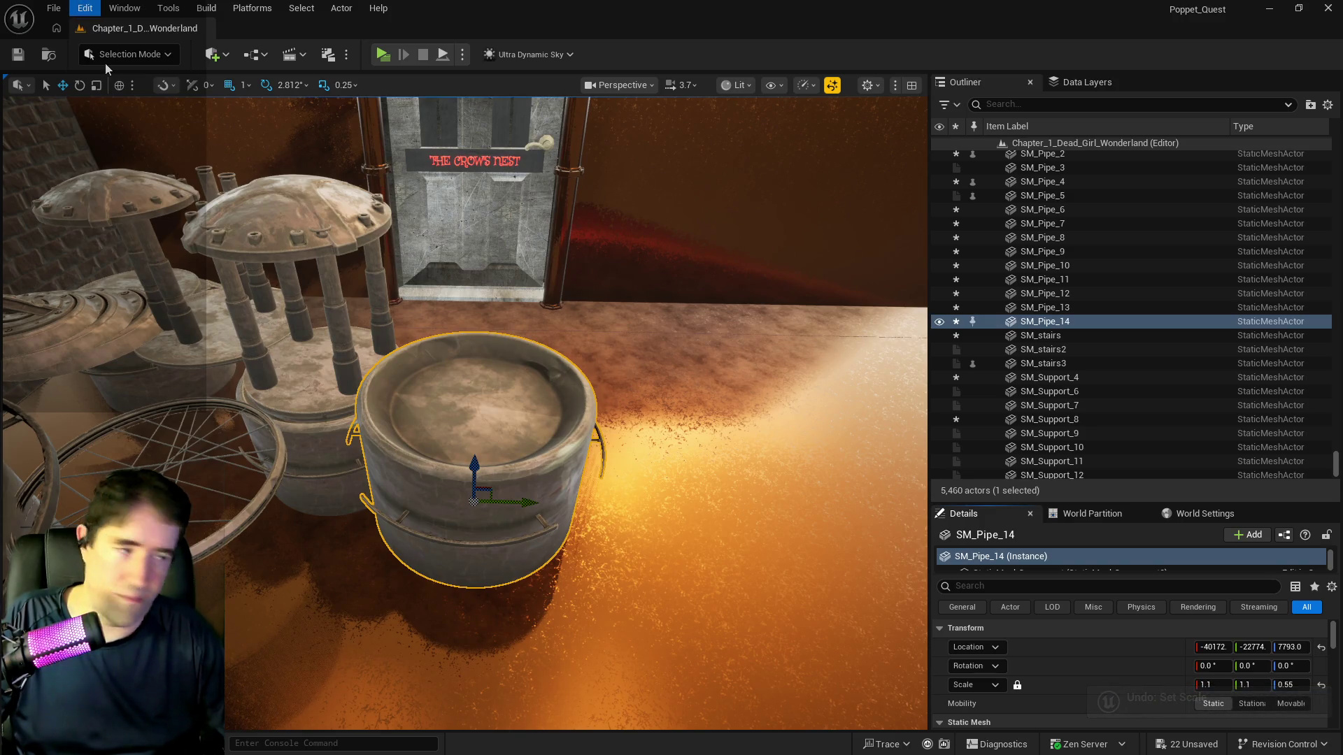
{"action": "key", "text": "ctrl+z"}
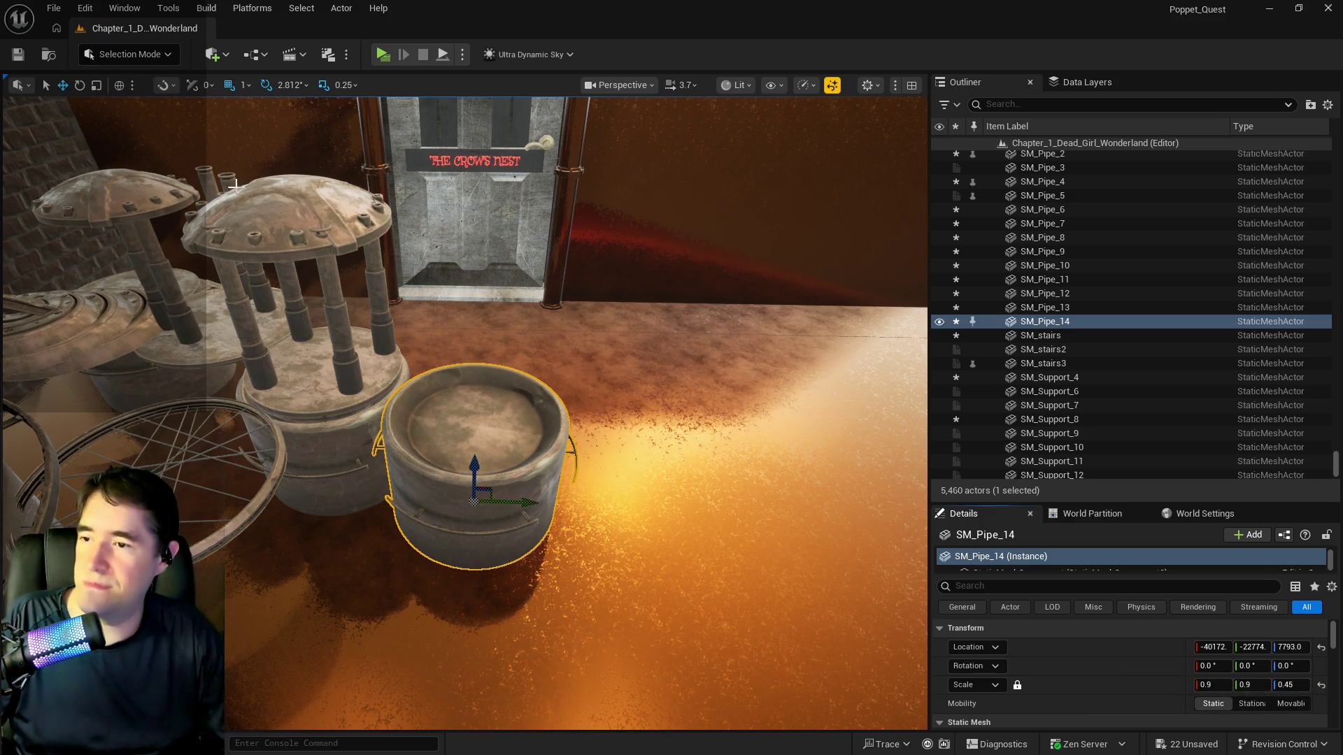
Move the barrel copy away from the platforms and drag SM_Support_2 into the level
{"action": "mouse_move", "coordinate": [615, 380]}
{"action": "left_mouse_down"}
{"action": "mouse_move", "coordinate": [504, 370]}
{"action": "mouse_move", "coordinate": [441, 420]}
{"action": "left_mouse_up"}
{"action": "mouse_move", "coordinate": [358, 417]}
{"action": "left_mouse_down"}
{"action": "mouse_move", "coordinate": [324, 359]}
{"action": "mouse_move", "coordinate": [354, 366]}
{"action": "mouse_move", "coordinate": [235, 338]}
{"action": "left_mouse_up"}
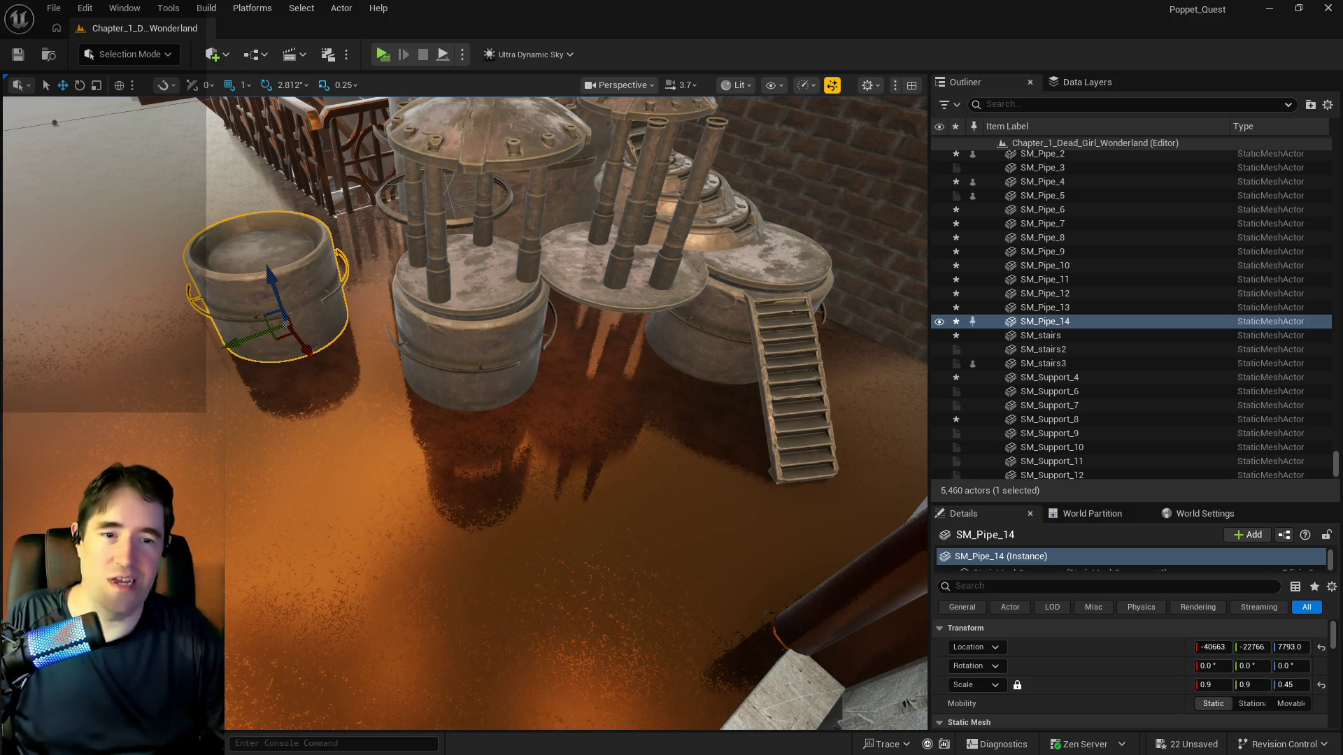
{"action": "left_click_drag", "start_coordinate": [1323, 420], "coordinate": [377, 435]}
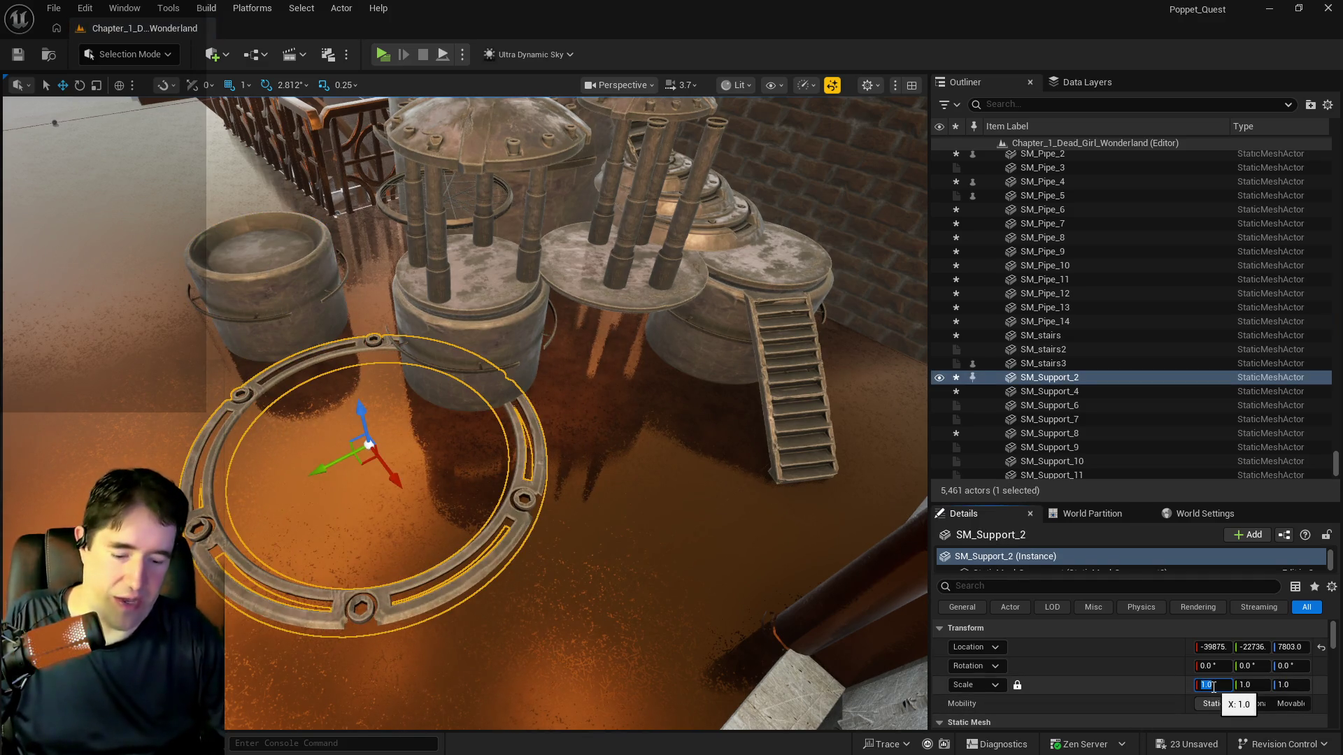
Scale ring SM_Support_2 to 0.5 and seat it on the squat barrel's top
{"action": "type", "text": "0.5"}
{"action": "key", "text": "Return"}
{"action": "mouse_move", "coordinate": [361, 408]}
{"action": "left_mouse_down"}
{"action": "mouse_move", "coordinate": [321, 315]}
{"action": "mouse_move", "coordinate": [392, 337]}
{"action": "mouse_move", "coordinate": [469, 318]}
{"action": "mouse_move", "coordinate": [342, 255]}
{"action": "left_mouse_up"}
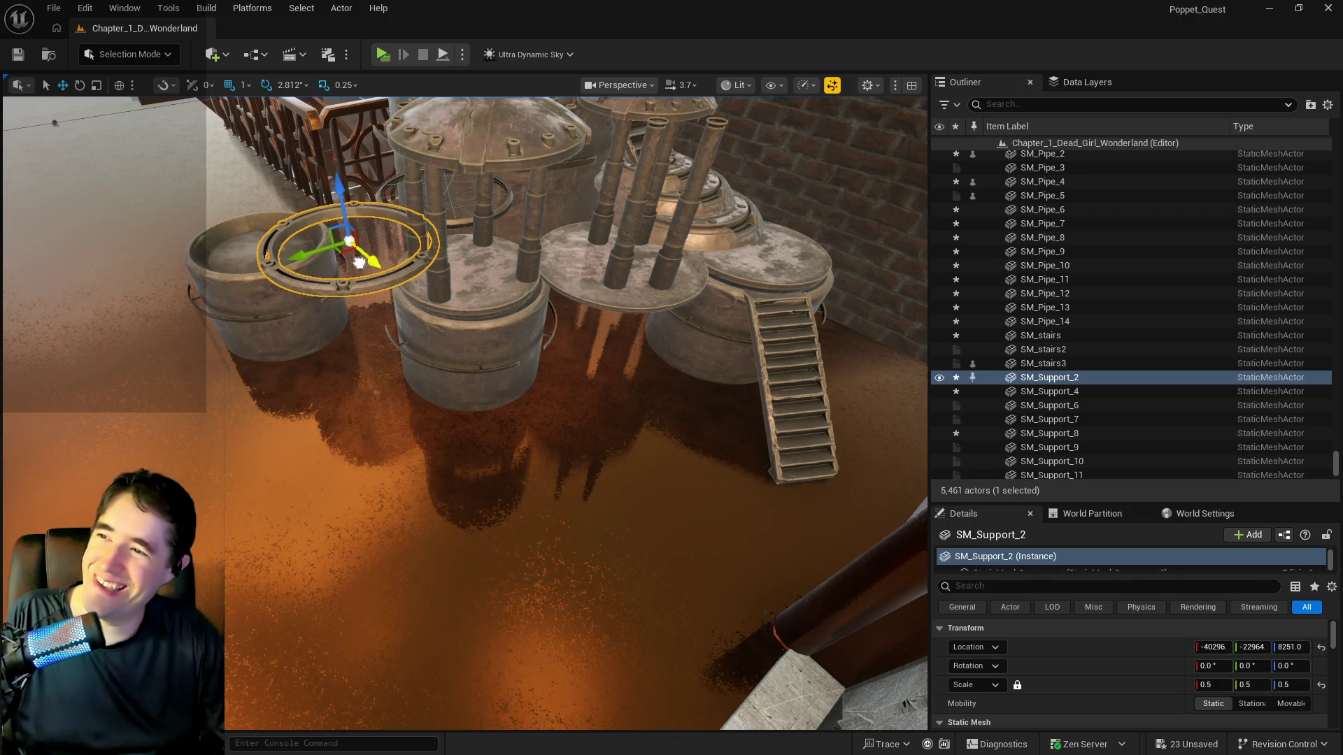
{"action": "key", "text": "f"}
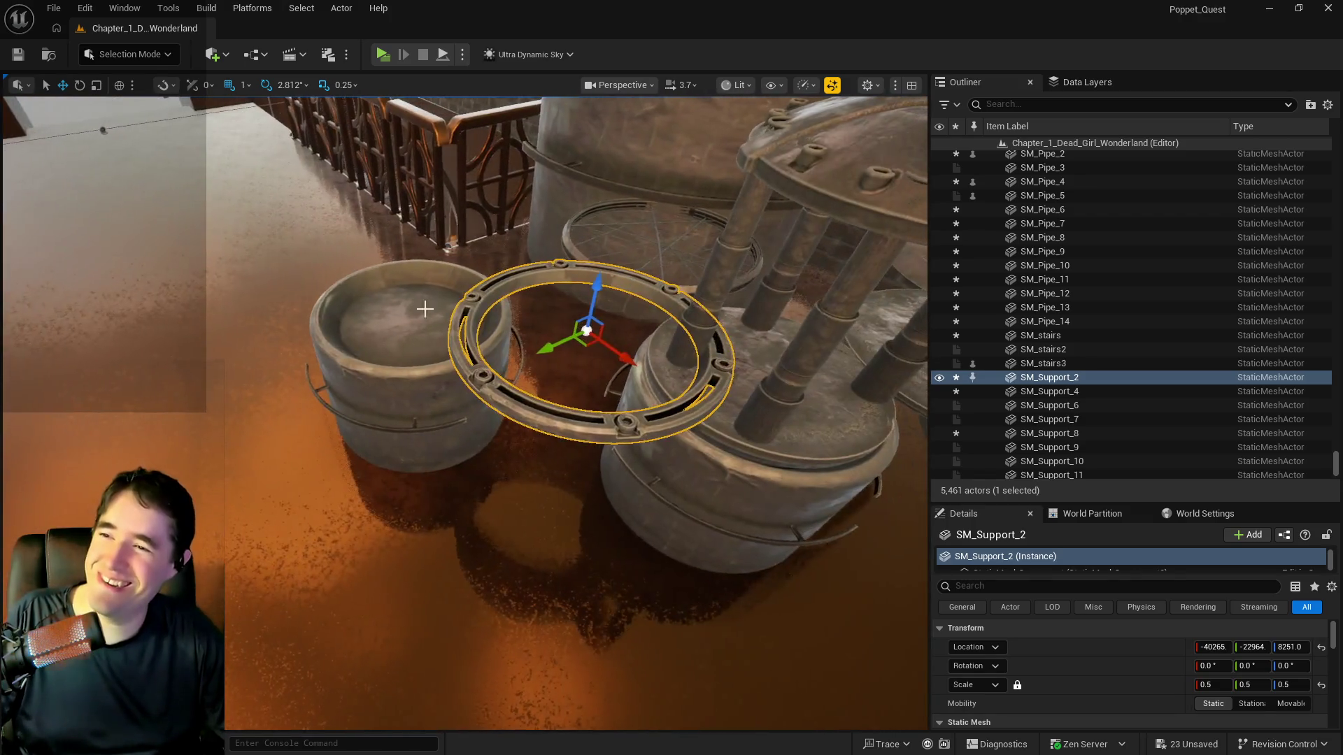
{"action": "mouse_move", "coordinate": [609, 345]}
{"action": "left_mouse_down"}
{"action": "mouse_move", "coordinate": [702, 404]}
{"action": "mouse_move", "coordinate": [729, 442]}
{"action": "mouse_move", "coordinate": [719, 417]}
{"action": "mouse_move", "coordinate": [743, 385]}
{"action": "left_mouse_up"}
{"action": "key", "text": "f"}
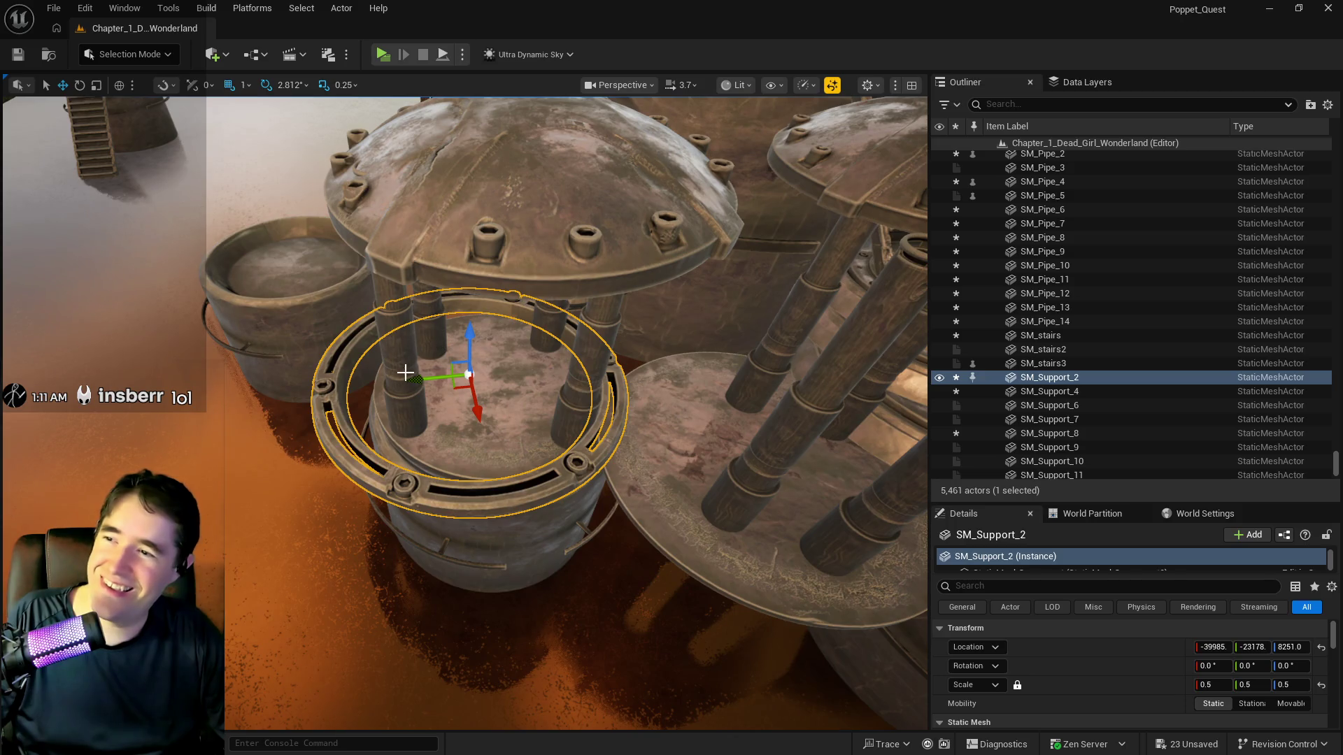
{"action": "left_click_drag", "start_coordinate": [430, 382], "coordinate": [449, 382]}
{"action": "left_click_drag", "start_coordinate": [489, 333], "coordinate": [500, 371]}
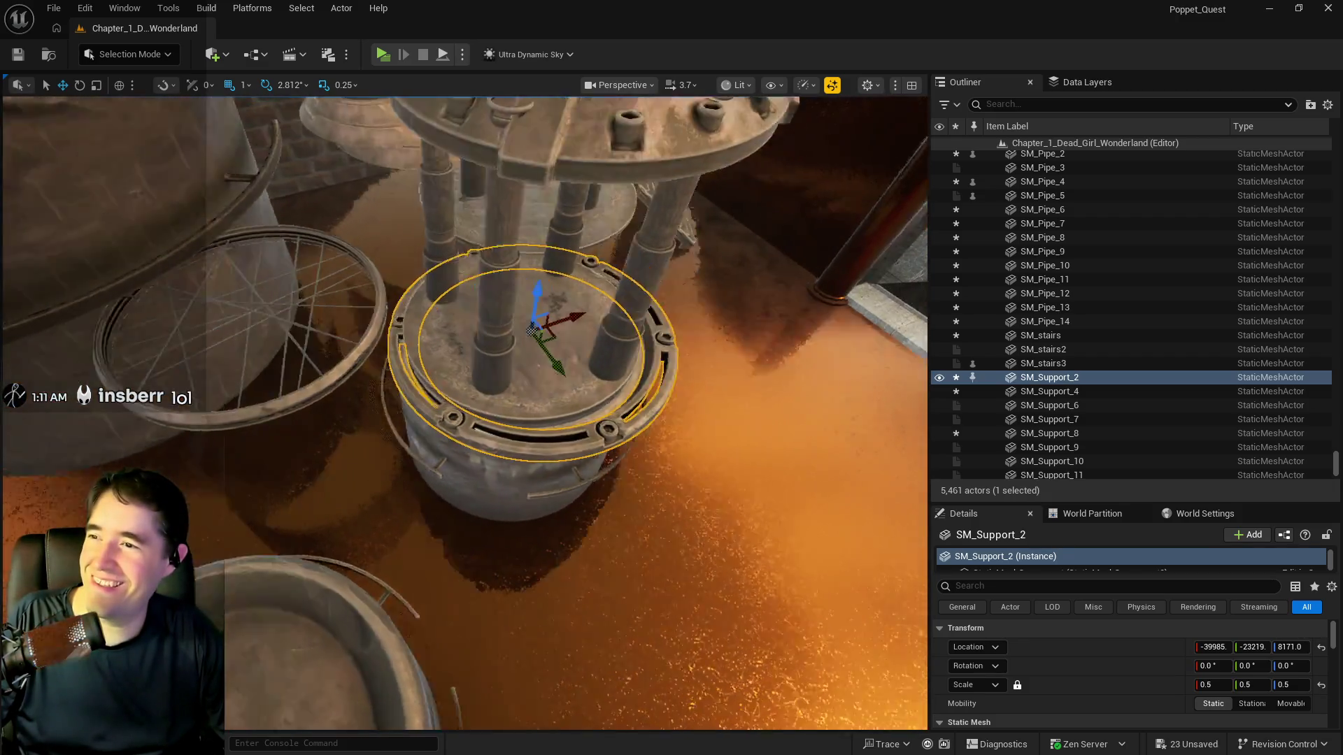
{"action": "mouse_move", "coordinate": [427, 287]}
{"action": "left_mouse_down"}
{"action": "mouse_move", "coordinate": [412, 277]}
{"action": "mouse_move", "coordinate": [504, 279]}
{"action": "mouse_move", "coordinate": [476, 300]}
{"action": "mouse_move", "coordinate": [448, 286]}
{"action": "mouse_move", "coordinate": [420, 386]}
{"action": "mouse_move", "coordinate": [430, 490]}
{"action": "mouse_move", "coordinate": [497, 495]}
{"action": "left_mouse_up"}
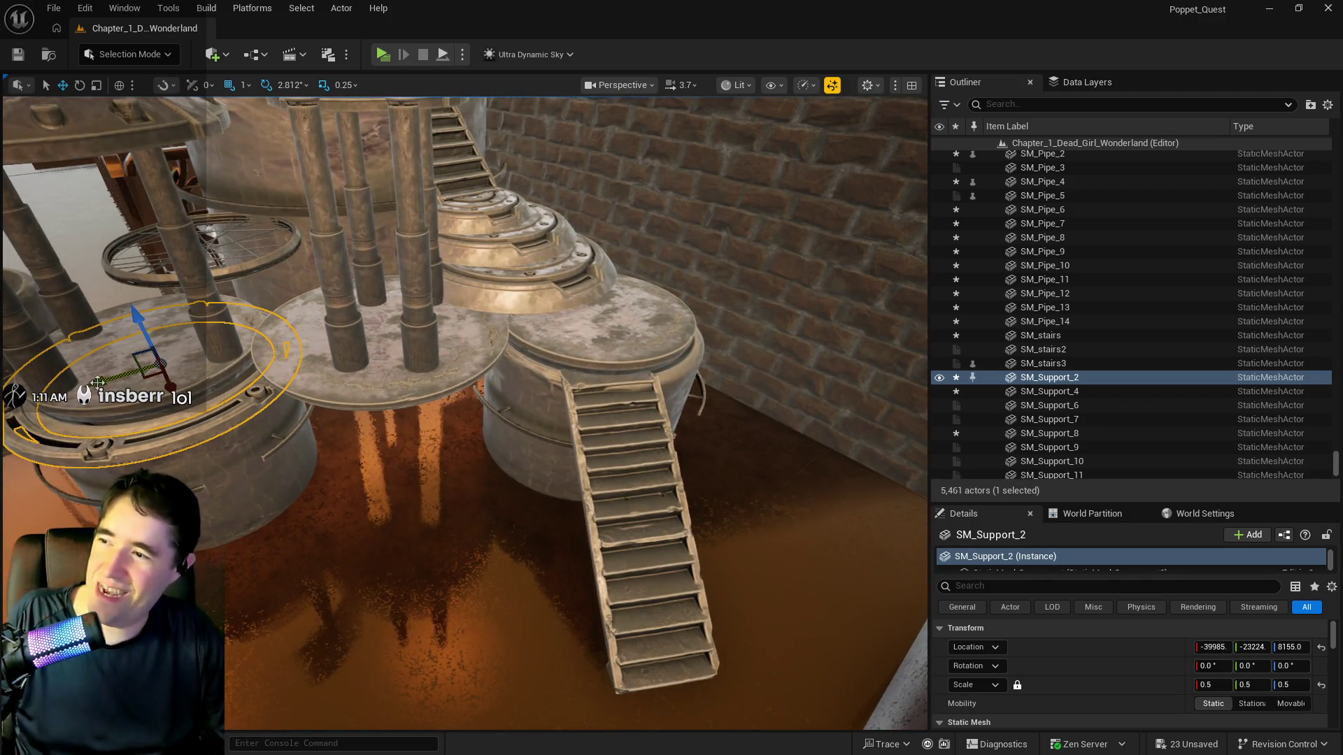
Alt-drag a ring copy, SM_Support_3, onto the barrel beside the stairs
{"action": "left_click_drag", "start_coordinate": [98, 382], "coordinate": [411, 343]}
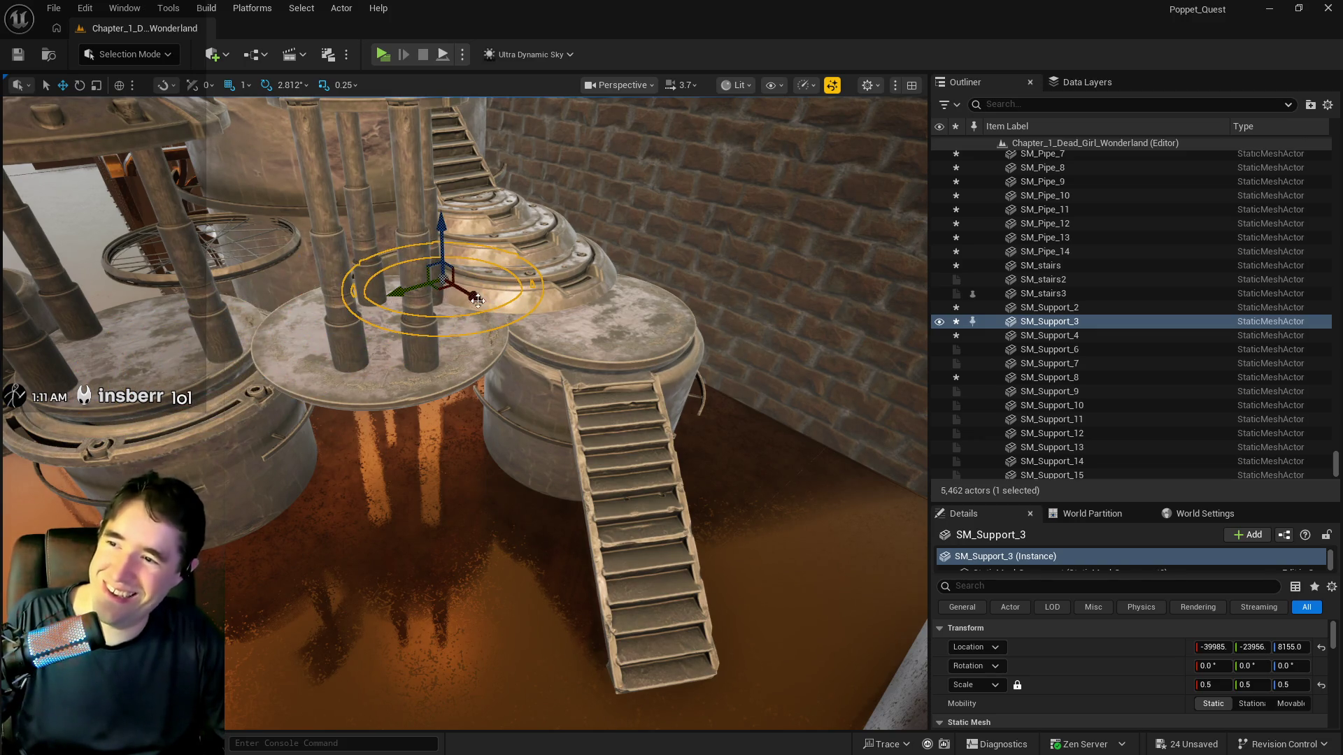
{"action": "left_click_drag", "start_coordinate": [470, 301], "coordinate": [579, 380]}
{"action": "key", "text": "f"}
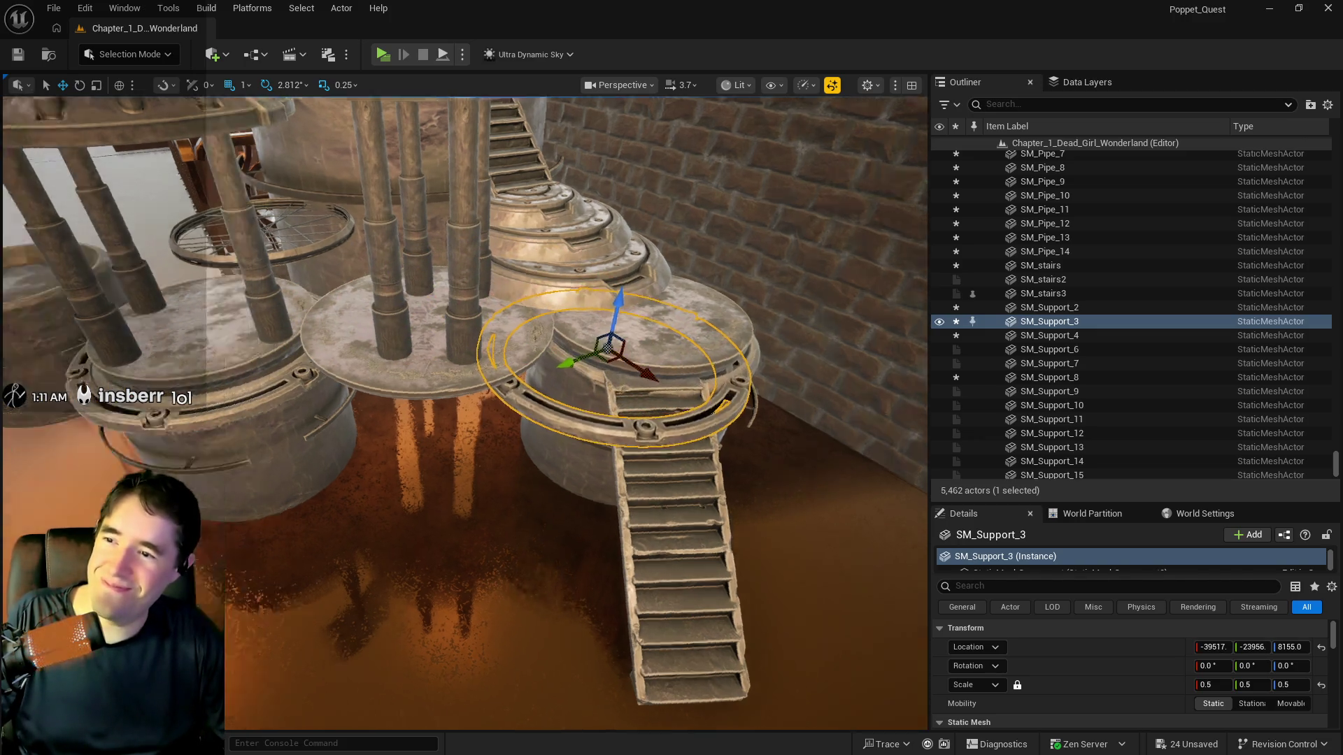
{"action": "mouse_move", "coordinate": [323, 384]}
{"action": "left_mouse_down"}
{"action": "mouse_move", "coordinate": [364, 384]}
{"action": "mouse_move", "coordinate": [343, 360]}
{"action": "mouse_move", "coordinate": [422, 391]}
{"action": "left_mouse_up"}
{"action": "left_click", "coordinate": [302, 551]}
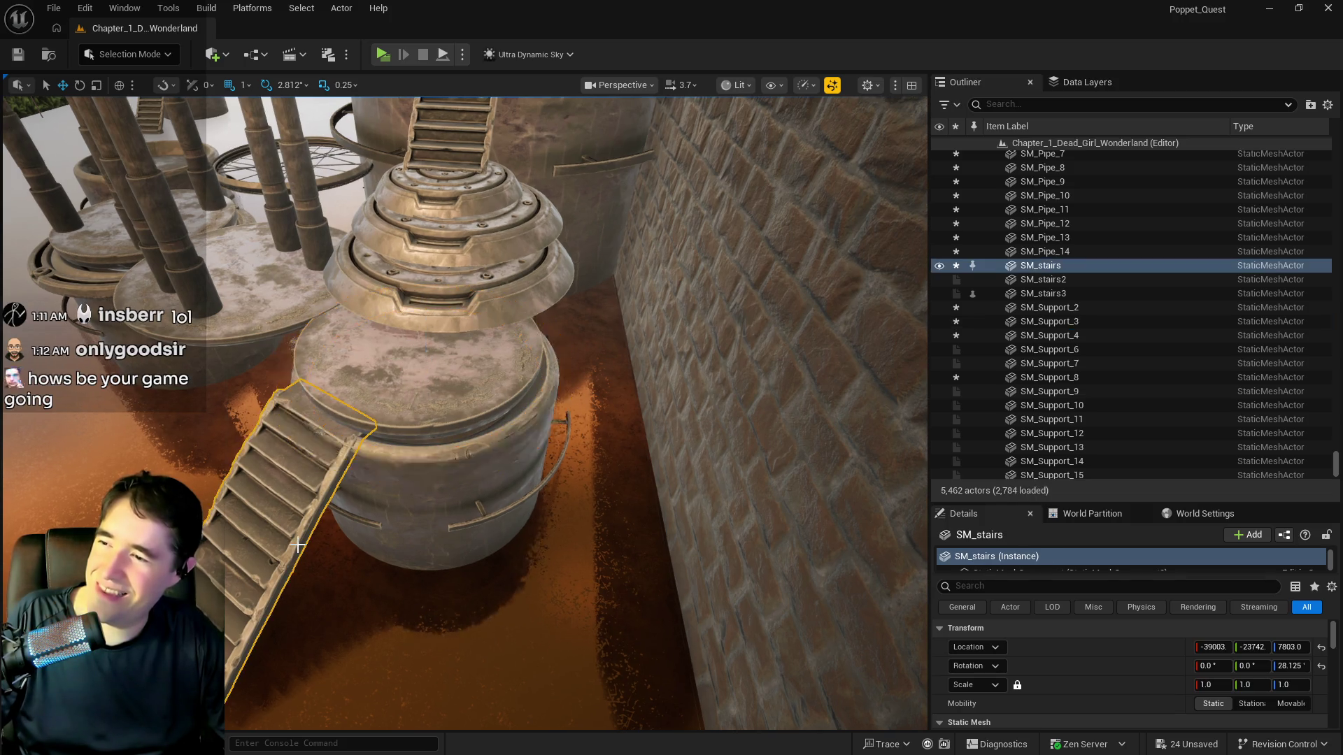
Shift SM_stairs toward the barrel platform and rotate it to Z 50.625° so it reaches the floor
{"action": "key", "text": "f"}
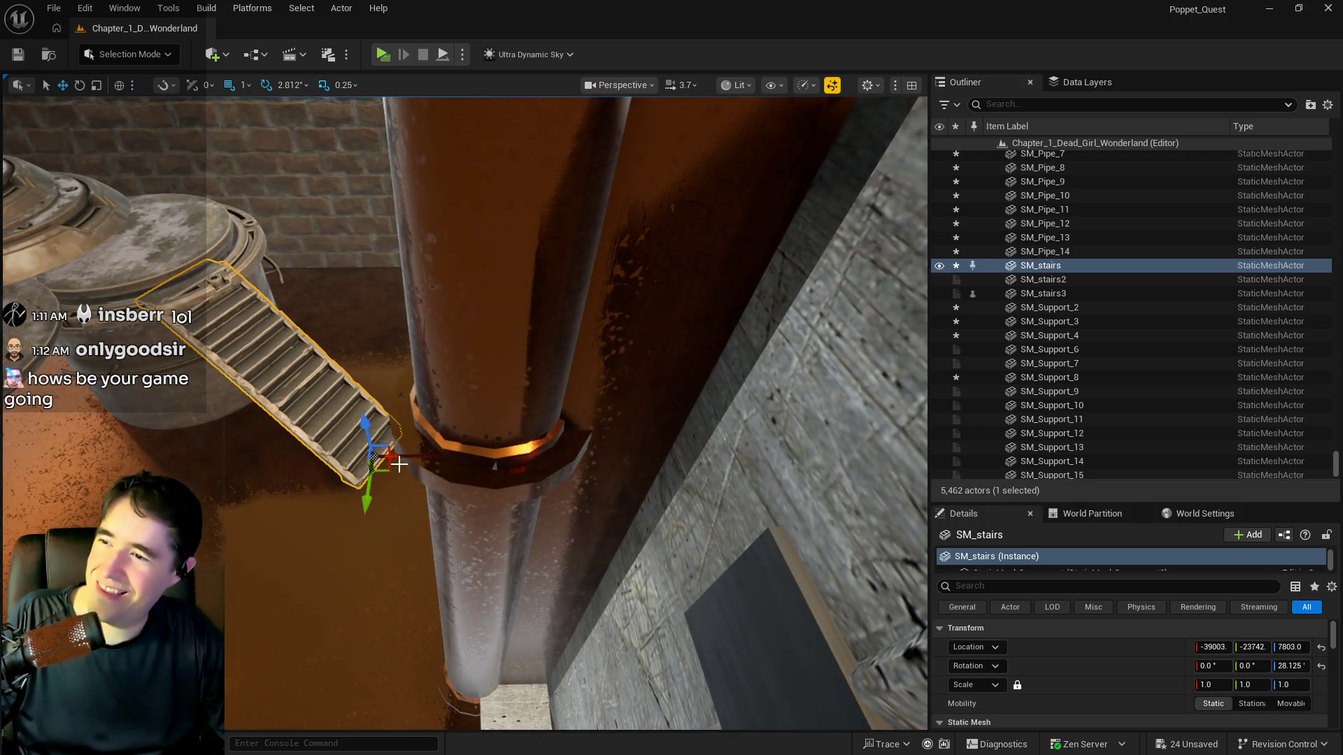
{"action": "mouse_move", "coordinate": [399, 465]}
{"action": "left_mouse_down"}
{"action": "mouse_move", "coordinate": [387, 542]}
{"action": "mouse_move", "coordinate": [463, 500]}
{"action": "left_mouse_up"}
{"action": "key", "text": "e"}
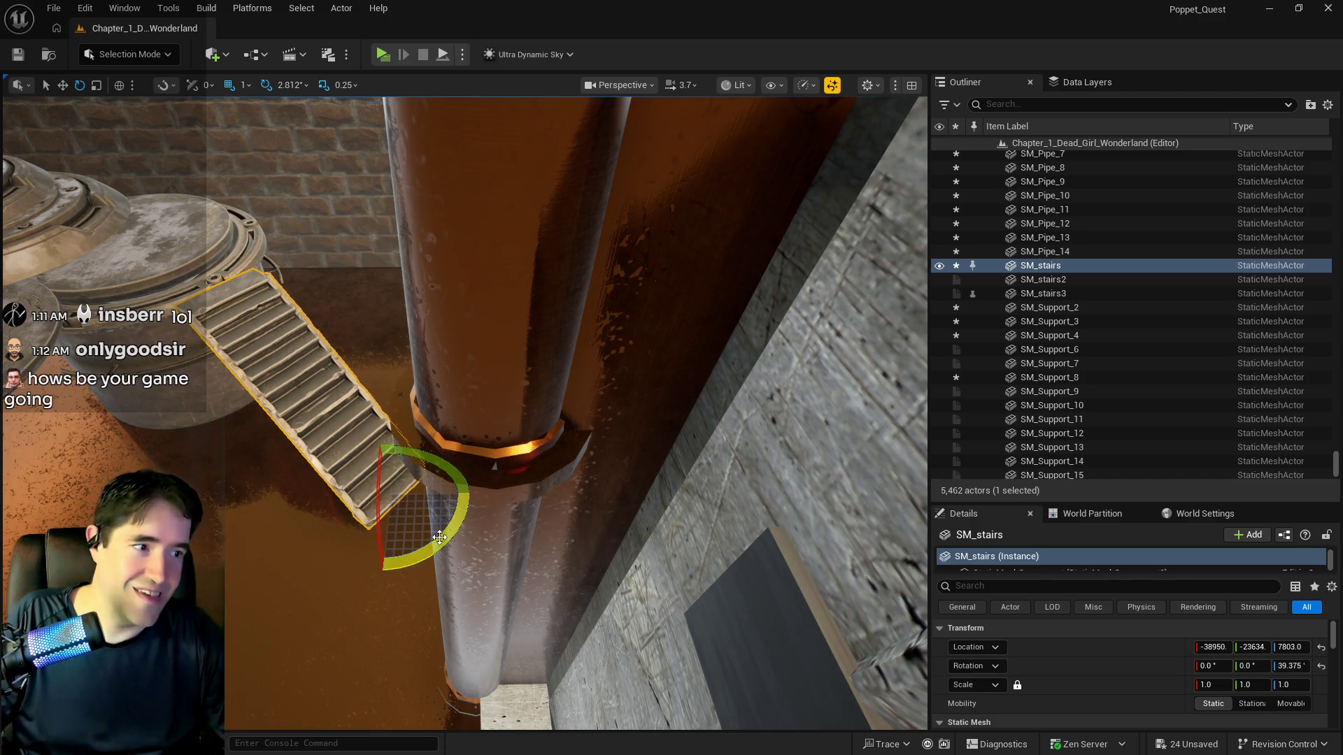
{"action": "key", "text": "r"}
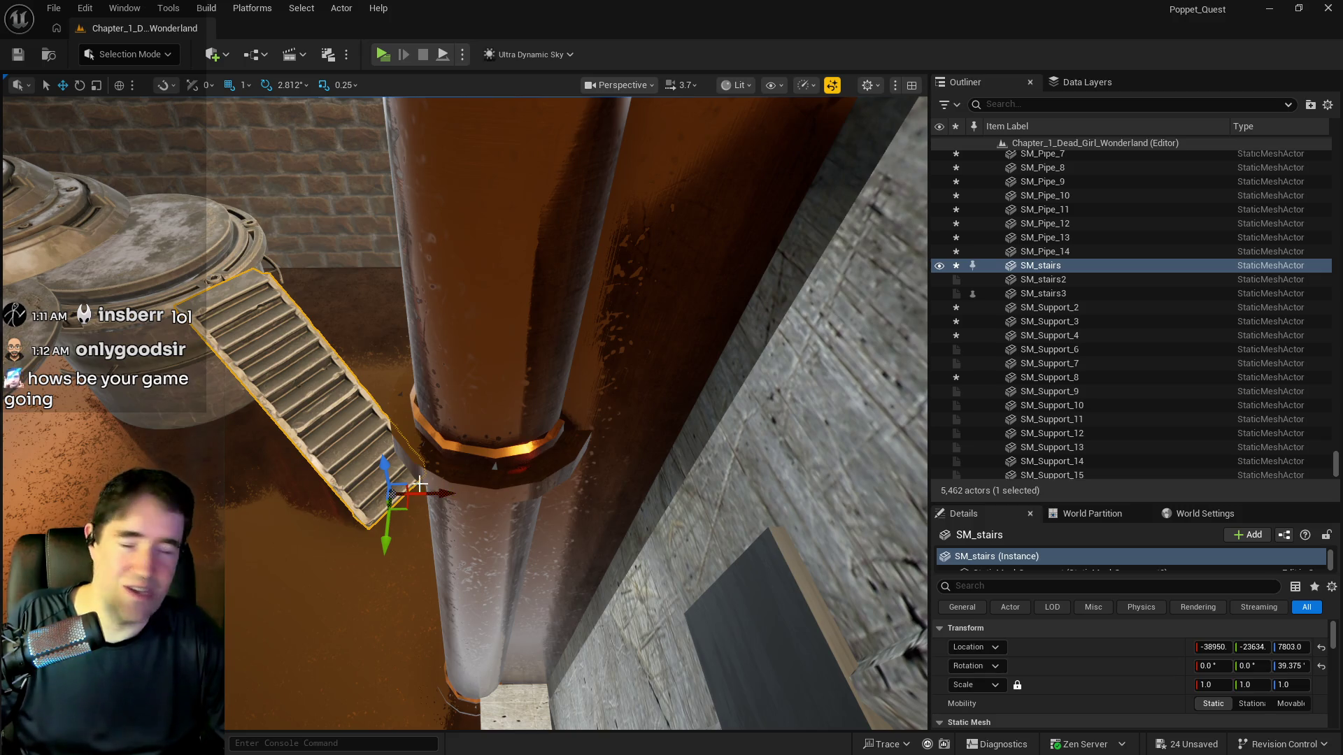
{"action": "left_click_drag", "start_coordinate": [441, 493], "coordinate": [408, 495]}
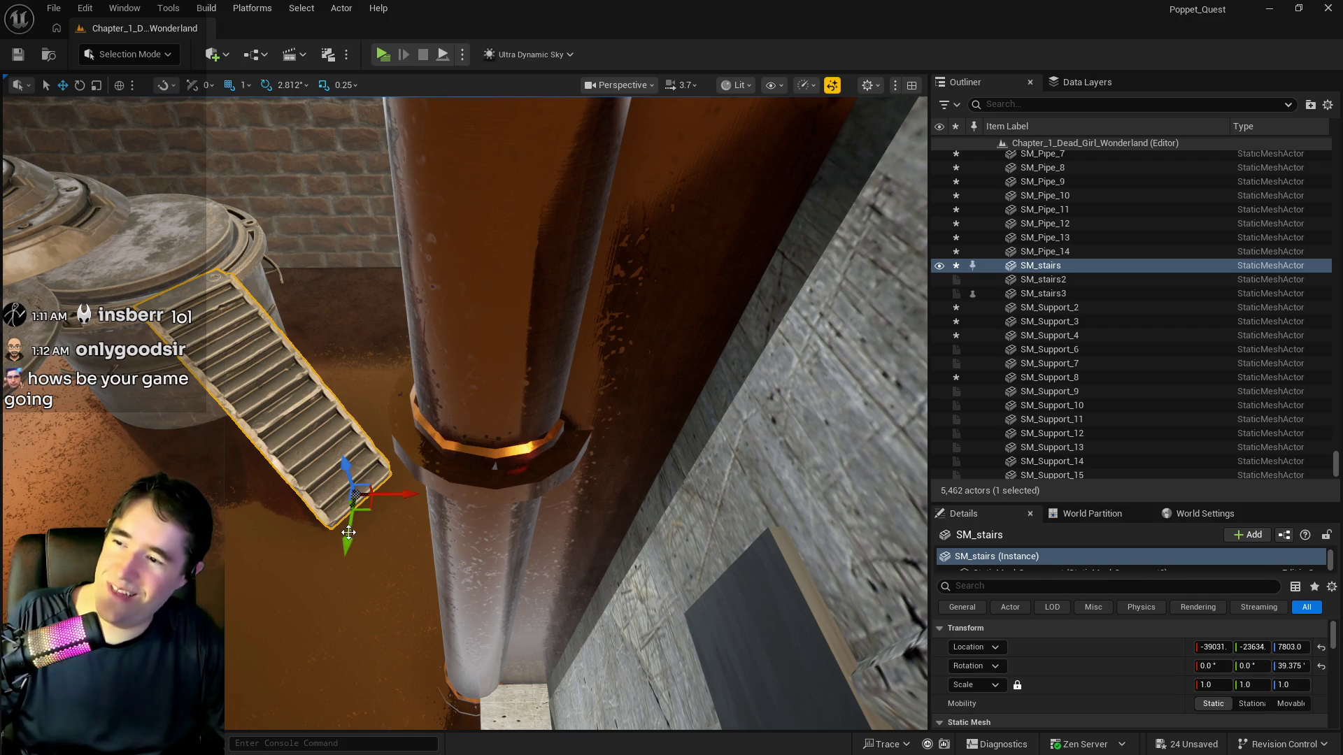
{"action": "mouse_move", "coordinate": [348, 533]}
{"action": "left_mouse_down"}
{"action": "mouse_move", "coordinate": [339, 584]}
{"action": "mouse_move", "coordinate": [444, 543]}
{"action": "mouse_move", "coordinate": [350, 532]}
{"action": "mouse_move", "coordinate": [361, 531]}
{"action": "left_mouse_up"}
{"action": "key", "text": "e"}
{"action": "key", "text": "w"}
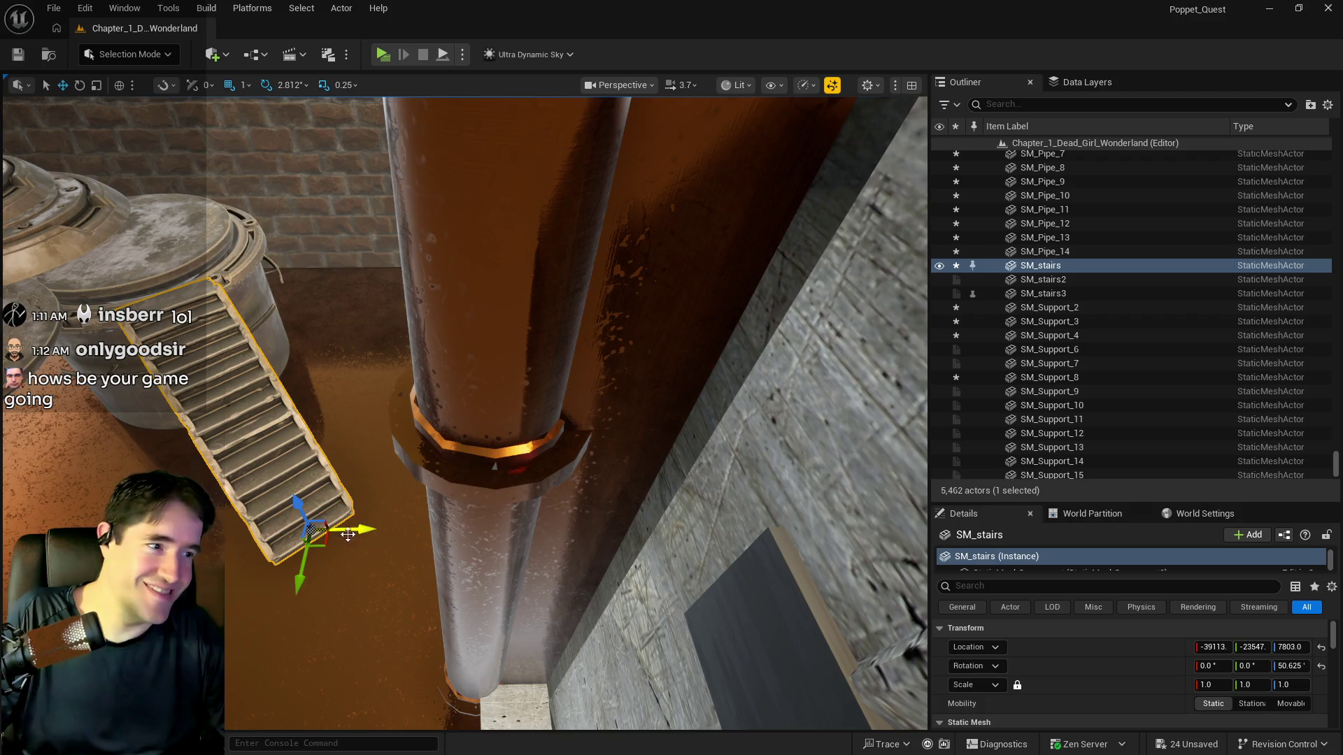
{"action": "scroll", "coordinate": [347, 534], "scroll_direction": "down", "scroll_amount": 10}
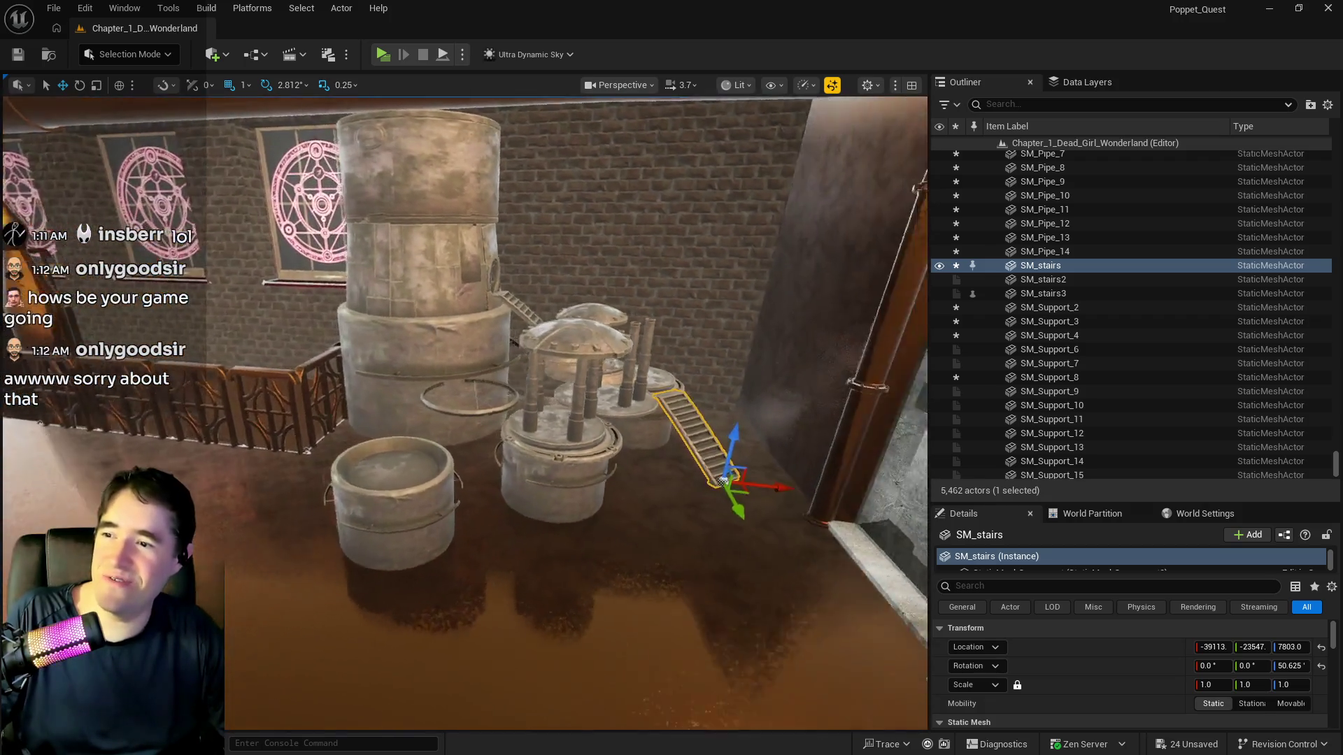
Place an SM_wires_3 mesh from the Content Browser so it runs up the tower
{"action": "left_click_drag", "start_coordinate": [811, 567], "coordinate": [853, 603]}
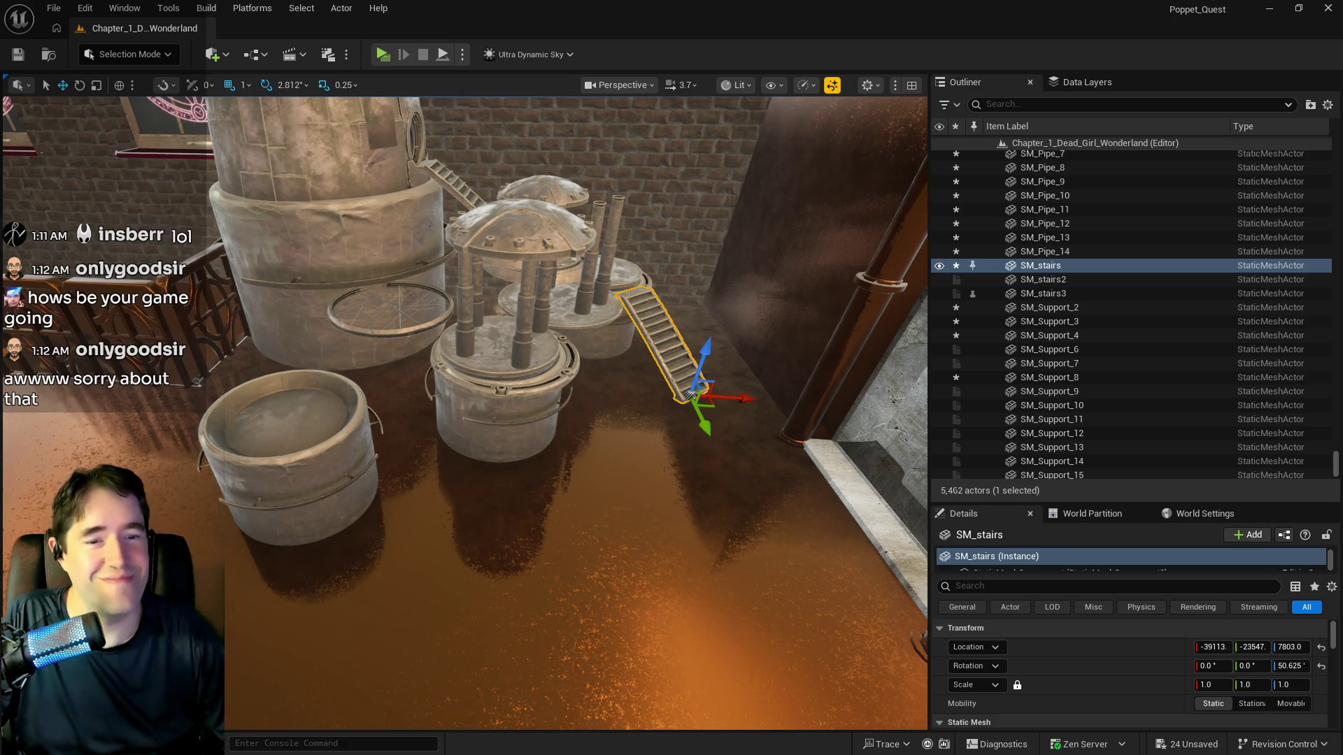
{"action": "mouse_move", "coordinate": [543, 366]}
{"action": "left_mouse_down"}
{"action": "mouse_move", "coordinate": [511, 419]}
{"action": "mouse_move", "coordinate": [518, 363]}
{"action": "left_mouse_up"}
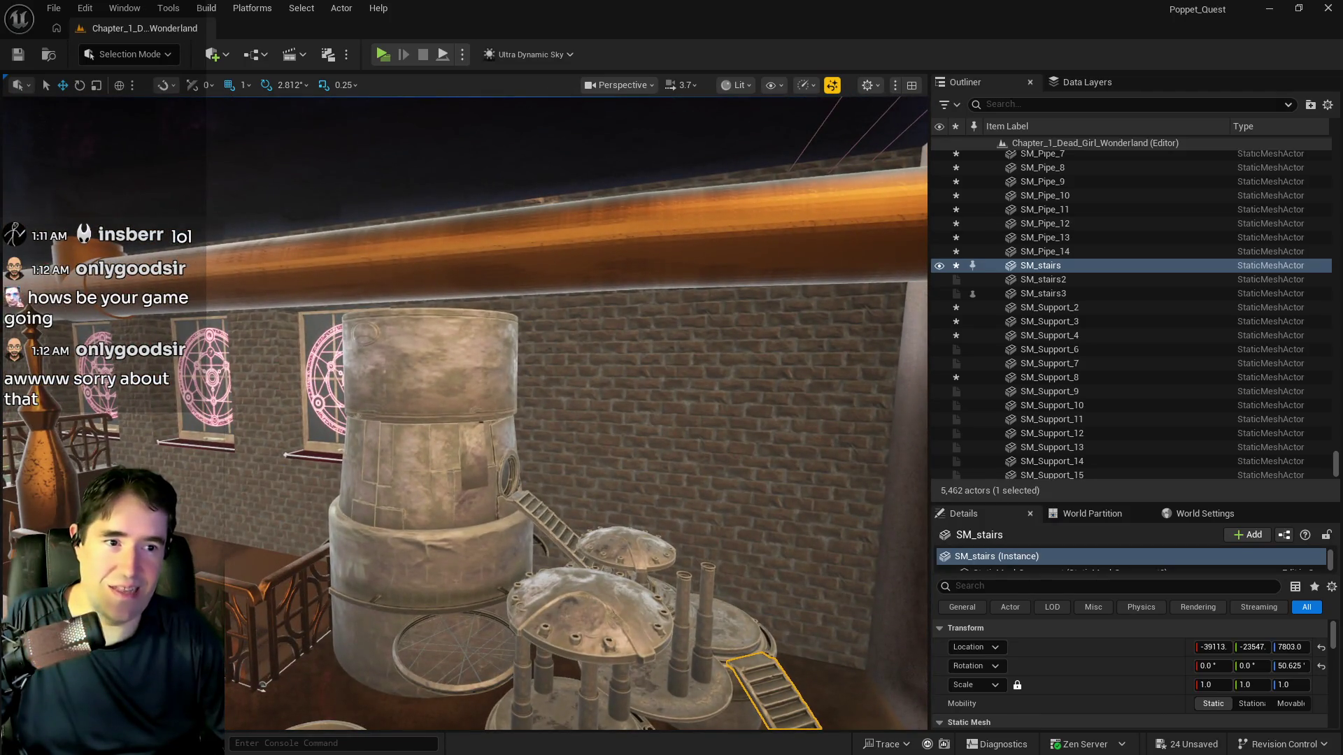
{"action": "key", "text": "ctrl+b"}
{"action": "mouse_move", "coordinate": [390, 572]}
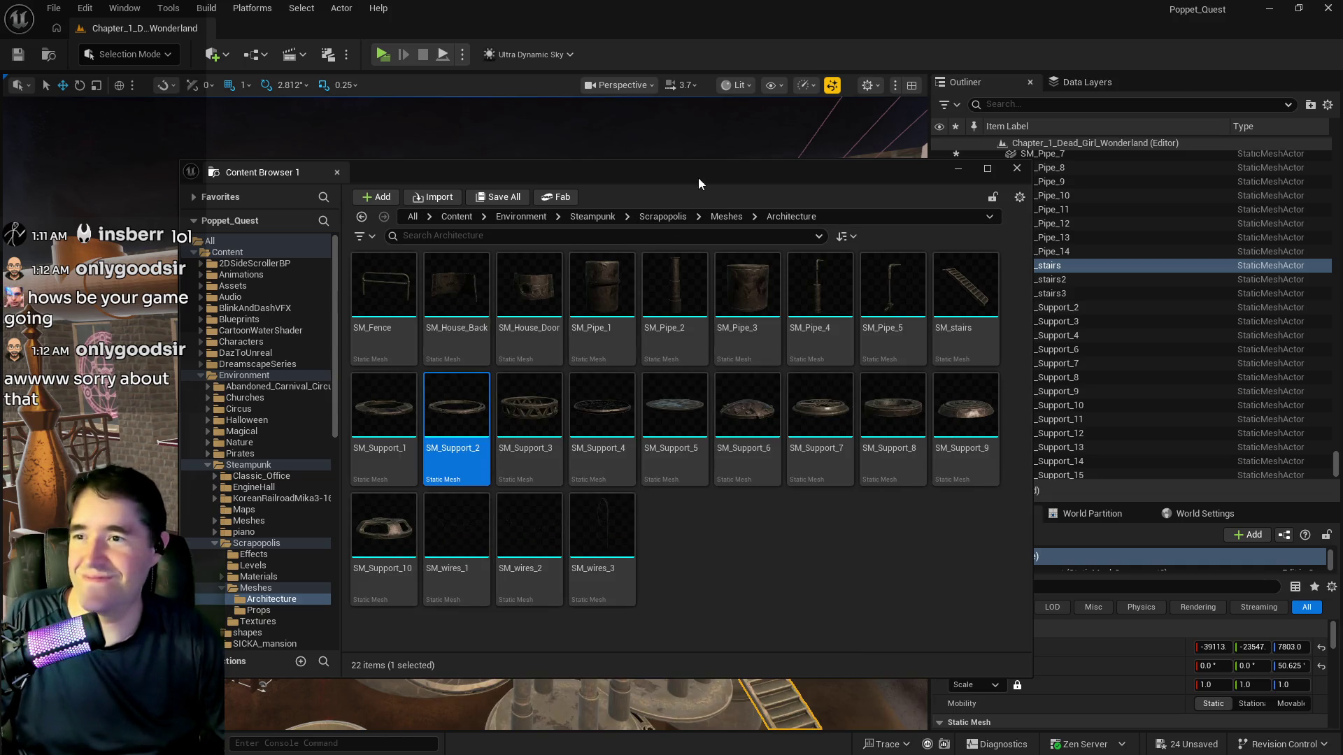
{"action": "left_click_drag", "start_coordinate": [419, 172], "coordinate": [1342, 278]}
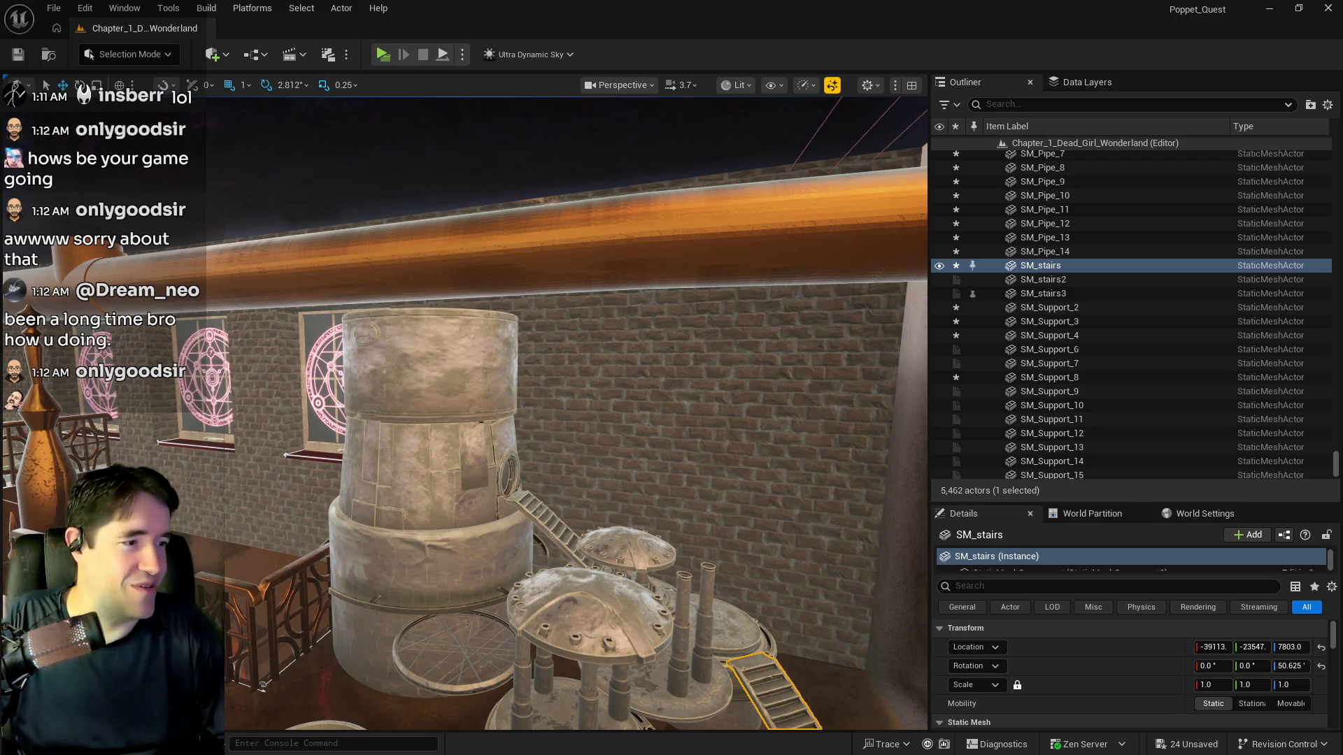
{"action": "left_click_drag", "start_coordinate": [547, 356], "coordinate": [546, 357]}
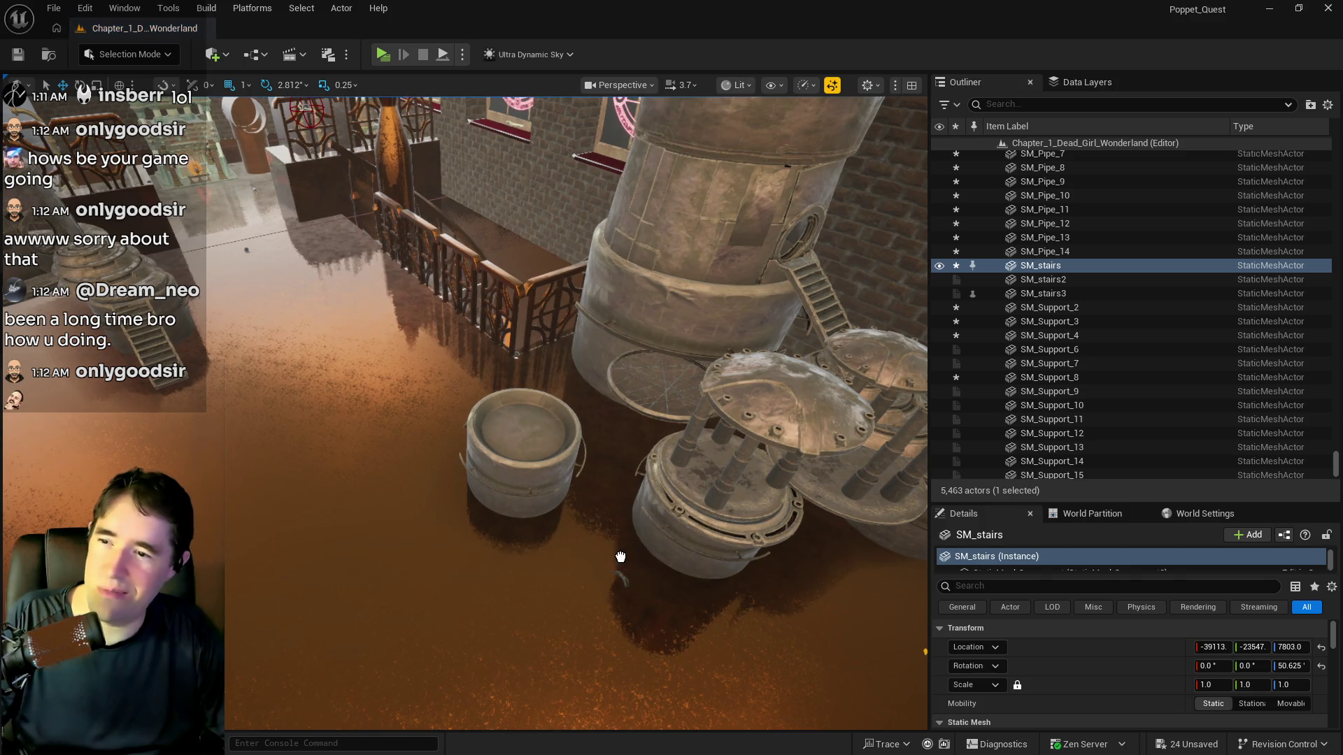
{"action": "mouse_move", "coordinate": [664, 544]}
{"action": "left_mouse_down"}
{"action": "mouse_move", "coordinate": [647, 581]}
{"action": "mouse_move", "coordinate": [814, 209]}
{"action": "mouse_move", "coordinate": [854, 188]}
{"action": "left_mouse_up"}
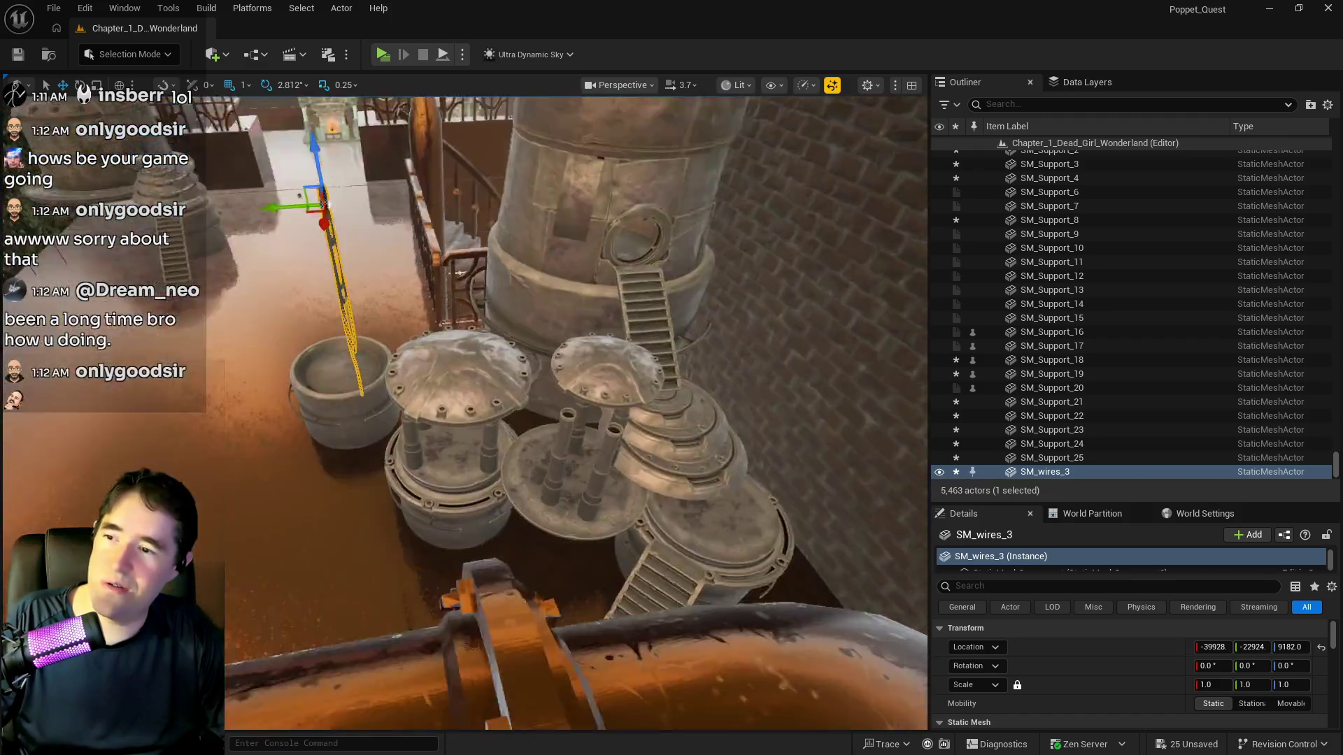
{"action": "mouse_move", "coordinate": [573, 413]}
{"action": "left_mouse_down"}
{"action": "mouse_move", "coordinate": [574, 392]}
{"action": "mouse_move", "coordinate": [538, 364]}
{"action": "left_mouse_up"}
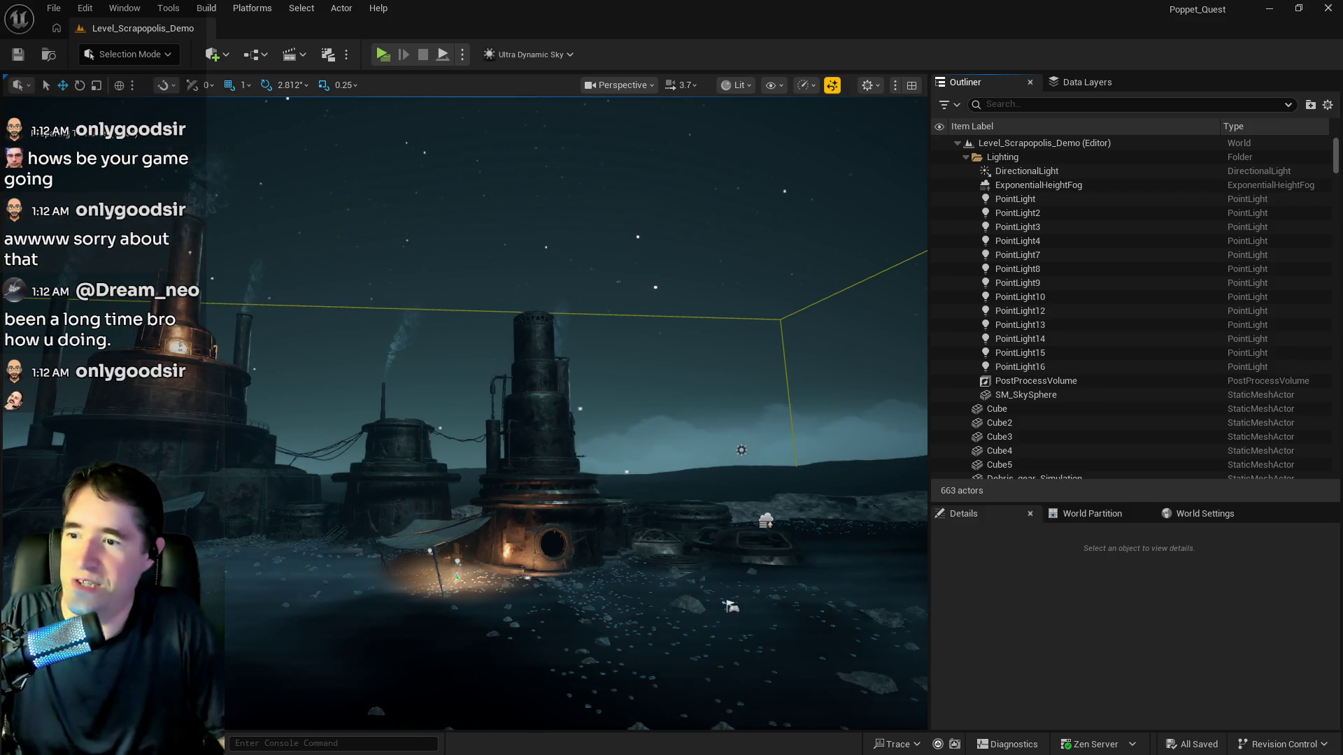
Fly through the Scrapopolis demo level, selecting the Cube2 volume, tower doors and support piece
{"action": "mouse_move", "coordinate": [405, 544]}
{"action": "left_mouse_down"}
{"action": "mouse_move", "coordinate": [399, 371]}
{"action": "mouse_move", "coordinate": [347, 540]}
{"action": "left_mouse_up"}
{"action": "left_click", "coordinate": [538, 411]}
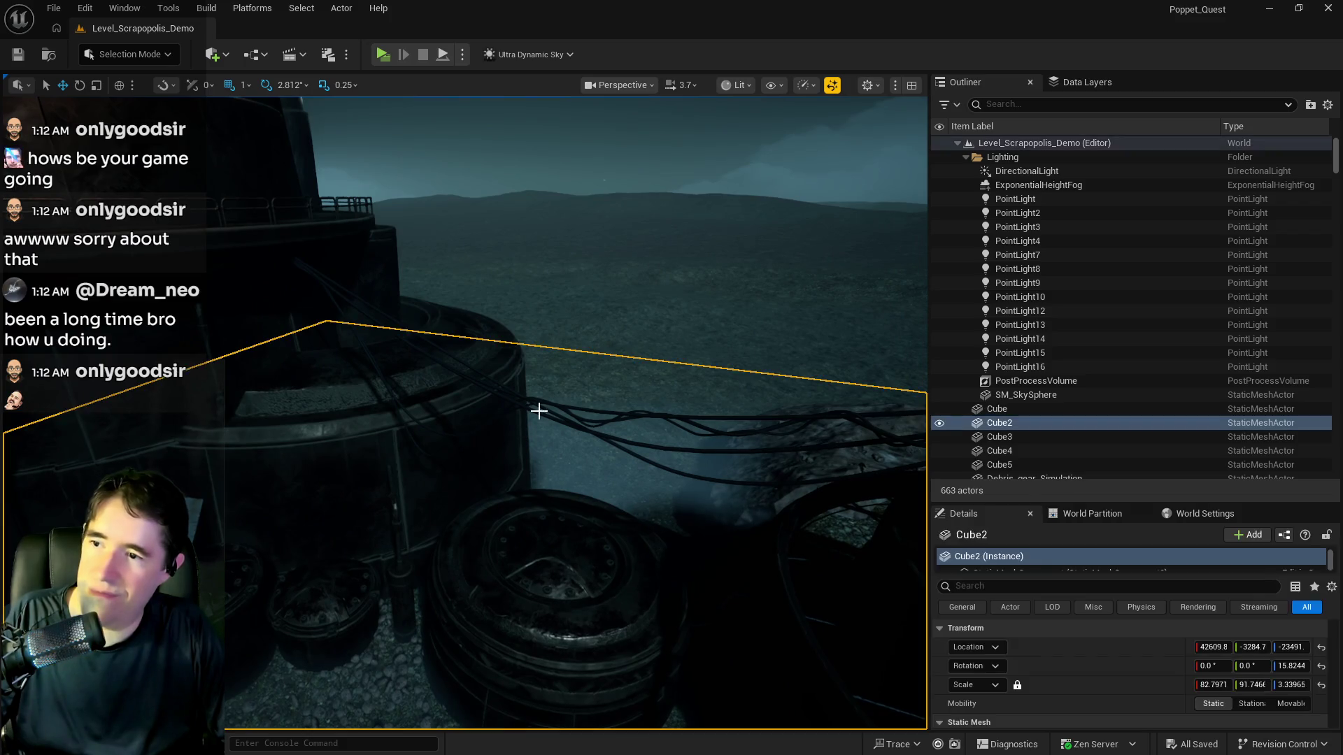
{"action": "mouse_move", "coordinate": [539, 411]}
{"action": "left_mouse_down"}
{"action": "mouse_move", "coordinate": [539, 385]}
{"action": "mouse_move", "coordinate": [553, 399]}
{"action": "mouse_move", "coordinate": [539, 396]}
{"action": "left_mouse_up"}
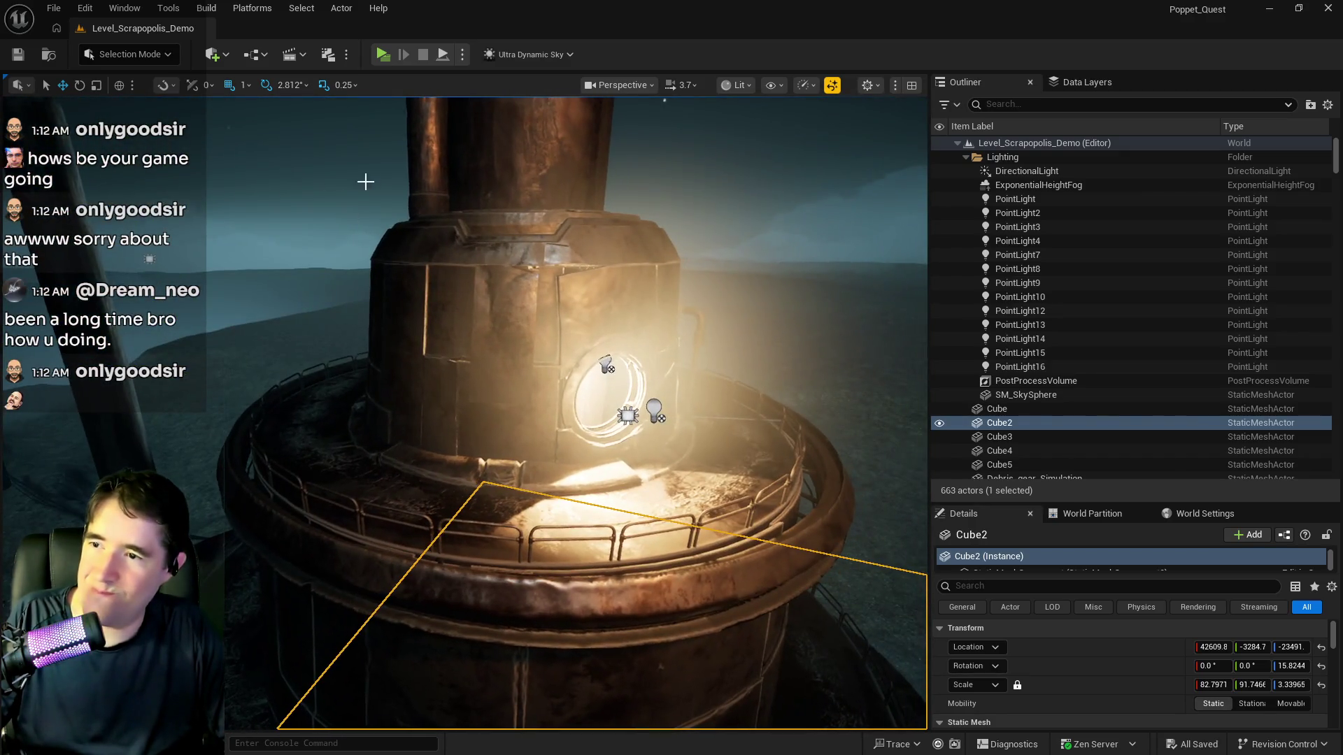
{"action": "left_click", "coordinate": [596, 275]}
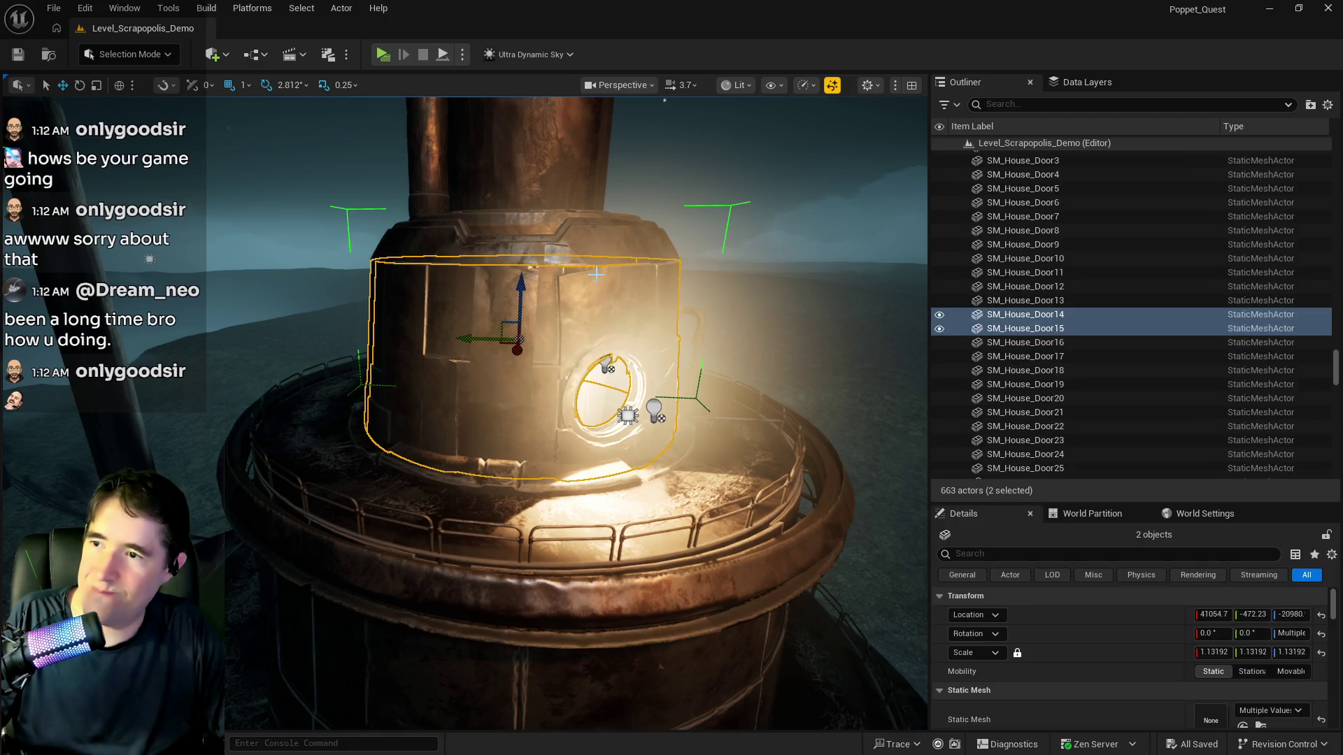
{"action": "scroll", "coordinate": [490, 350], "scroll_direction": "down", "scroll_amount": 3}
{"action": "left_click", "coordinate": [490, 315]}
Select the cloth canopy and browse to its SM_cloth asset in the Props folder
{"action": "scroll", "coordinate": [576, 413], "scroll_direction": "up", "scroll_amount": 10}
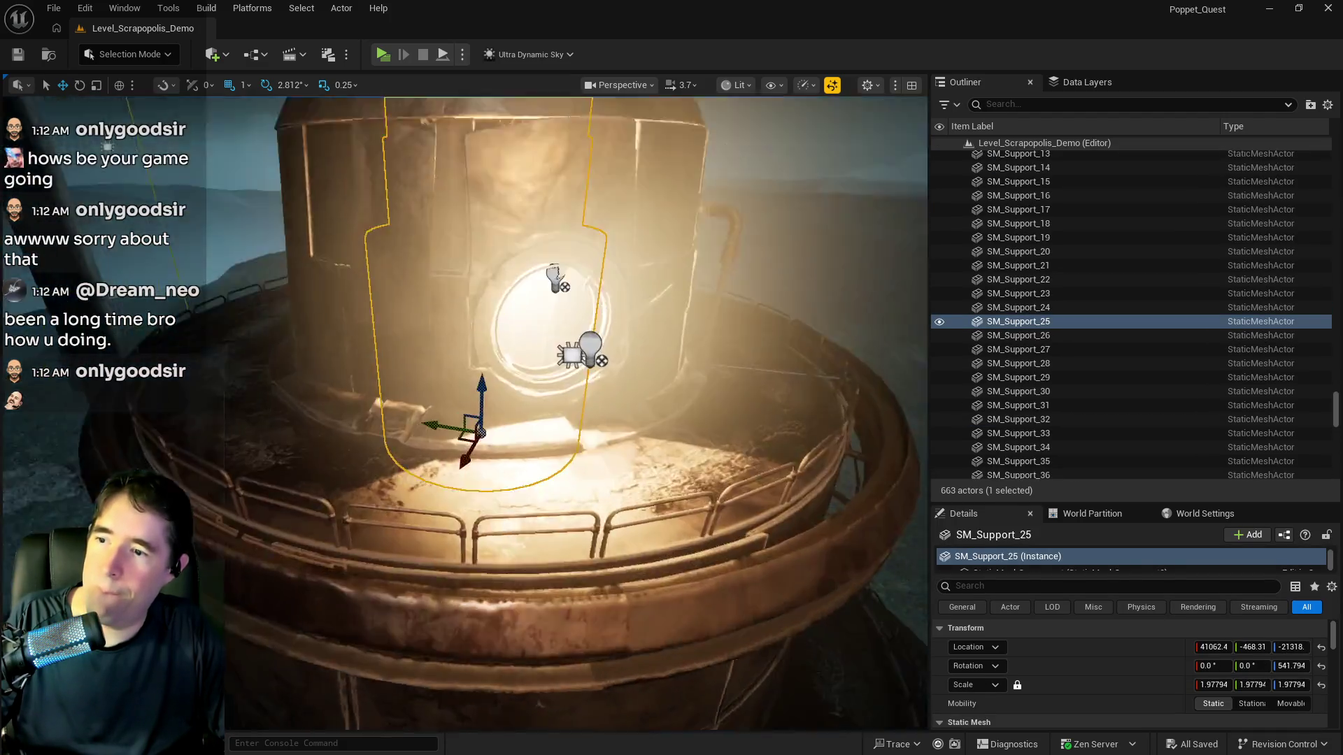
{"action": "scroll", "coordinate": [576, 413], "scroll_direction": "down", "scroll_amount": 10}
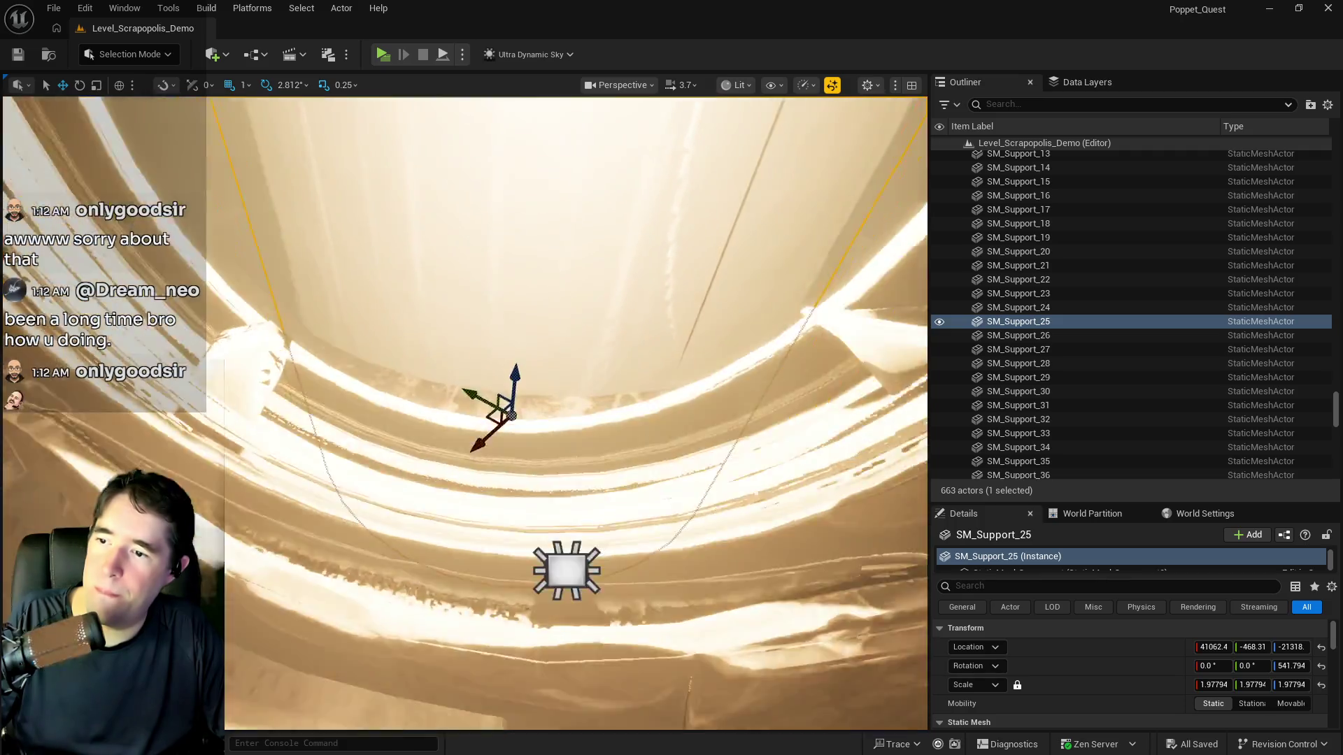
{"action": "scroll", "coordinate": [575, 413], "scroll_direction": "down", "scroll_amount": 10}
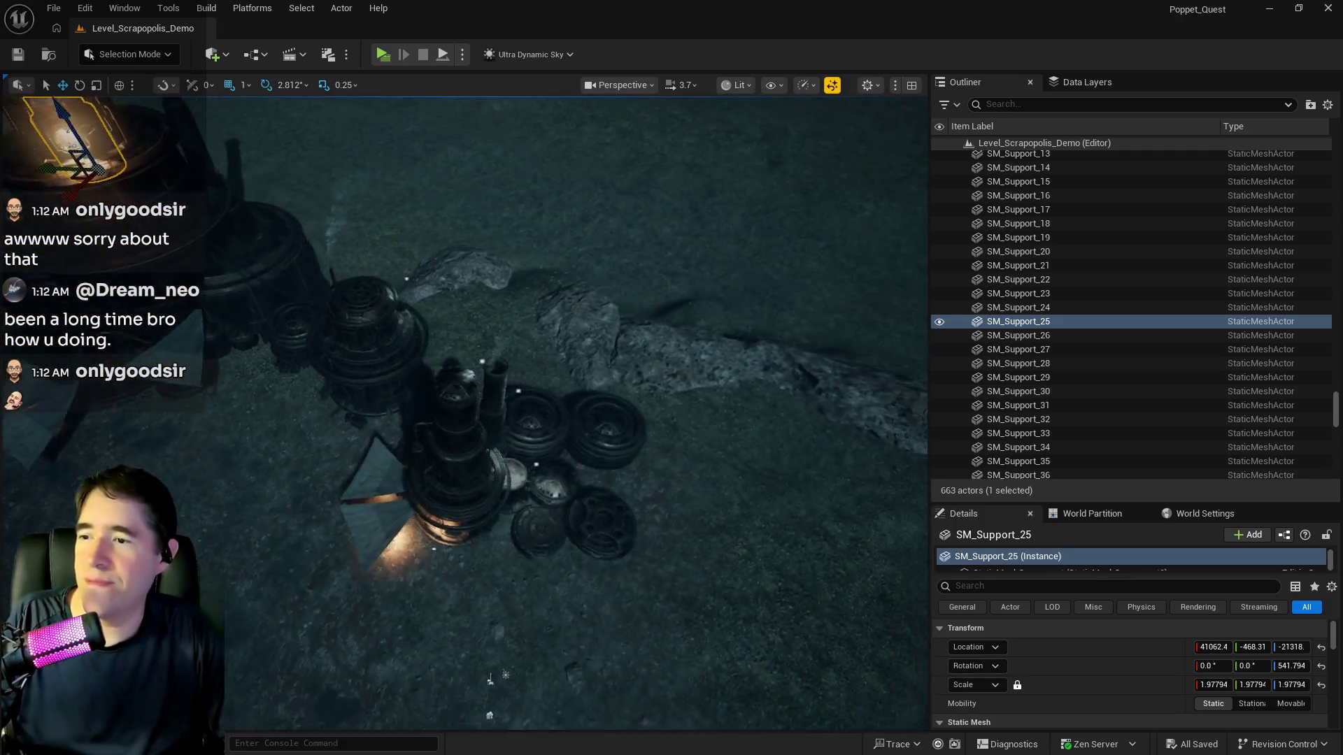
{"action": "mouse_move", "coordinate": [490, 679]}
{"action": "left_mouse_down"}
{"action": "mouse_move", "coordinate": [490, 524]}
{"action": "mouse_move", "coordinate": [639, 180]}
{"action": "left_mouse_up"}
{"action": "left_click", "coordinate": [632, 223]}
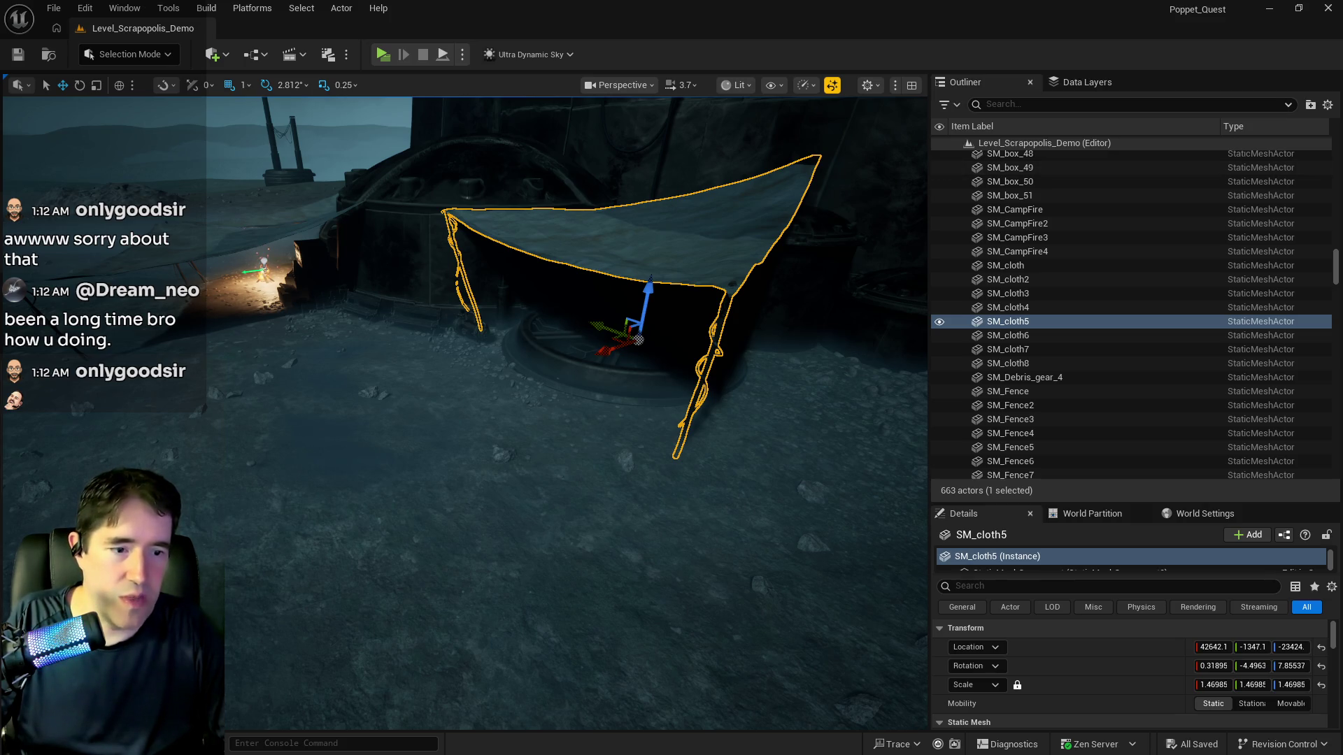
{"action": "key", "text": "ctrl+b"}
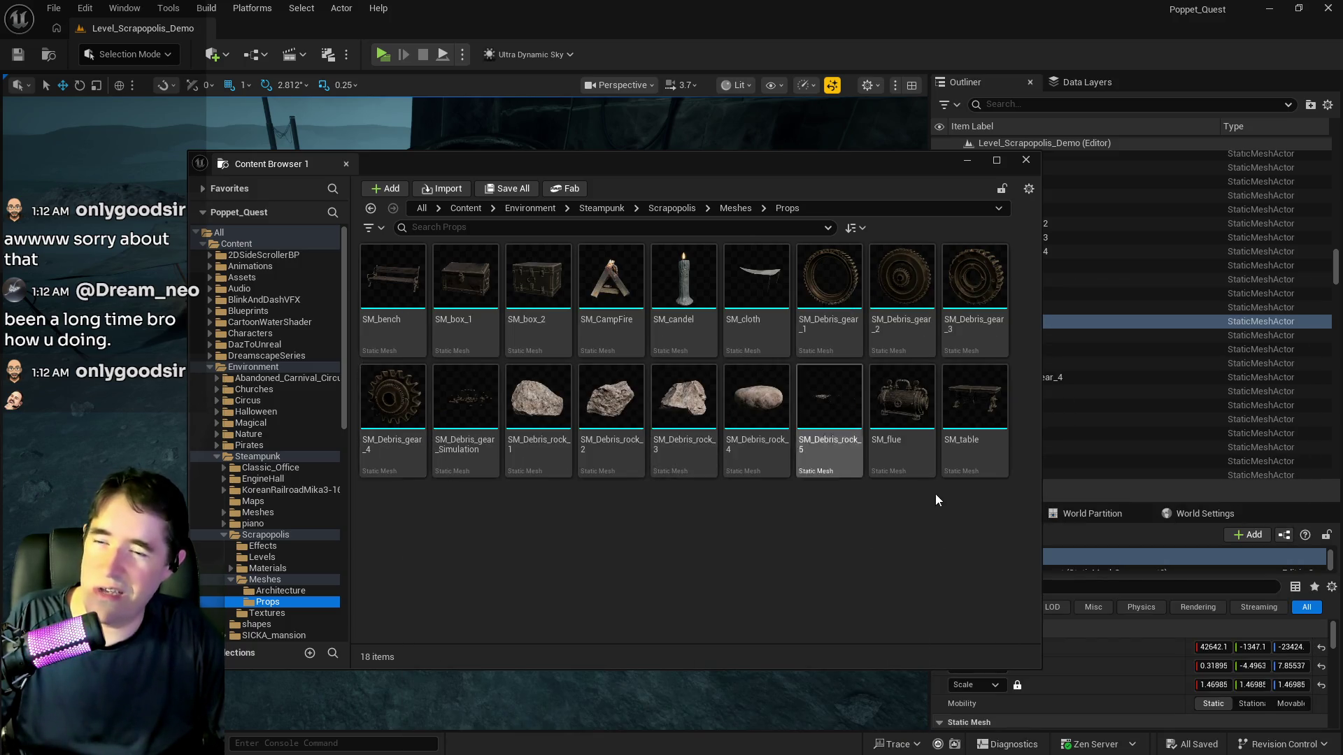
Close the floating content browser, select the wheel support, and bring up File > Recent Levels
{"action": "mouse_move", "coordinate": [894, 376]}
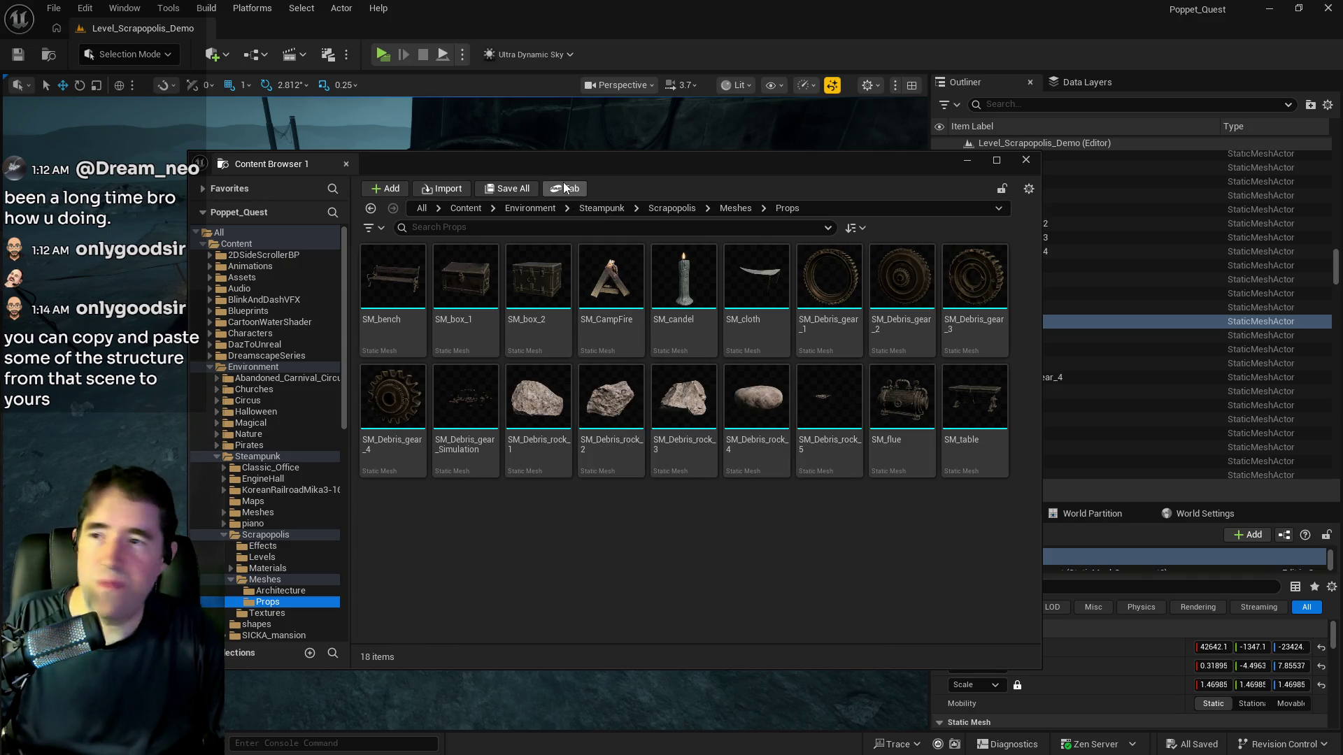
{"action": "key", "text": "ctrl+space"}
{"action": "mouse_move", "coordinate": [462, 413]}
{"action": "left_mouse_down"}
{"action": "mouse_move", "coordinate": [399, 301]}
{"action": "mouse_move", "coordinate": [385, 315]}
{"action": "mouse_move", "coordinate": [473, 501]}
{"action": "mouse_move", "coordinate": [482, 483]}
{"action": "mouse_move", "coordinate": [451, 419]}
{"action": "left_mouse_up"}
{"action": "left_click", "coordinate": [474, 501]}
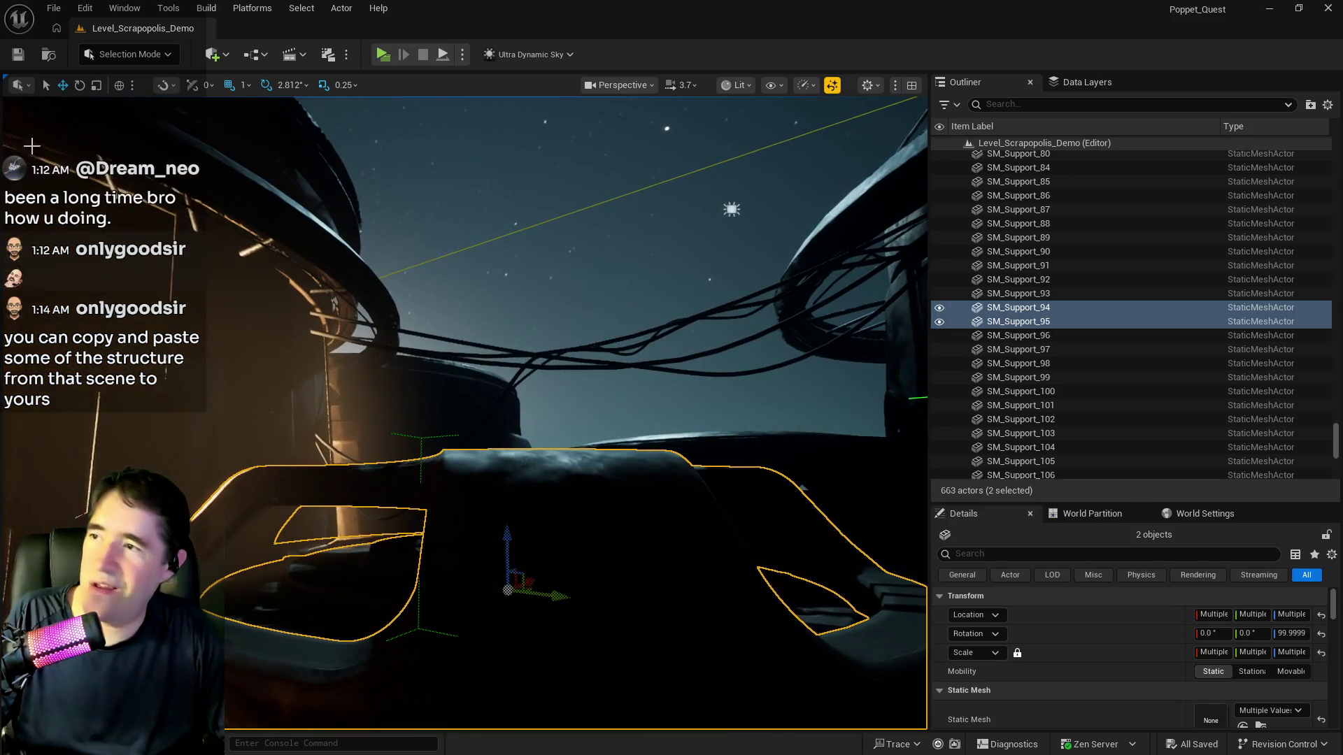
{"action": "left_click", "coordinate": [54, 7]}
Reopen Chapter_1_Dead_Girl_Wonderland from recent levels and select the wooden pedestal
{"action": "mouse_move", "coordinate": [140, 107]}
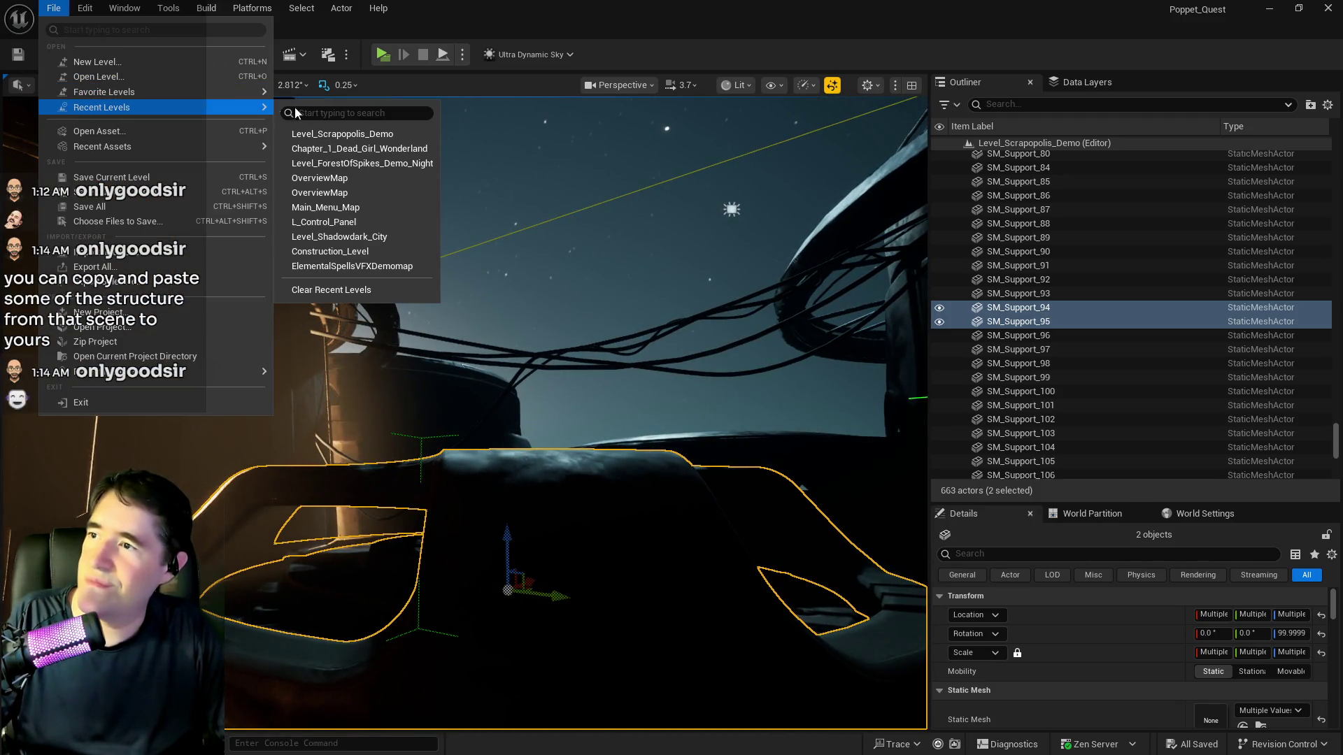
{"action": "left_click", "coordinate": [315, 149]}
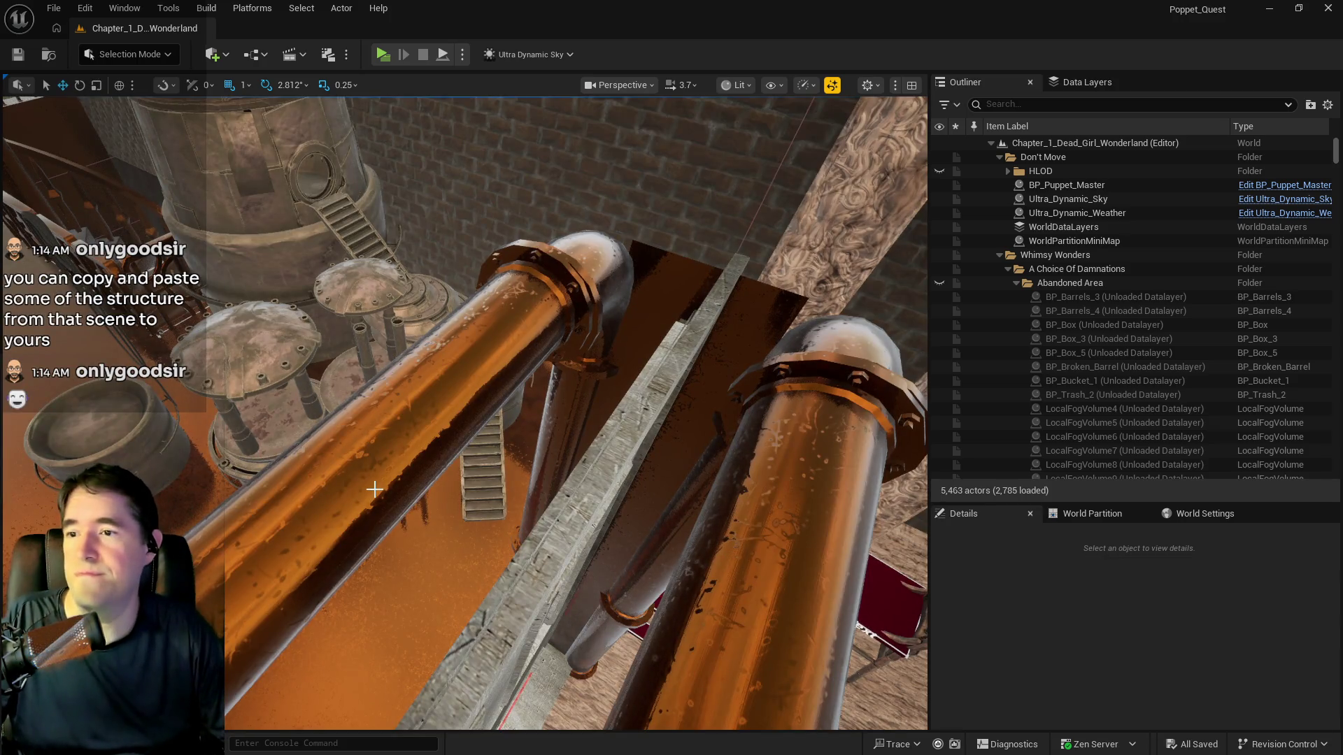
{"action": "left_click_drag", "start_coordinate": [476, 480], "coordinate": [475, 480]}
{"action": "left_click_drag", "start_coordinate": [375, 489], "coordinate": [375, 489]}
{"action": "left_click", "coordinate": [375, 489]}
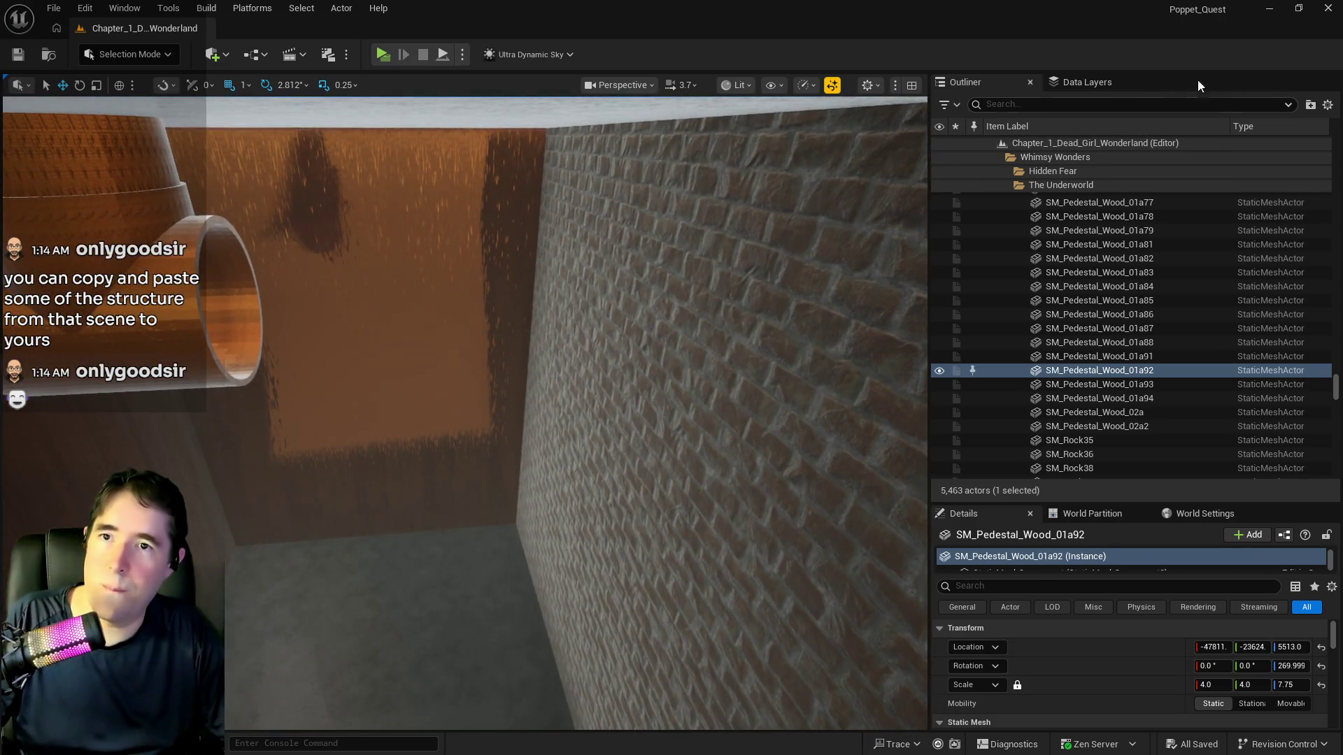
Select data layers DL_C4_Abandoned_Area through DL_C4_Toymakers_Workshop and load all twenty
{"action": "left_click", "coordinate": [1087, 82]}
{"action": "scroll", "coordinate": [1063, 216], "scroll_direction": "down", "scroll_amount": 5}
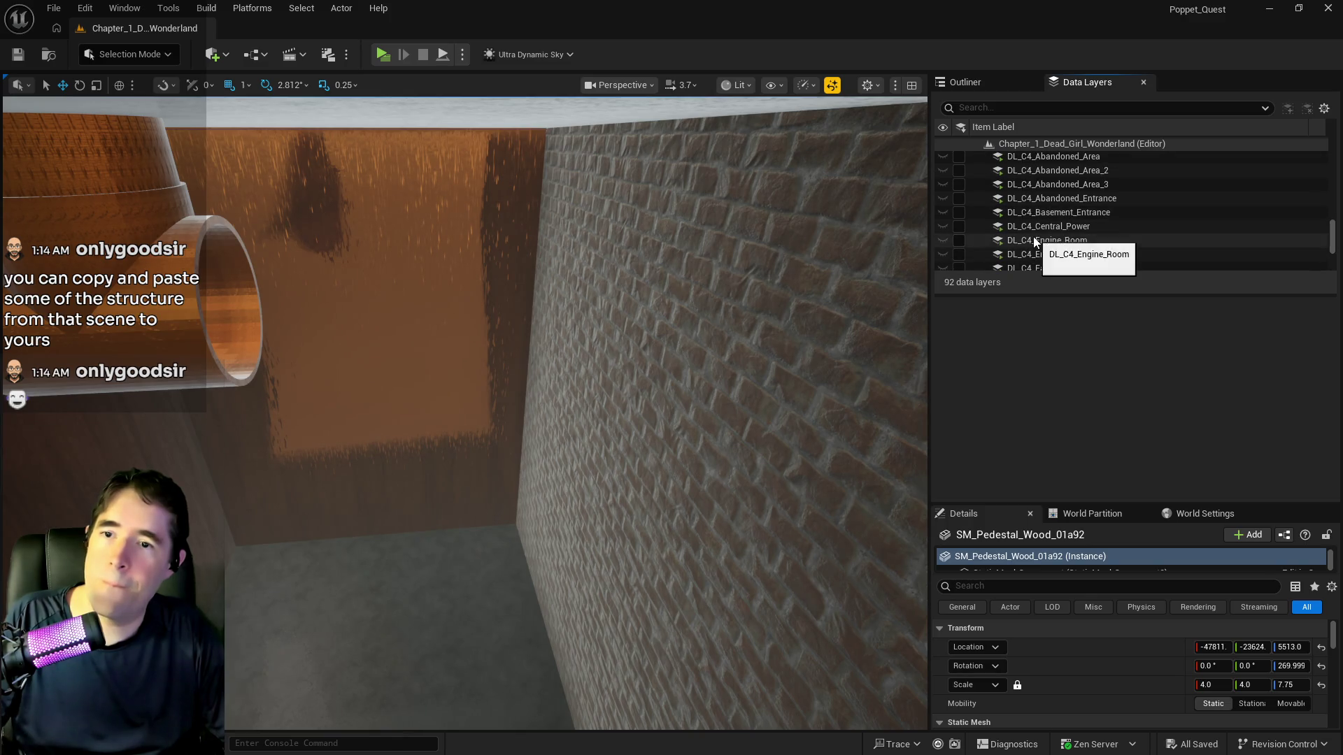
{"action": "scroll", "coordinate": [1034, 216], "scroll_direction": "up", "scroll_amount": 1}
{"action": "left_click", "coordinate": [1045, 198]}
{"action": "scroll", "coordinate": [1042, 210], "scroll_direction": "down", "scroll_amount": 4}
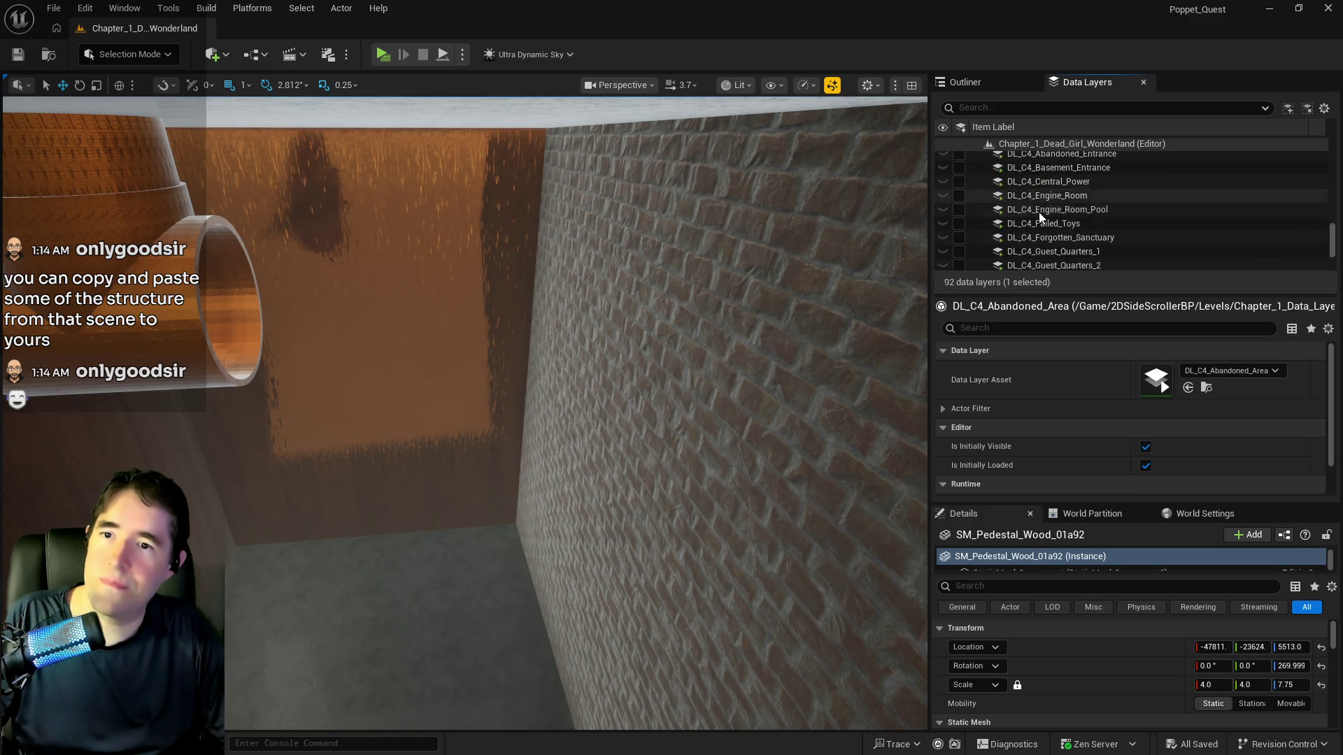
{"action": "scroll", "coordinate": [1033, 221], "scroll_direction": "down", "scroll_amount": 3}
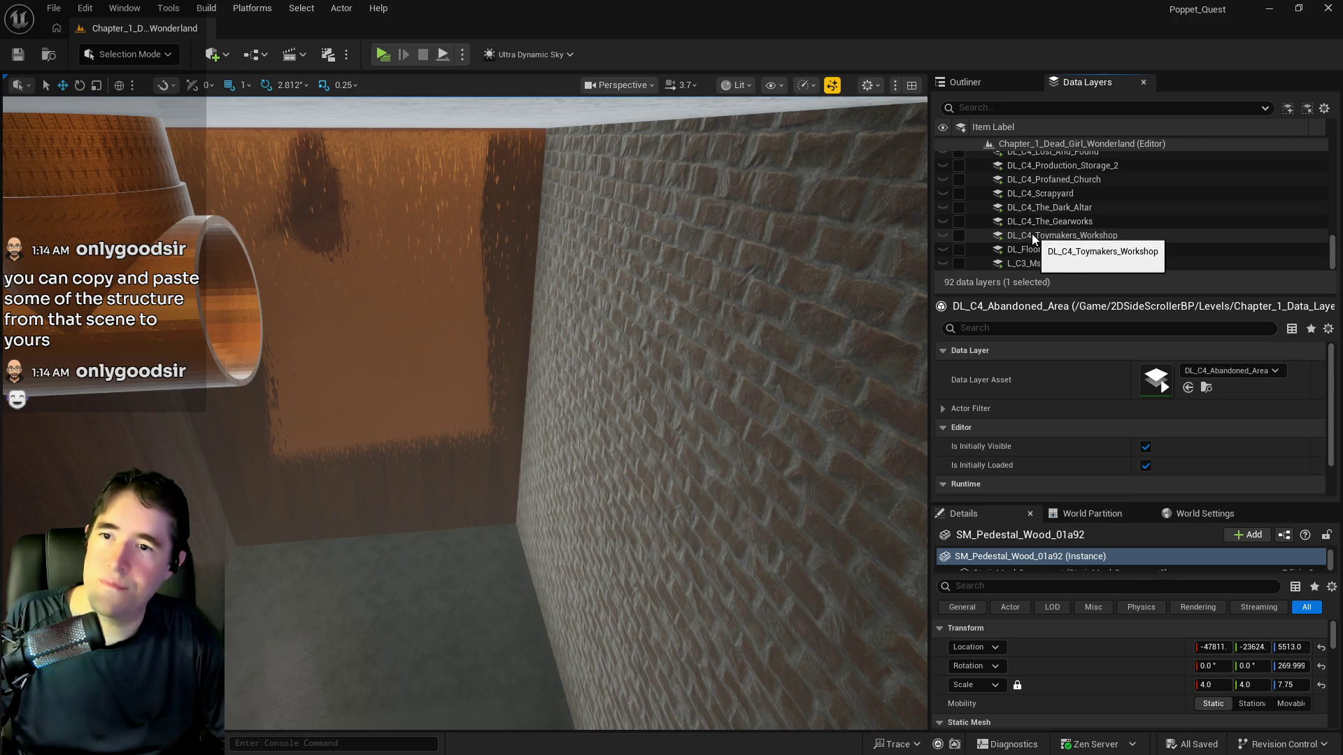
{"action": "left_click", "coordinate": [1031, 233], "text": "shift"}
{"action": "left_click", "coordinate": [959, 235]}
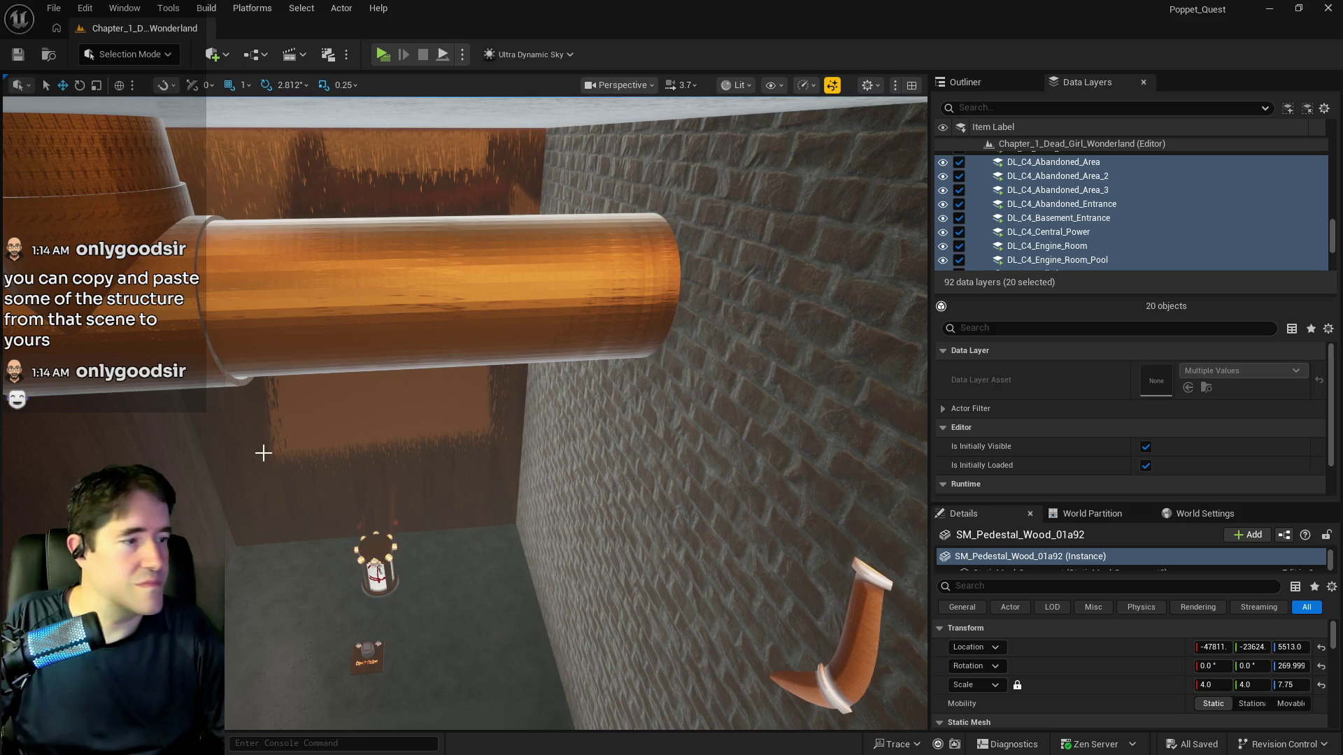
{"action": "left_click_drag", "start_coordinate": [263, 453], "coordinate": [263, 453]}
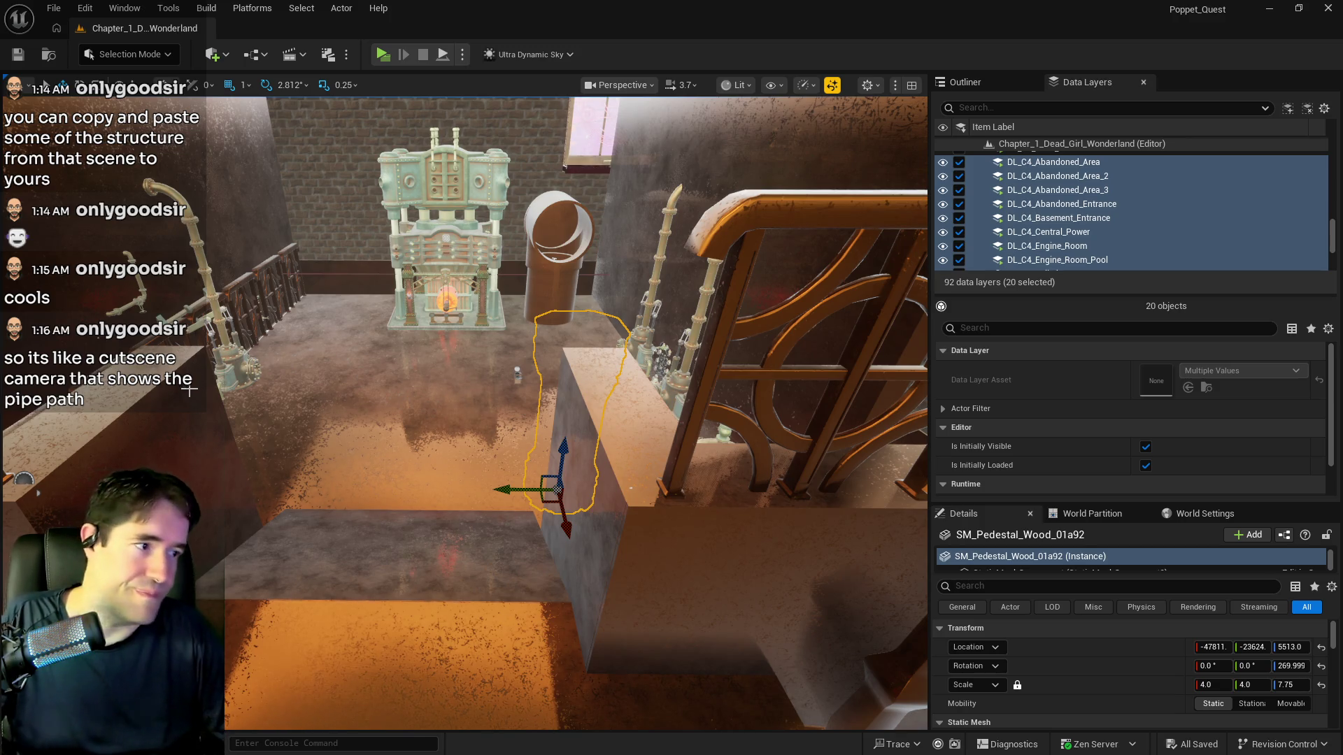
{"action": "mouse_move", "coordinate": [60, 453]}
{"action": "left_mouse_down"}
{"action": "mouse_move", "coordinate": [216, 434]}
{"action": "mouse_move", "coordinate": [257, 258]}
{"action": "left_mouse_up"}
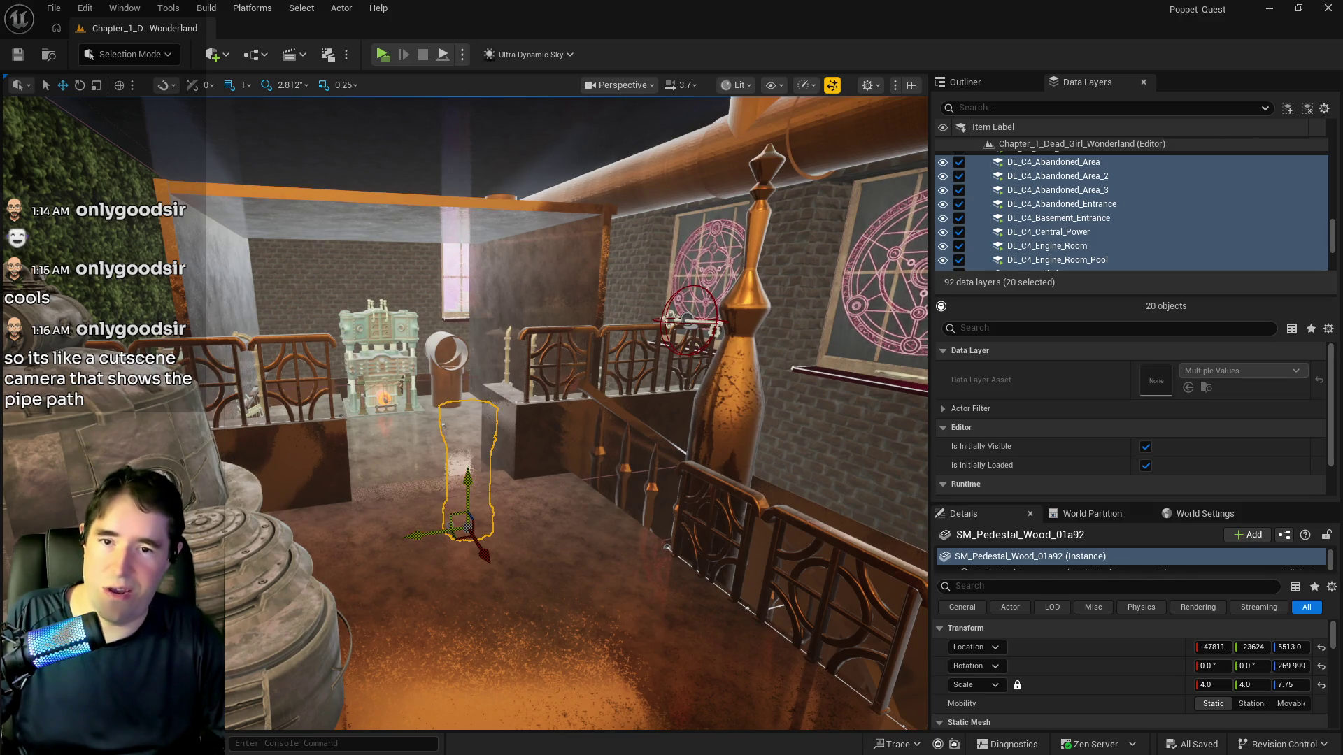
{"action": "left_click_drag", "start_coordinate": [668, 547], "coordinate": [668, 489]}
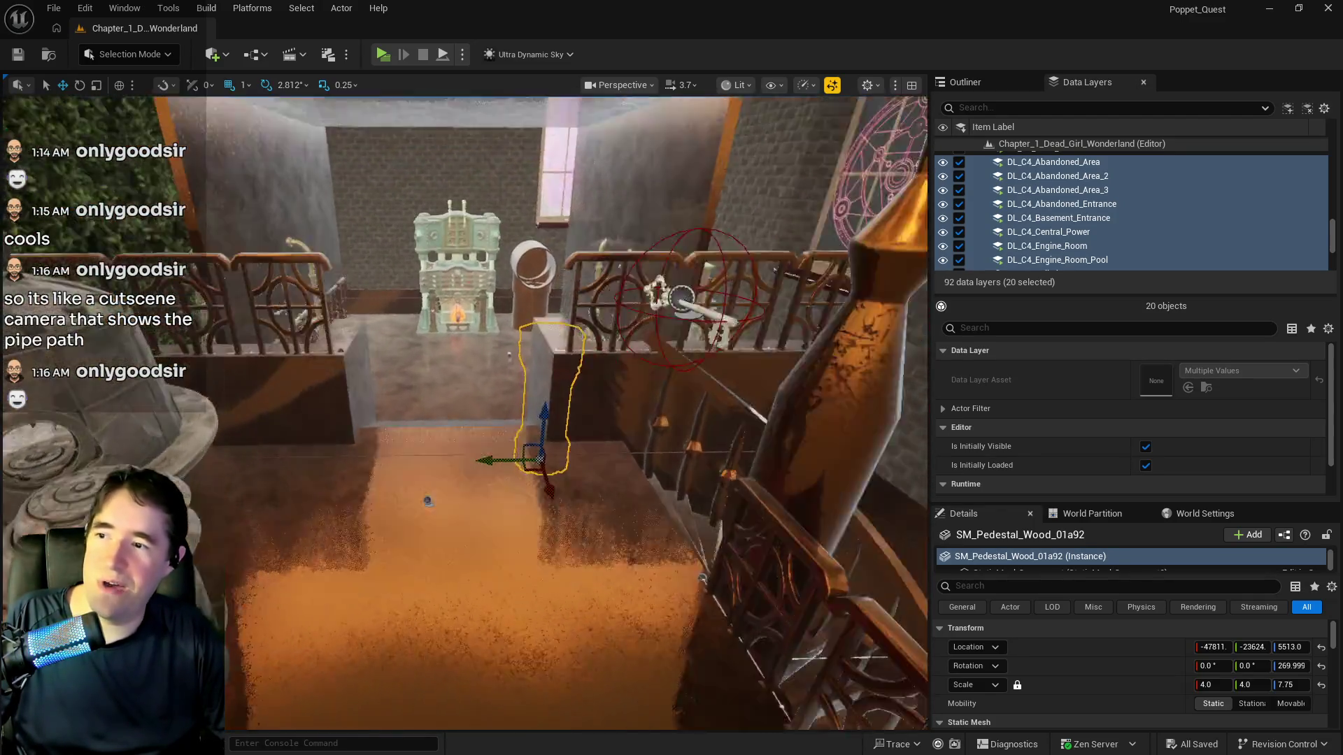
{"action": "key", "text": "f"}
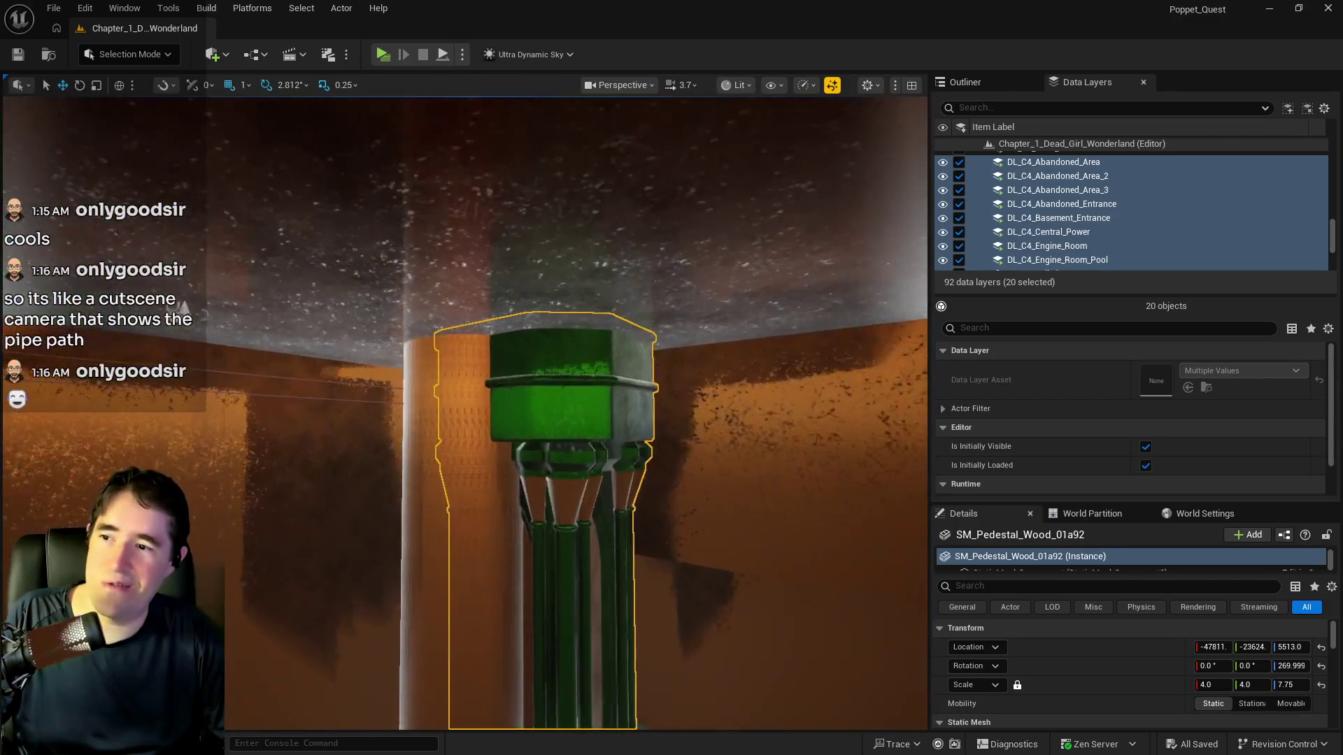
{"action": "key", "text": "f"}
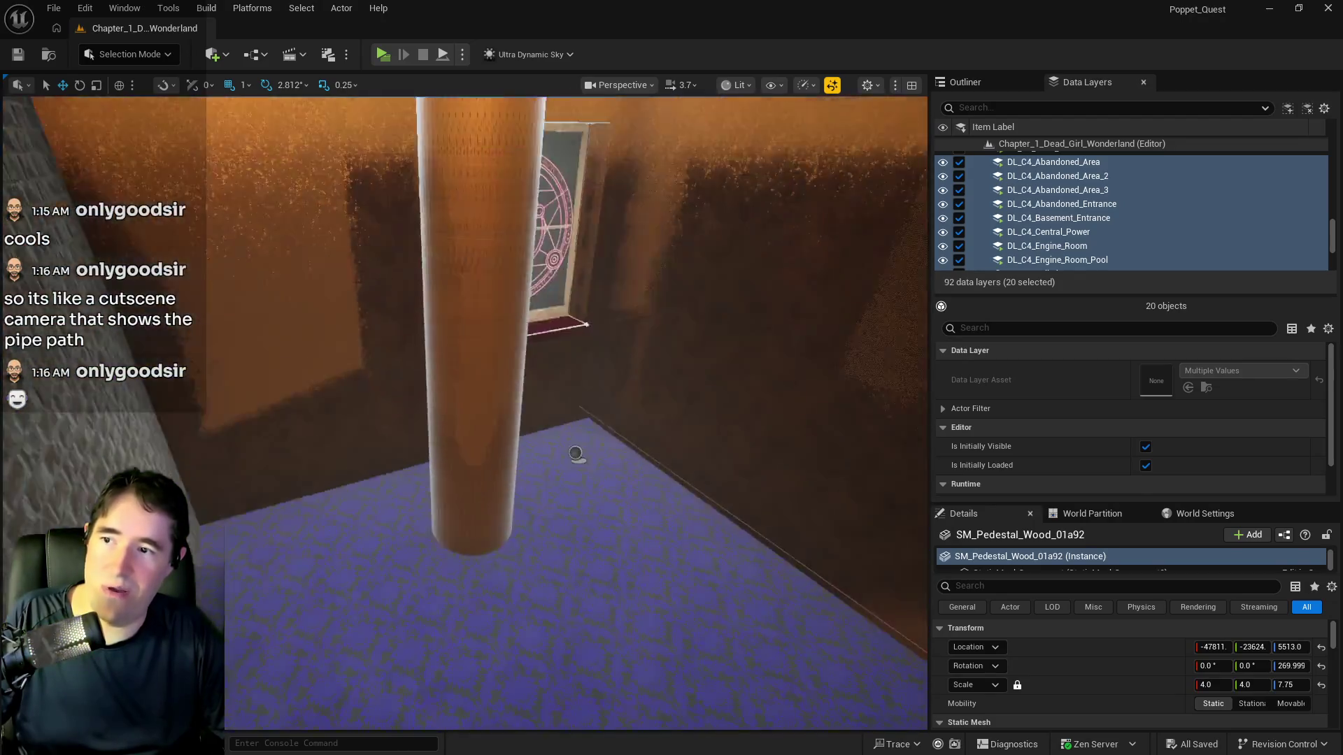
{"action": "key", "text": "s"}
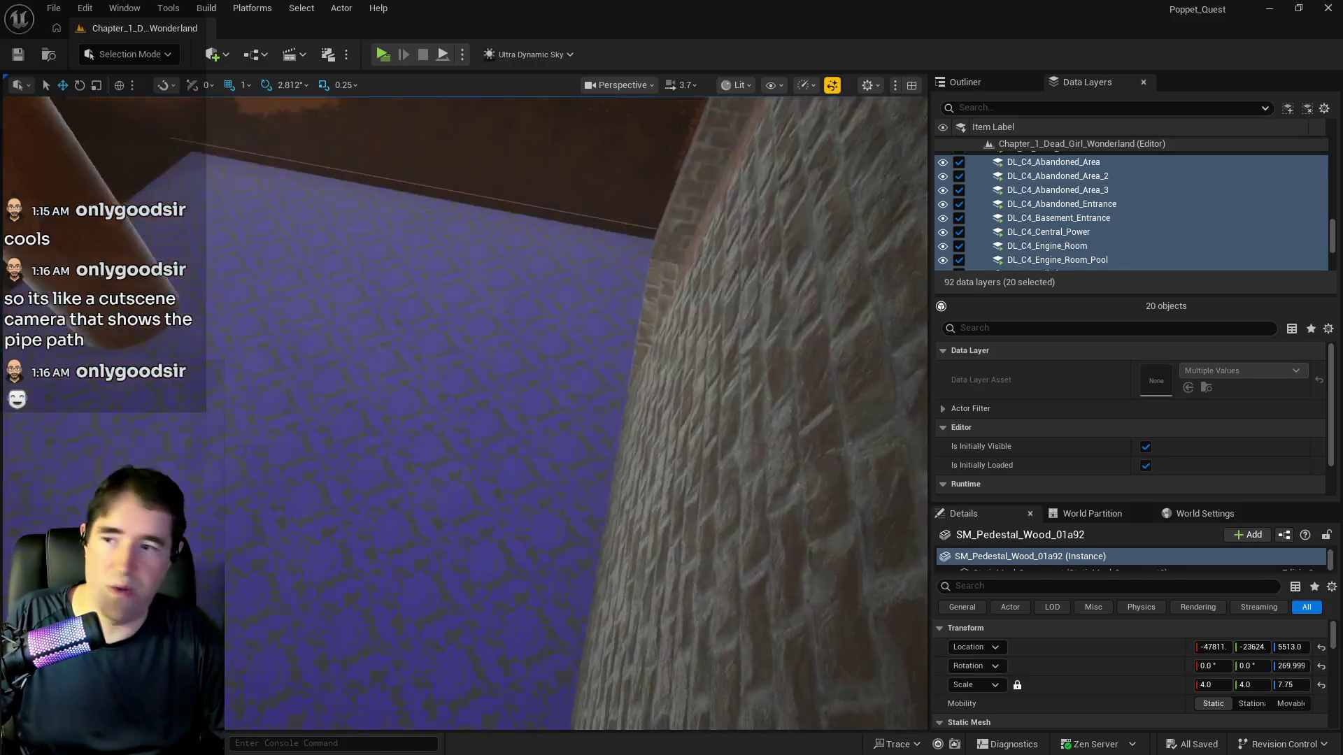
{"action": "key", "text": "f"}
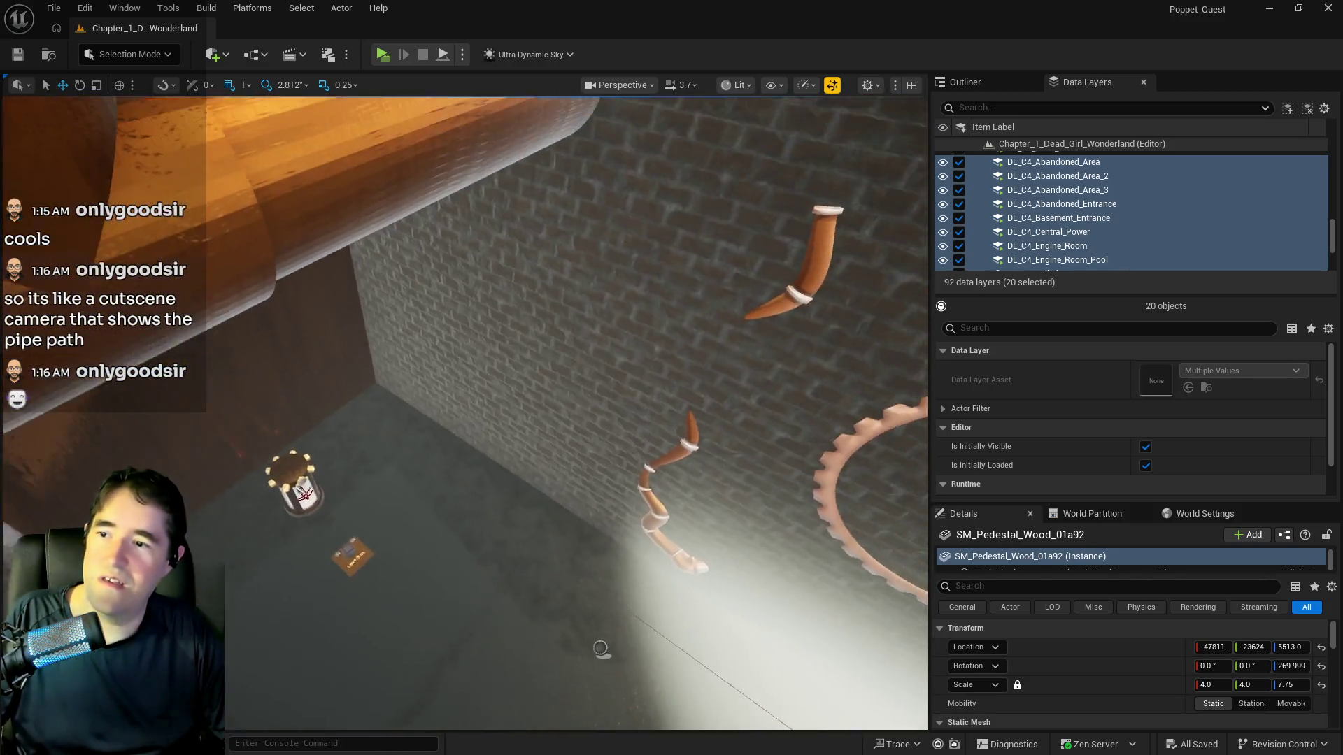
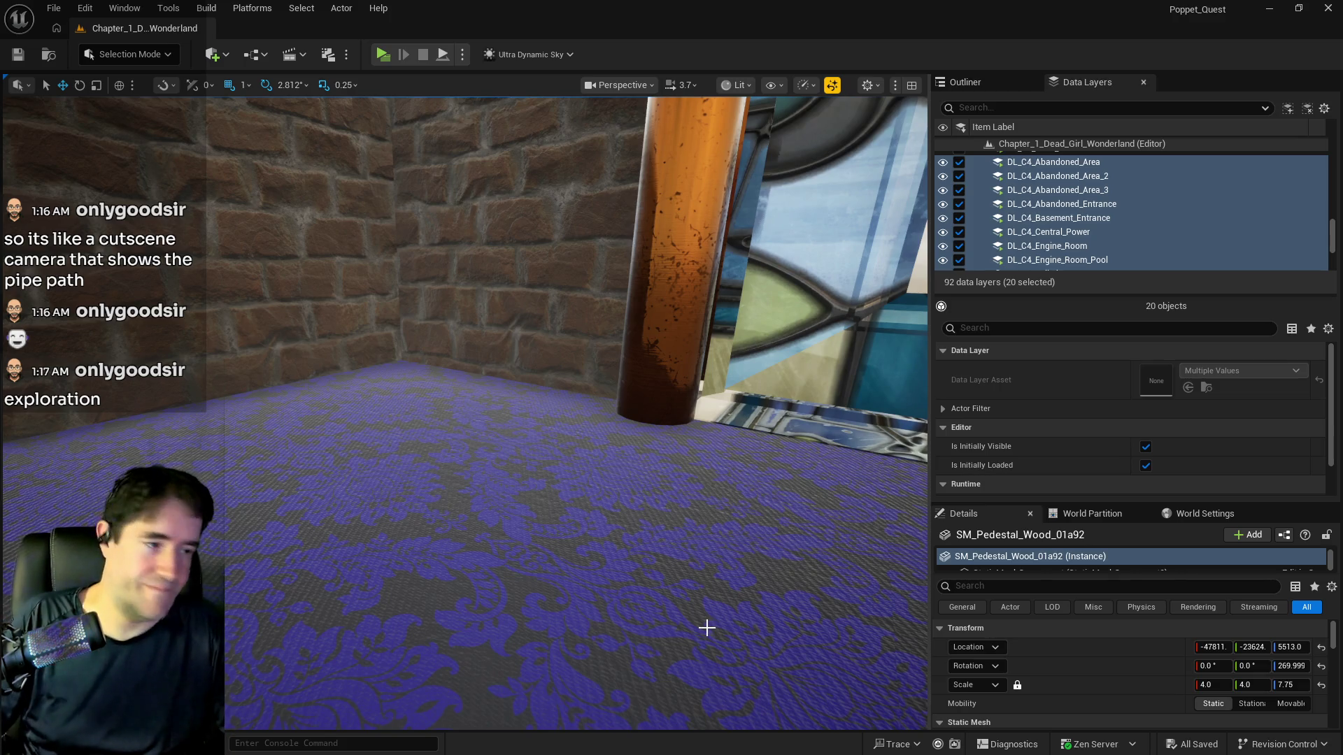
Fly to the SM_Pedestal_Wood_01a92 pedestal and slide it along Y from -23624 to about -22614
{"action": "mouse_move", "coordinate": [701, 636]}
{"action": "left_mouse_down"}
{"action": "mouse_move", "coordinate": [770, 602]}
{"action": "mouse_move", "coordinate": [713, 598]}
{"action": "mouse_move", "coordinate": [692, 559]}
{"action": "mouse_move", "coordinate": [671, 598]}
{"action": "mouse_move", "coordinate": [700, 598]}
{"action": "mouse_move", "coordinate": [671, 598]}
{"action": "left_mouse_up"}
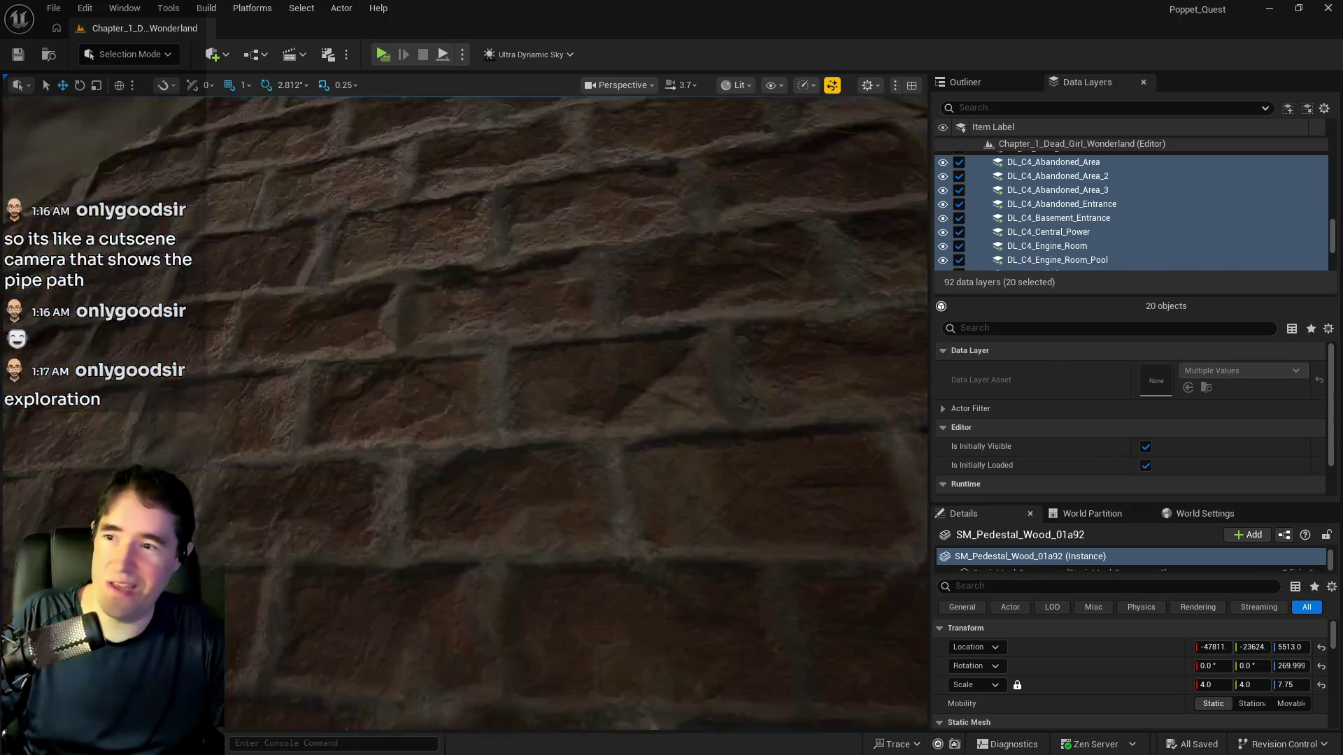
{"action": "mouse_move", "coordinate": [672, 598]}
{"action": "left_mouse_down"}
{"action": "mouse_move", "coordinate": [671, 503]}
{"action": "mouse_move", "coordinate": [616, 514]}
{"action": "mouse_move", "coordinate": [671, 514]}
{"action": "mouse_move", "coordinate": [672, 489]}
{"action": "mouse_move", "coordinate": [652, 625]}
{"action": "left_mouse_up"}
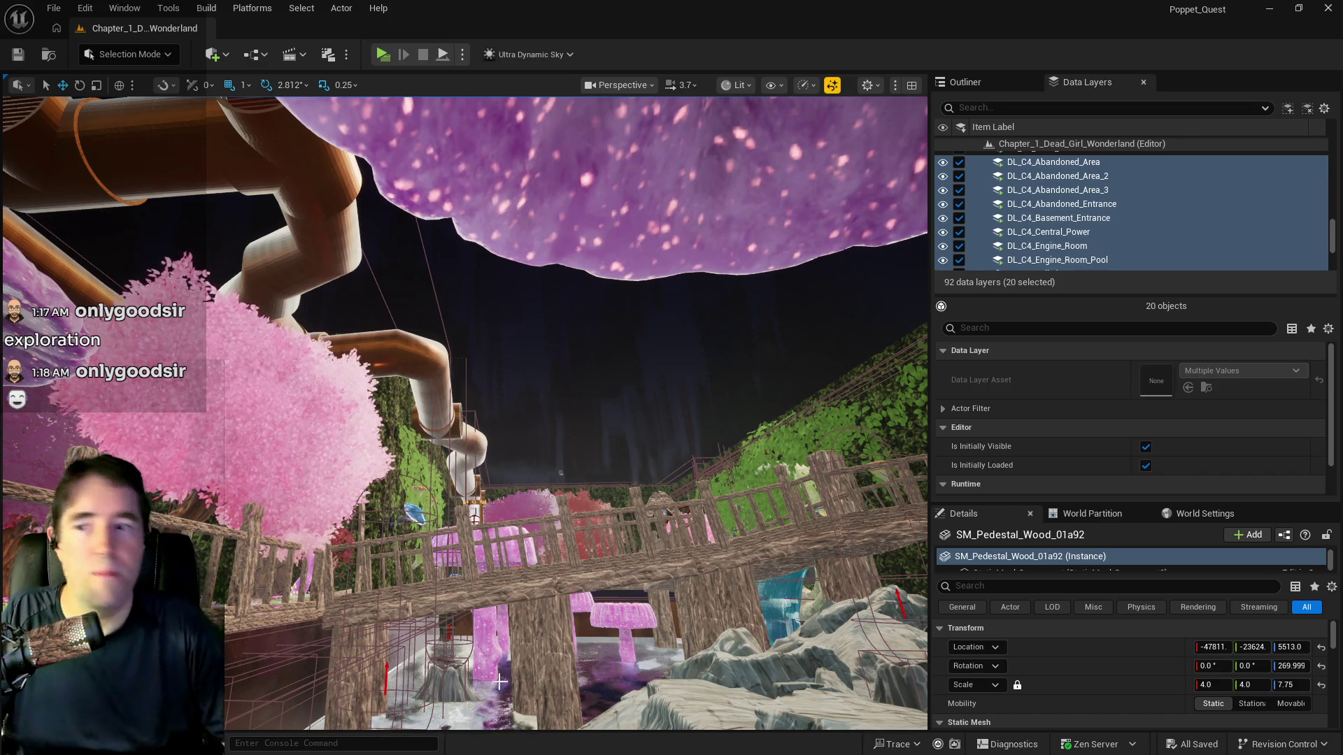
{"action": "mouse_move", "coordinate": [500, 682]}
{"action": "left_mouse_down"}
{"action": "mouse_move", "coordinate": [473, 609]}
{"action": "mouse_move", "coordinate": [490, 657]}
{"action": "left_mouse_up"}
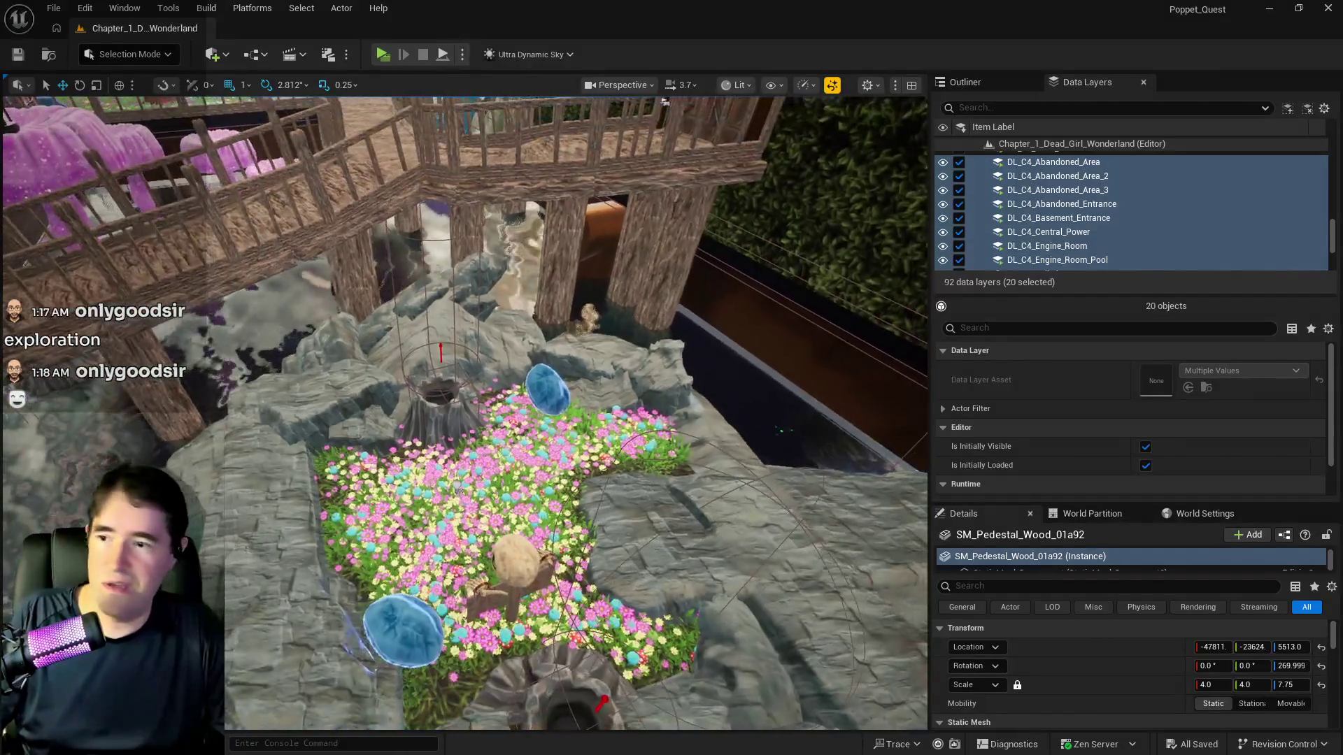
{"action": "scroll", "coordinate": [573, 544], "scroll_direction": "down", "scroll_amount": 5}
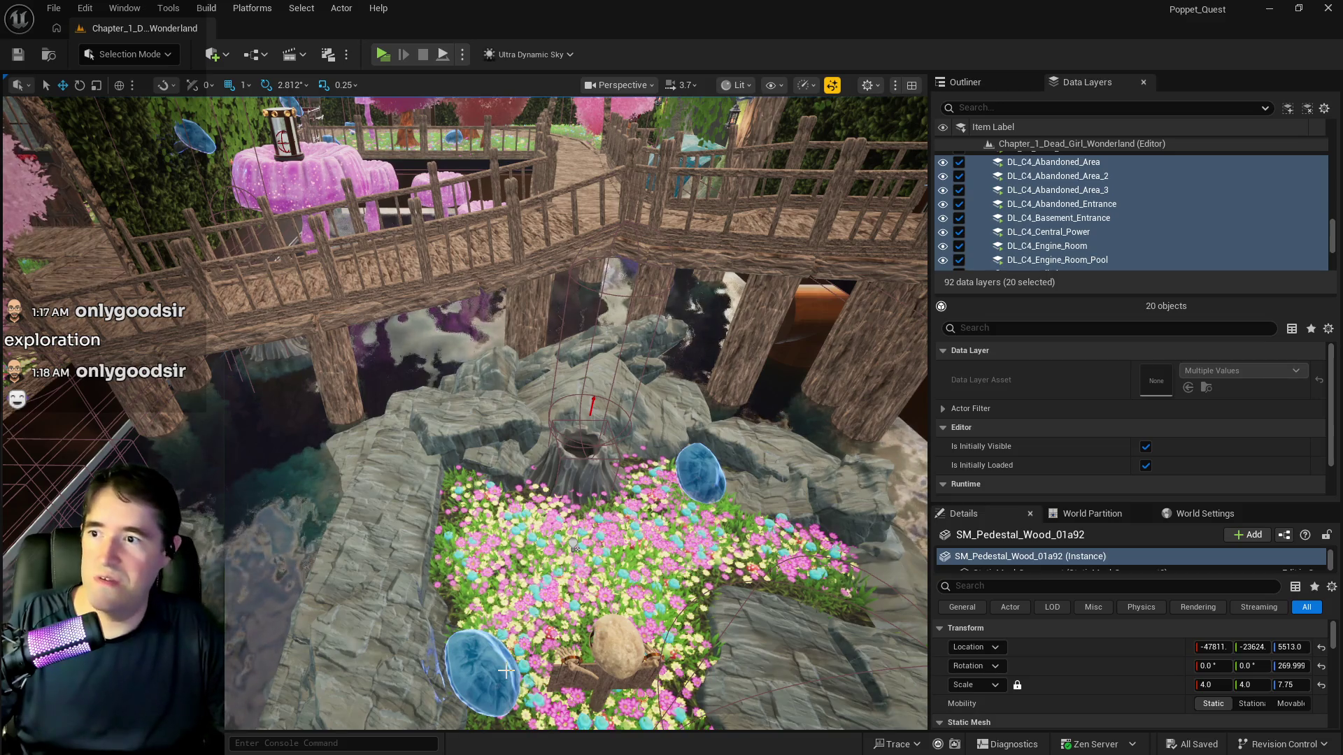
{"action": "mouse_move", "coordinate": [573, 542]}
{"action": "left_mouse_down"}
{"action": "mouse_move", "coordinate": [572, 500]}
{"action": "mouse_move", "coordinate": [462, 500]}
{"action": "mouse_move", "coordinate": [481, 486]}
{"action": "mouse_move", "coordinate": [487, 515]}
{"action": "left_mouse_up"}
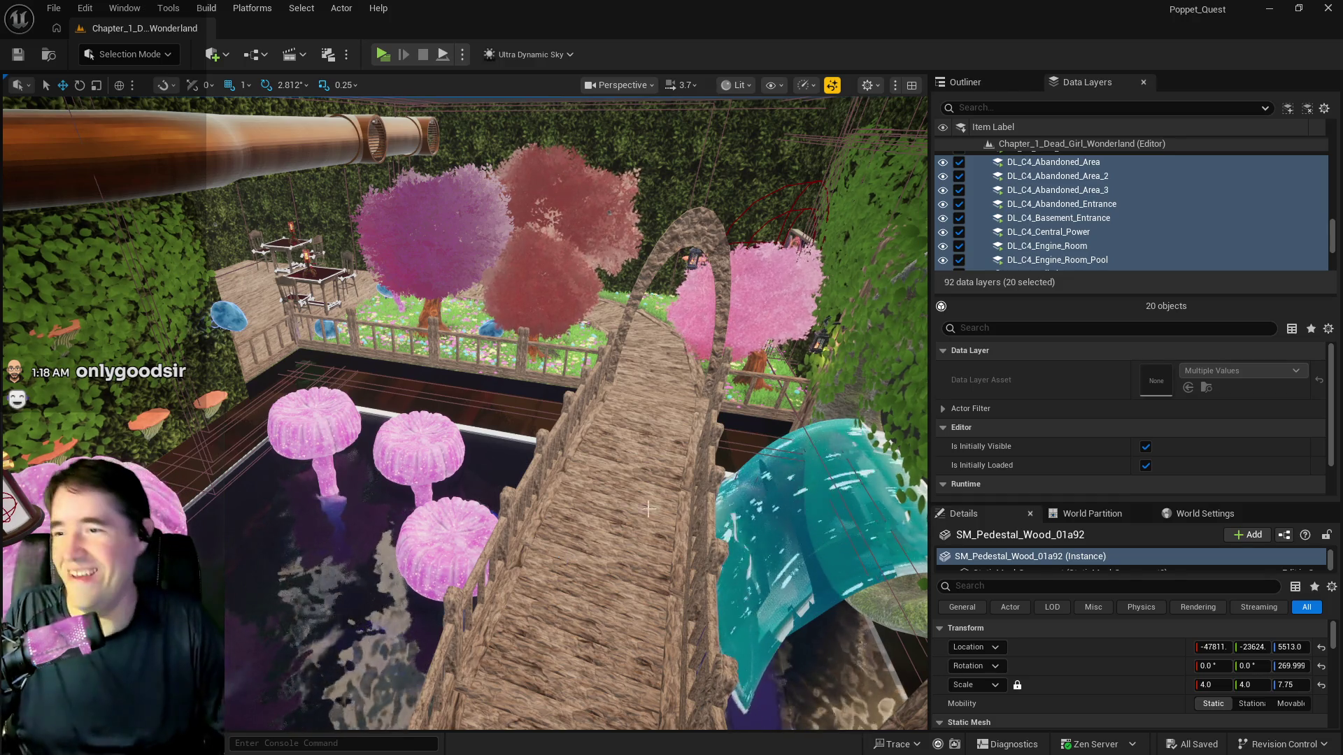
{"action": "mouse_move", "coordinate": [649, 509]}
{"action": "left_mouse_down"}
{"action": "mouse_move", "coordinate": [615, 490]}
{"action": "mouse_move", "coordinate": [365, 655]}
{"action": "left_mouse_up"}
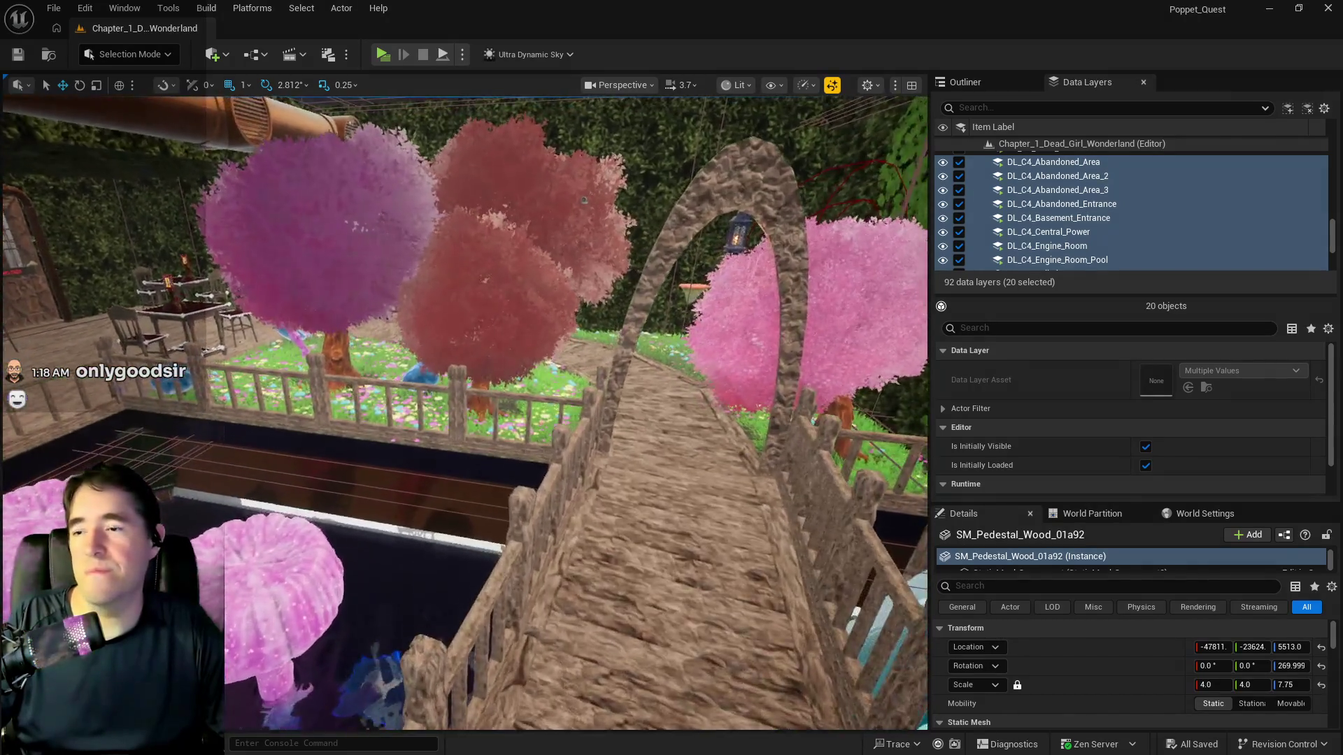
{"action": "scroll", "coordinate": [465, 413], "scroll_direction": "up", "scroll_amount": 3}
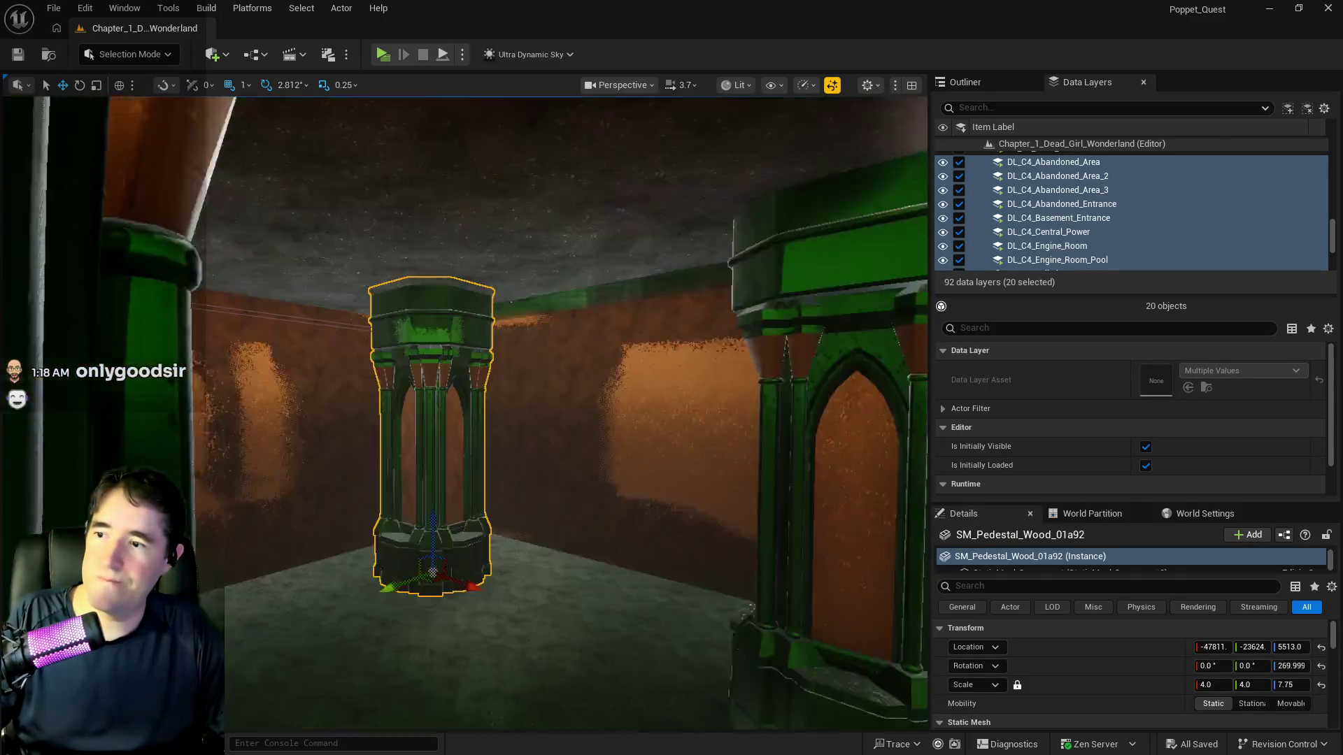
{"action": "key", "text": "f"}
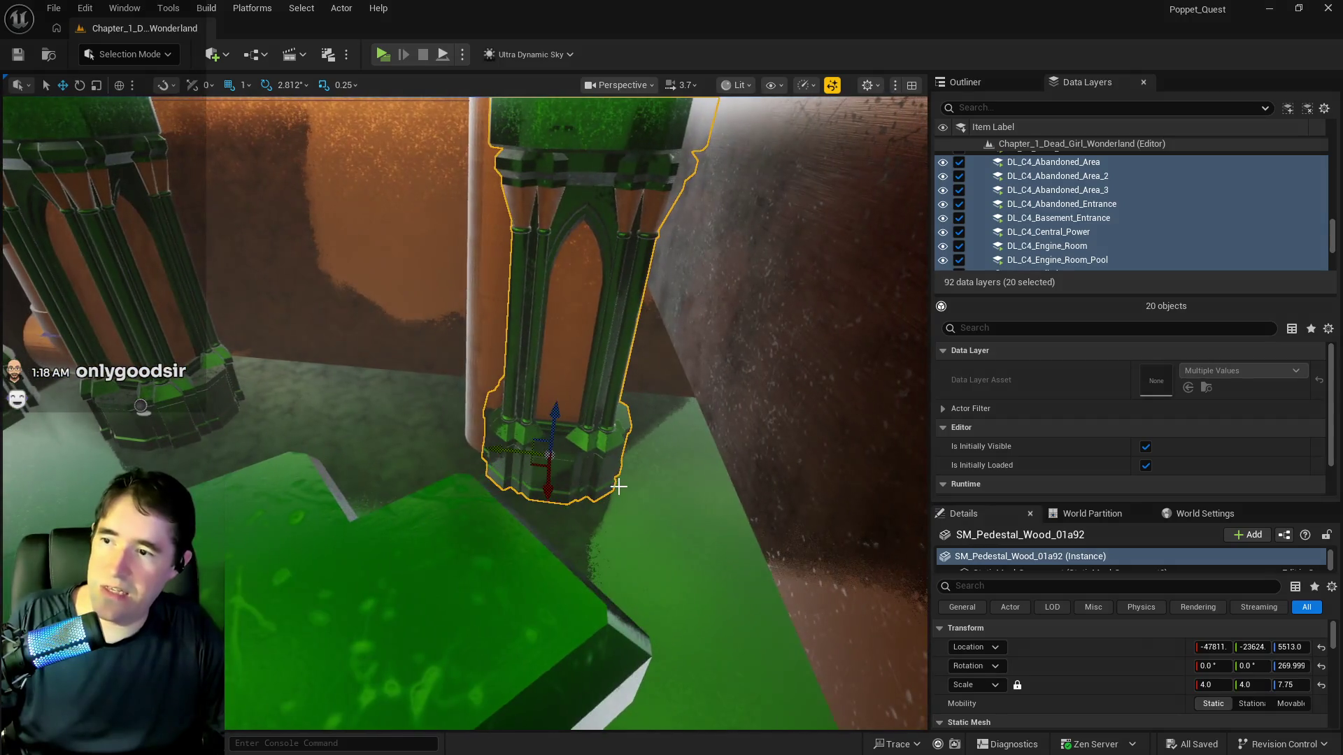
{"action": "mouse_move", "coordinate": [508, 442]}
{"action": "left_mouse_down"}
{"action": "mouse_move", "coordinate": [320, 431]}
{"action": "mouse_move", "coordinate": [342, 434]}
{"action": "left_mouse_up"}
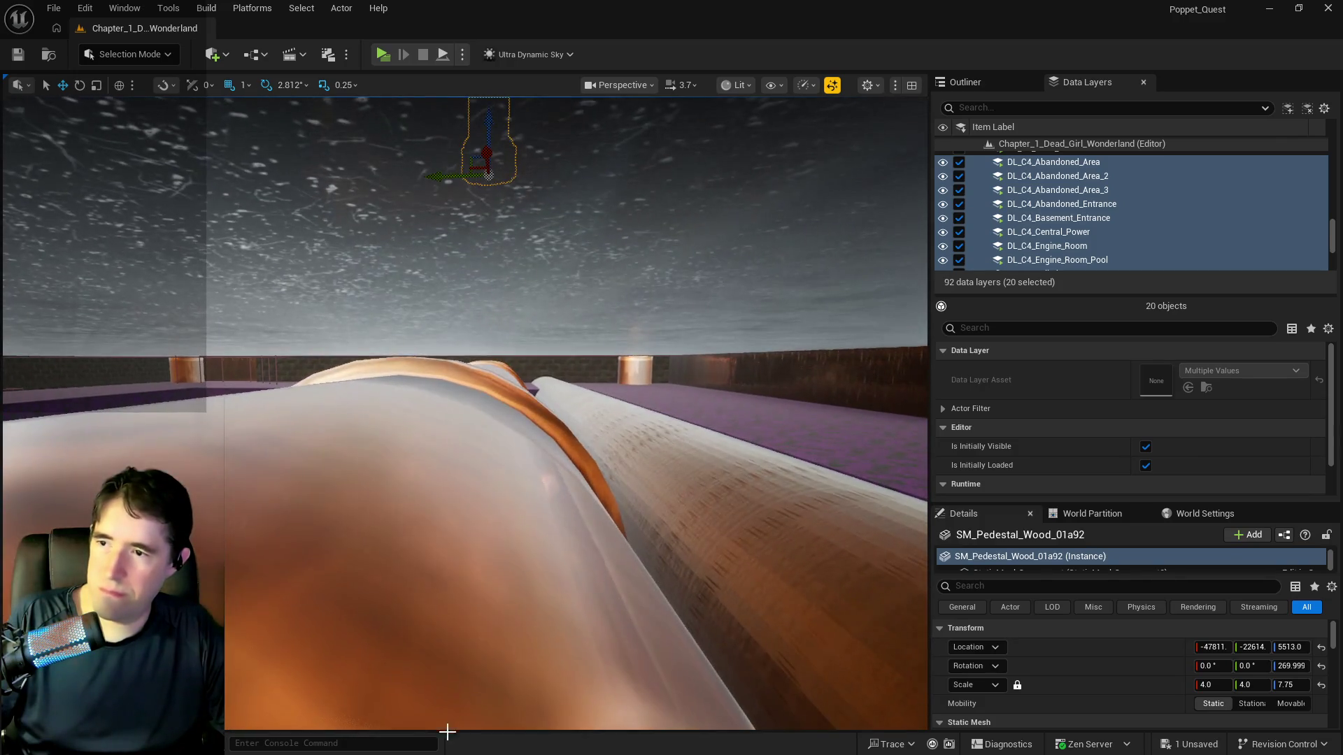
Delete the horizontal pipe BP_SplinePipes74 and the vertical pipe BP_SplinePipes34
{"action": "left_click", "coordinate": [402, 558]}
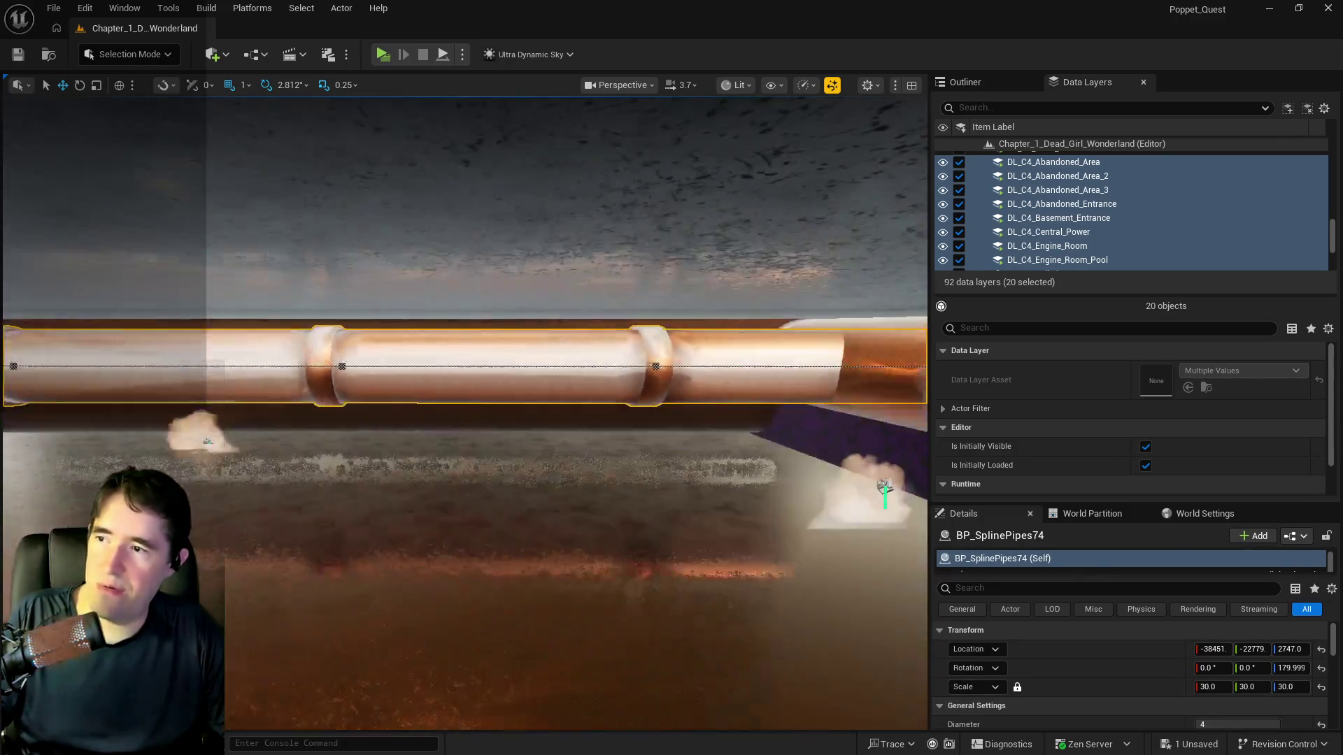
{"action": "key", "text": "f"}
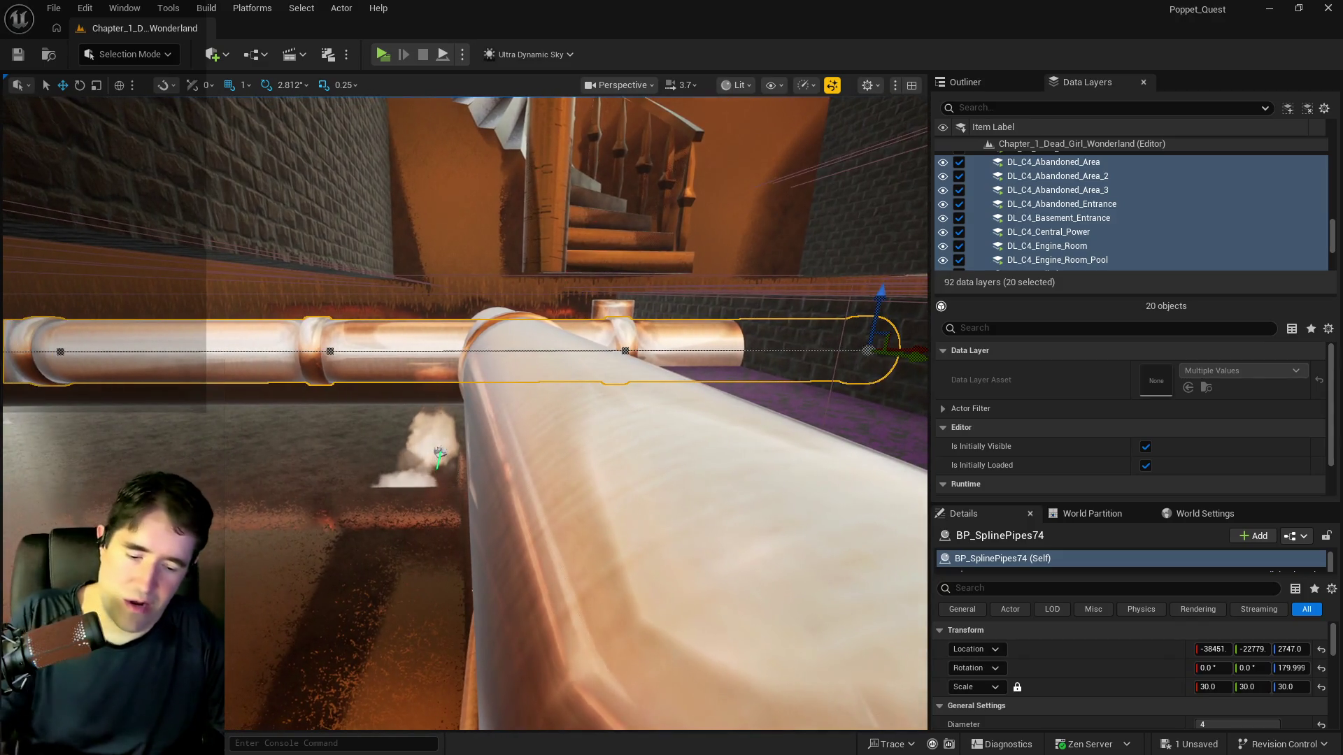
{"action": "key", "text": "Delete"}
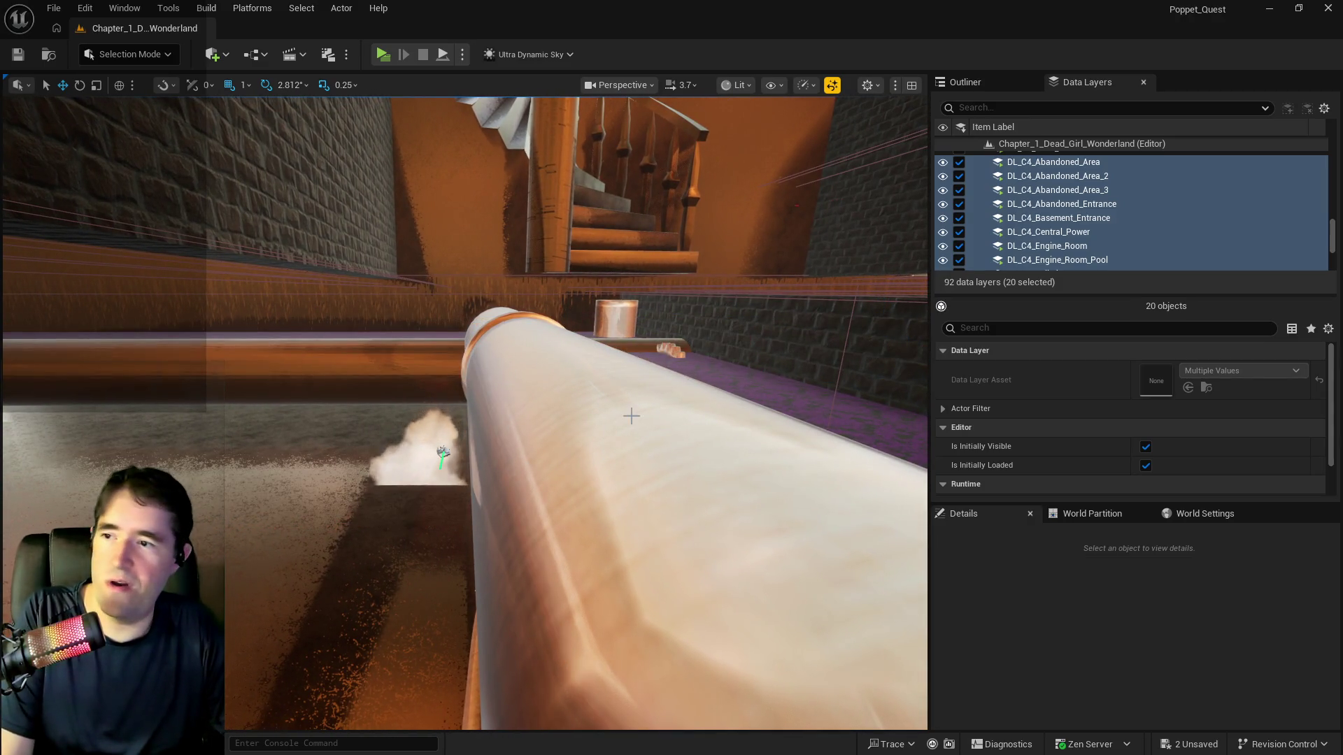
{"action": "left_click", "coordinate": [631, 415]}
{"action": "key", "text": "Delete"}
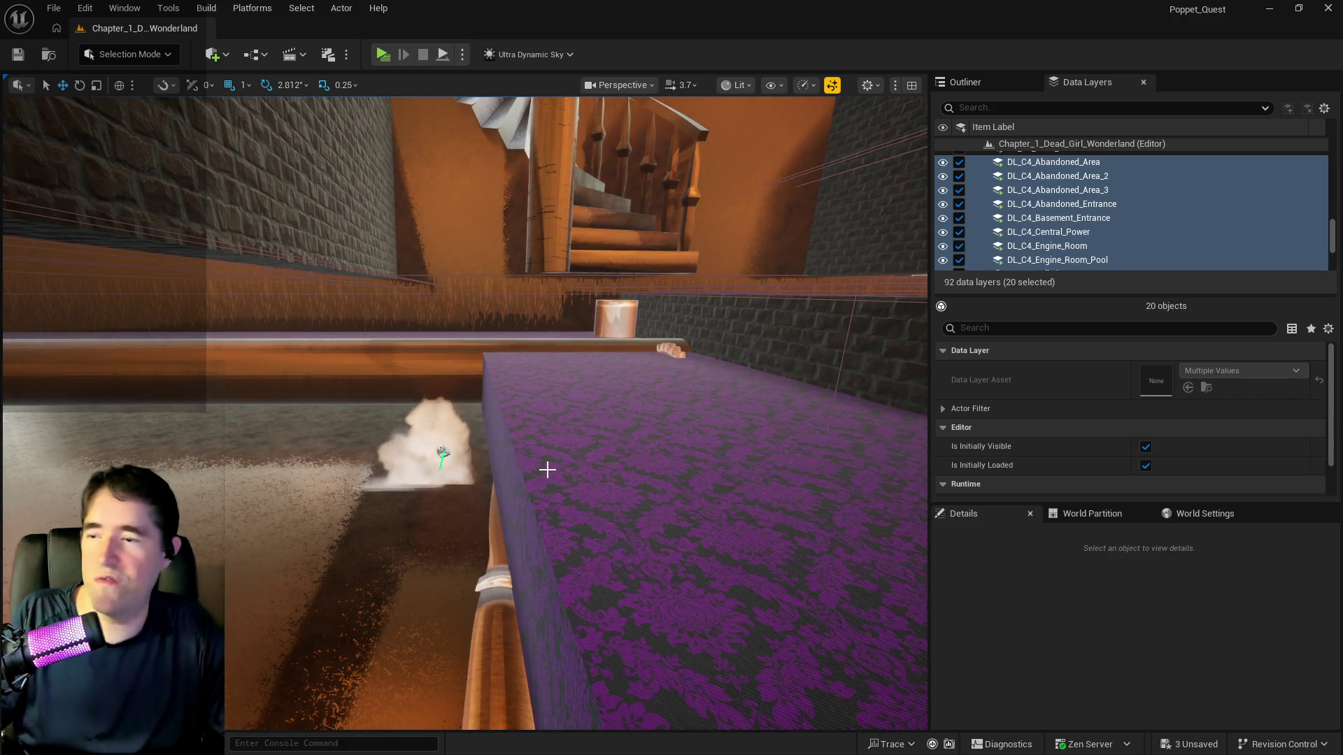
Fly down to floor level and select the purple raised floor
{"action": "key", "text": "w"}
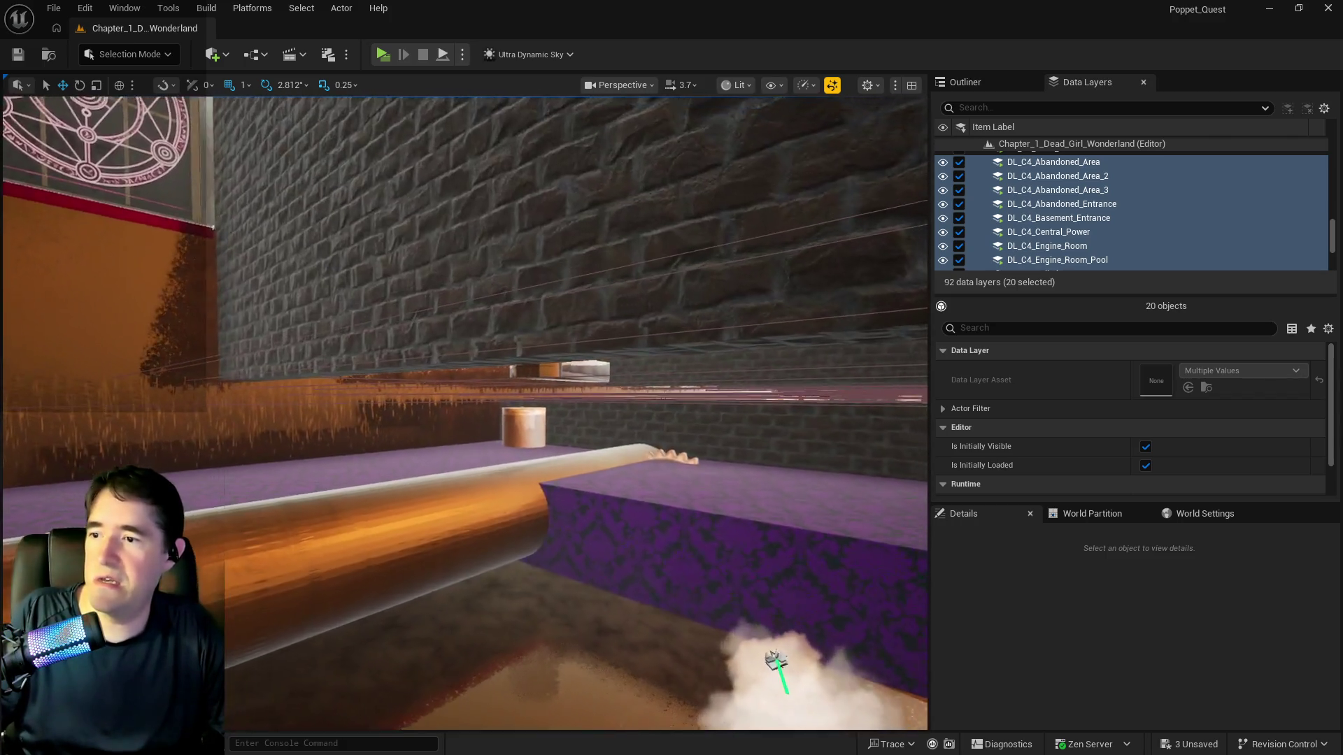
{"action": "key", "text": "w"}
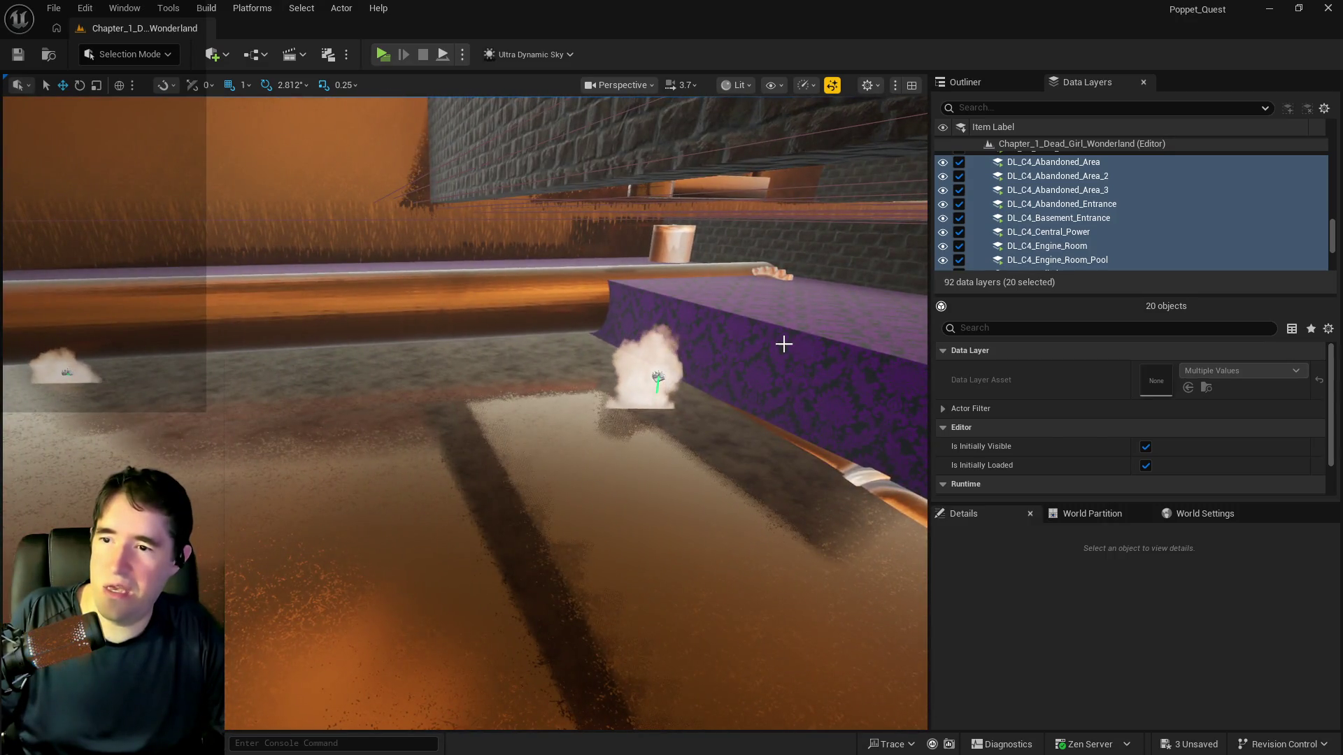
{"action": "left_click", "coordinate": [784, 344]}
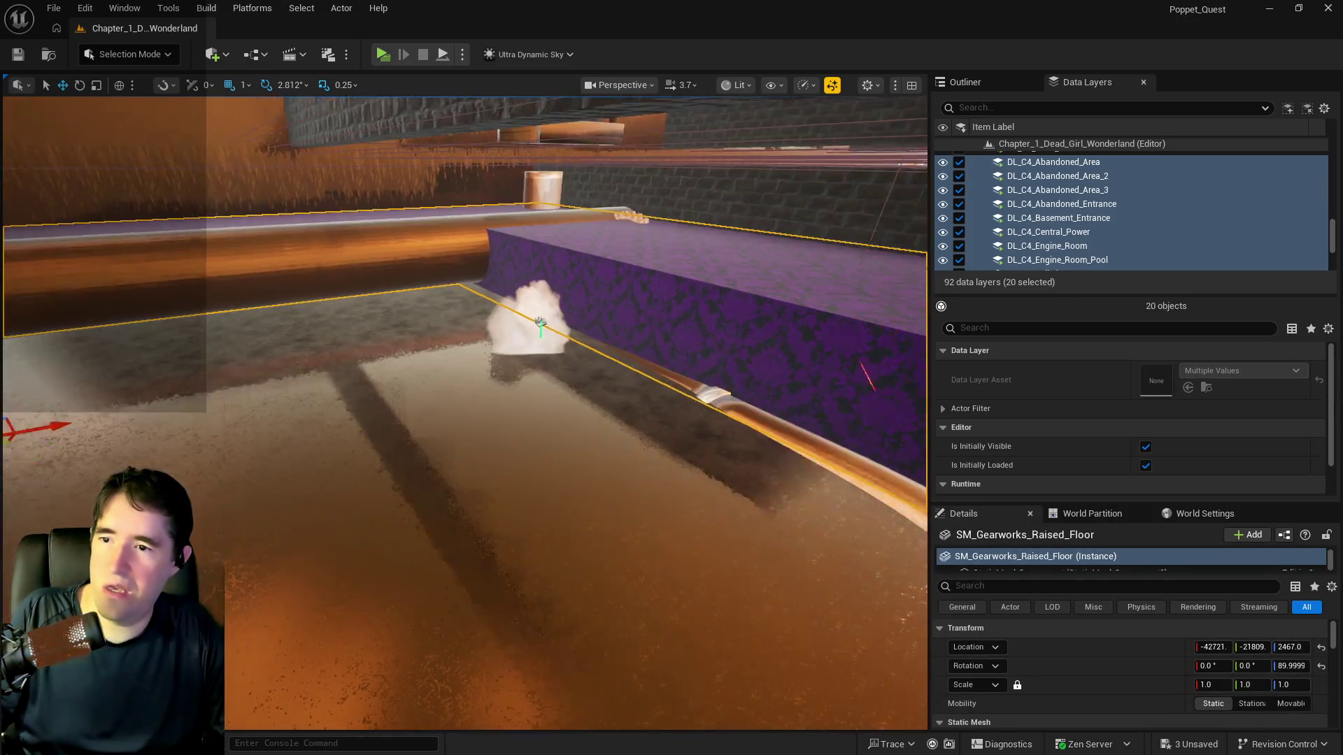
Lower SM_Gearworks_Raised_Floor from Z 2467 to 2224 and set its Z scale to 0.5
{"action": "key", "text": "s"}
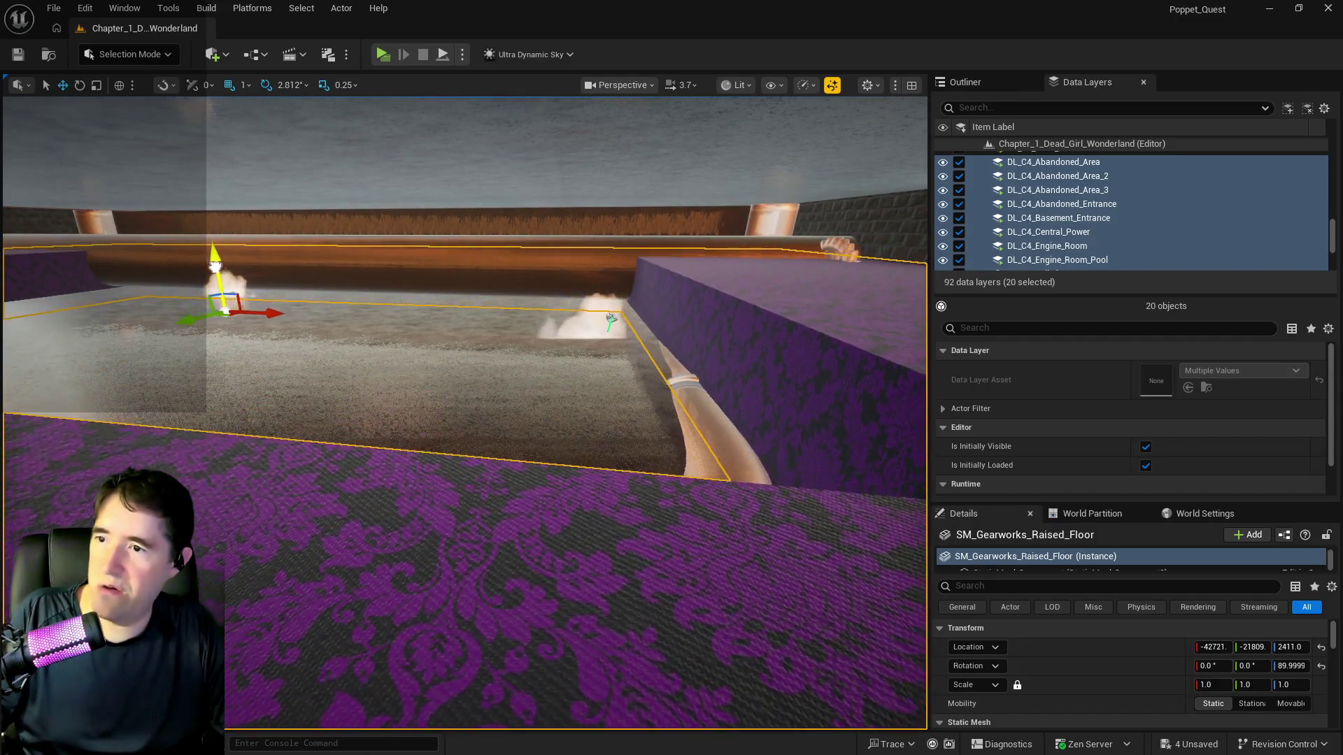
{"action": "left_click_drag", "start_coordinate": [214, 264], "coordinate": [245, 330]}
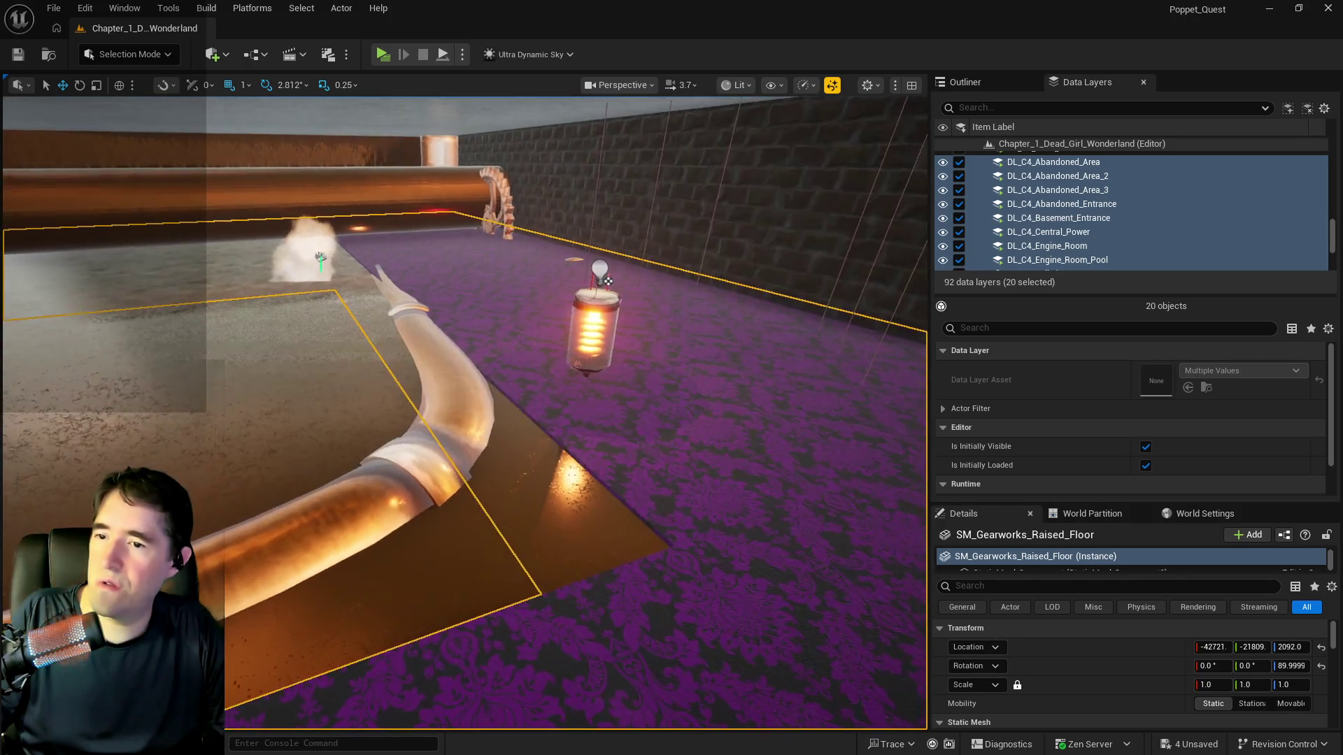
{"action": "left_click", "coordinate": [518, 336]}
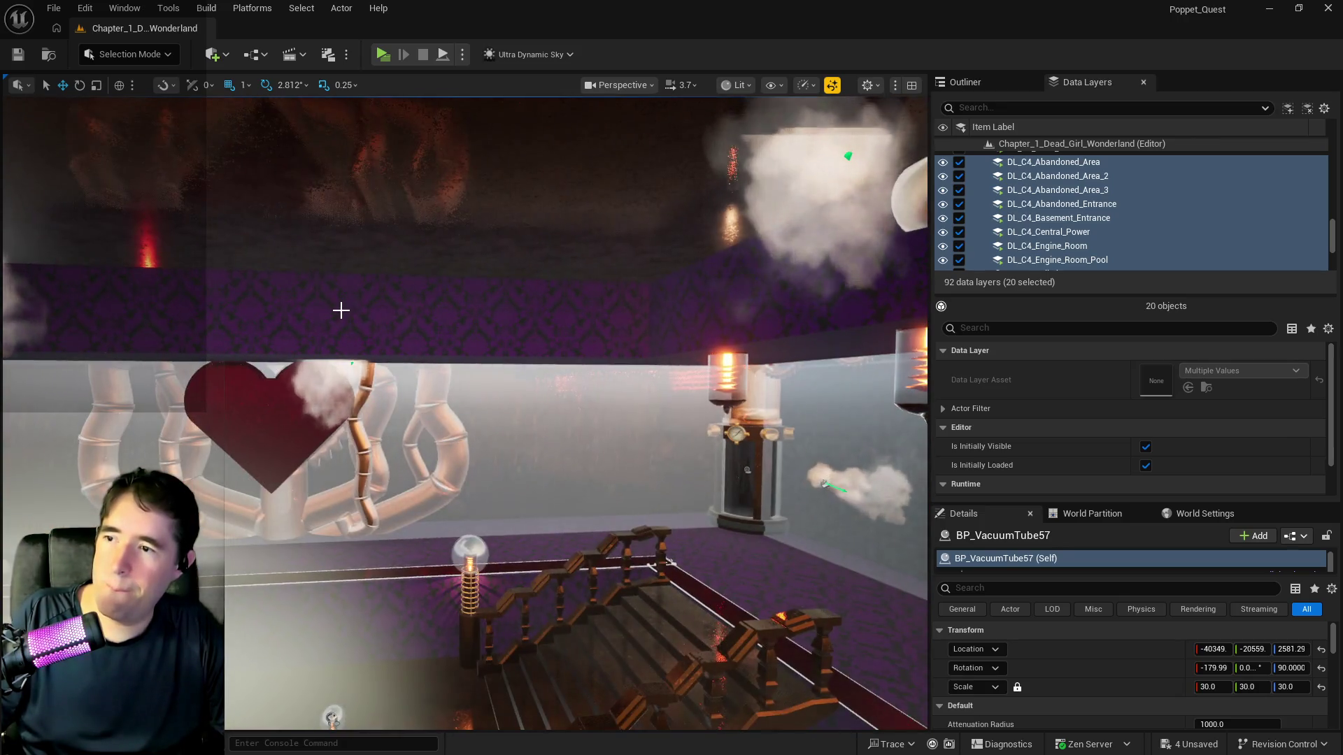
{"action": "left_click", "coordinate": [347, 321]}
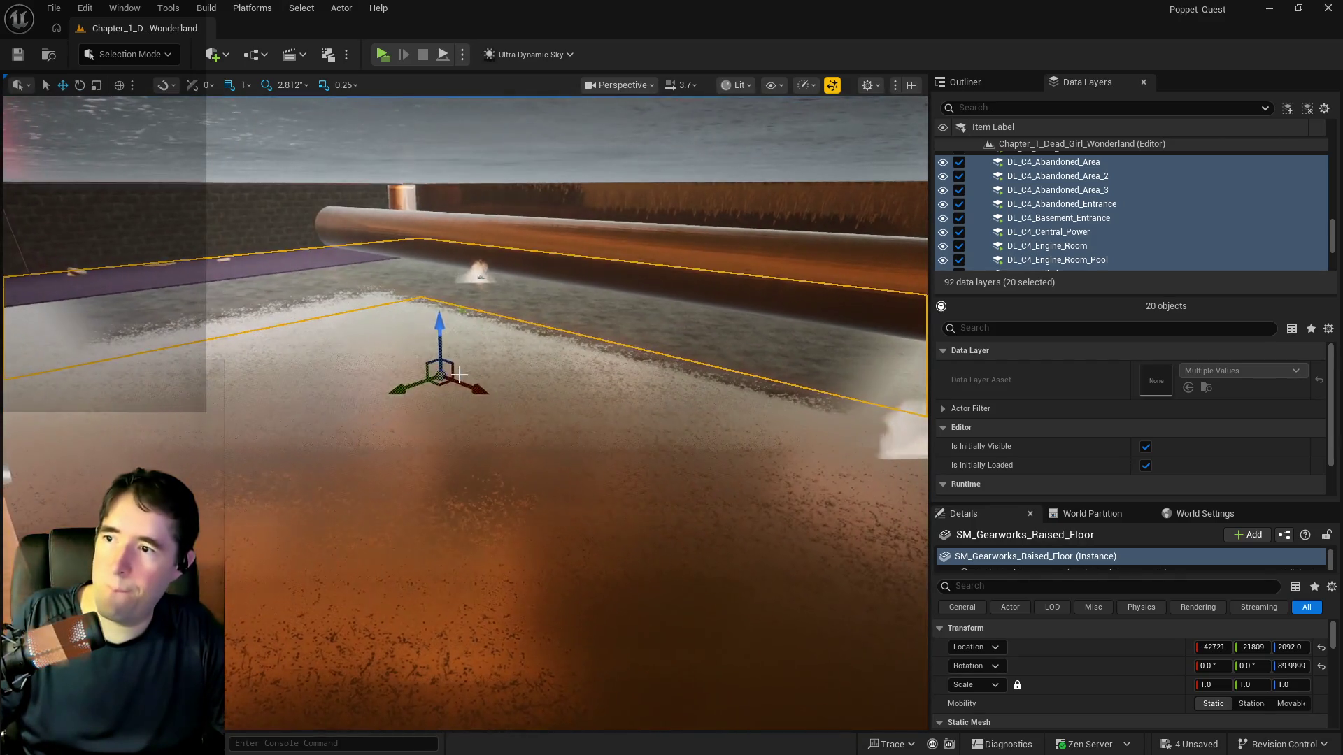
{"action": "key", "text": "r"}
{"action": "mouse_move", "coordinate": [439, 330]}
{"action": "left_mouse_down"}
{"action": "mouse_move", "coordinate": [439, 350]}
{"action": "mouse_move", "coordinate": [443, 302]}
{"action": "mouse_move", "coordinate": [457, 294]}
{"action": "left_mouse_up"}
{"action": "key", "text": "w"}
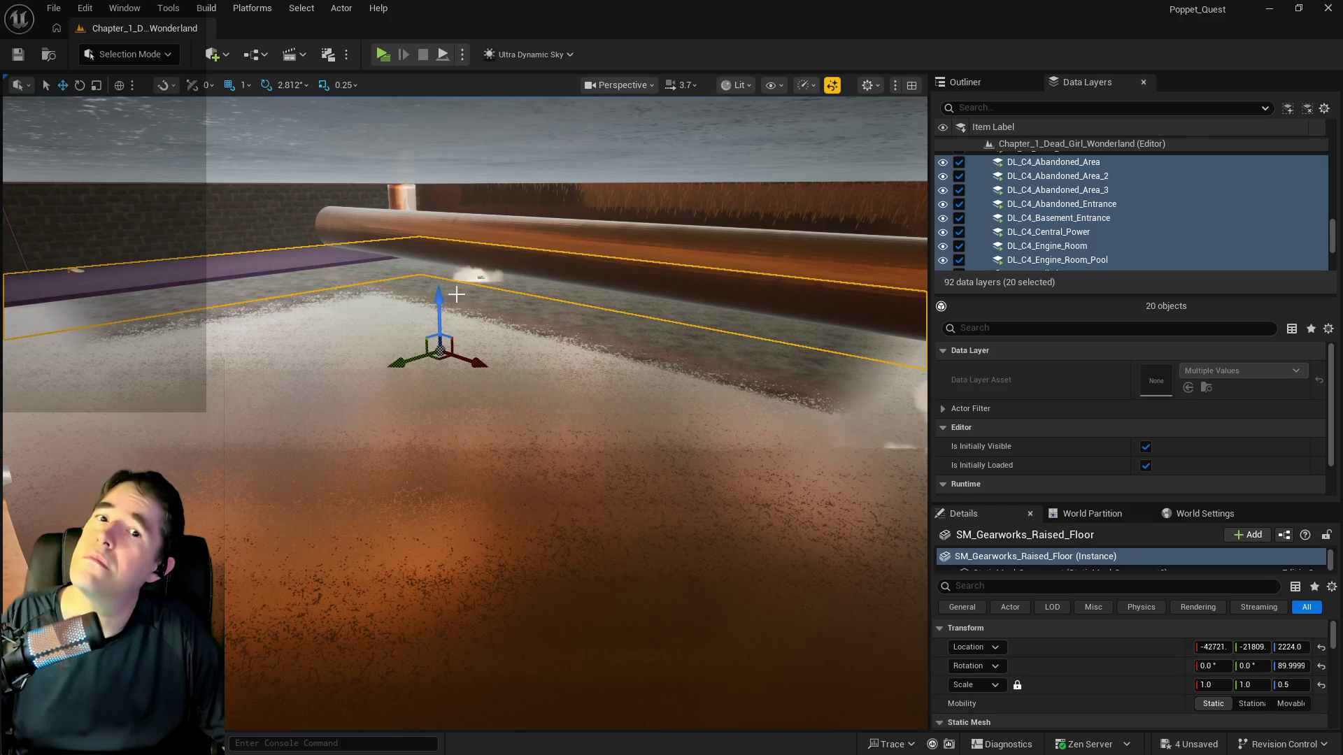
{"action": "mouse_move", "coordinate": [552, 312]}
{"action": "left_mouse_down"}
{"action": "mouse_move", "coordinate": [518, 287]}
{"action": "mouse_move", "coordinate": [483, 223]}
{"action": "mouse_move", "coordinate": [496, 241]}
{"action": "mouse_move", "coordinate": [460, 304]}
{"action": "mouse_move", "coordinate": [540, 329]}
{"action": "left_mouse_up"}
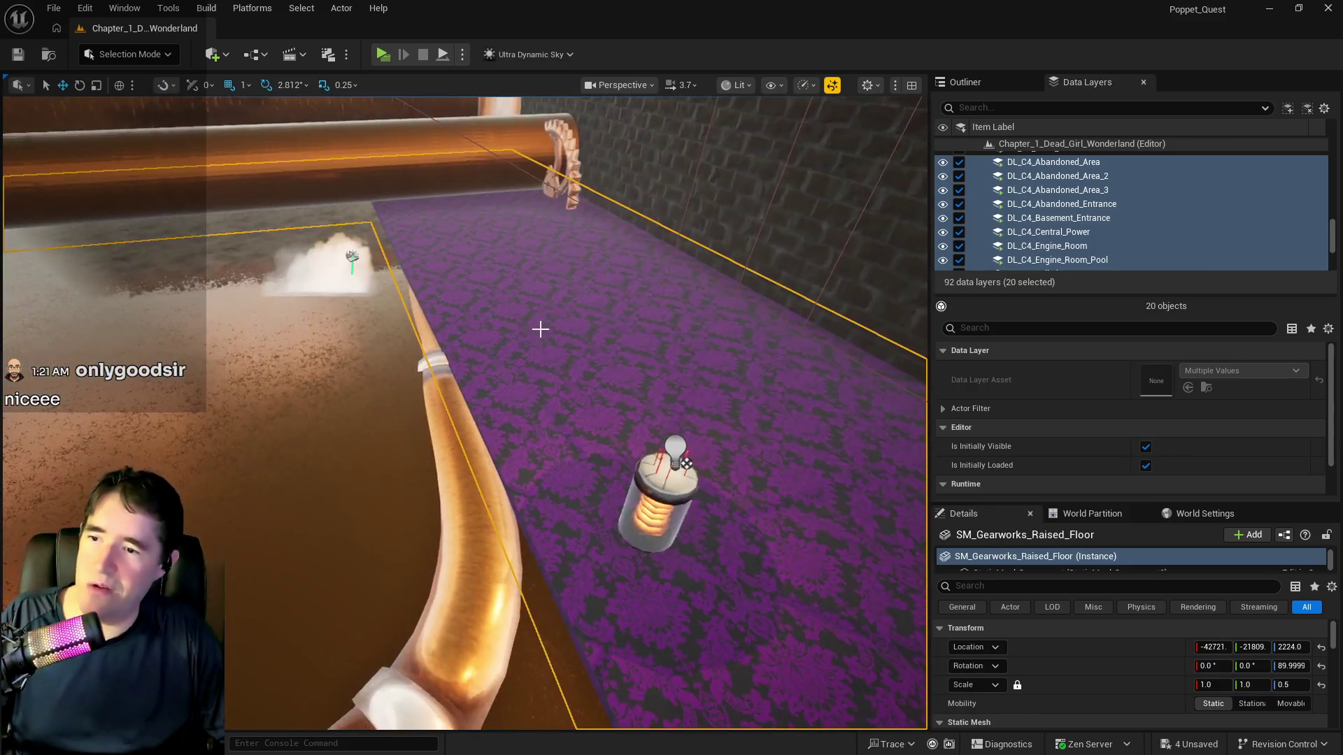
Lower the BP_VacuumTube57 lamp from Z 2581.29 to 2121.29
{"action": "left_click", "coordinate": [645, 496]}
{"action": "mouse_move", "coordinate": [645, 497]}
{"action": "left_mouse_down"}
{"action": "mouse_move", "coordinate": [675, 476]}
{"action": "mouse_move", "coordinate": [664, 437]}
{"action": "left_mouse_up"}
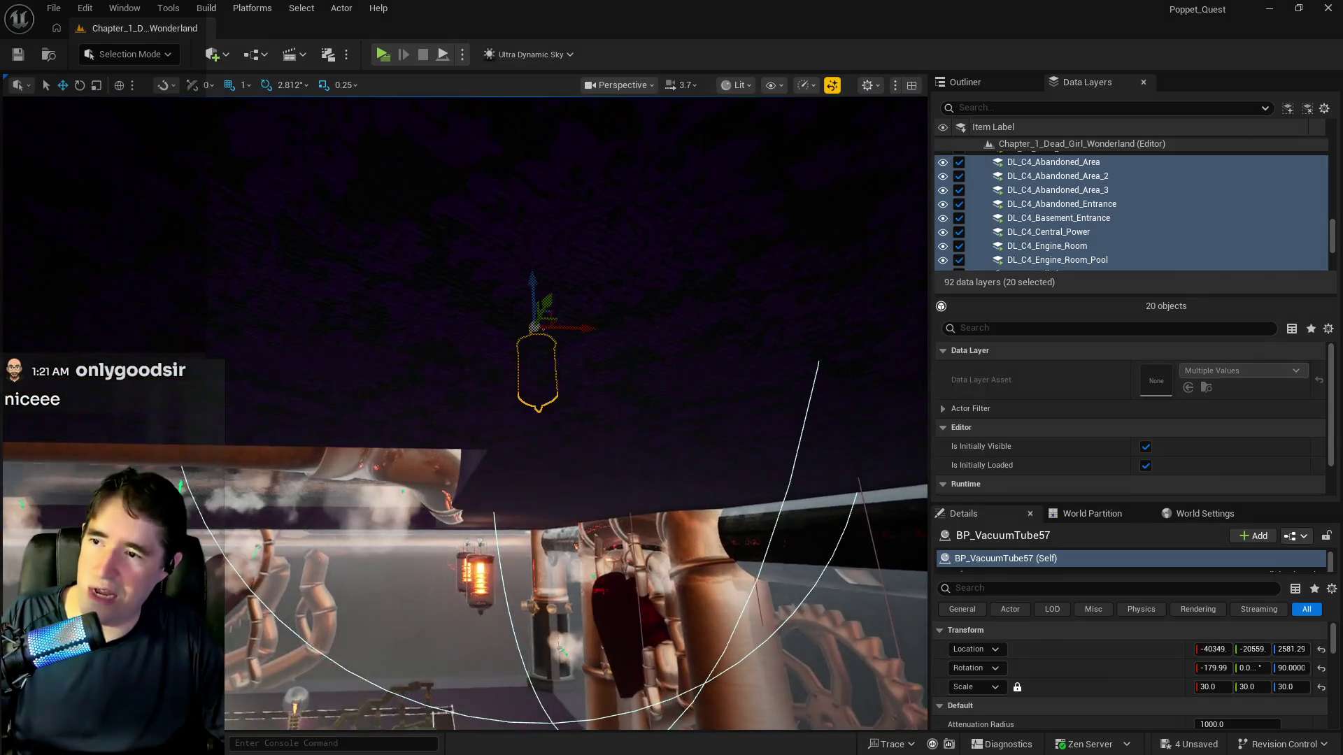
{"action": "mouse_move", "coordinate": [529, 280]}
{"action": "left_mouse_down"}
{"action": "mouse_move", "coordinate": [524, 467]}
{"action": "mouse_move", "coordinate": [471, 526]}
{"action": "left_mouse_up"}
Select the two neighbouring glowing tubes, then the copper pipe BP_SplinePipes54
{"action": "left_click", "coordinate": [460, 434]}
{"action": "left_click", "coordinate": [518, 455], "text": "ctrl"}
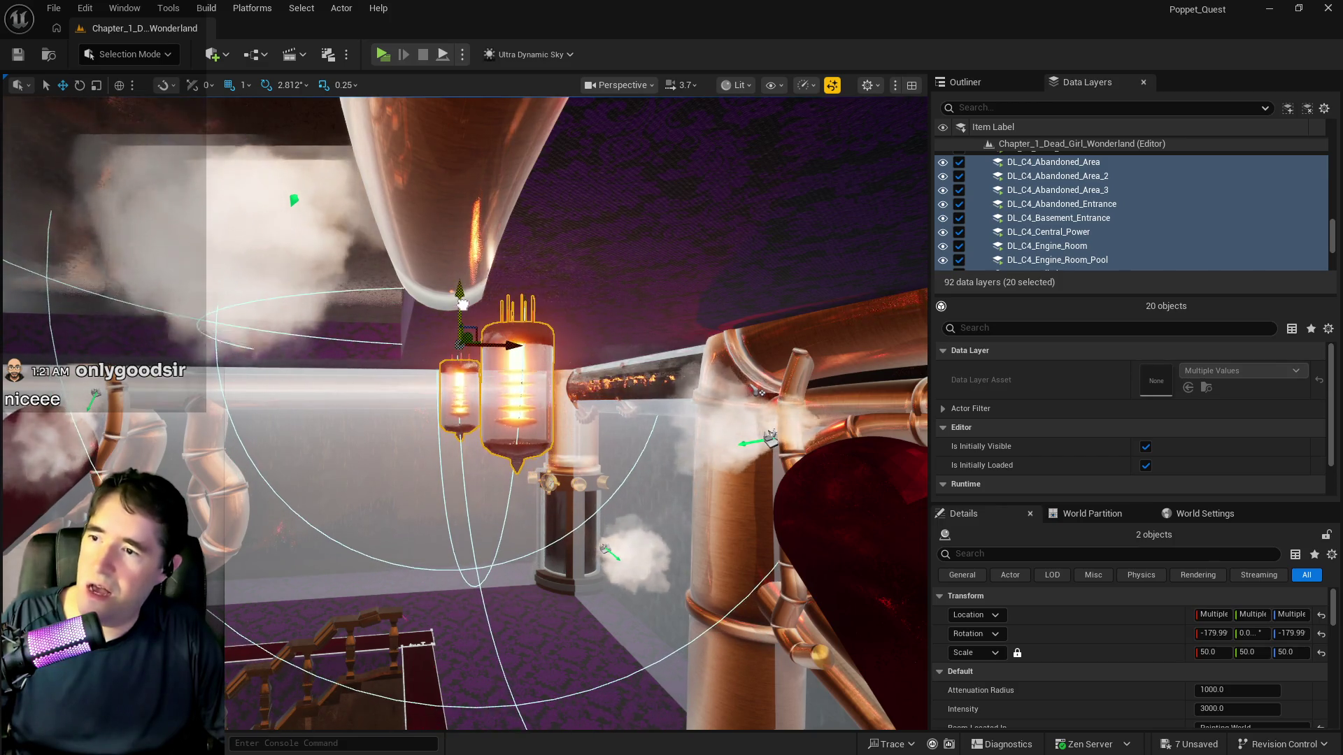
{"action": "mouse_move", "coordinate": [464, 316]}
{"action": "left_mouse_down"}
{"action": "mouse_move", "coordinate": [427, 364]}
{"action": "mouse_move", "coordinate": [464, 303]}
{"action": "mouse_move", "coordinate": [492, 341]}
{"action": "left_mouse_up"}
{"action": "left_click", "coordinate": [470, 300]}
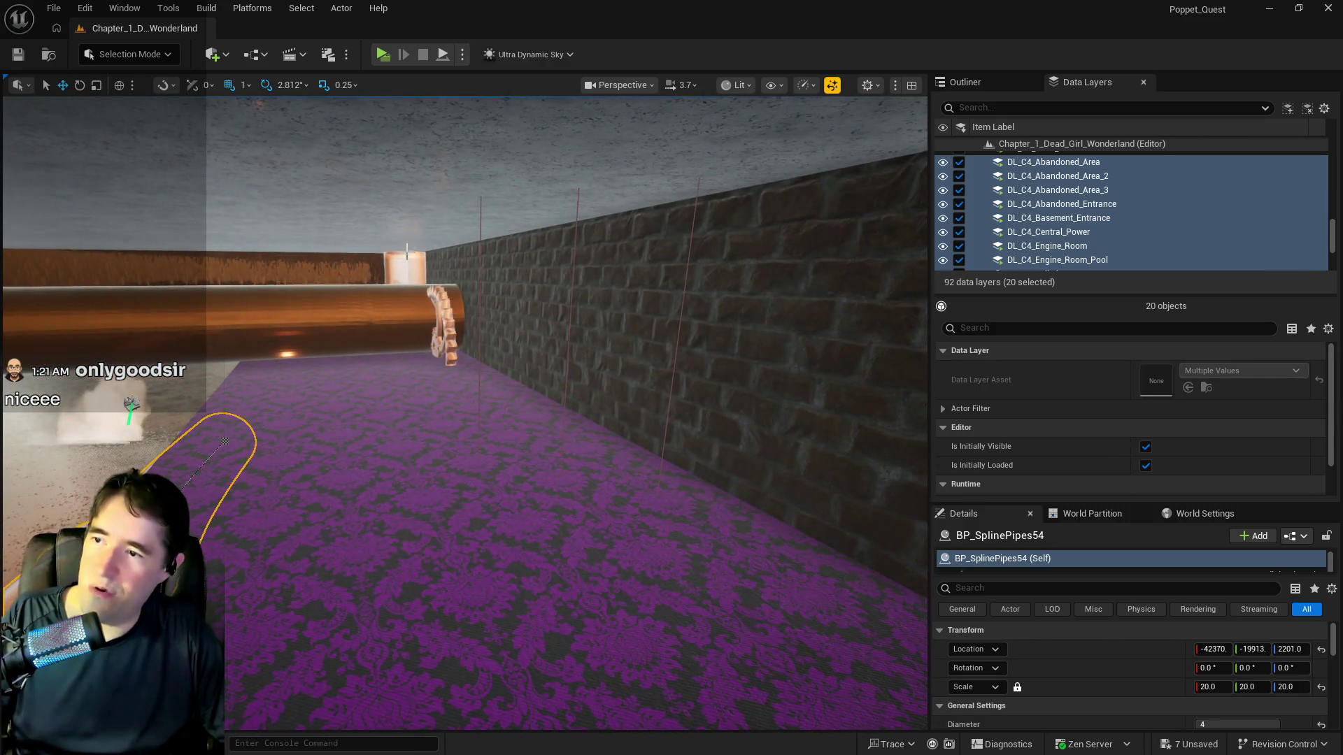
Delete the small gear BP_Gear45 beside the hollow copper pipe
{"action": "left_click", "coordinate": [455, 337]}
{"action": "left_click", "coordinate": [434, 339]}
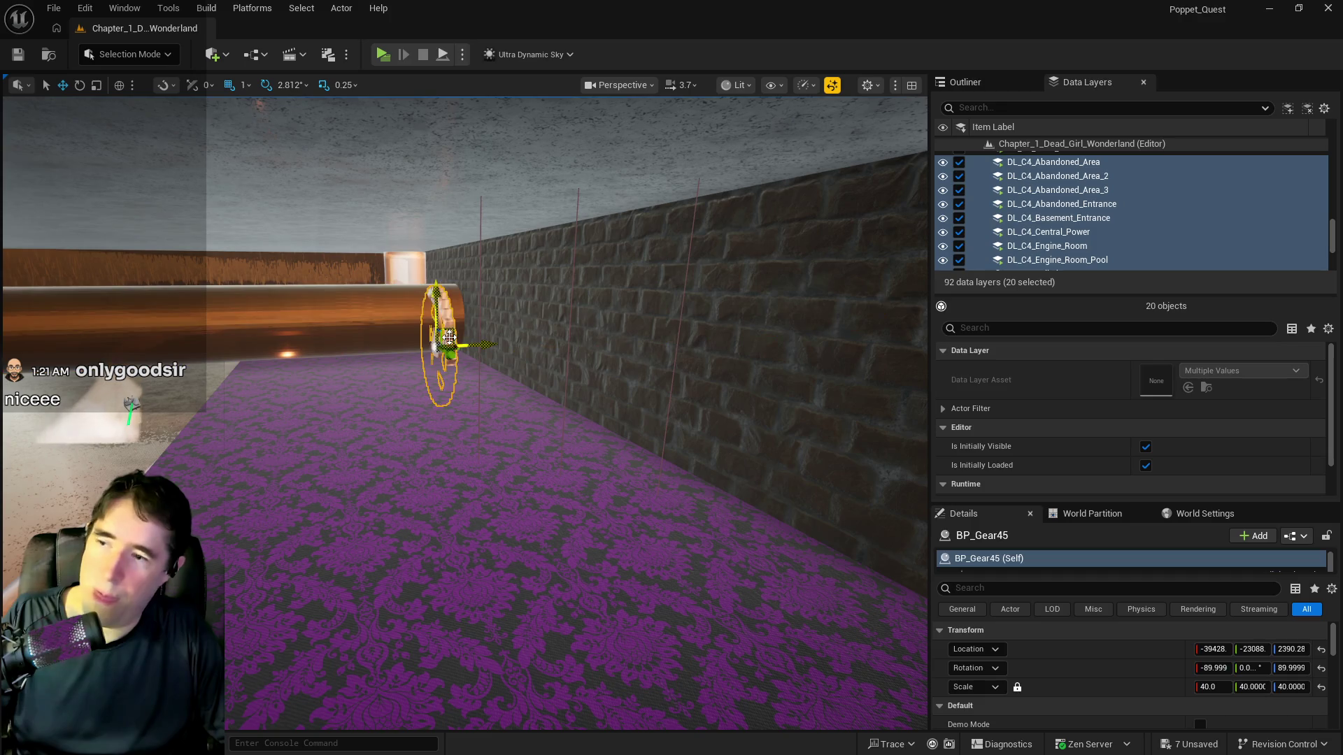
{"action": "key", "text": "Delete"}
{"action": "left_click_drag", "start_coordinate": [429, 339], "coordinate": [421, 341]}
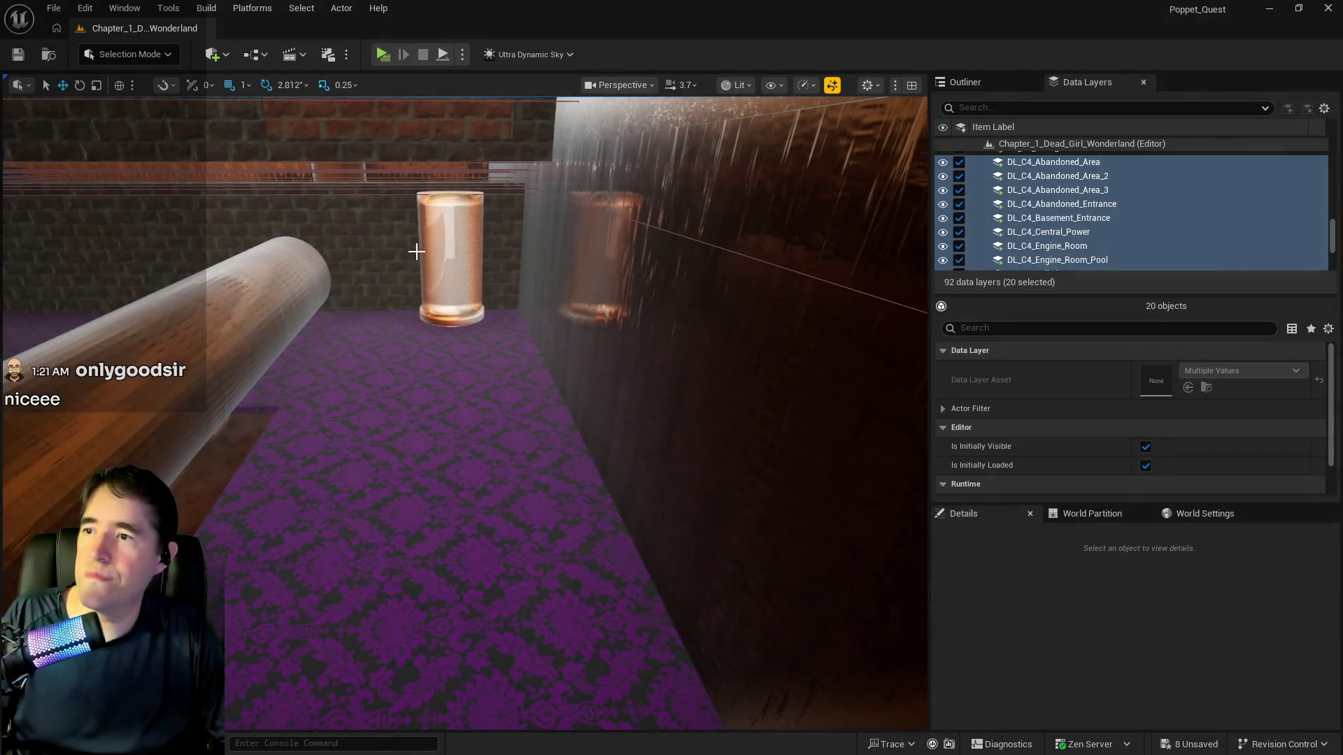
Select the copper pipe BP_SplinePipes71 and save all level changes with Ctrl+S
{"action": "left_click", "coordinate": [447, 266]}
{"action": "left_click_drag", "start_coordinate": [389, 384], "coordinate": [386, 402]}
{"action": "key", "text": "ctrl+s"}
{"action": "scroll", "coordinate": [617, 519], "scroll_direction": "up", "scroll_amount": 5}
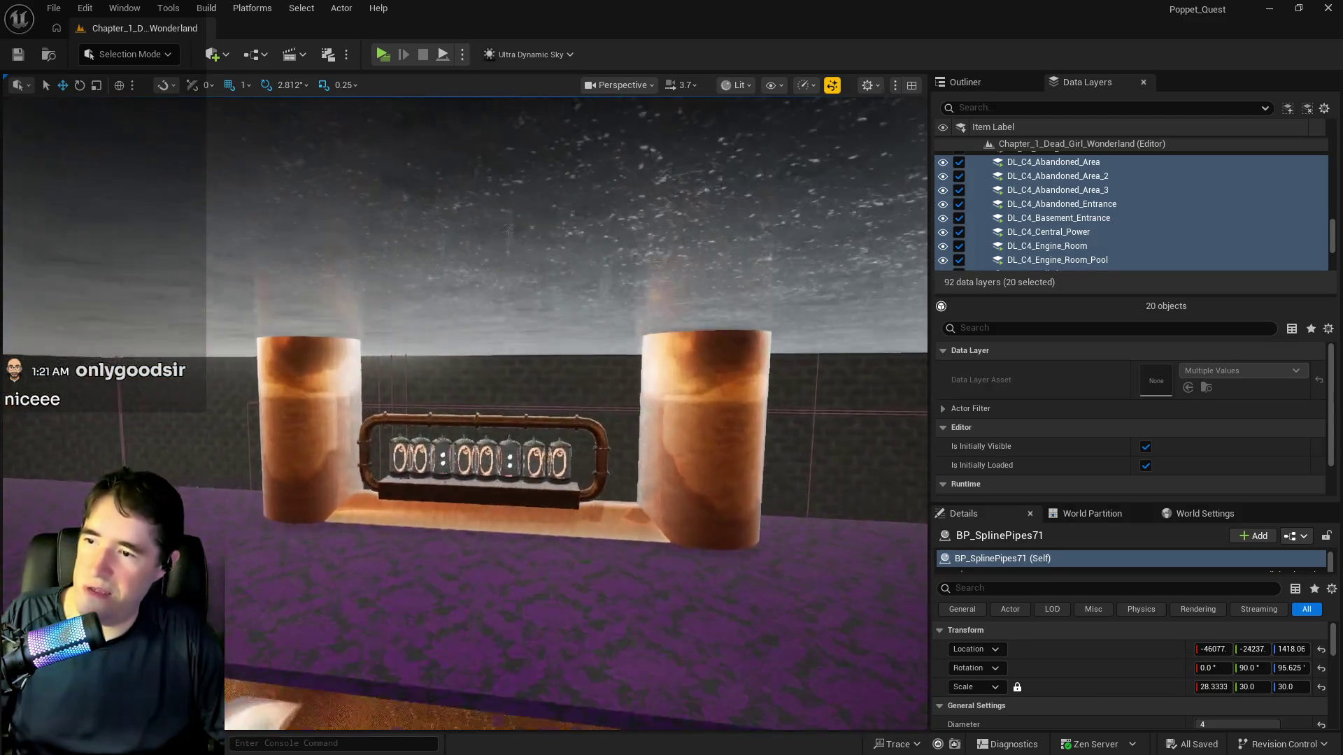
Lower BP_Steam_Clock inside the purple archway to Location Z 1739.0
{"action": "left_click", "coordinate": [617, 520]}
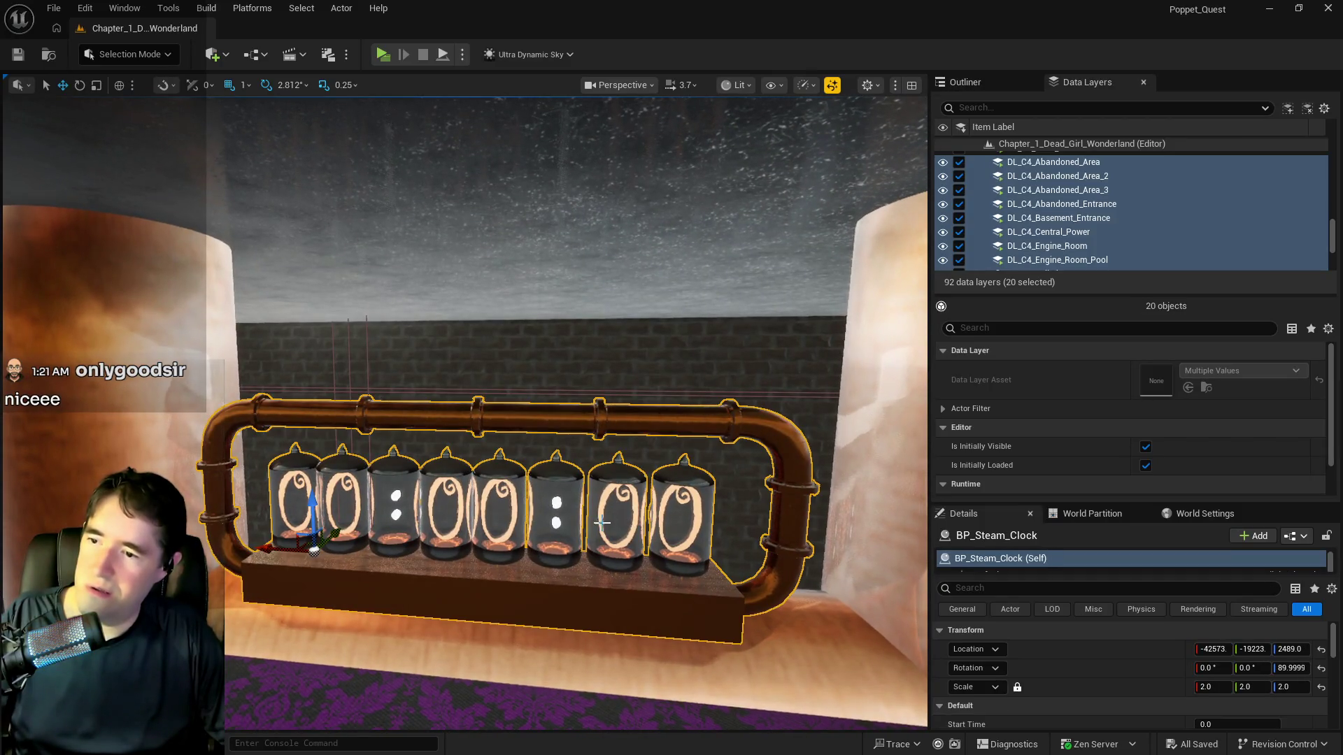
{"action": "left_click_drag", "start_coordinate": [617, 520], "coordinate": [617, 520]}
{"action": "key", "text": "f"}
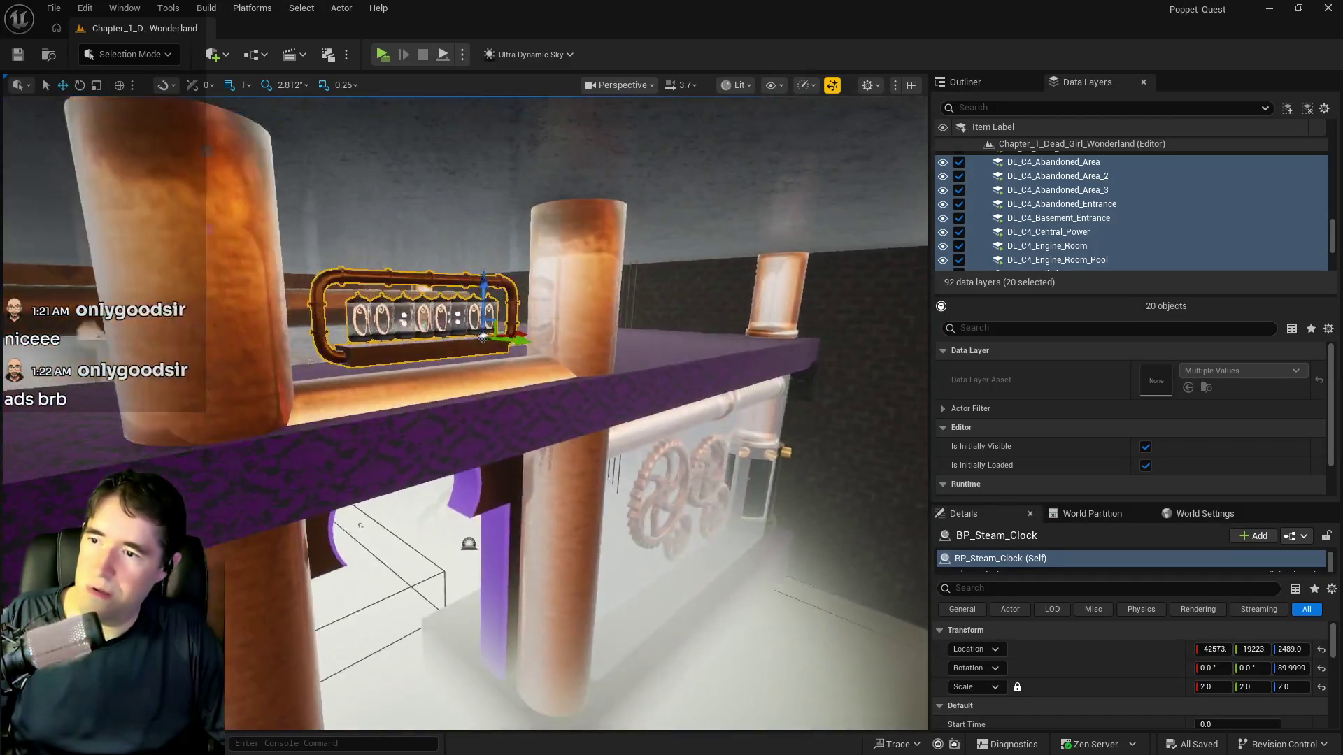
{"action": "left_click_drag", "start_coordinate": [488, 280], "coordinate": [486, 417]}
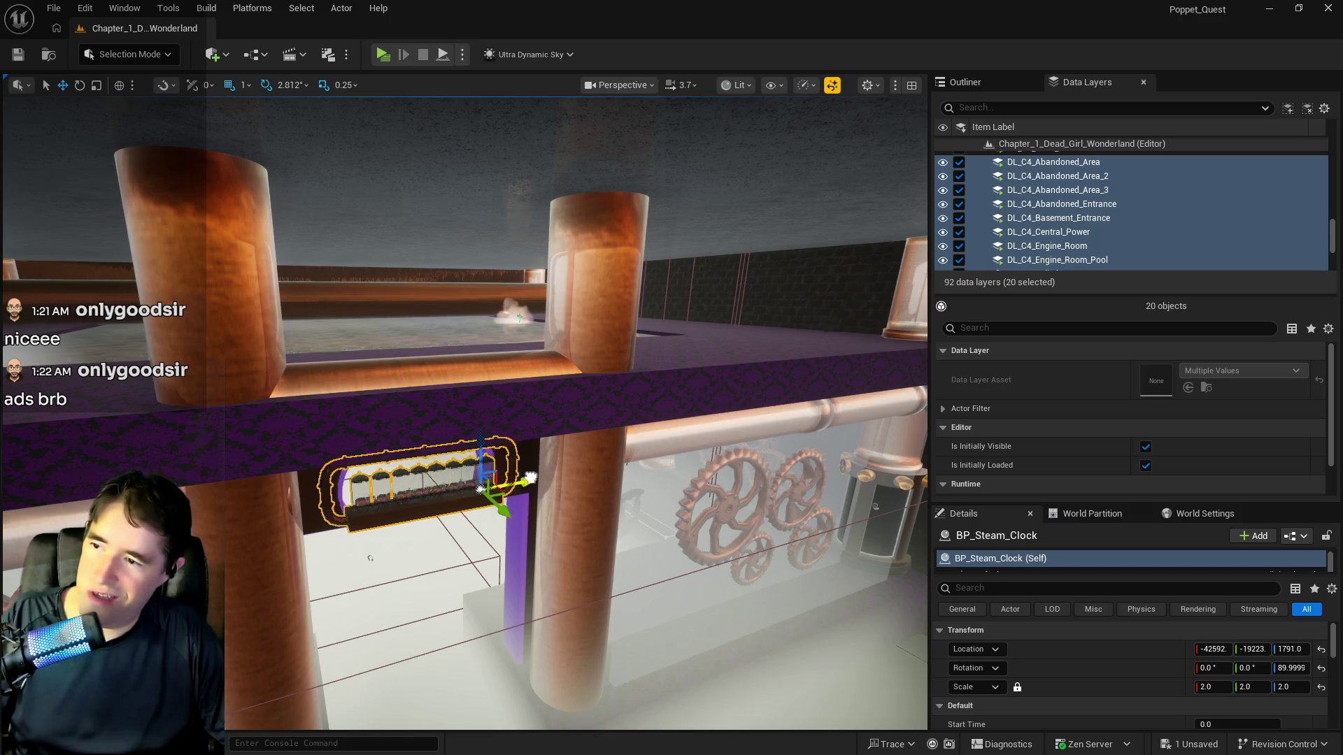
{"action": "scroll", "coordinate": [532, 479], "scroll_direction": "up", "scroll_amount": 6}
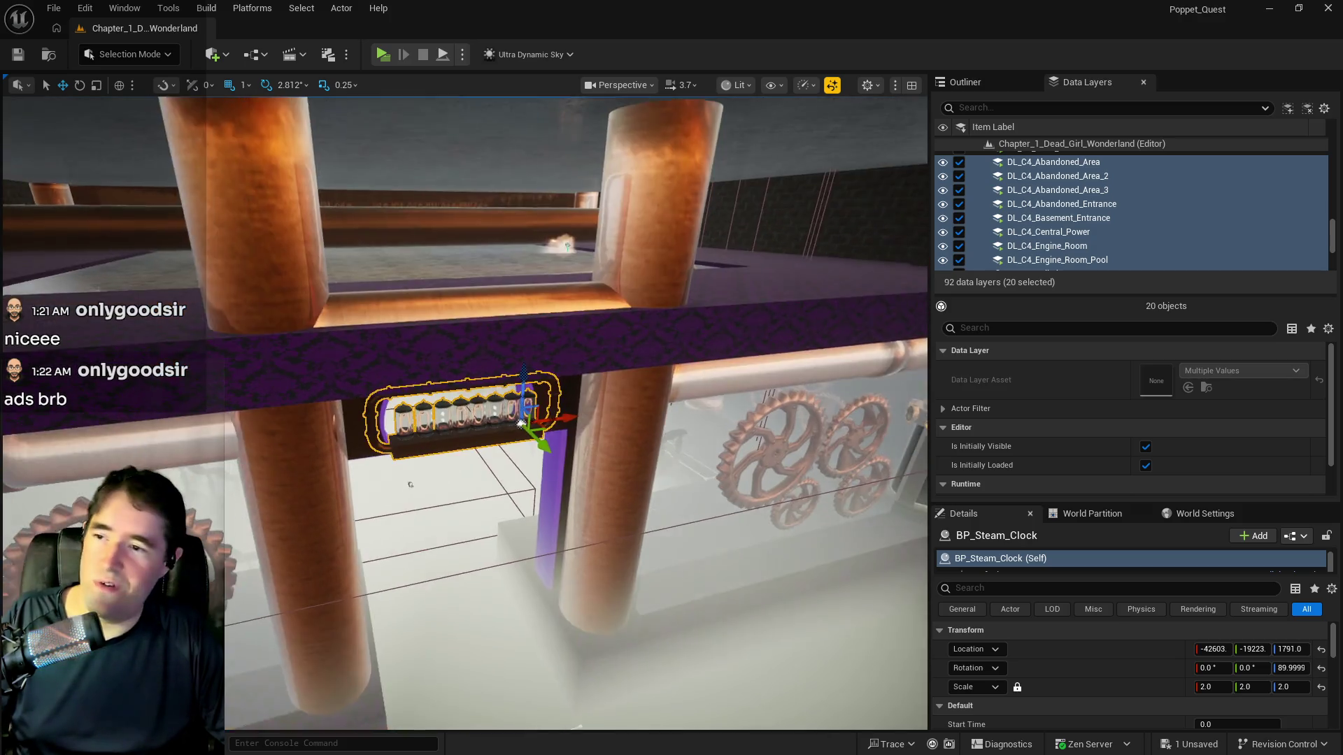
{"action": "key", "text": "f"}
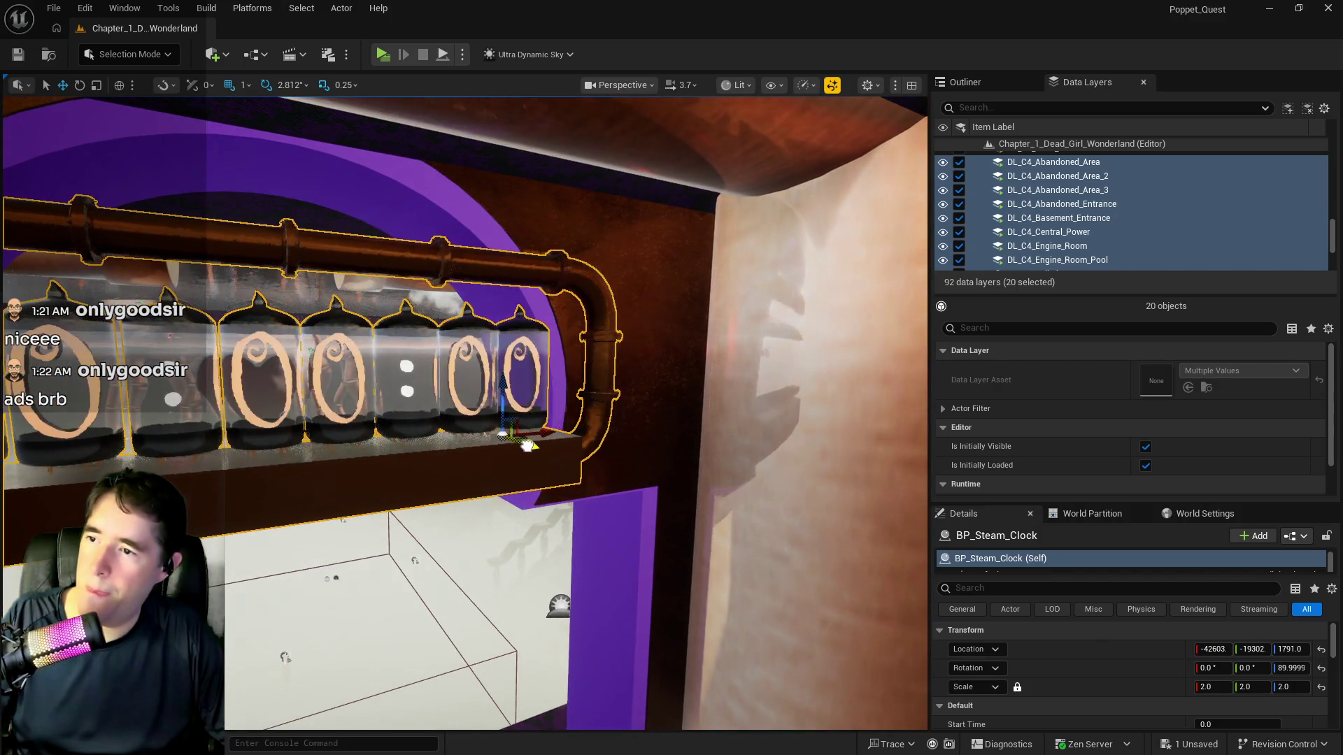
{"action": "key", "text": "f"}
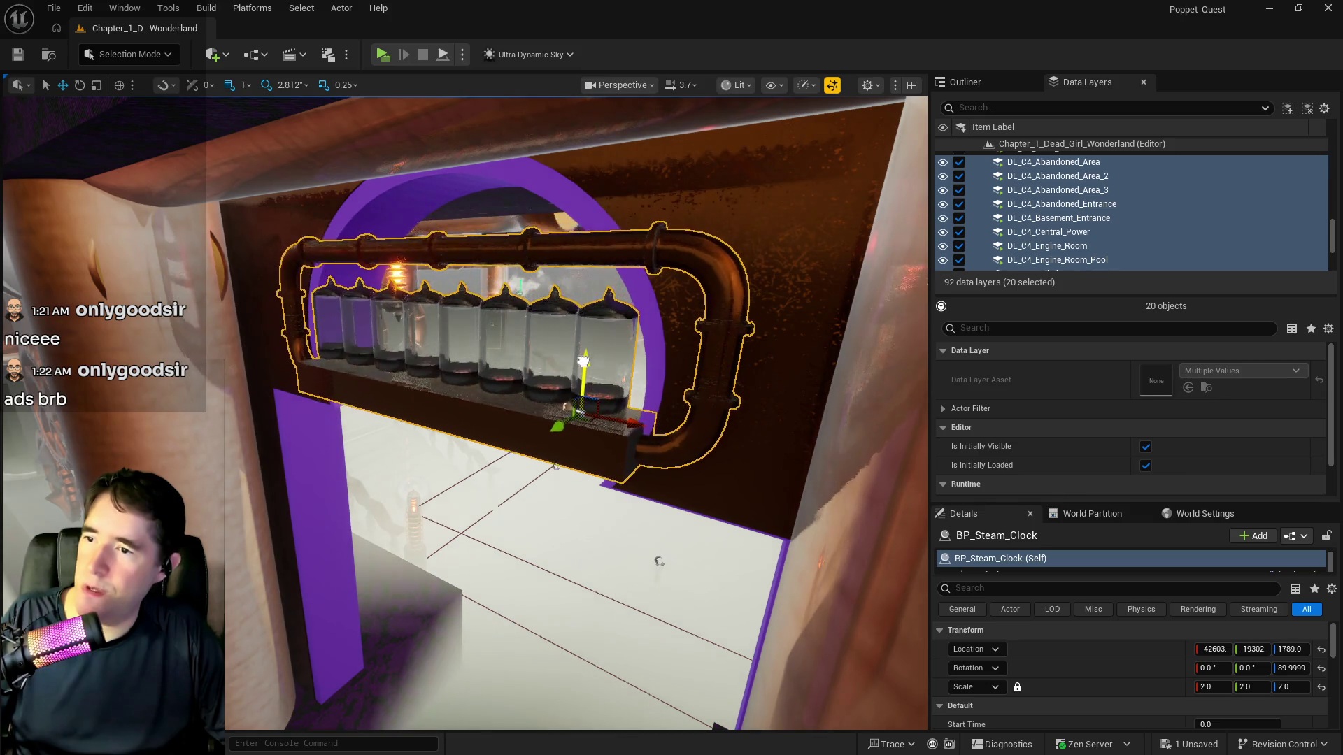
{"action": "left_click_drag", "start_coordinate": [582, 389], "coordinate": [596, 399]}
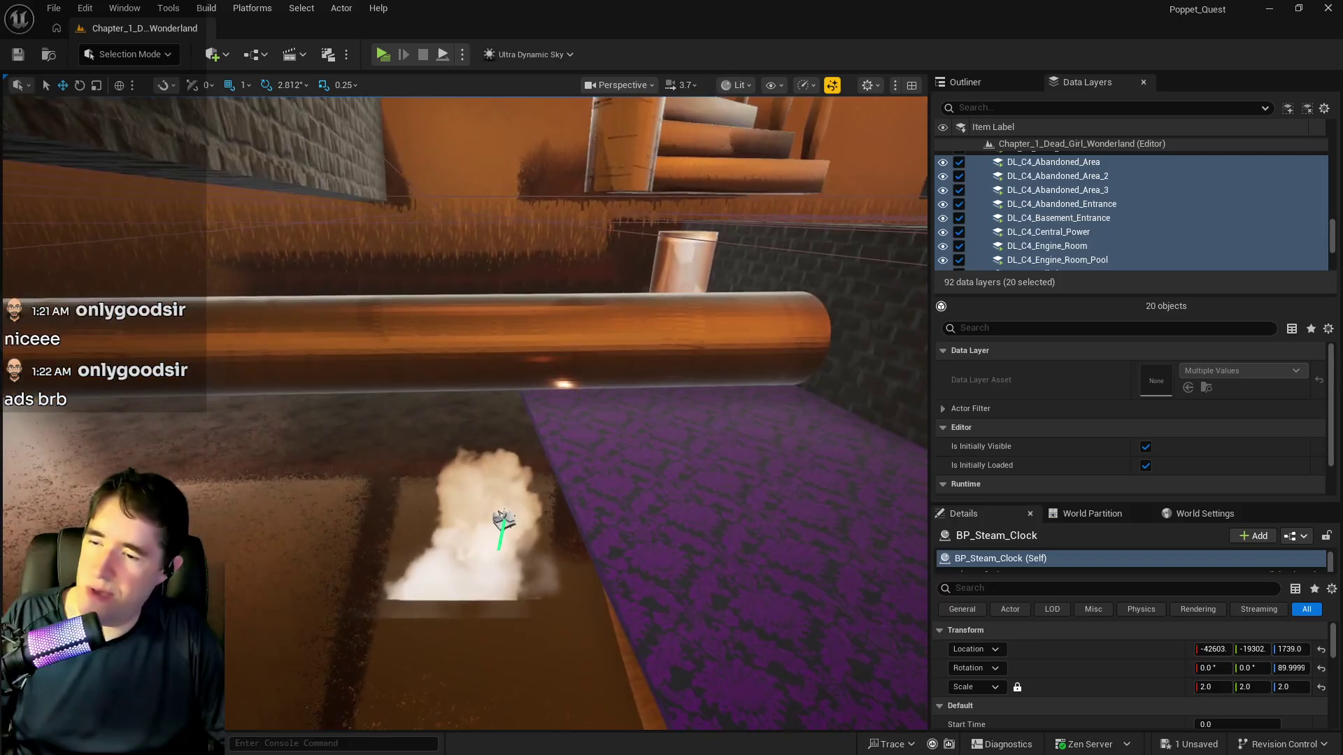
Lower L_Steam_Particle4 and a second steam cloud, then select L_Steam_Particle5 and the pipe cloud
{"action": "left_click", "coordinate": [503, 497]}
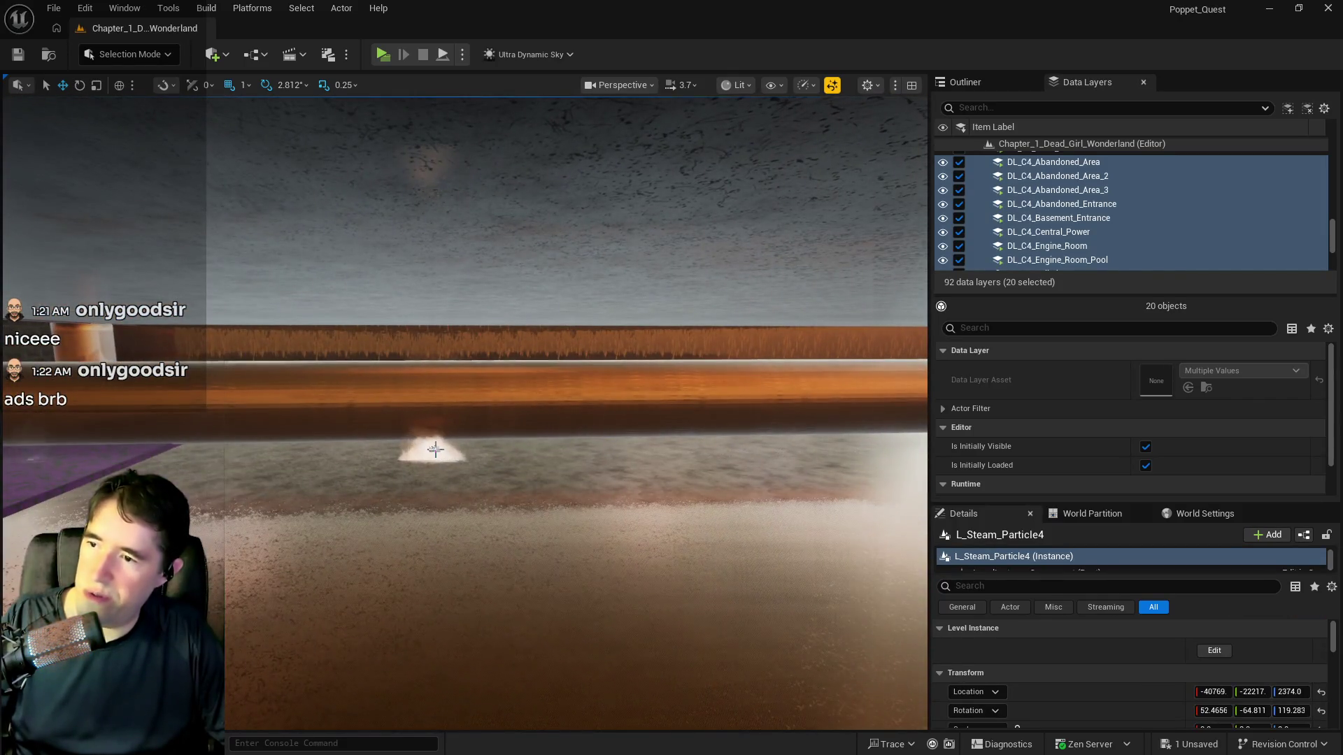
{"action": "left_click", "coordinate": [435, 449], "text": "ctrl"}
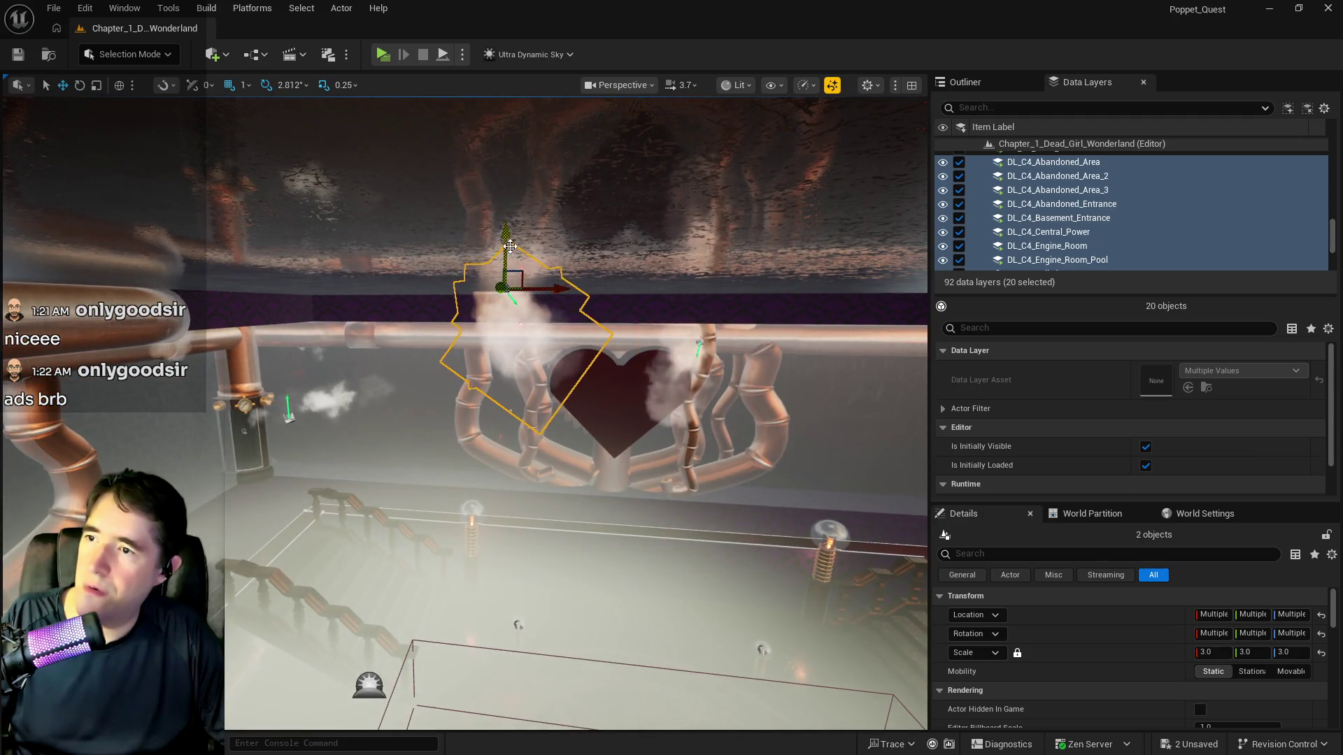
{"action": "mouse_move", "coordinate": [510, 246]}
{"action": "left_mouse_down"}
{"action": "mouse_move", "coordinate": [509, 293]}
{"action": "mouse_move", "coordinate": [509, 268]}
{"action": "left_mouse_up"}
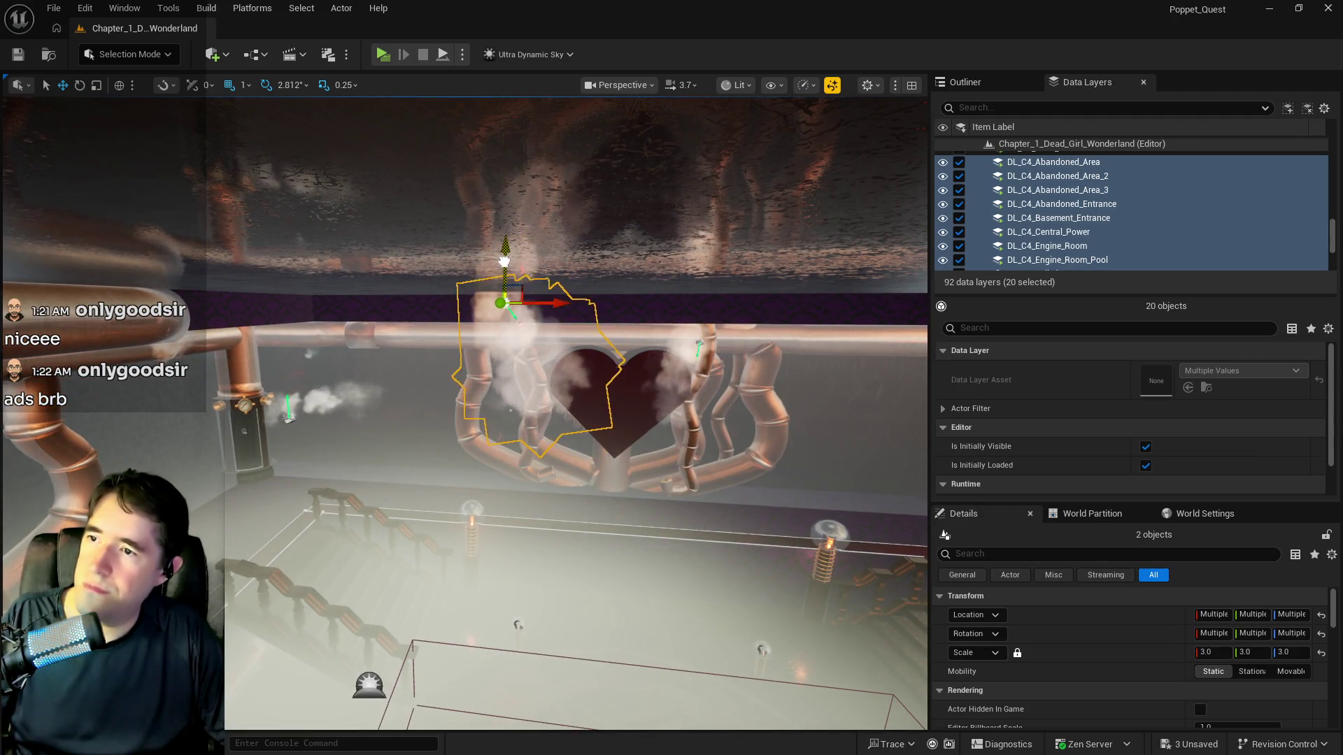
{"action": "left_click", "coordinate": [689, 350]}
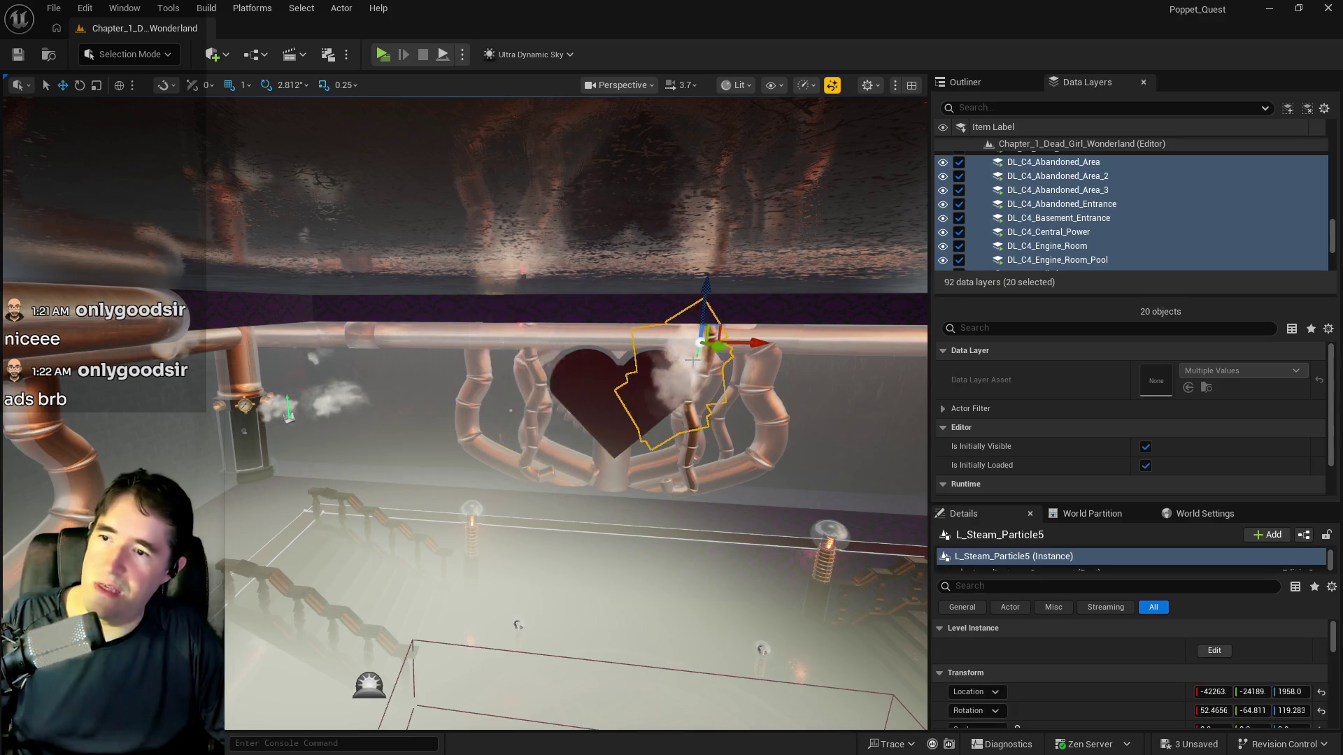
{"action": "scroll", "coordinate": [689, 349], "scroll_direction": "down", "scroll_amount": 5}
{"action": "scroll", "coordinate": [537, 271], "scroll_direction": "up", "scroll_amount": 5}
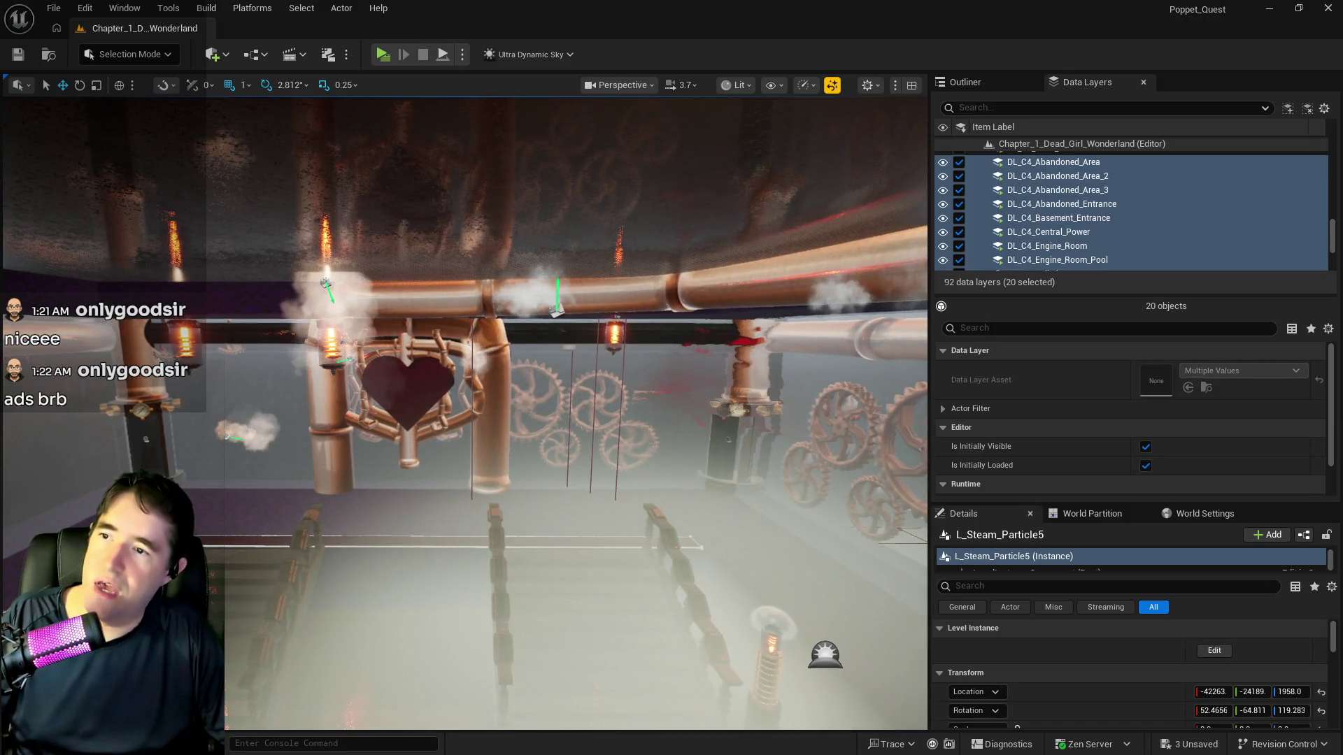
{"action": "left_click", "coordinate": [556, 310]}
Fly through the room to a ledge and select and frame the pipe and elbow pieces
{"action": "left_click_drag", "start_coordinate": [560, 257], "coordinate": [685, 182]}
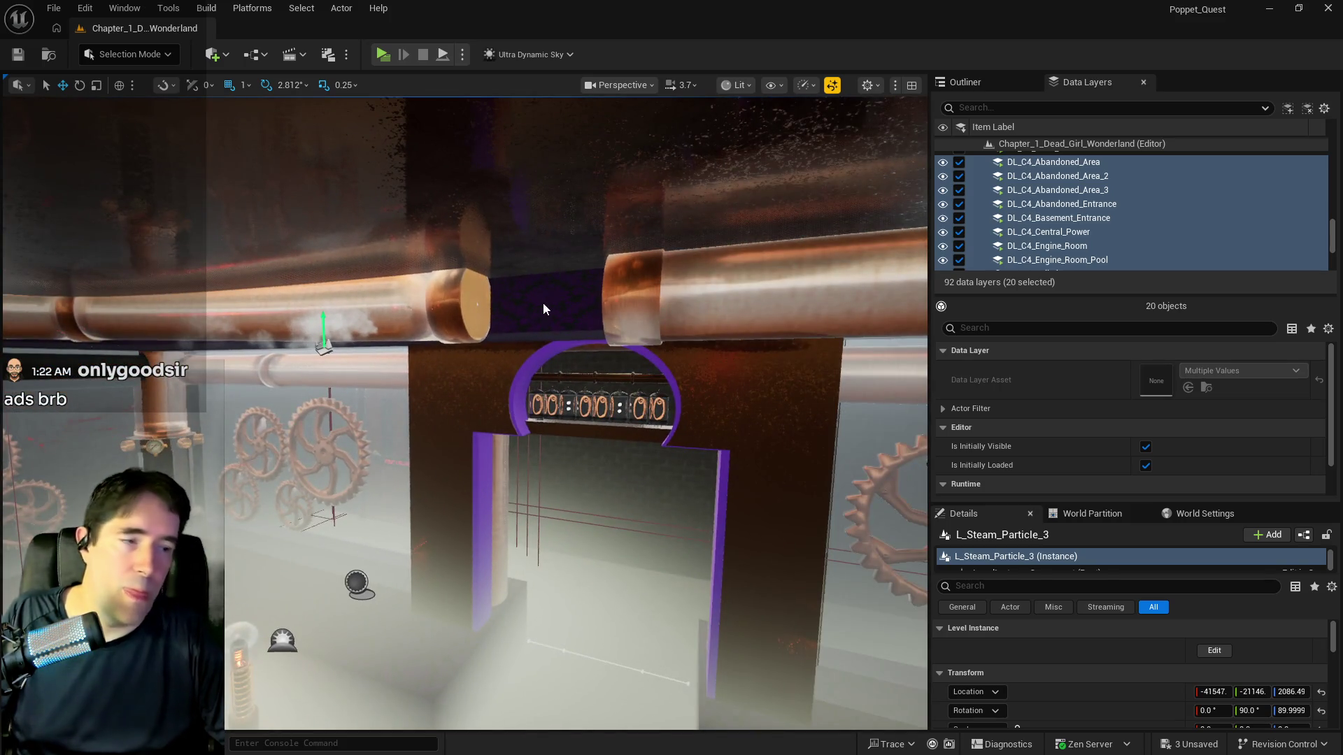
{"action": "mouse_move", "coordinate": [525, 377]}
{"action": "left_mouse_down"}
{"action": "mouse_move", "coordinate": [552, 433]}
{"action": "mouse_move", "coordinate": [377, 245]}
{"action": "left_mouse_up"}
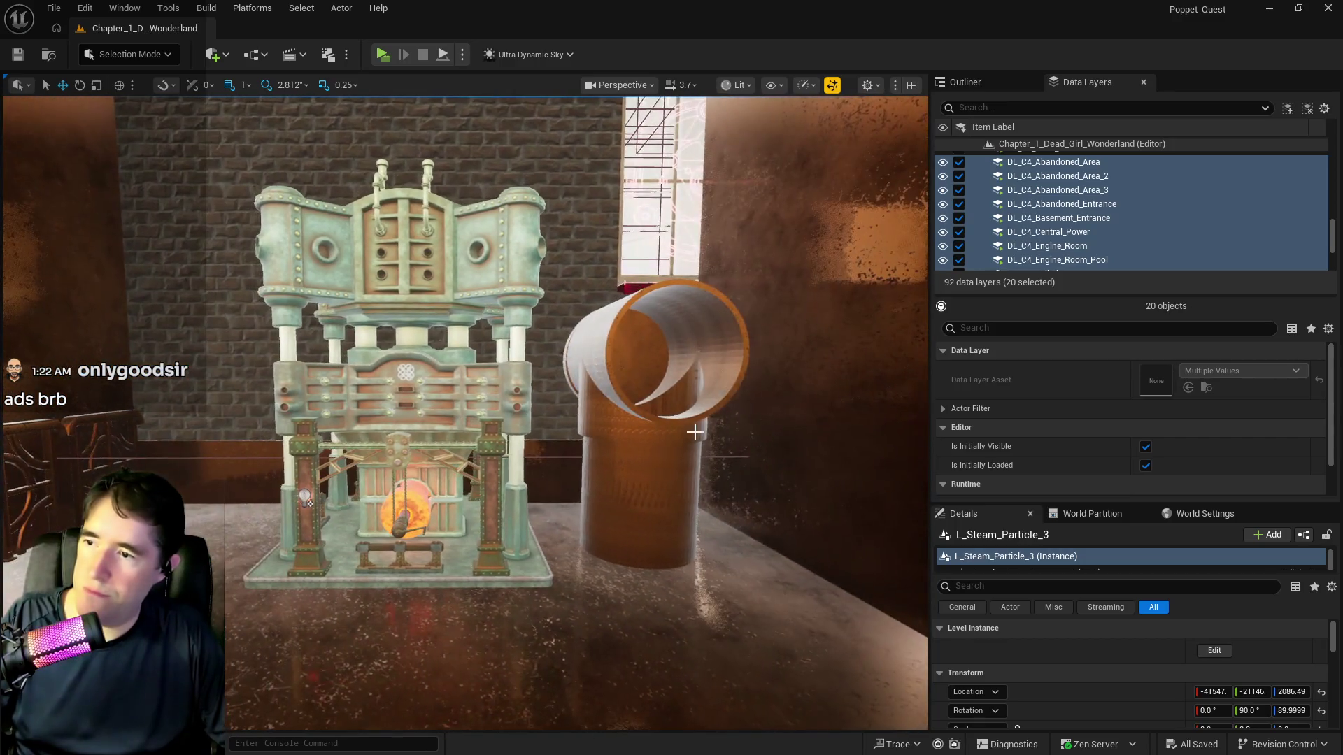
{"action": "left_click", "coordinate": [676, 452]}
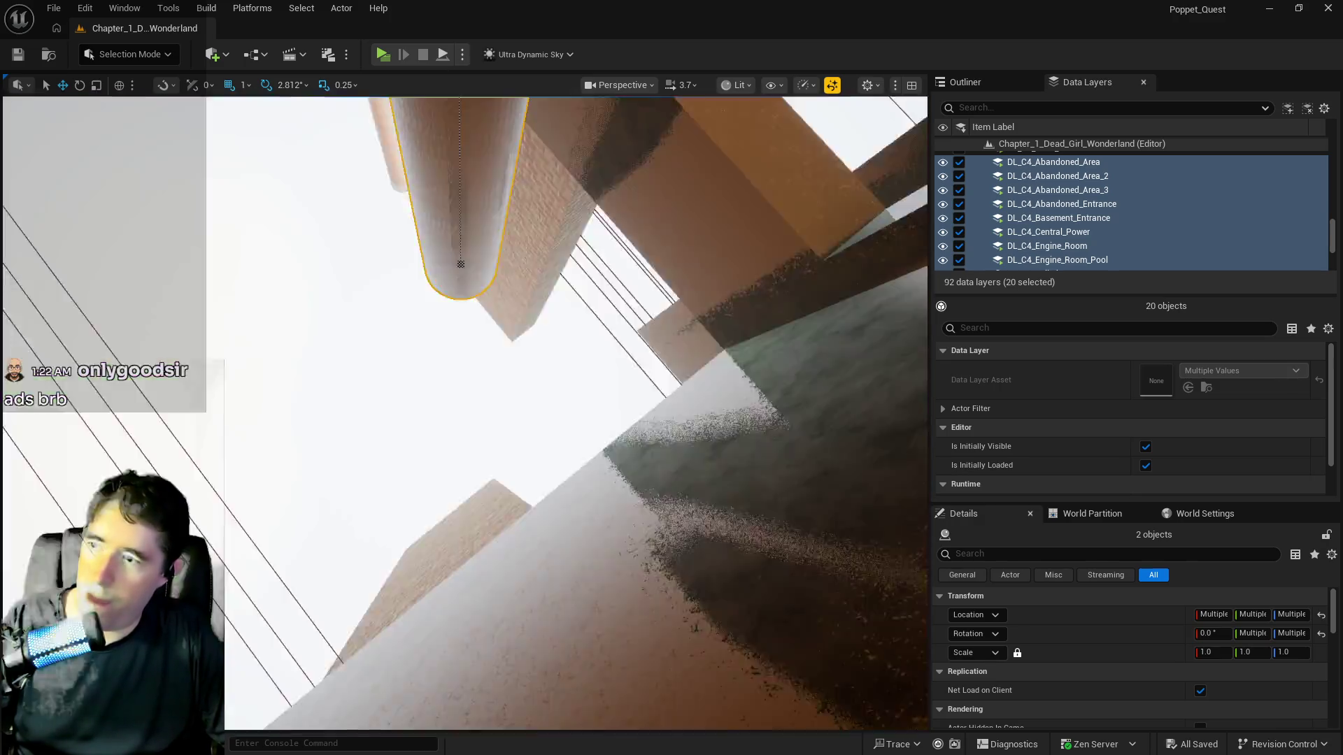
{"action": "left_click_drag", "start_coordinate": [532, 419], "coordinate": [532, 336]}
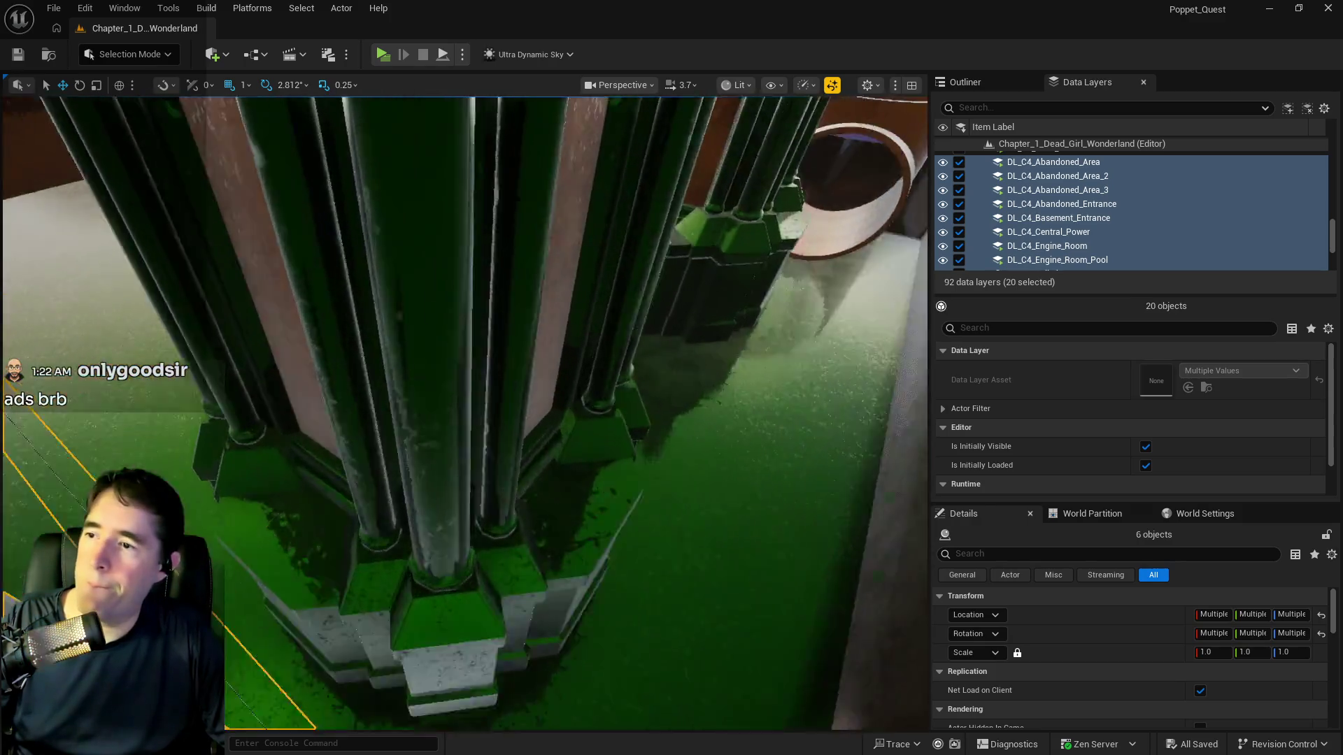
{"action": "key", "text": "f"}
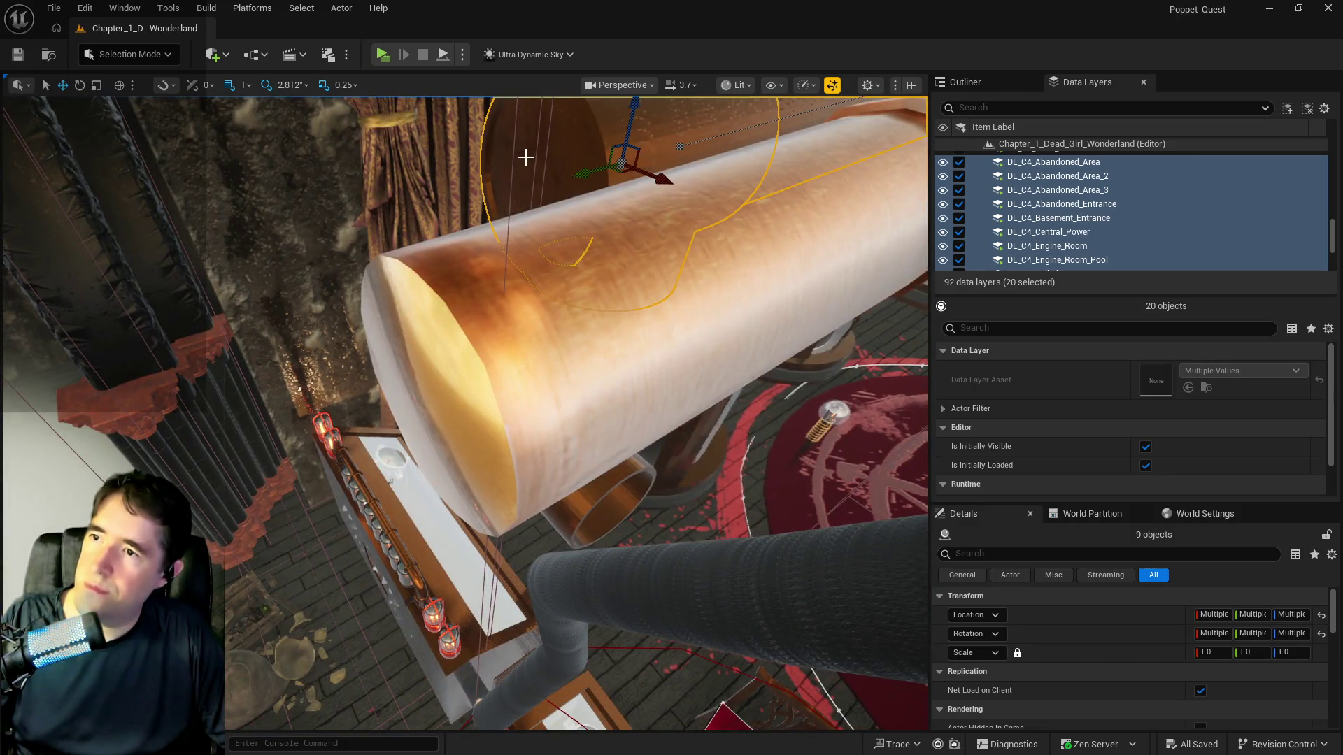
Add two more pipe pieces to the selection and move the group along Y in front of the machine
{"action": "left_click", "coordinate": [525, 157], "text": "ctrl"}
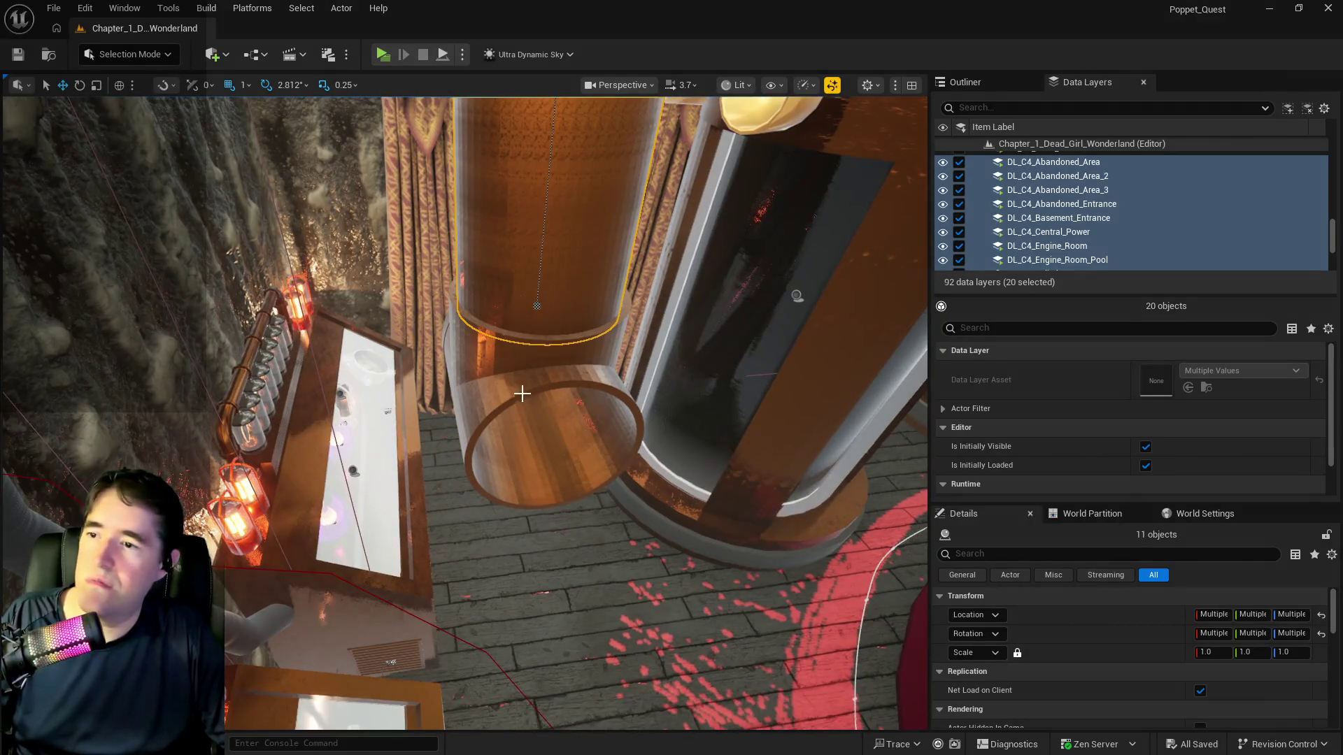
{"action": "left_click", "coordinate": [516, 379], "text": "ctrl"}
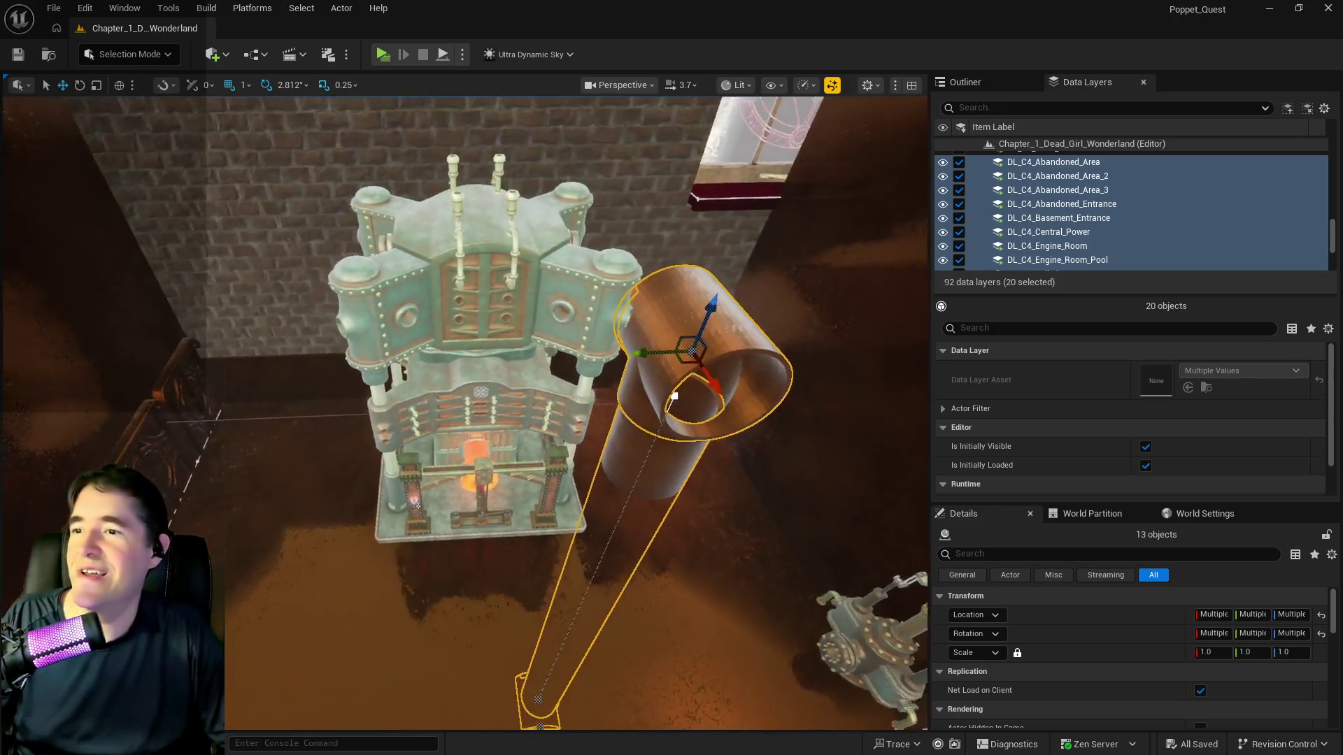
{"action": "left_click_drag", "start_coordinate": [580, 363], "coordinate": [412, 368]}
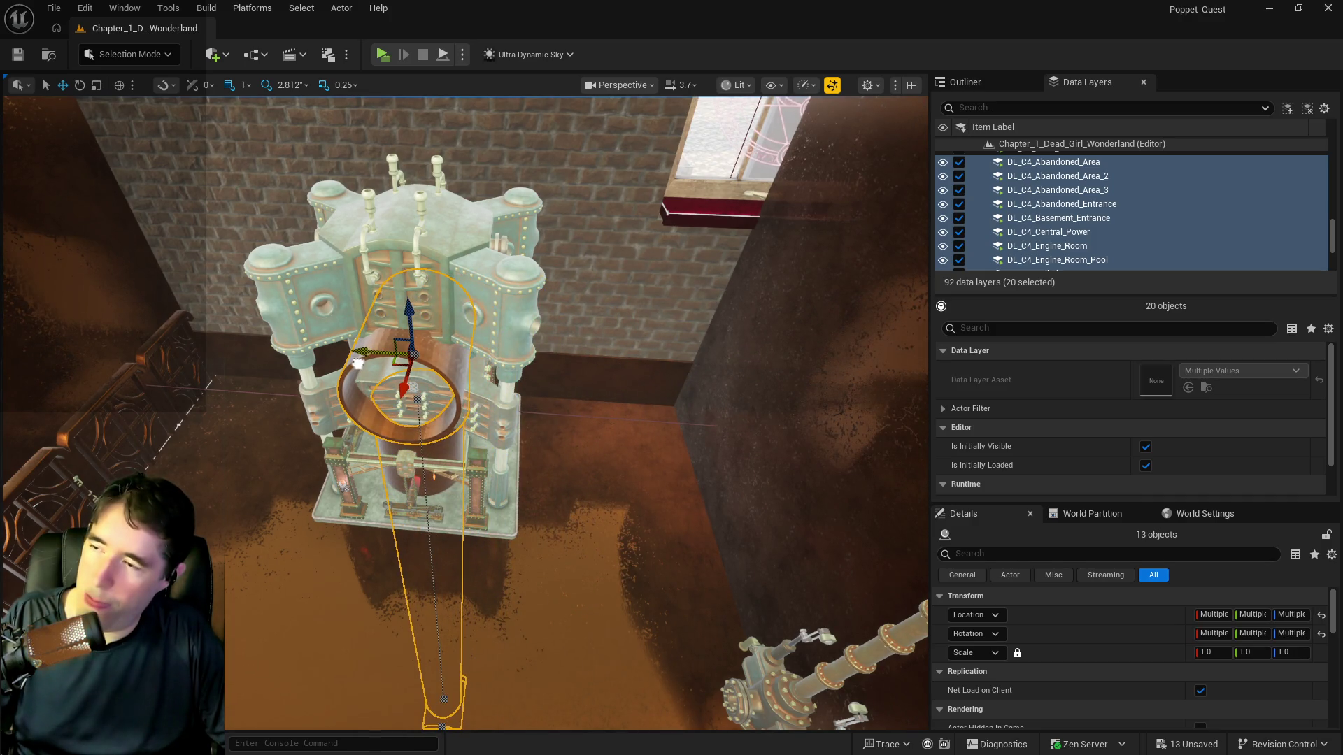
Look down on the machine and select L_Hydraulic_Forge_Press
{"action": "left_click_drag", "start_coordinate": [590, 350], "coordinate": [590, 350]}
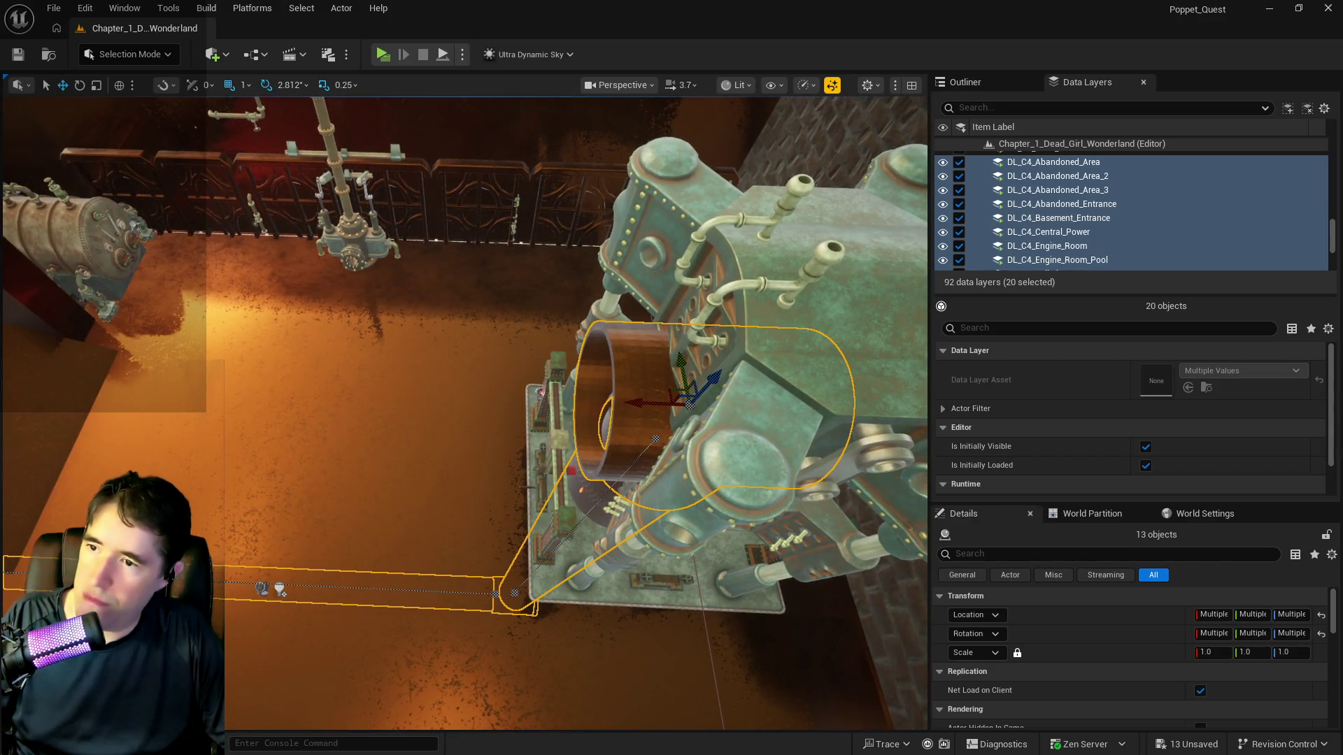
{"action": "left_click_drag", "start_coordinate": [647, 200], "coordinate": [603, 396]}
{"action": "left_click", "coordinate": [647, 200]}
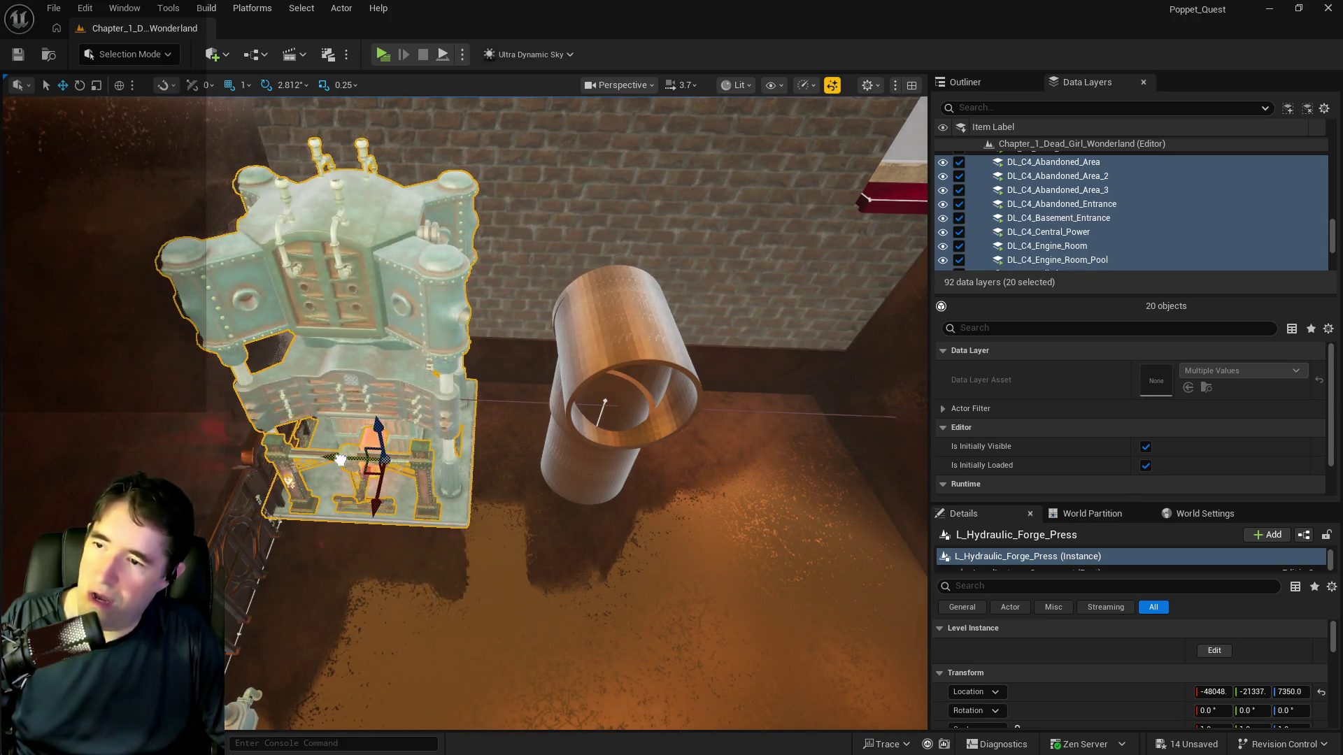
{"action": "left_click_drag", "start_coordinate": [340, 460], "coordinate": [340, 459]}
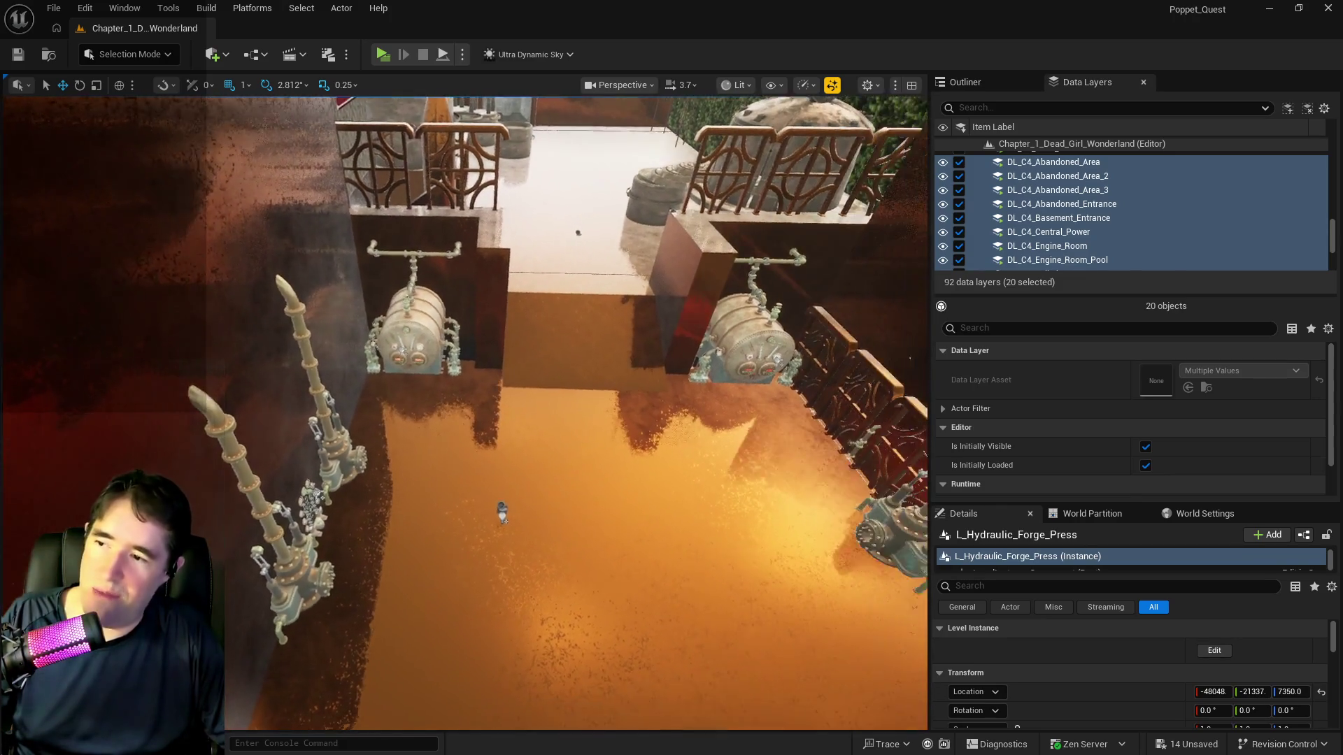
{"action": "left_click_drag", "start_coordinate": [501, 514], "coordinate": [293, 518]}
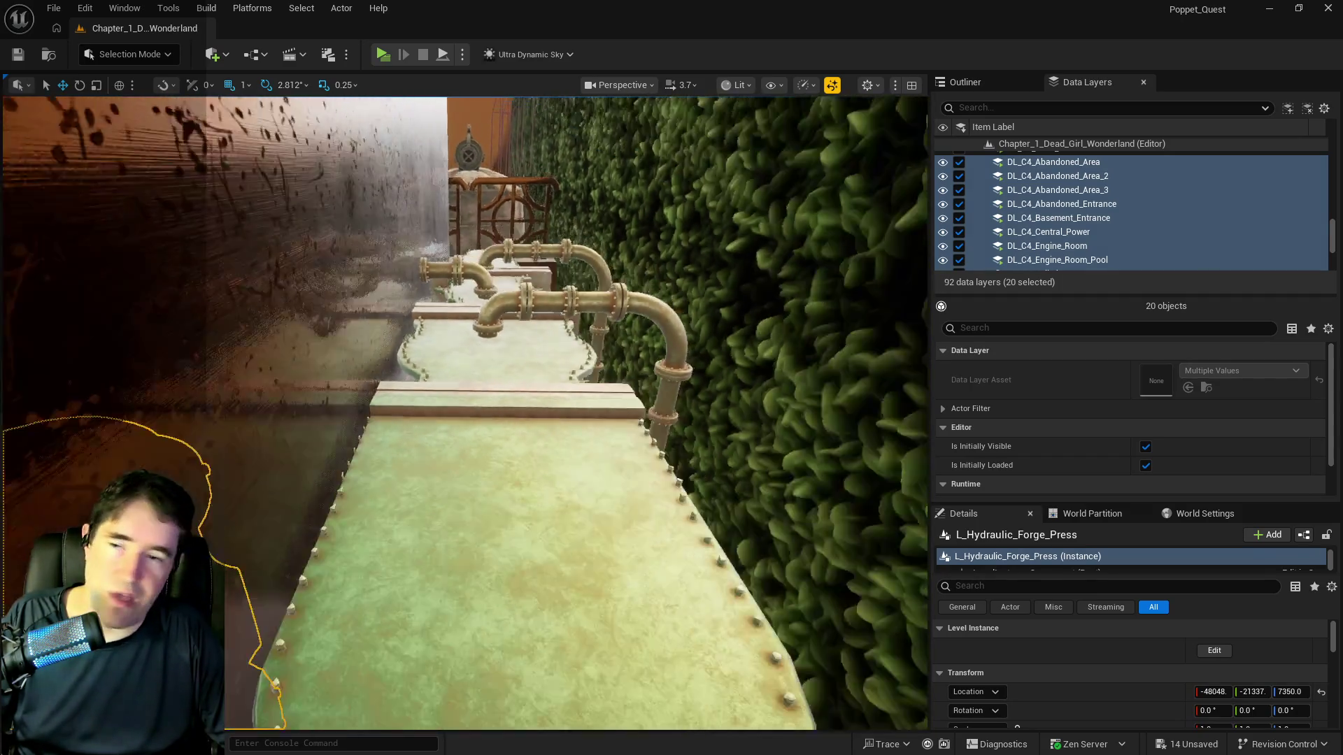
{"action": "key", "text": "s"}
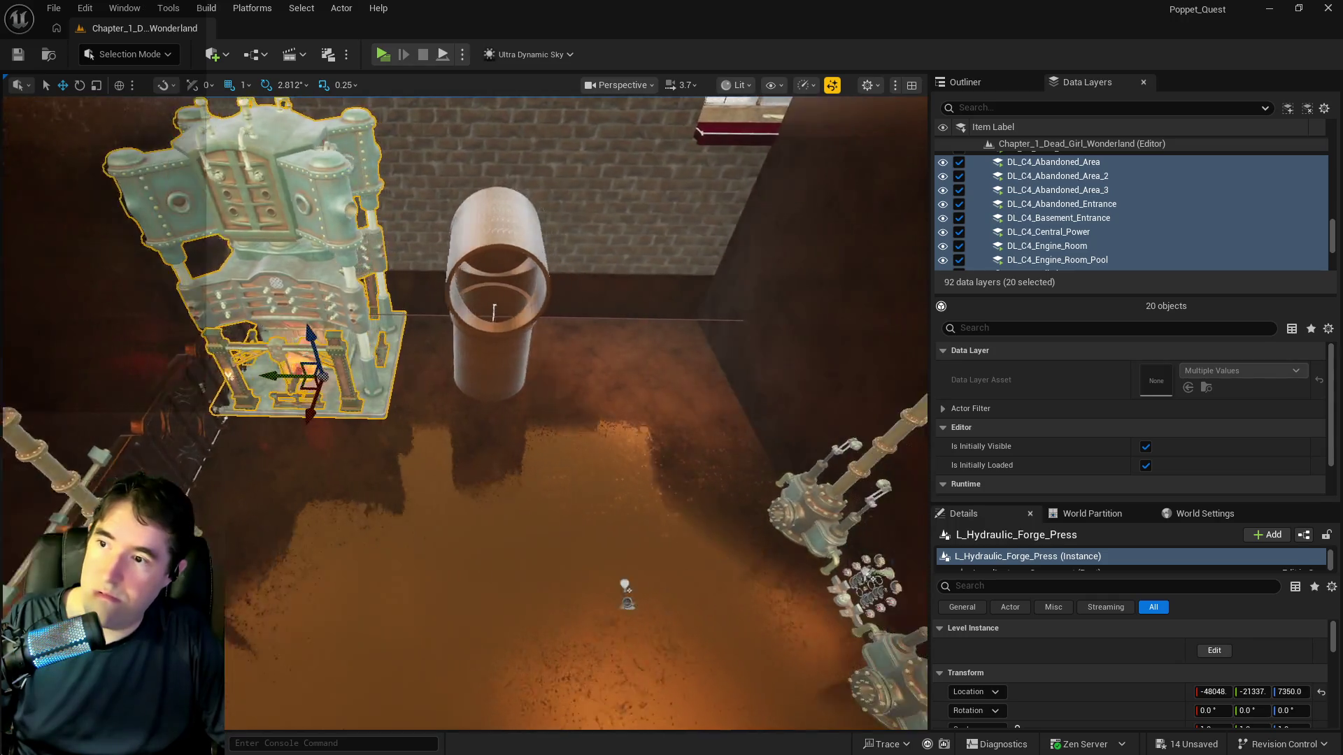
{"action": "mouse_move", "coordinate": [494, 310]}
{"action": "left_mouse_down"}
{"action": "mouse_move", "coordinate": [482, 270]}
{"action": "mouse_move", "coordinate": [483, 297]}
{"action": "left_mouse_up"}
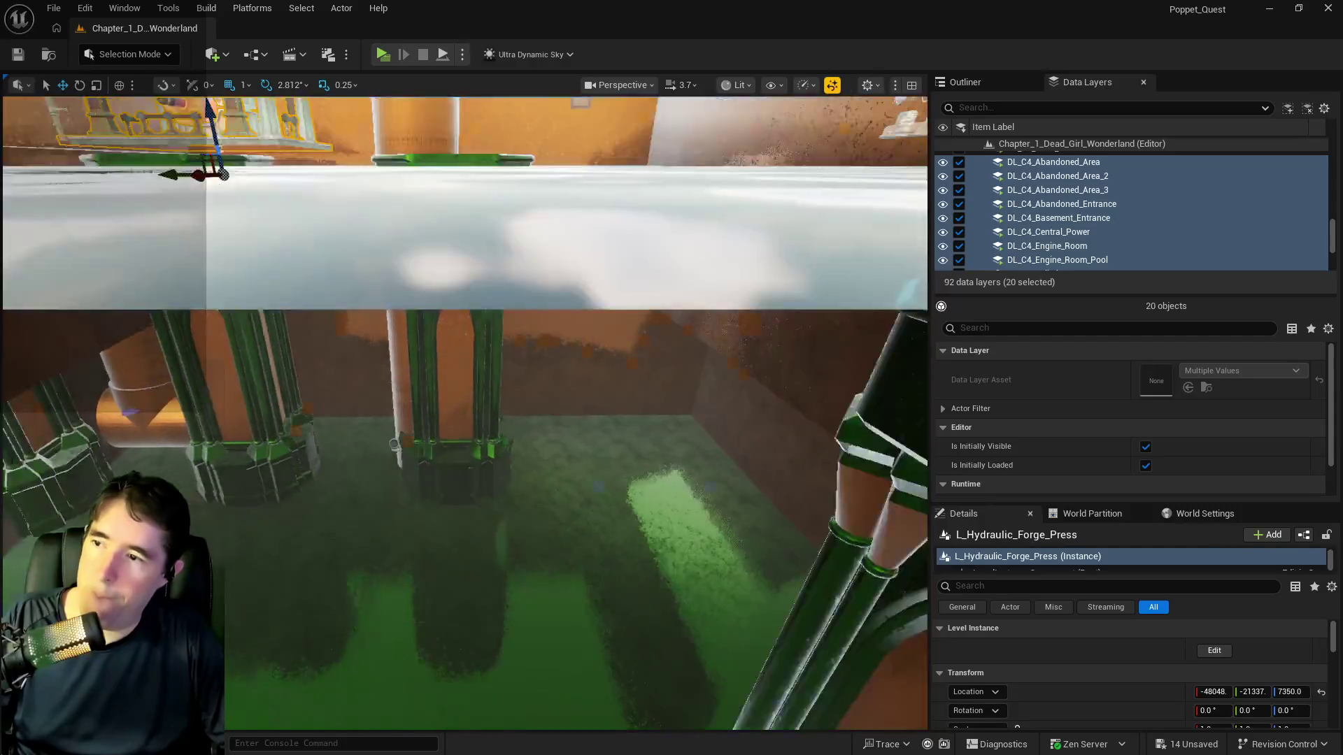
{"action": "mouse_move", "coordinate": [393, 445]}
{"action": "left_mouse_down"}
{"action": "mouse_move", "coordinate": [366, 459]}
{"action": "mouse_move", "coordinate": [586, 632]}
{"action": "mouse_move", "coordinate": [255, 650]}
{"action": "left_mouse_up"}
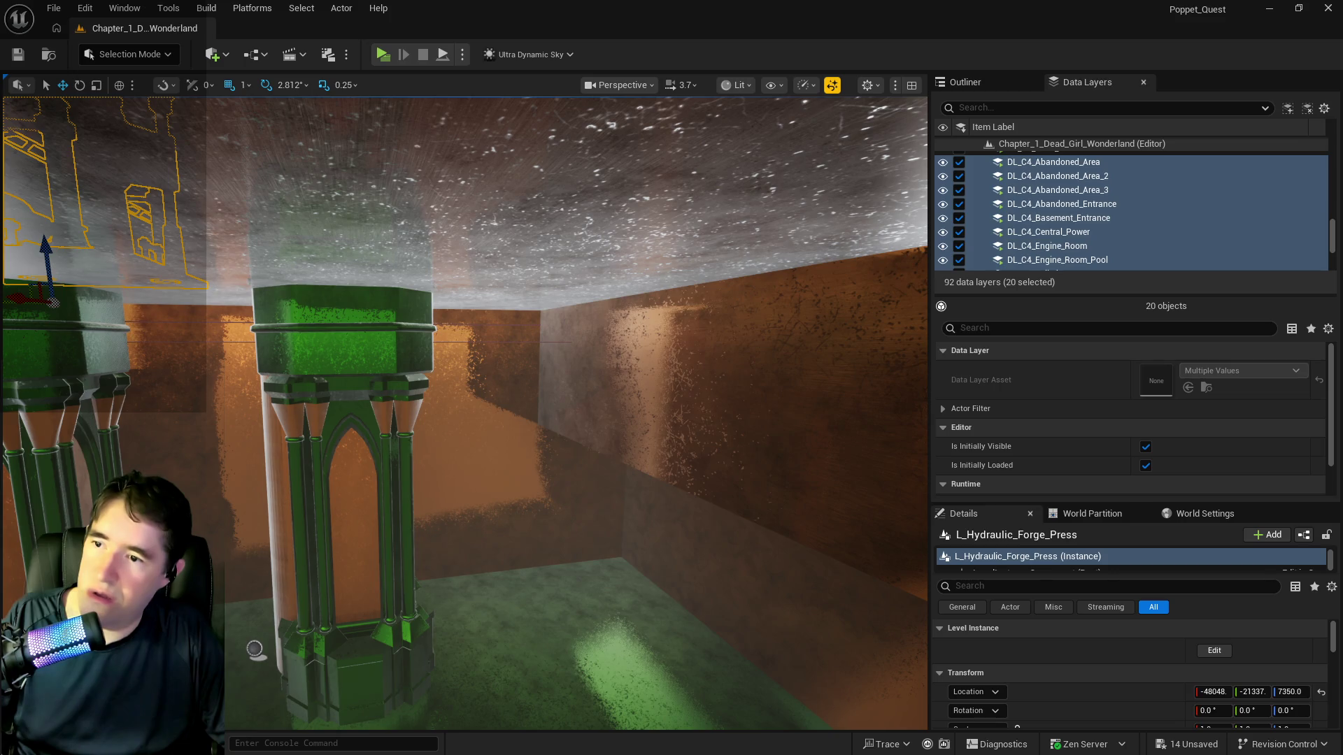
{"action": "left_click_drag", "start_coordinate": [938, 503], "coordinate": [928, 514]}
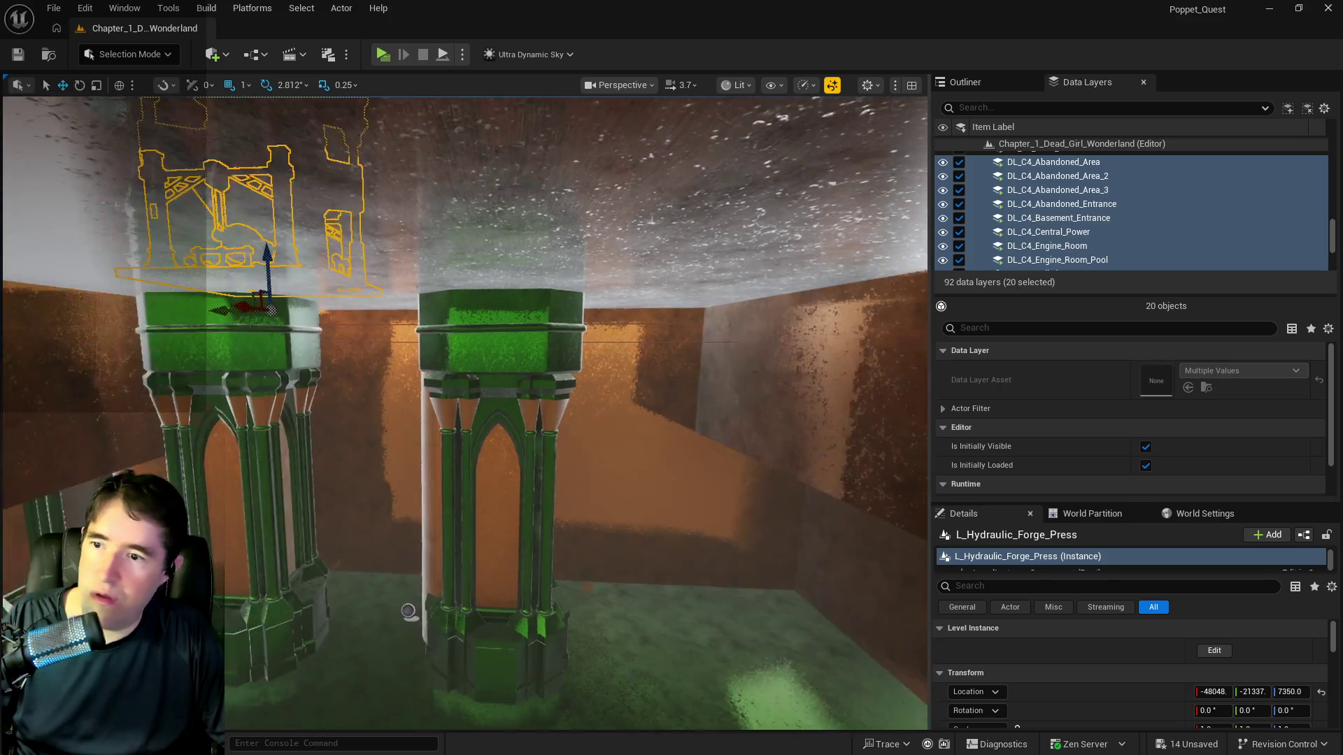
{"action": "left_click", "coordinate": [528, 643]}
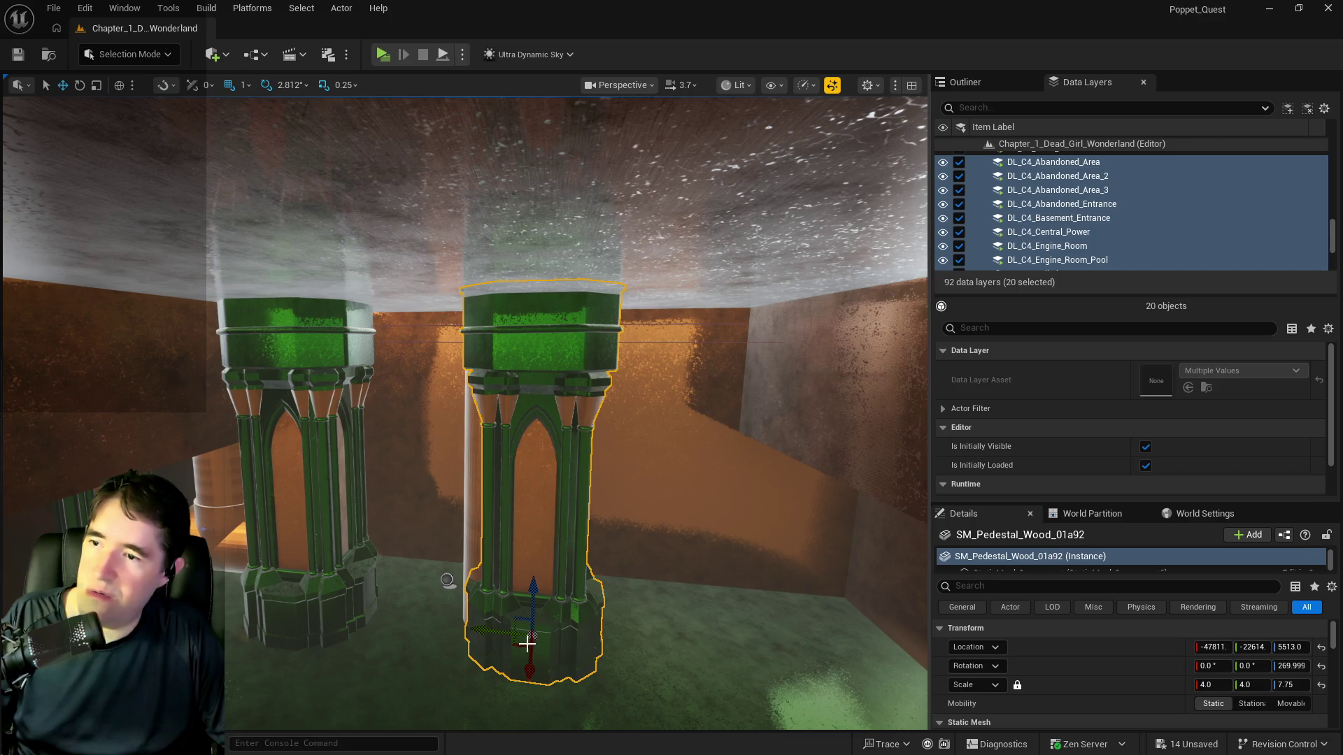
Slide the right green pedestal pillar to Y about -23540 and save the level
{"action": "mouse_move", "coordinate": [478, 632]}
{"action": "left_mouse_down"}
{"action": "mouse_move", "coordinate": [665, 654]}
{"action": "mouse_move", "coordinate": [647, 660]}
{"action": "left_mouse_up"}
{"action": "mouse_move", "coordinate": [564, 655]}
{"action": "left_mouse_down"}
{"action": "mouse_move", "coordinate": [517, 616]}
{"action": "mouse_move", "coordinate": [532, 644]}
{"action": "mouse_move", "coordinate": [560, 629]}
{"action": "mouse_move", "coordinate": [564, 654]}
{"action": "left_mouse_up"}
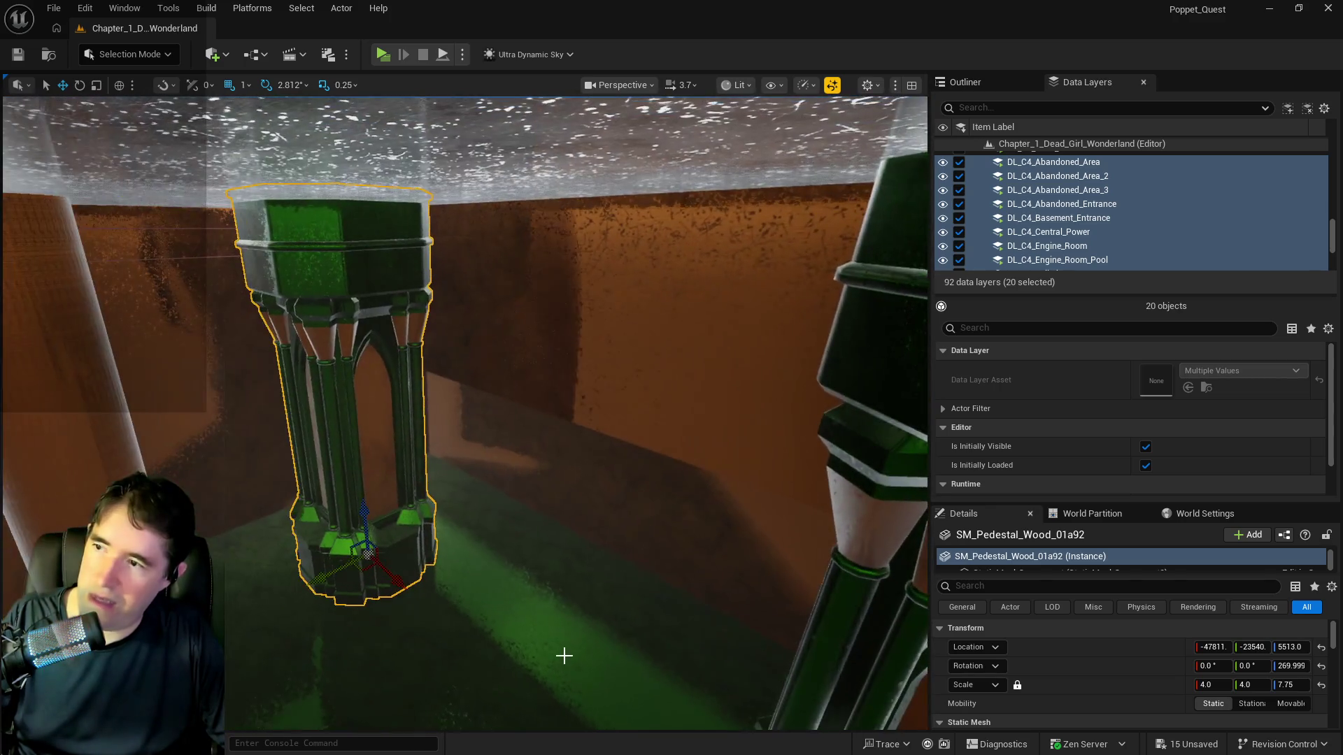
{"action": "key", "text": "ctrl+s"}
{"action": "left_click", "coordinate": [629, 420]}
{"action": "mouse_move", "coordinate": [629, 421]}
{"action": "left_mouse_down"}
{"action": "mouse_move", "coordinate": [591, 420]}
{"action": "mouse_move", "coordinate": [546, 511]}
{"action": "mouse_move", "coordinate": [671, 595]}
{"action": "mouse_move", "coordinate": [819, 642]}
{"action": "left_mouse_up"}
Narrow the orange wall panel to Scale X 0.5 and raise it to Location Z 8568.0
{"action": "key", "text": "e"}
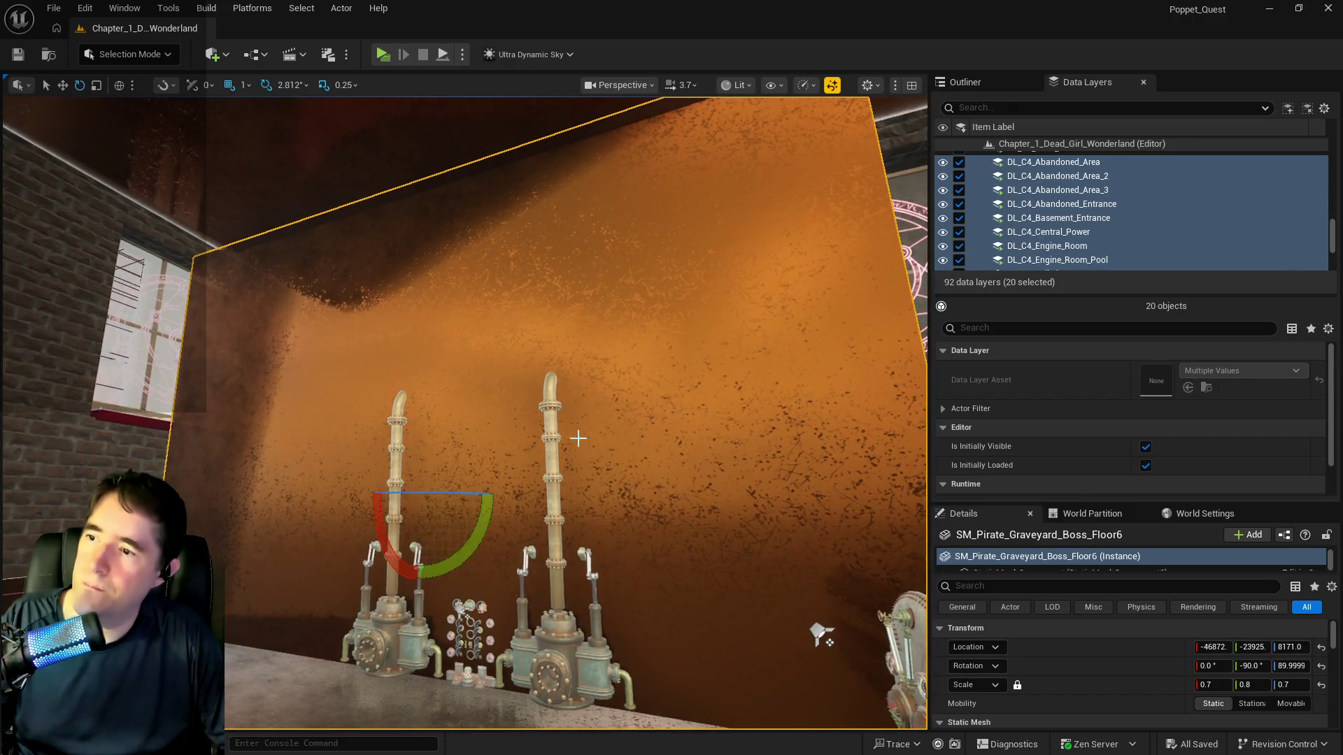
{"action": "key", "text": "r"}
{"action": "mouse_move", "coordinate": [422, 550]}
{"action": "left_mouse_down"}
{"action": "mouse_move", "coordinate": [418, 573]}
{"action": "mouse_move", "coordinate": [420, 552]}
{"action": "left_mouse_up"}
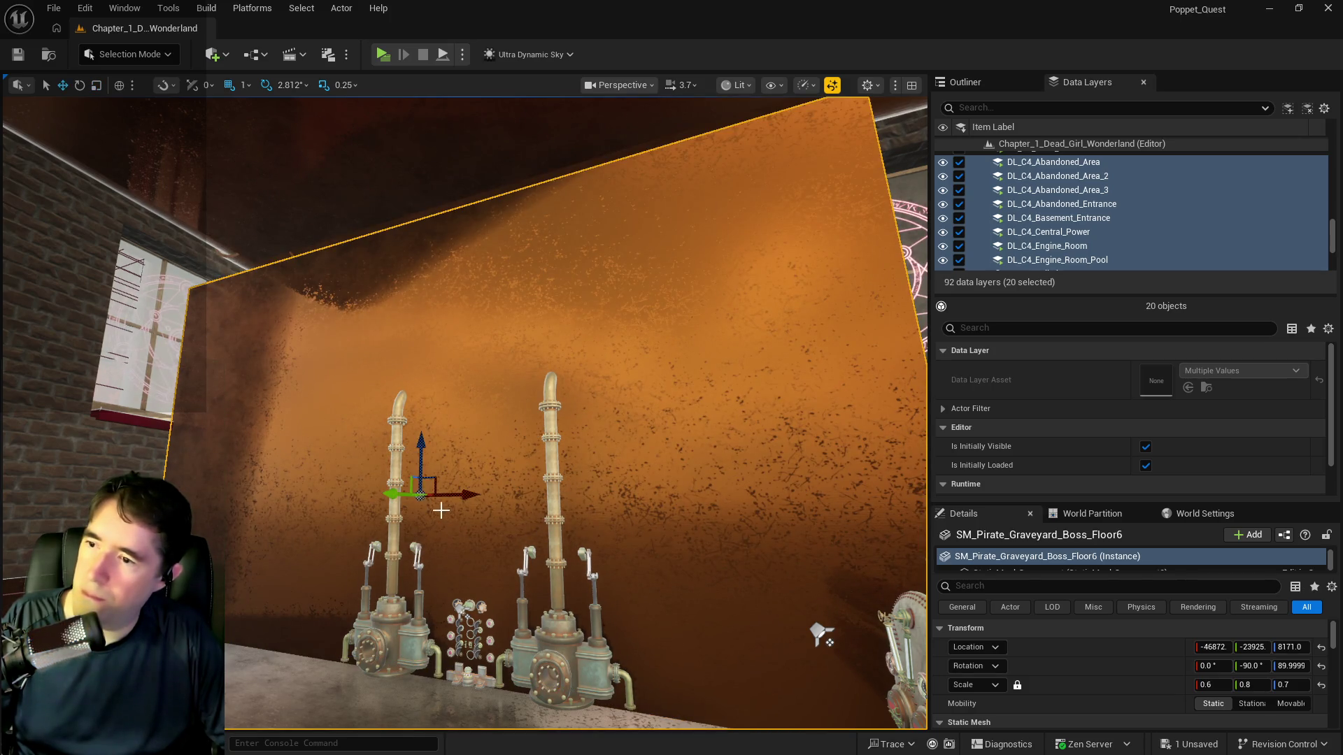
{"action": "left_click_drag", "start_coordinate": [422, 441], "coordinate": [429, 386]}
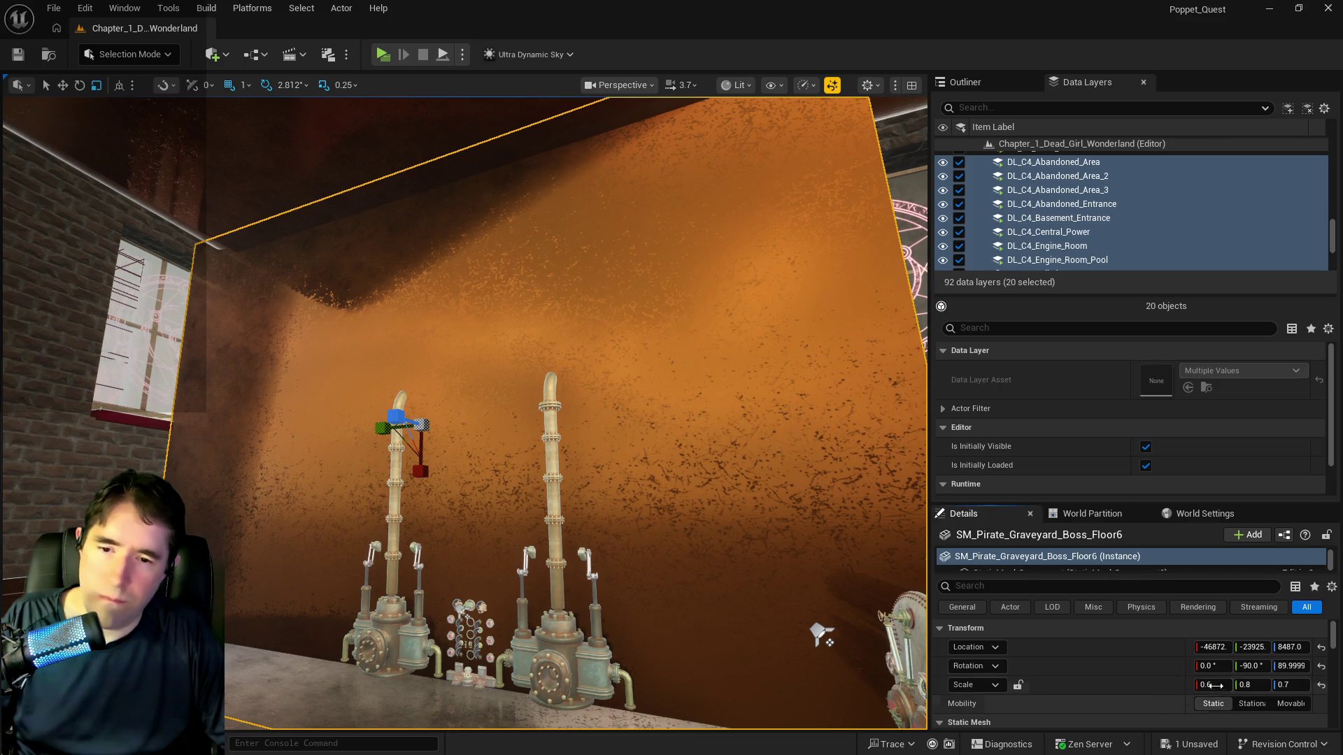
{"action": "left_click", "coordinate": [1217, 685]}
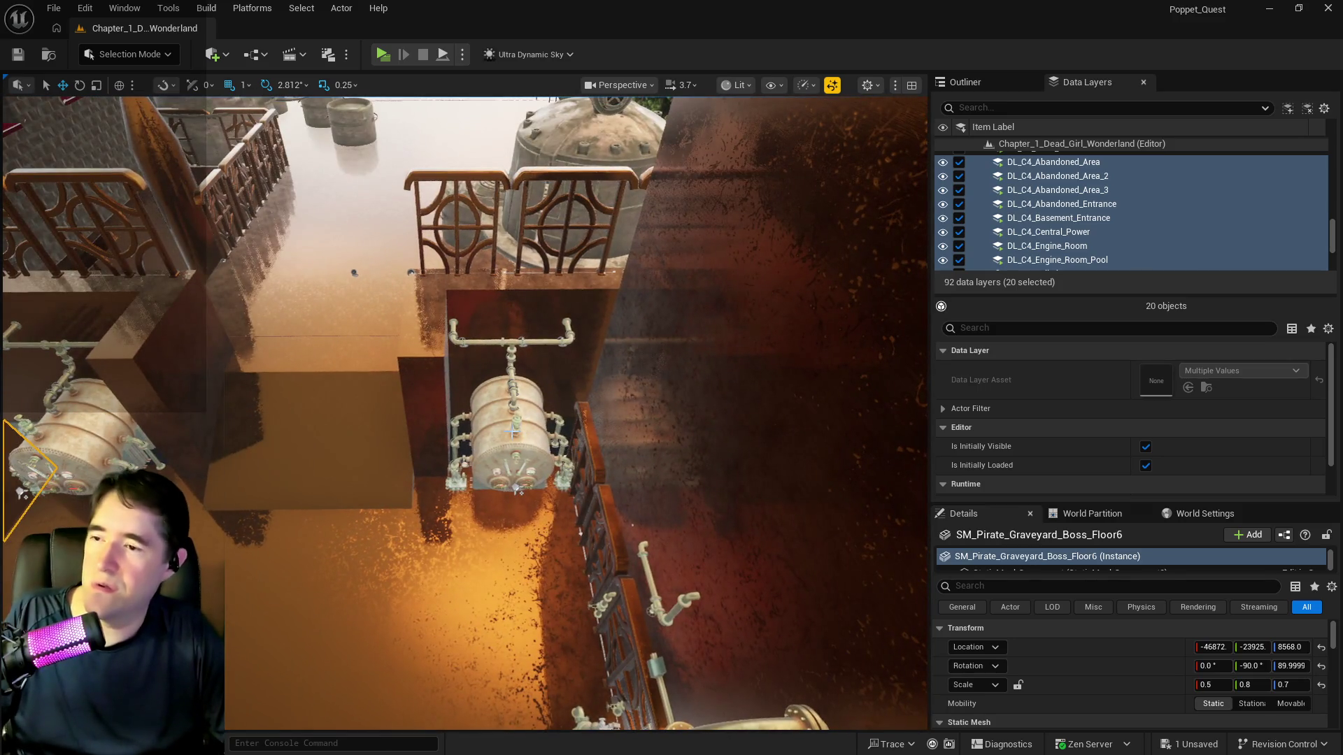
{"action": "left_click", "coordinate": [513, 431]}
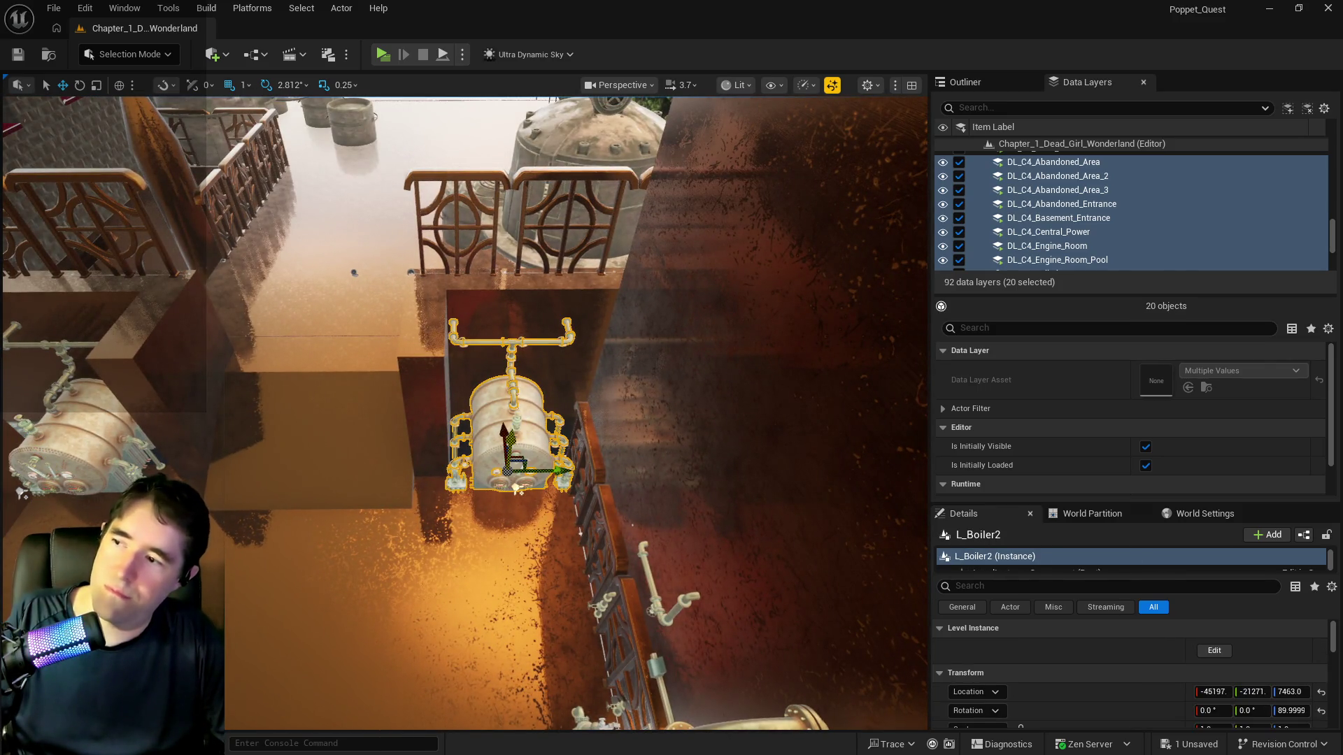
Delete the L_Boiler2 boiler level instance from beside the railing
{"action": "mouse_move", "coordinate": [511, 432]}
{"action": "left_mouse_down"}
{"action": "mouse_move", "coordinate": [475, 391]}
{"action": "mouse_move", "coordinate": [511, 432]}
{"action": "left_mouse_up"}
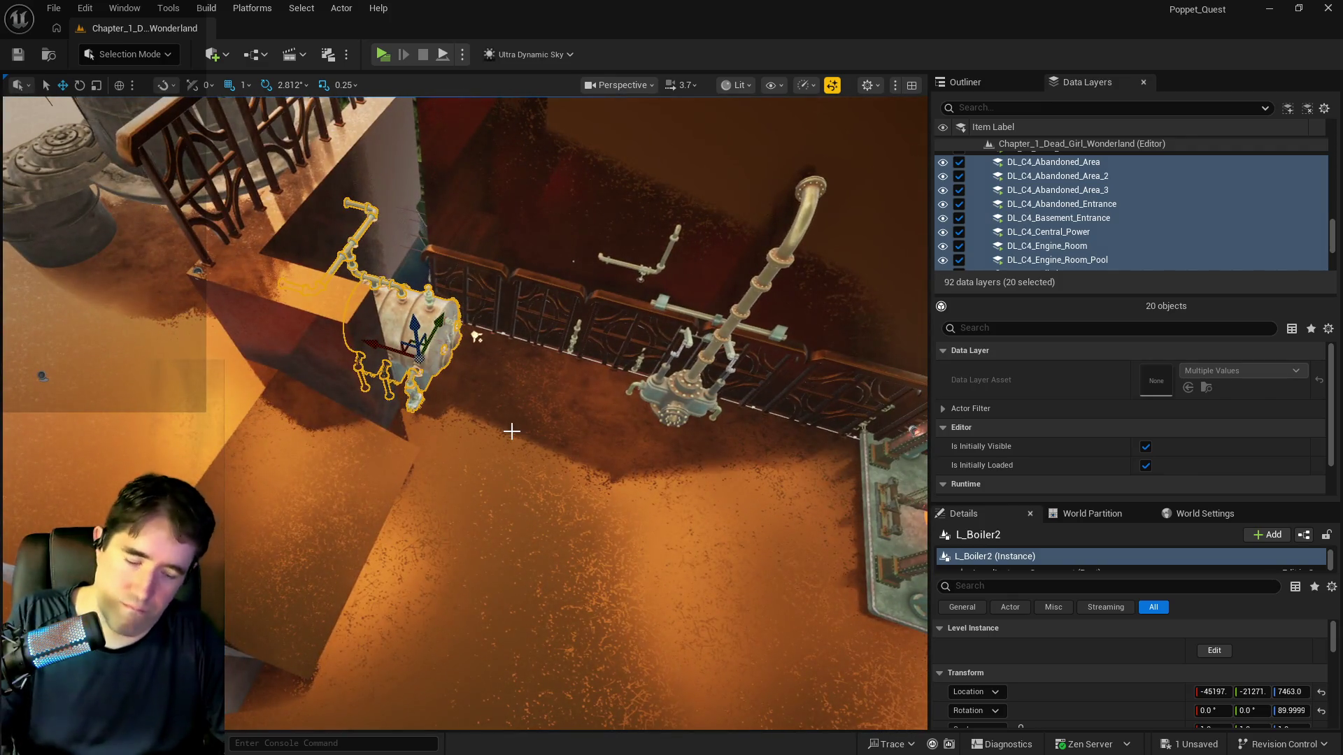
{"action": "key", "text": "Delete"}
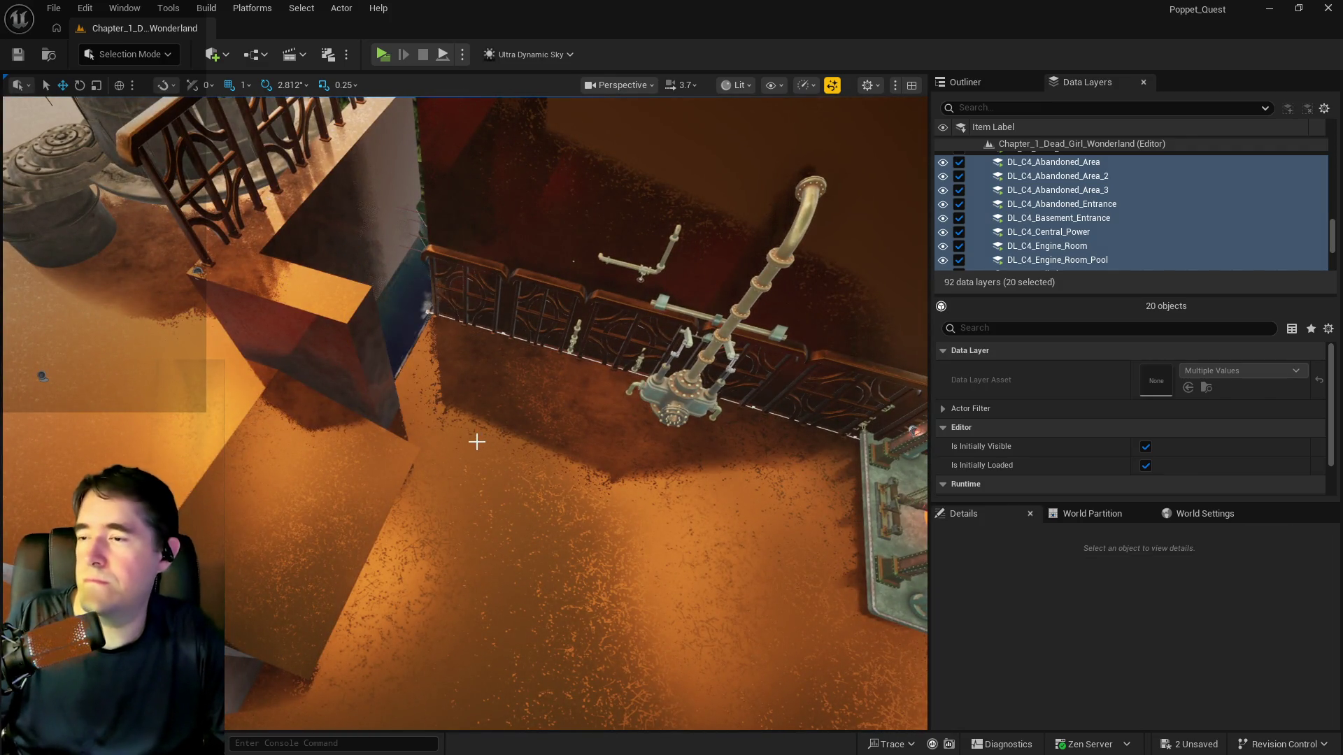
{"action": "mouse_move", "coordinate": [480, 441]}
{"action": "left_mouse_down"}
{"action": "mouse_move", "coordinate": [504, 406]}
{"action": "mouse_move", "coordinate": [461, 392]}
{"action": "mouse_move", "coordinate": [569, 337]}
{"action": "left_mouse_up"}
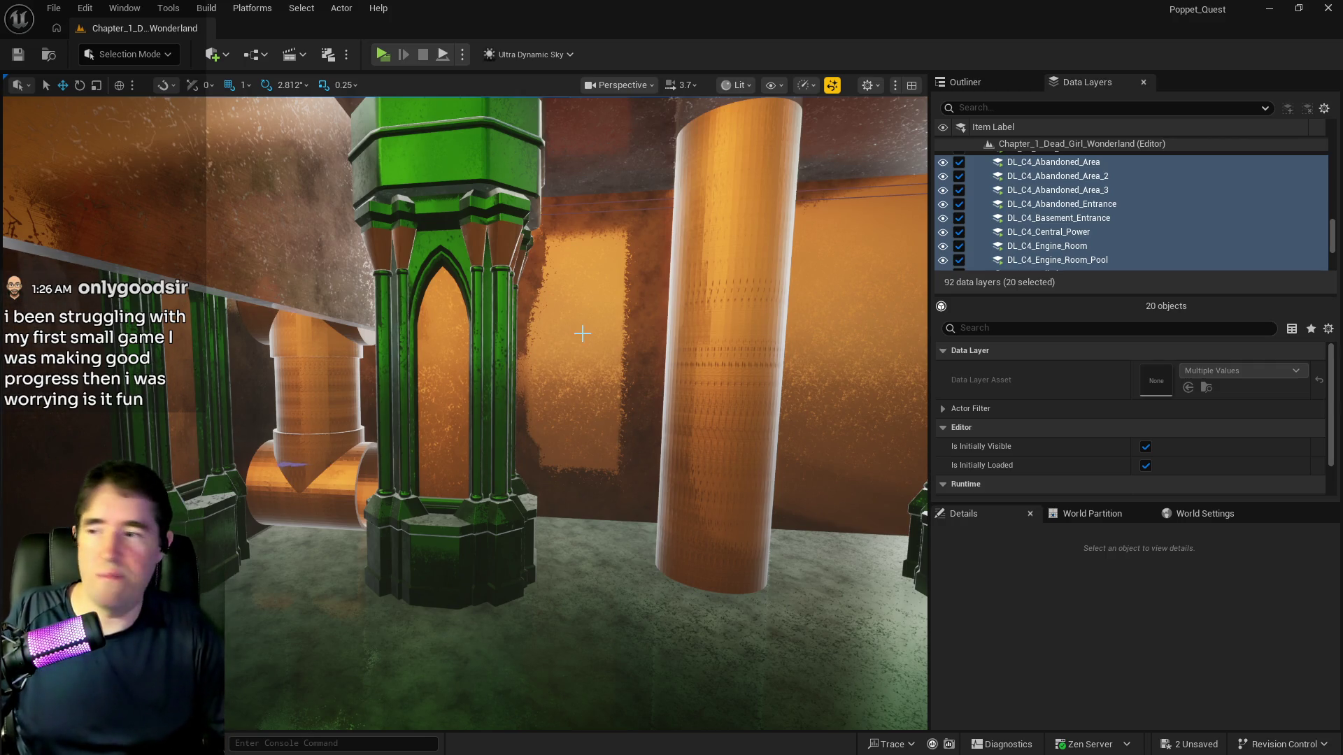
Rotate the orange three-way pipe SM_Pipe_3_Way16 90° about its vertical Z axis
{"action": "left_click", "coordinate": [301, 476]}
{"action": "scroll", "coordinate": [301, 476], "scroll_direction": "up", "scroll_amount": 10}
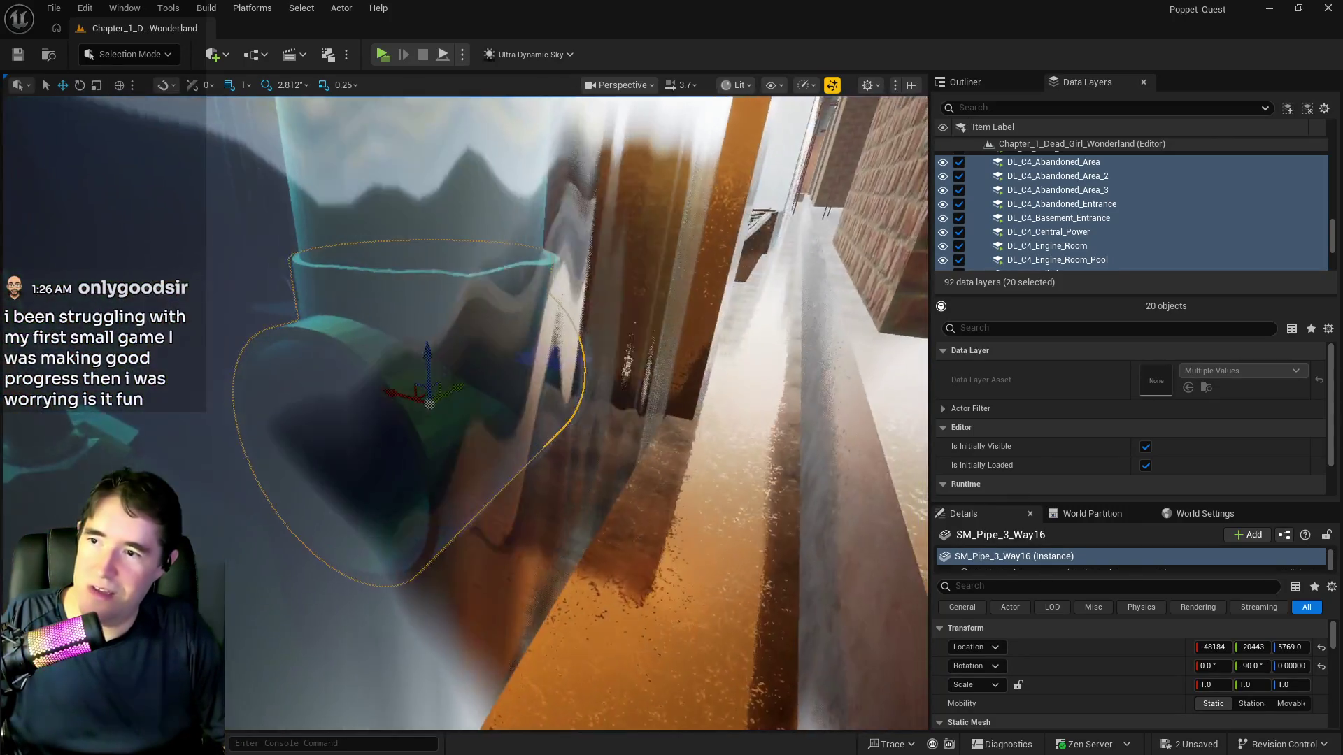
{"action": "key", "text": "e"}
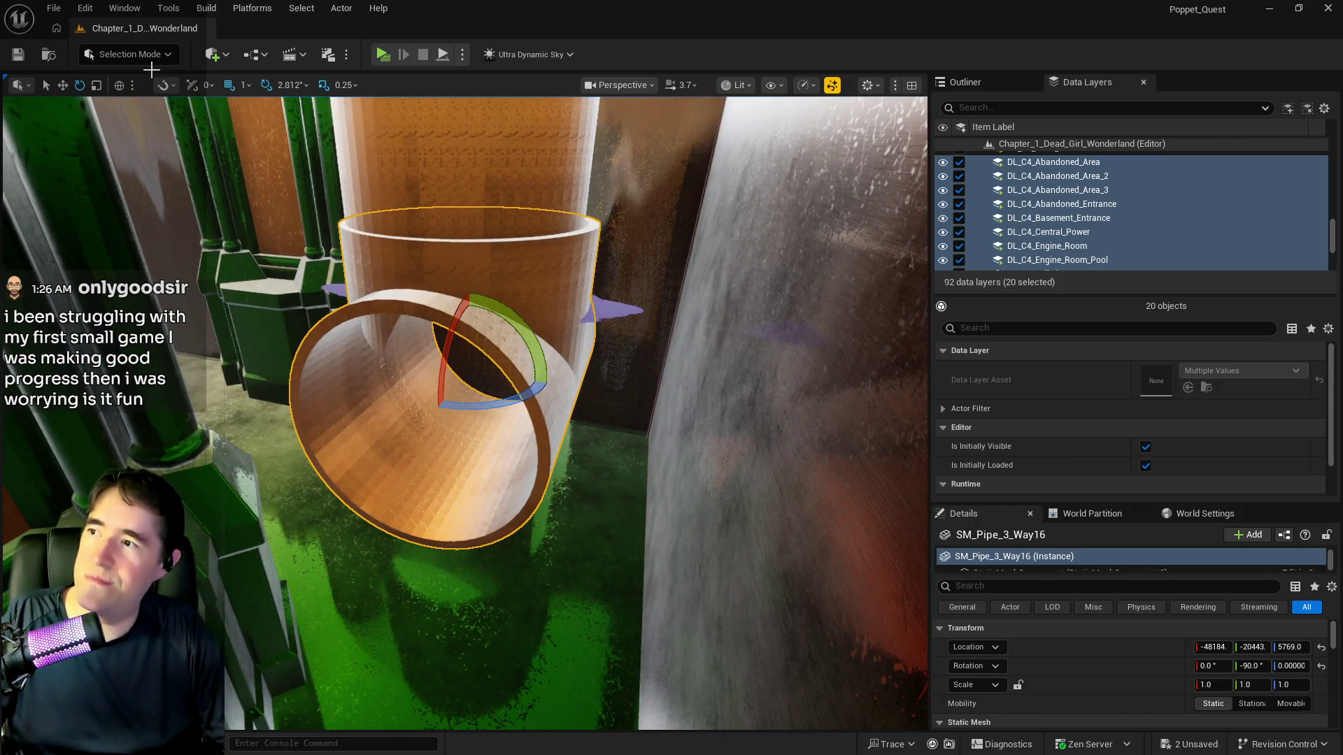
{"action": "left_click_drag", "start_coordinate": [490, 403], "coordinate": [389, 396]}
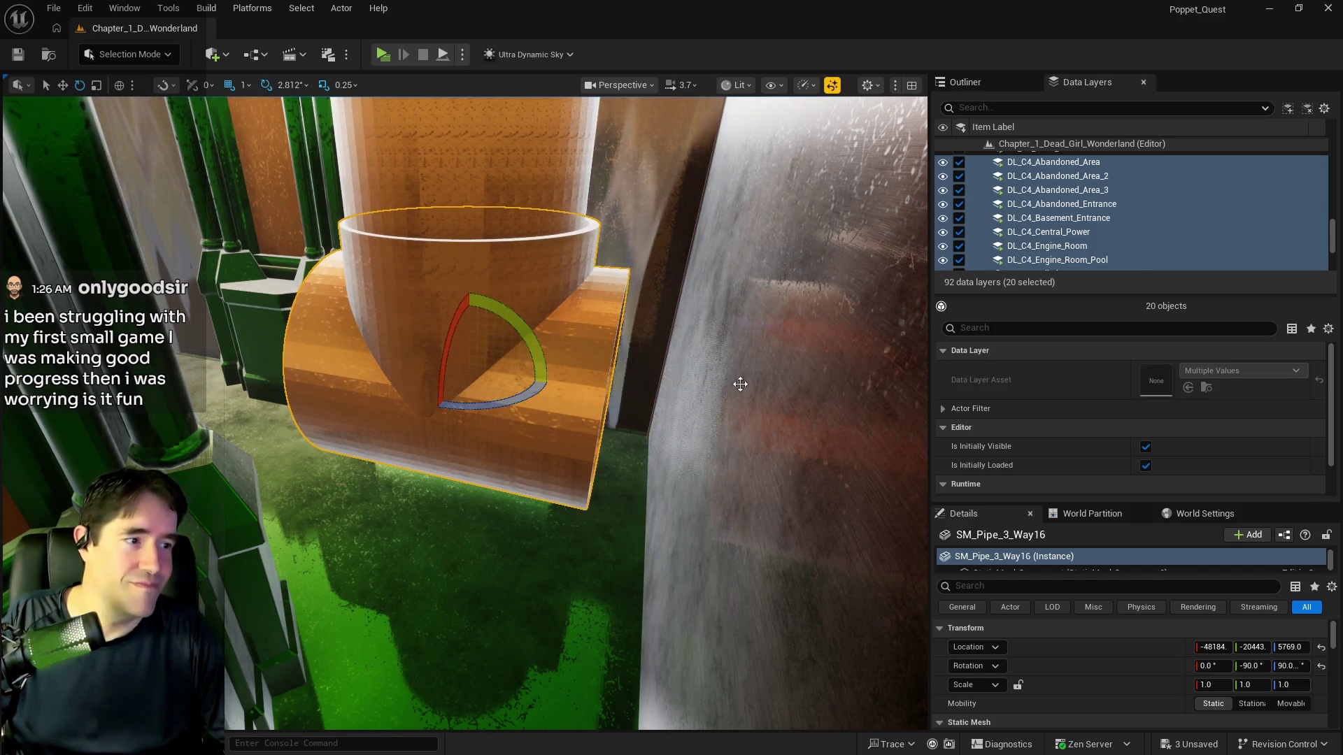
Fly the view up to the green pillars to inspect the rotated pipe
{"action": "scroll", "coordinate": [448, 392], "scroll_direction": "up", "scroll_amount": 5}
{"action": "scroll", "coordinate": [462, 413], "scroll_direction": "up", "scroll_amount": 5}
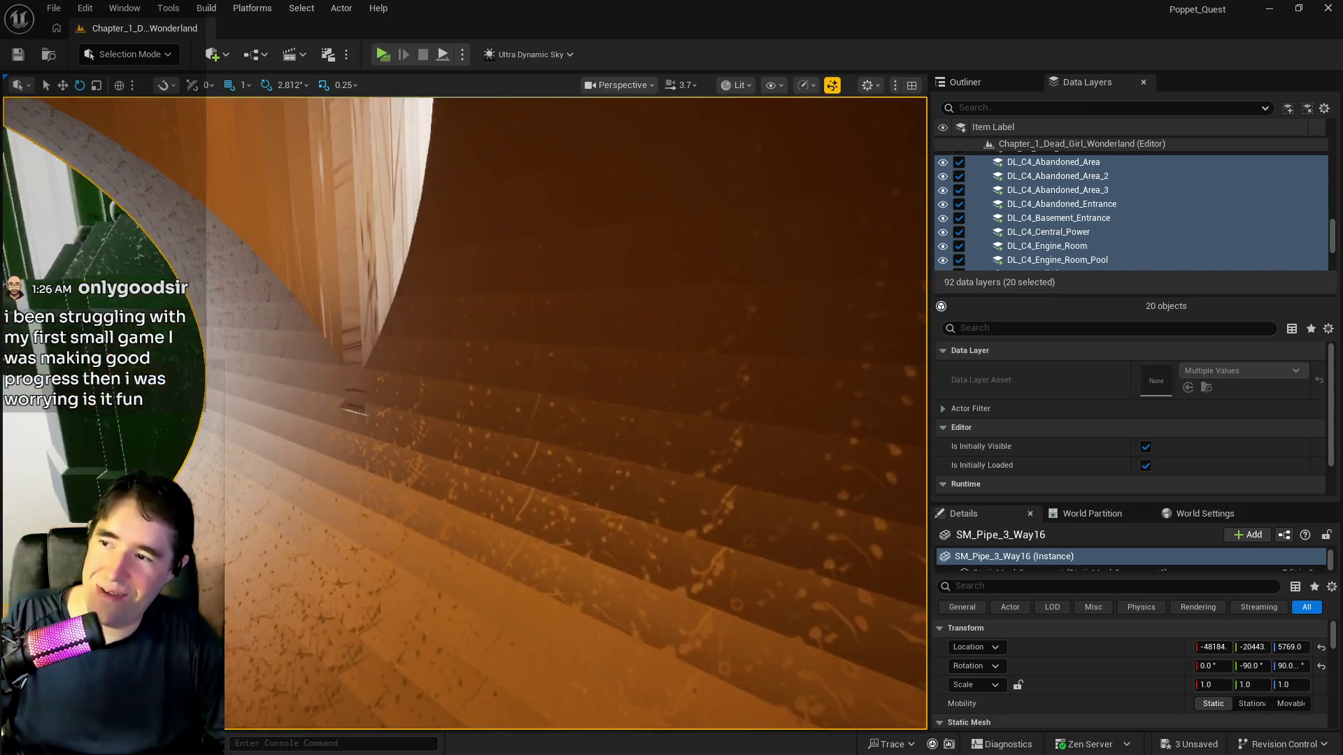
{"action": "scroll", "coordinate": [461, 413], "scroll_direction": "up", "scroll_amount": 5}
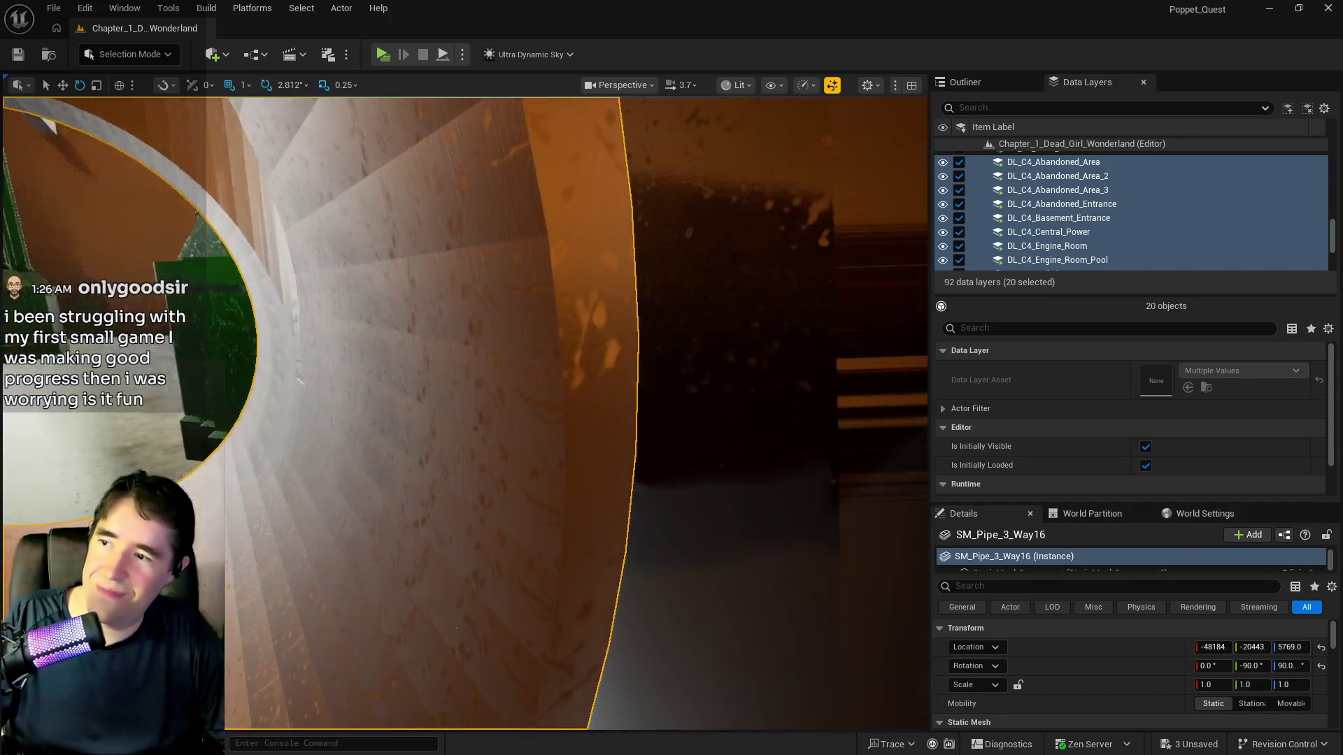
{"action": "scroll", "coordinate": [462, 412], "scroll_direction": "up", "scroll_amount": 5}
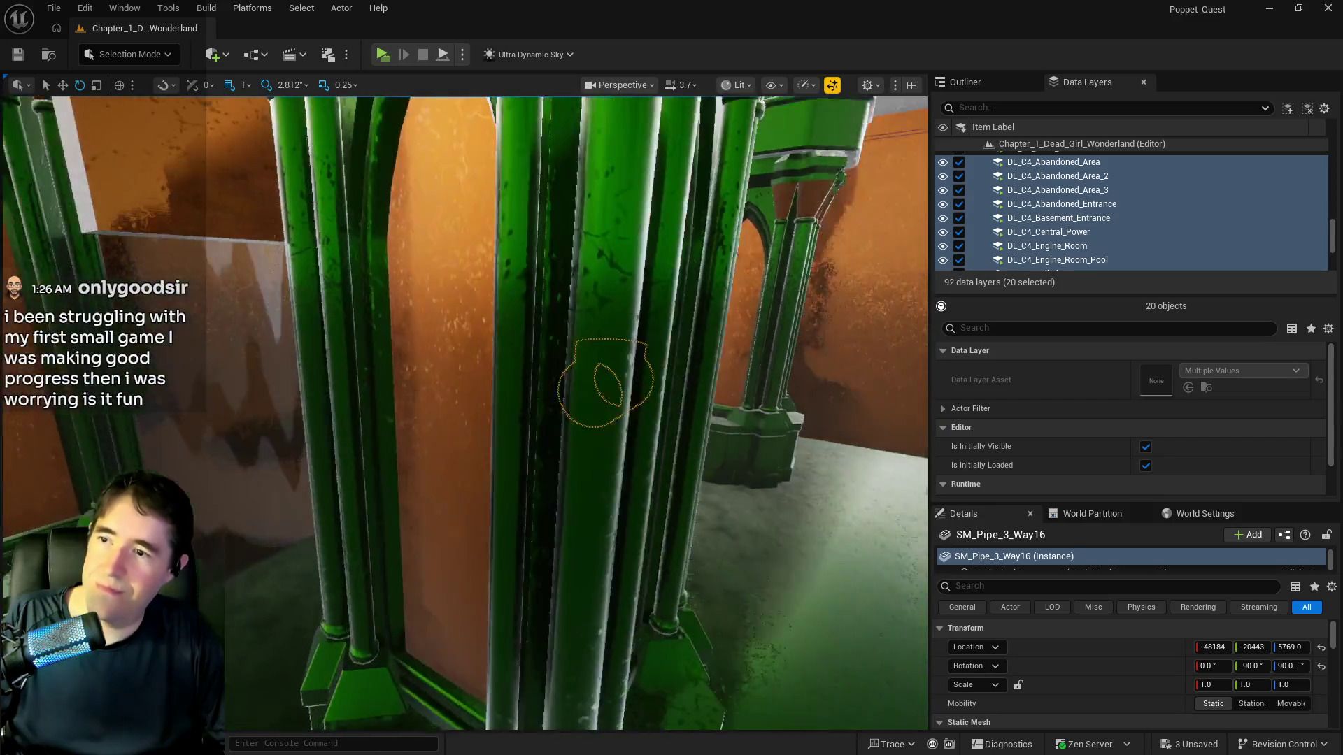
{"action": "scroll", "coordinate": [462, 412], "scroll_direction": "up", "scroll_amount": 5}
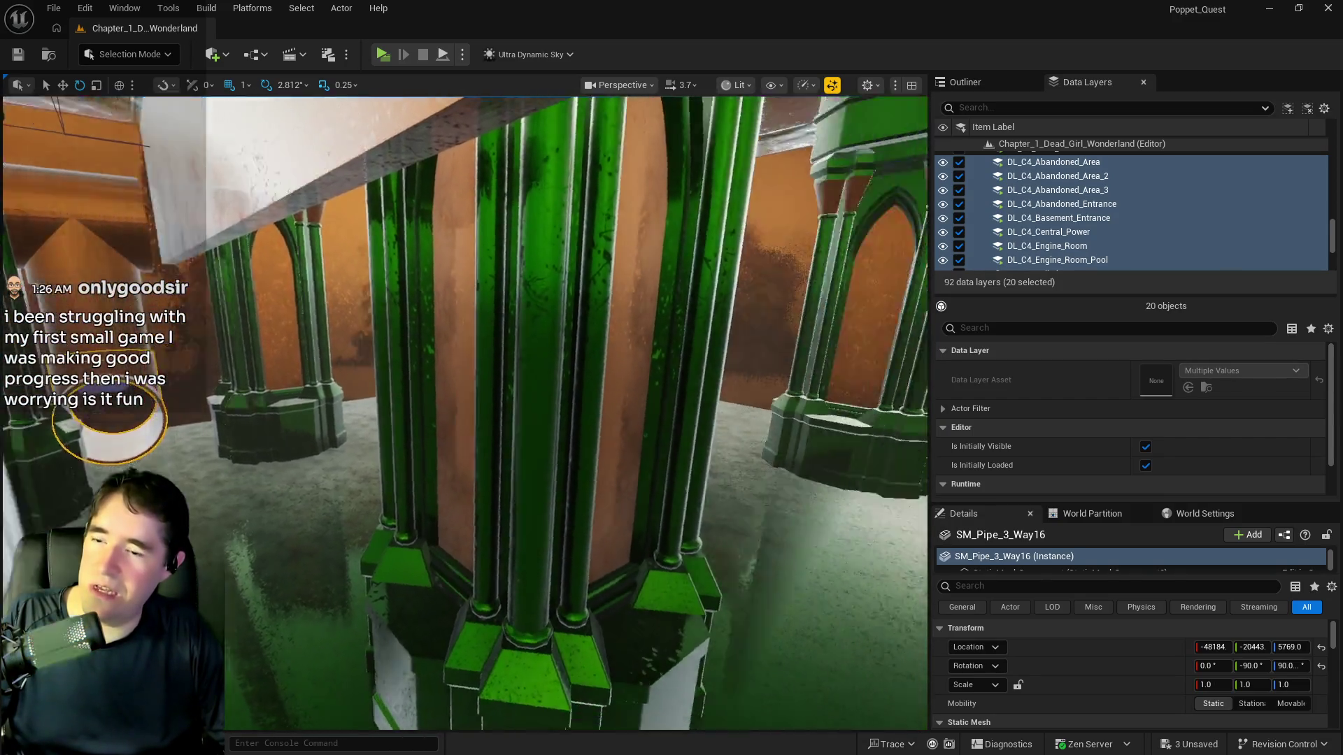
{"action": "left_click_drag", "start_coordinate": [714, 378], "coordinate": [715, 379]}
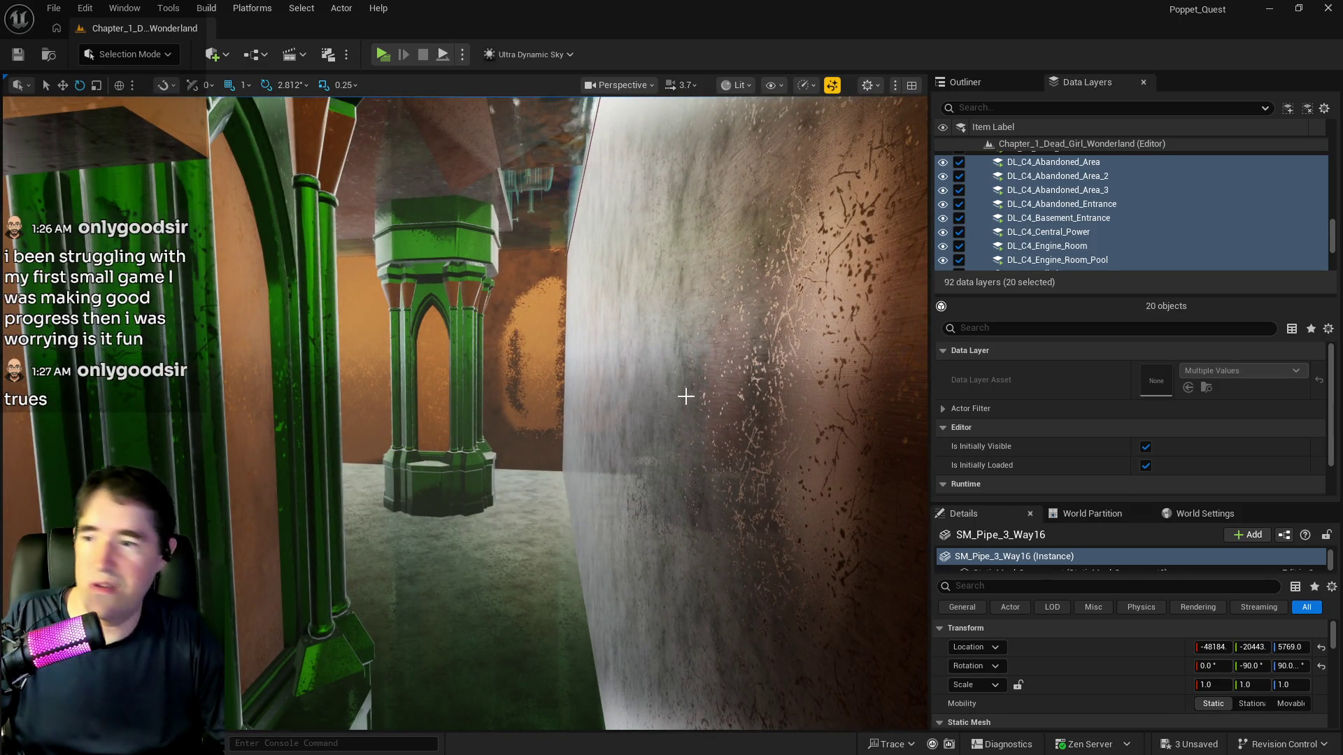
{"action": "left_click_drag", "start_coordinate": [685, 397], "coordinate": [684, 396]}
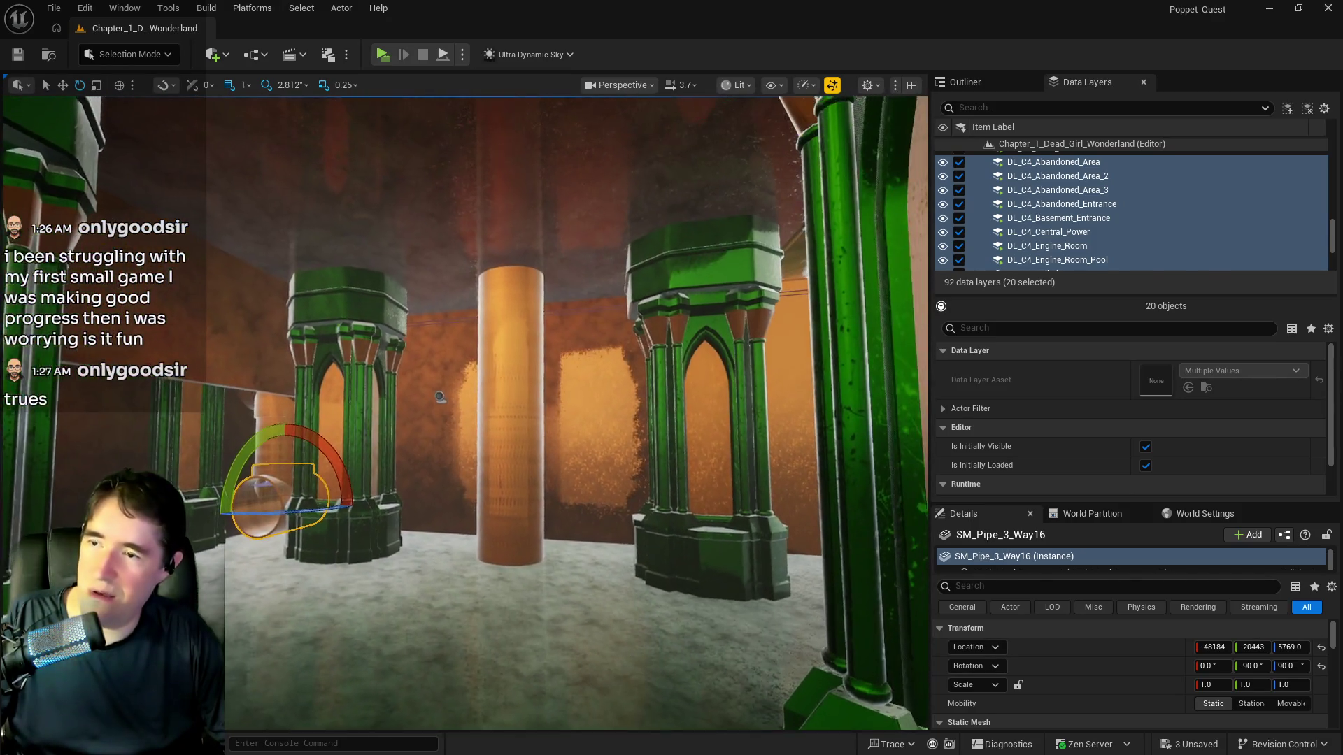
{"action": "left_click_drag", "start_coordinate": [439, 396], "coordinate": [619, 387]}
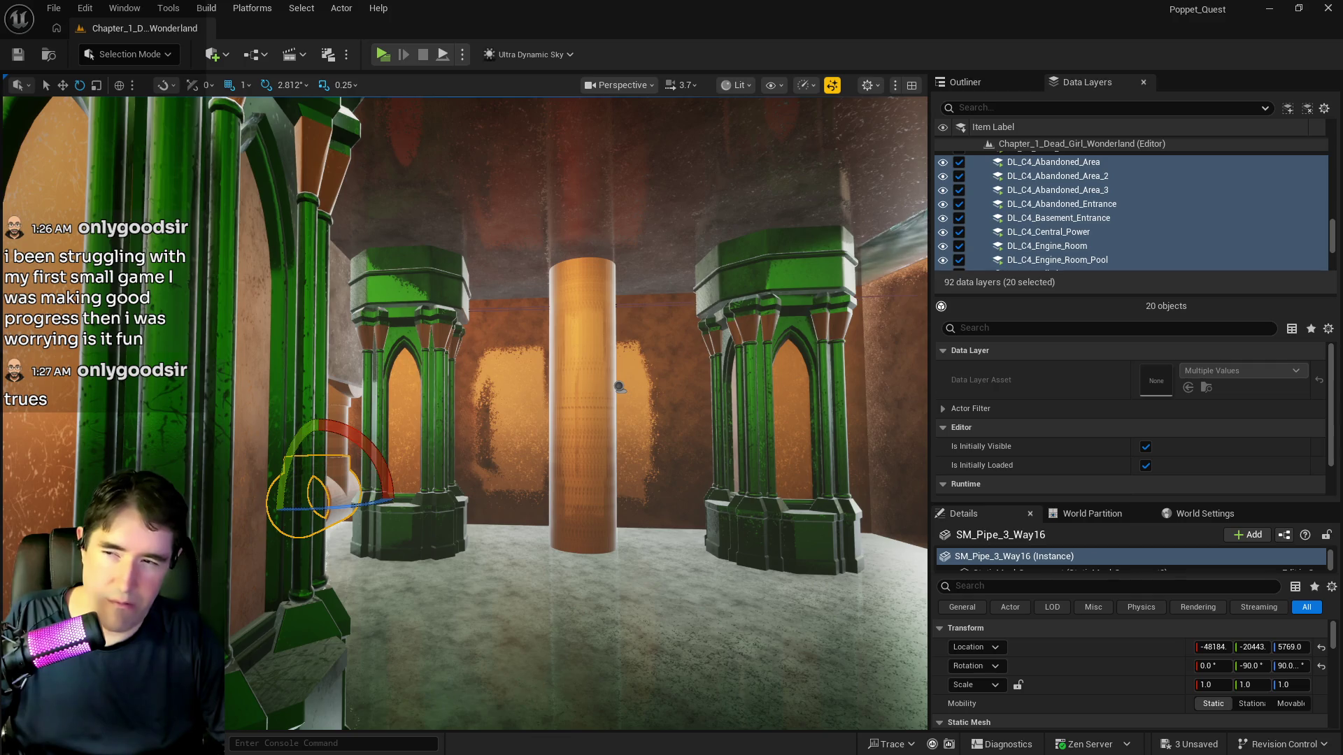
{"action": "left_click_drag", "start_coordinate": [618, 387], "coordinate": [751, 385]}
{"action": "left_click", "coordinate": [778, 397]}
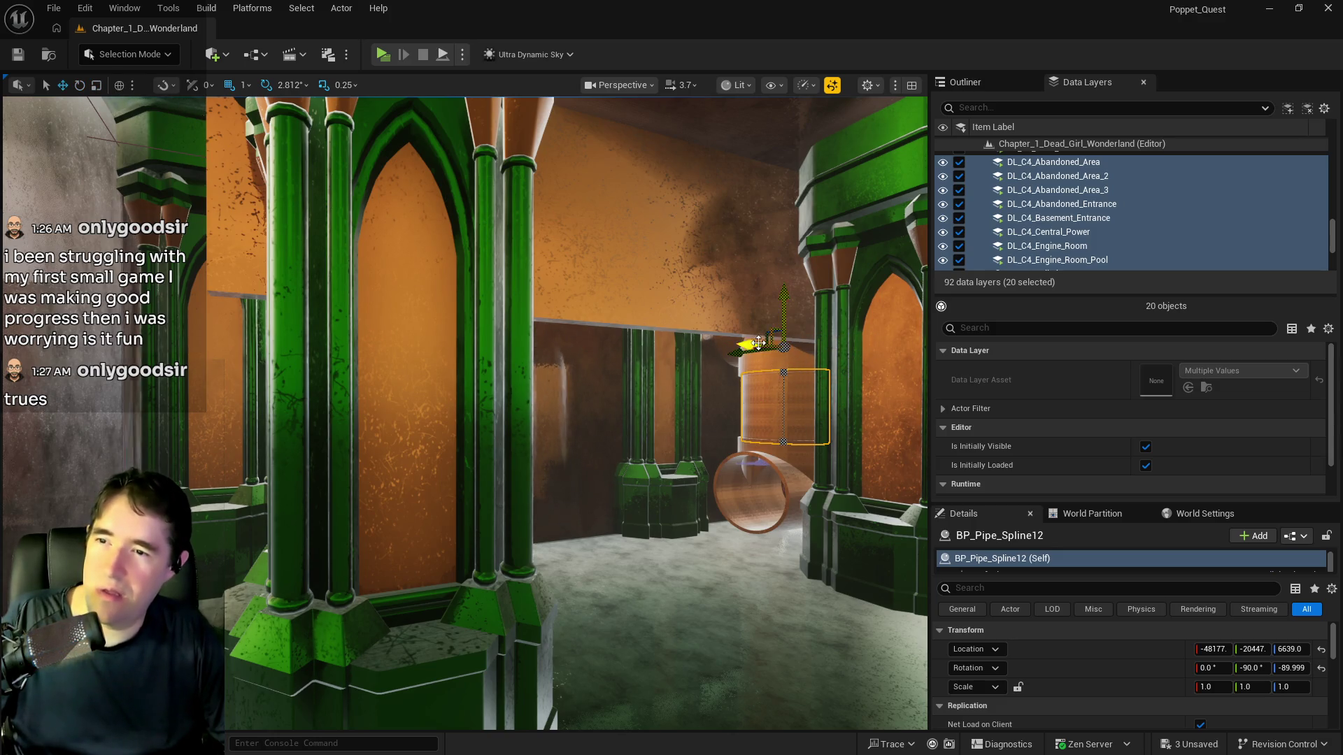
Undo an accidental duplicate of the pipe made while dragging
{"action": "scroll", "coordinate": [802, 306], "scroll_direction": "up", "scroll_amount": 10}
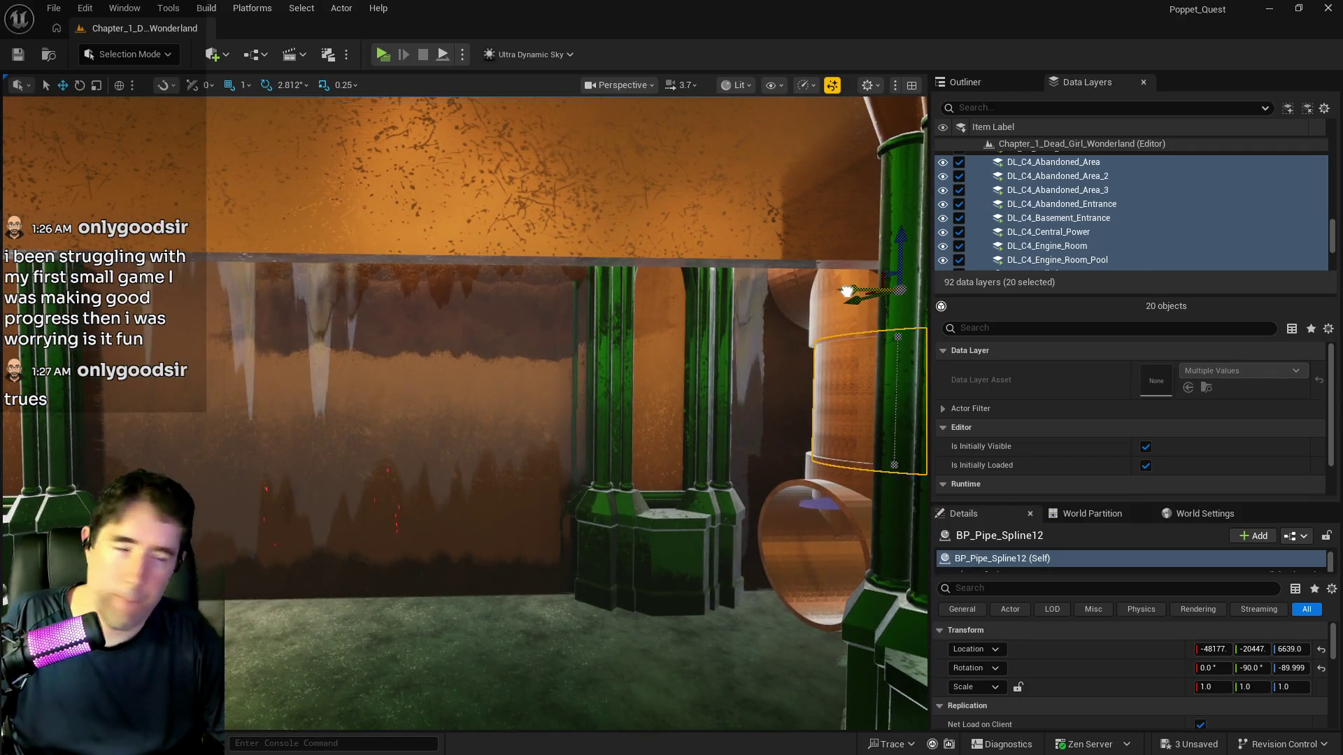
{"action": "left_click_drag", "start_coordinate": [847, 292], "coordinate": [614, 299]}
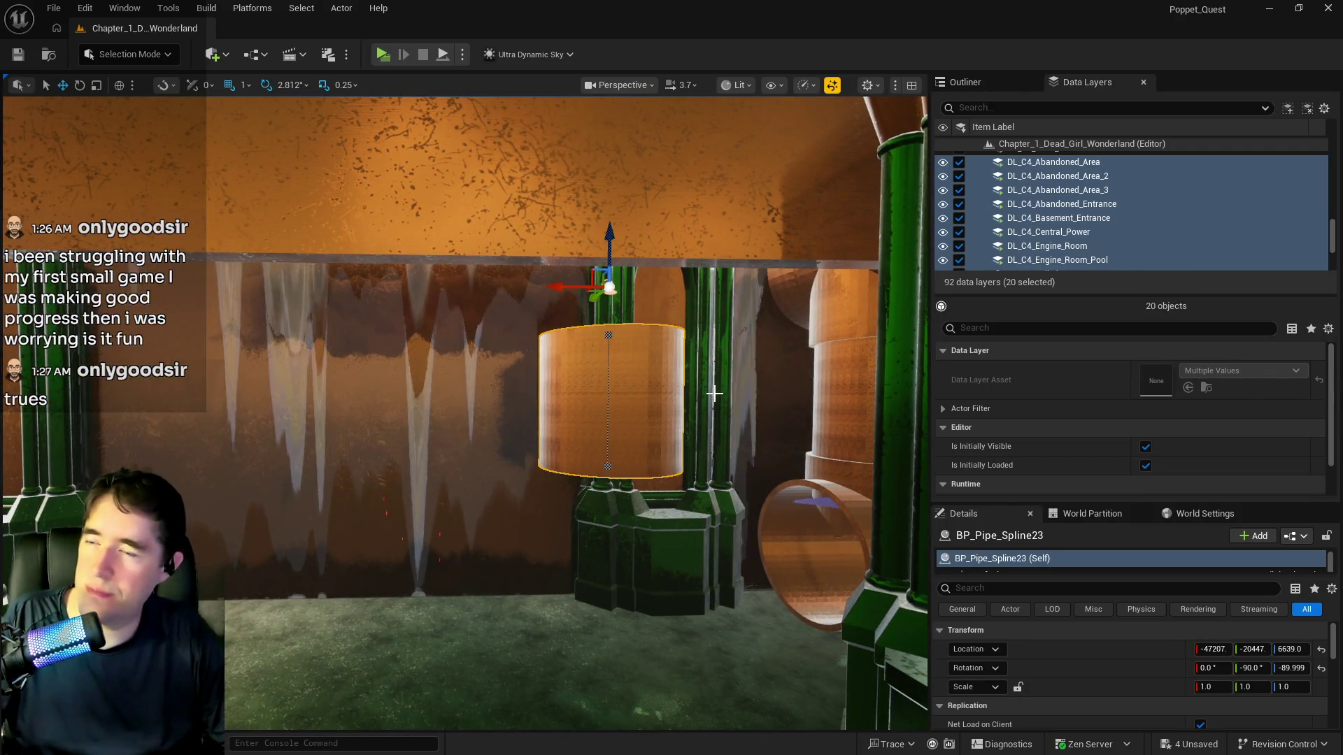
{"action": "scroll", "coordinate": [715, 393], "scroll_direction": "up", "scroll_amount": 5}
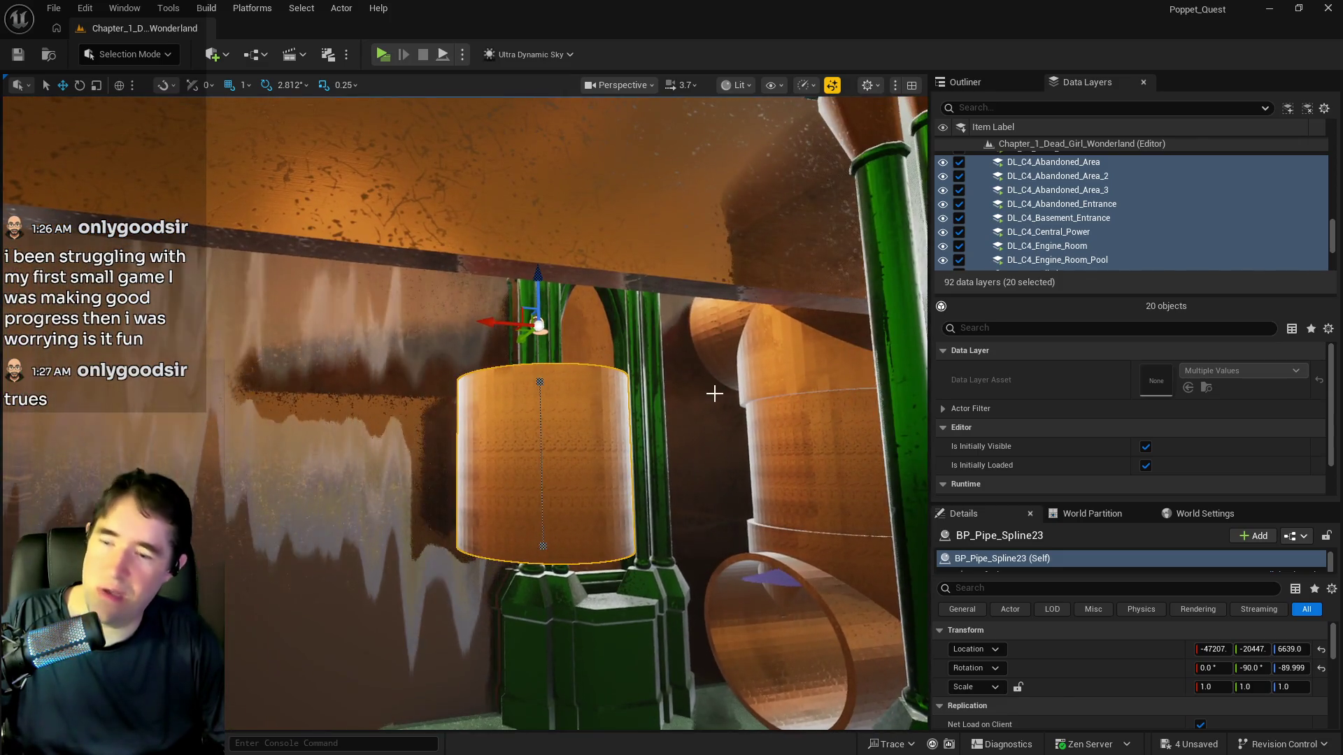
{"action": "key", "text": "ctrl+z"}
{"action": "scroll", "coordinate": [720, 485], "scroll_direction": "up", "scroll_amount": 5}
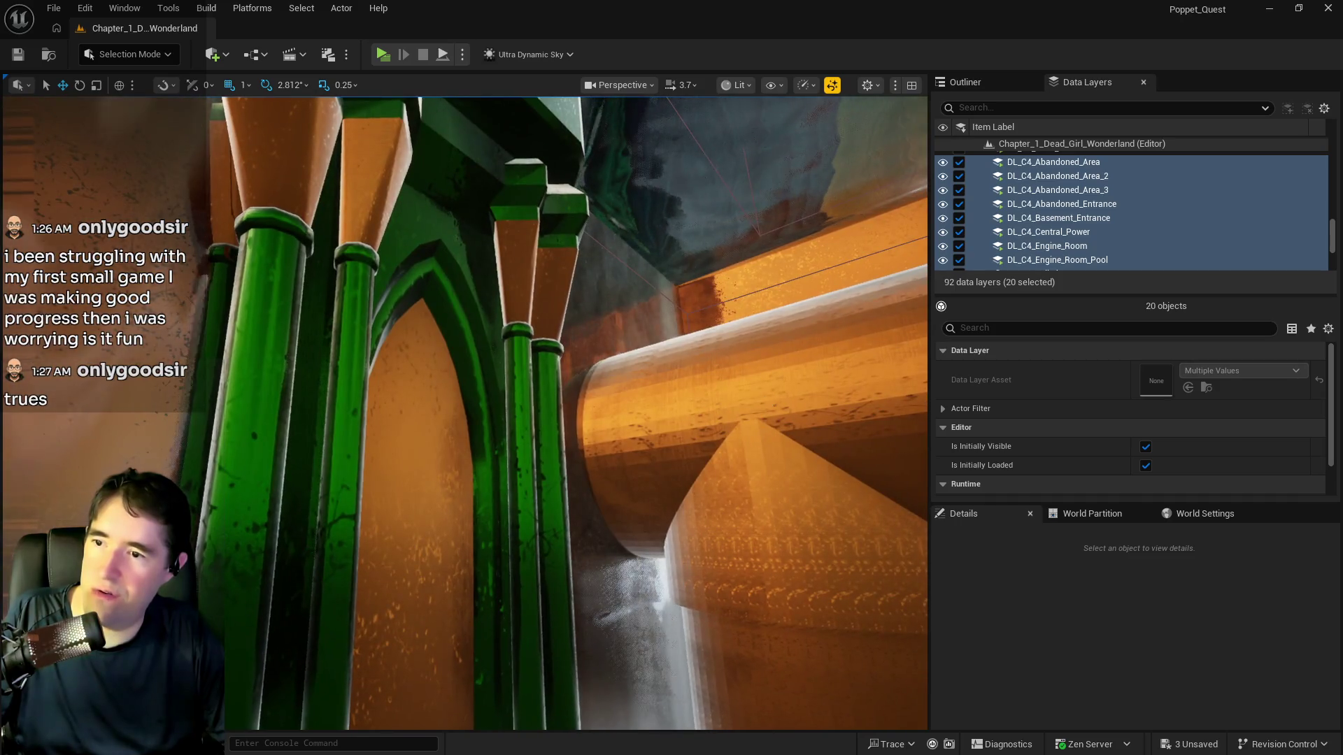
Look over the hollow pipes and bring the view round to the balcony wall and windows
{"action": "left_click", "coordinate": [760, 448]}
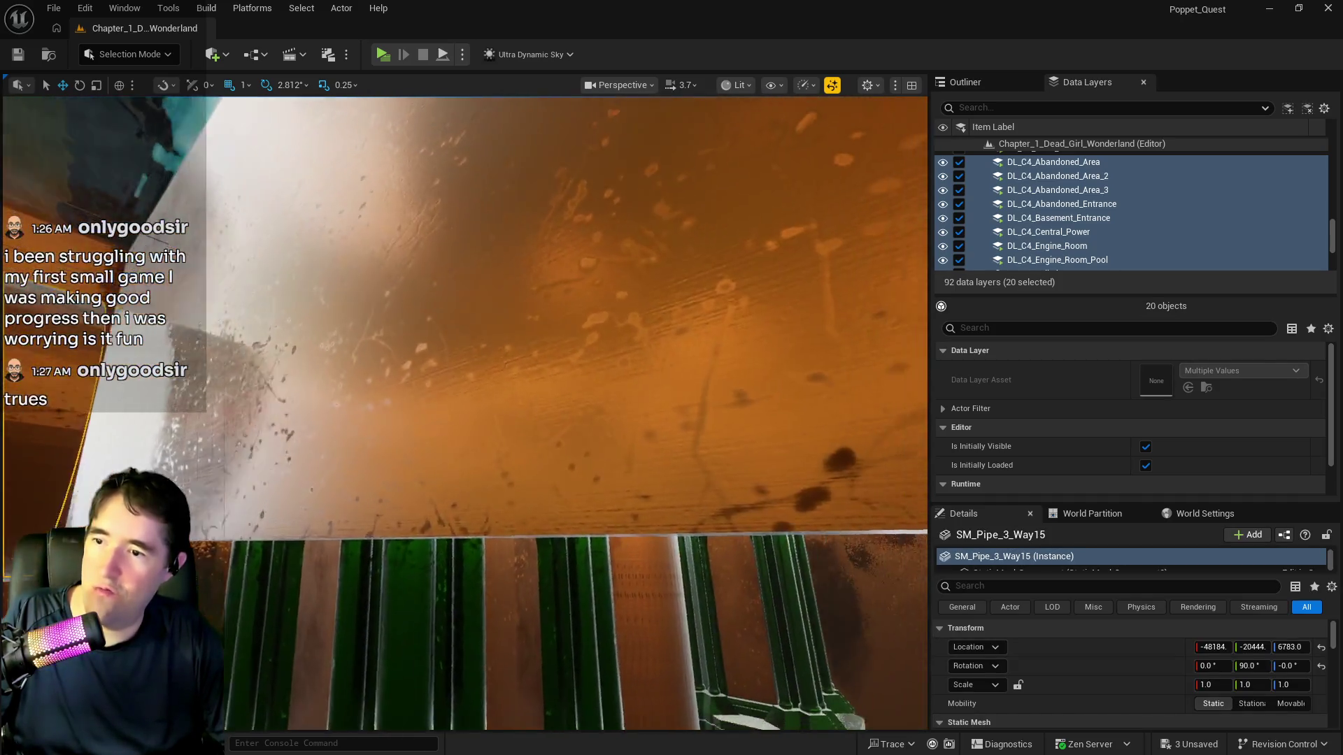
{"action": "scroll", "coordinate": [603, 408], "scroll_direction": "down", "scroll_amount": 5}
{"action": "left_click", "coordinate": [480, 399]}
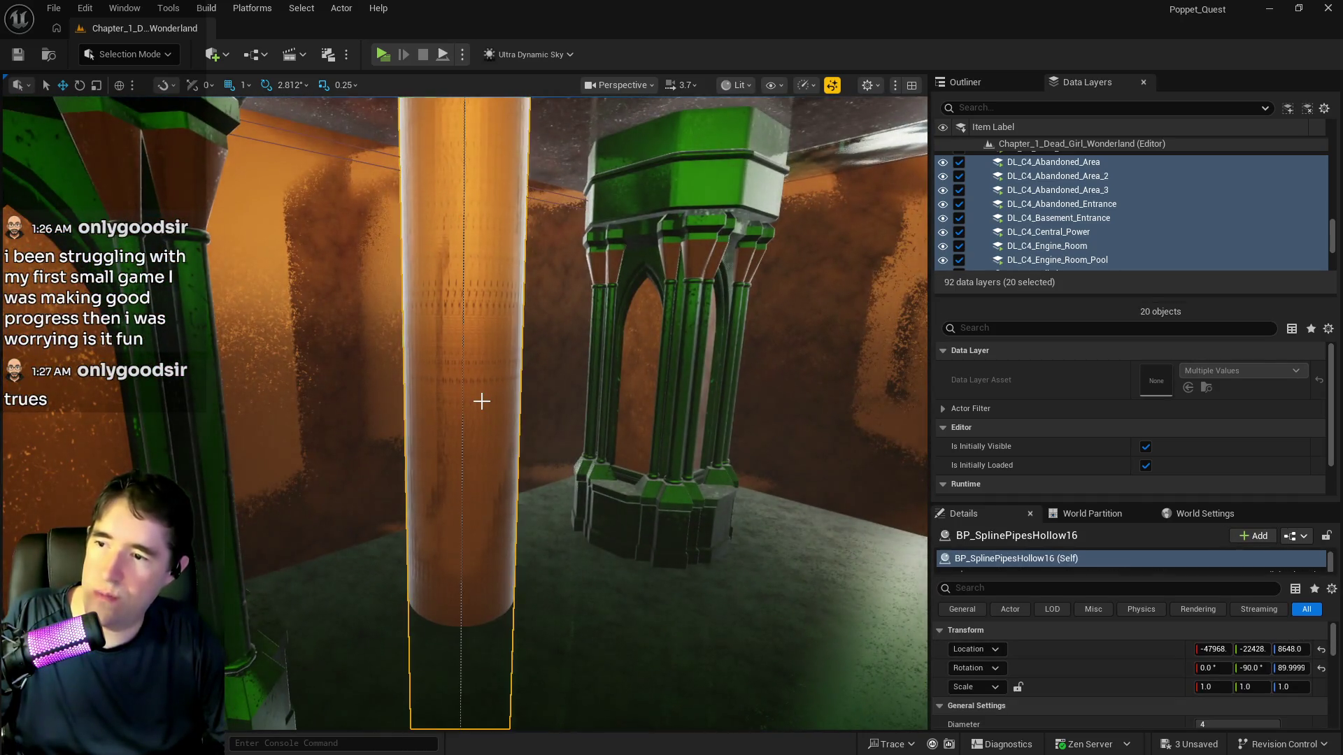
{"action": "mouse_move", "coordinate": [480, 399]}
{"action": "left_mouse_down"}
{"action": "mouse_move", "coordinate": [866, 639]}
{"action": "mouse_move", "coordinate": [696, 282]}
{"action": "mouse_move", "coordinate": [531, 461]}
{"action": "mouse_move", "coordinate": [691, 149]}
{"action": "left_mouse_up"}
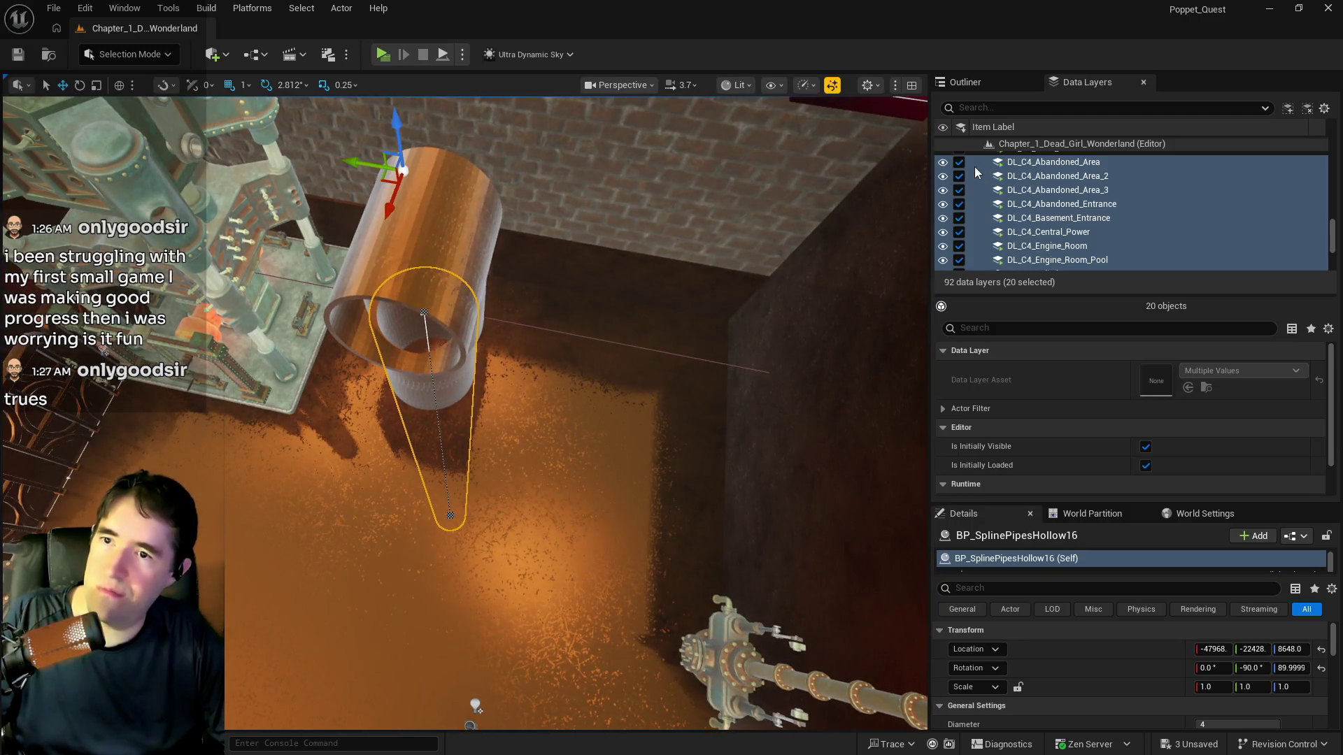
{"action": "mouse_move", "coordinate": [569, 387]}
{"action": "left_mouse_down"}
{"action": "mouse_move", "coordinate": [392, 434]}
{"action": "mouse_move", "coordinate": [516, 447]}
{"action": "left_mouse_up"}
{"action": "left_click", "coordinate": [591, 596]}
{"action": "left_click_drag", "start_coordinate": [592, 597], "coordinate": [532, 560]}
{"action": "left_click_drag", "start_coordinate": [535, 632], "coordinate": [531, 615]}
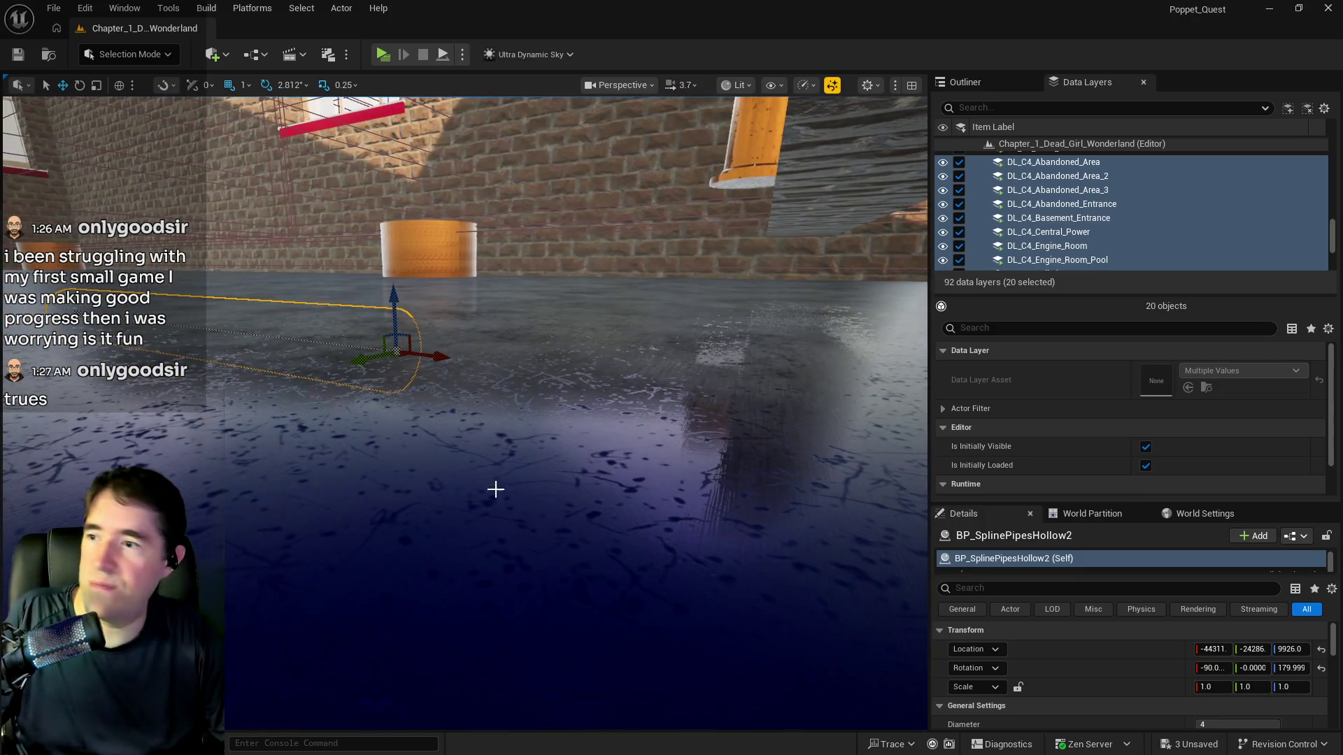
{"action": "mouse_move", "coordinate": [495, 490]}
{"action": "left_mouse_down"}
{"action": "mouse_move", "coordinate": [530, 115]}
{"action": "mouse_move", "coordinate": [539, 205]}
{"action": "mouse_move", "coordinate": [519, 493]}
{"action": "left_mouse_up"}
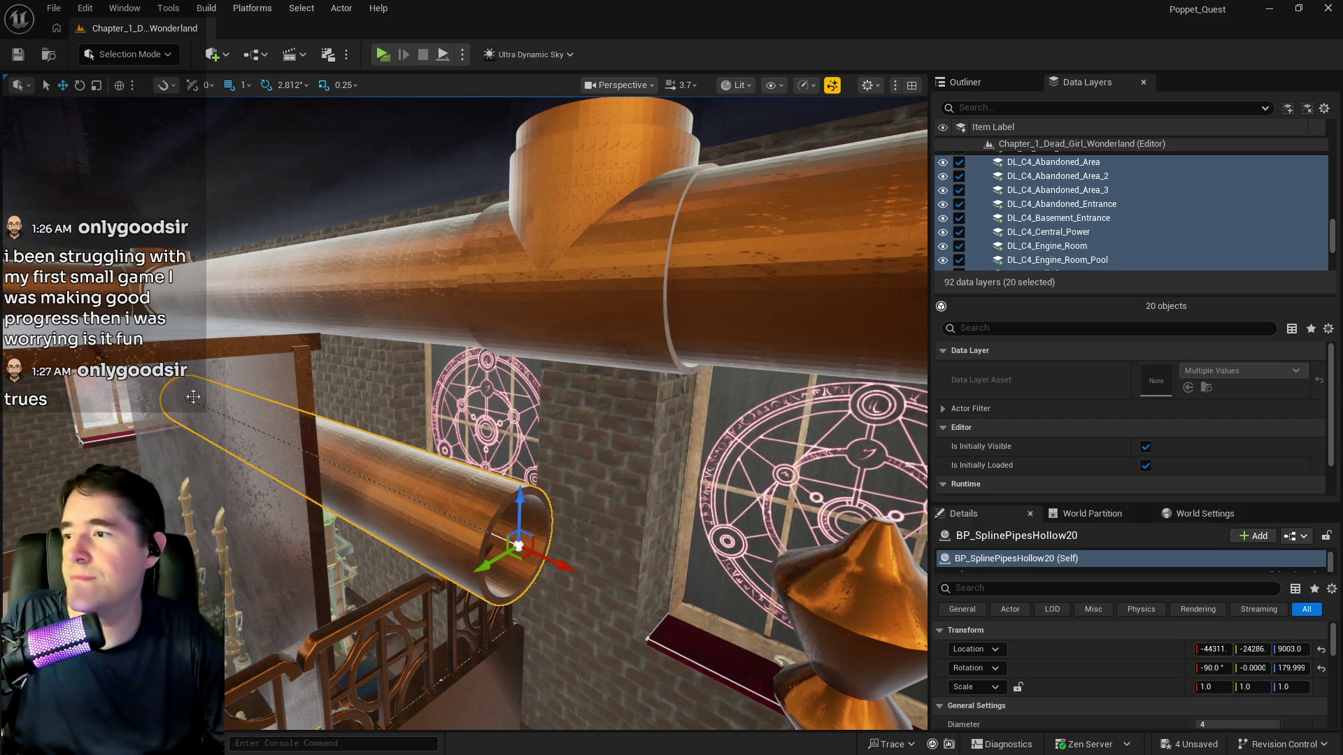
Shorten BP_SplinePipesHollow20 by pulling its spline end inward, then turn it 180° on Z
{"action": "left_click", "coordinate": [190, 405]}
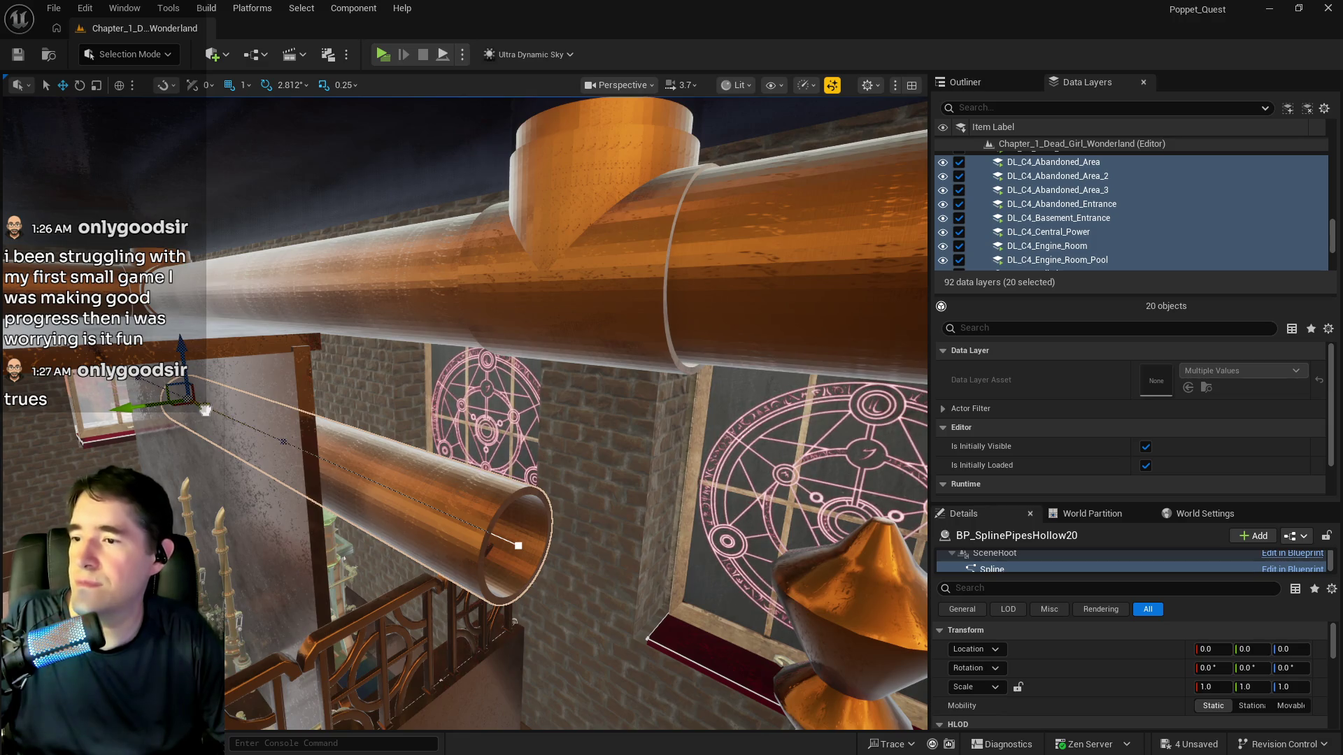
{"action": "mouse_move", "coordinate": [205, 409]}
{"action": "left_mouse_down"}
{"action": "mouse_move", "coordinate": [336, 489]}
{"action": "mouse_move", "coordinate": [439, 520]}
{"action": "left_mouse_up"}
{"action": "key", "text": "e"}
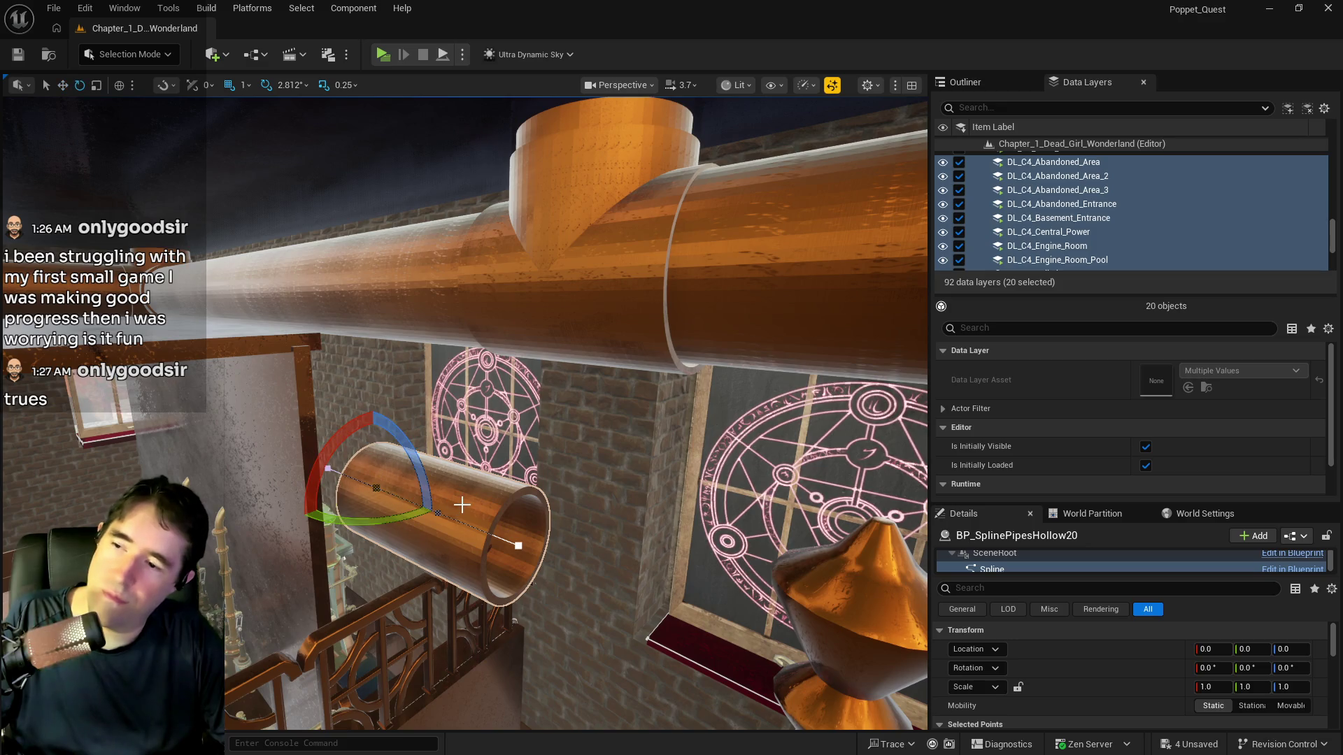
{"action": "left_click", "coordinate": [460, 554]}
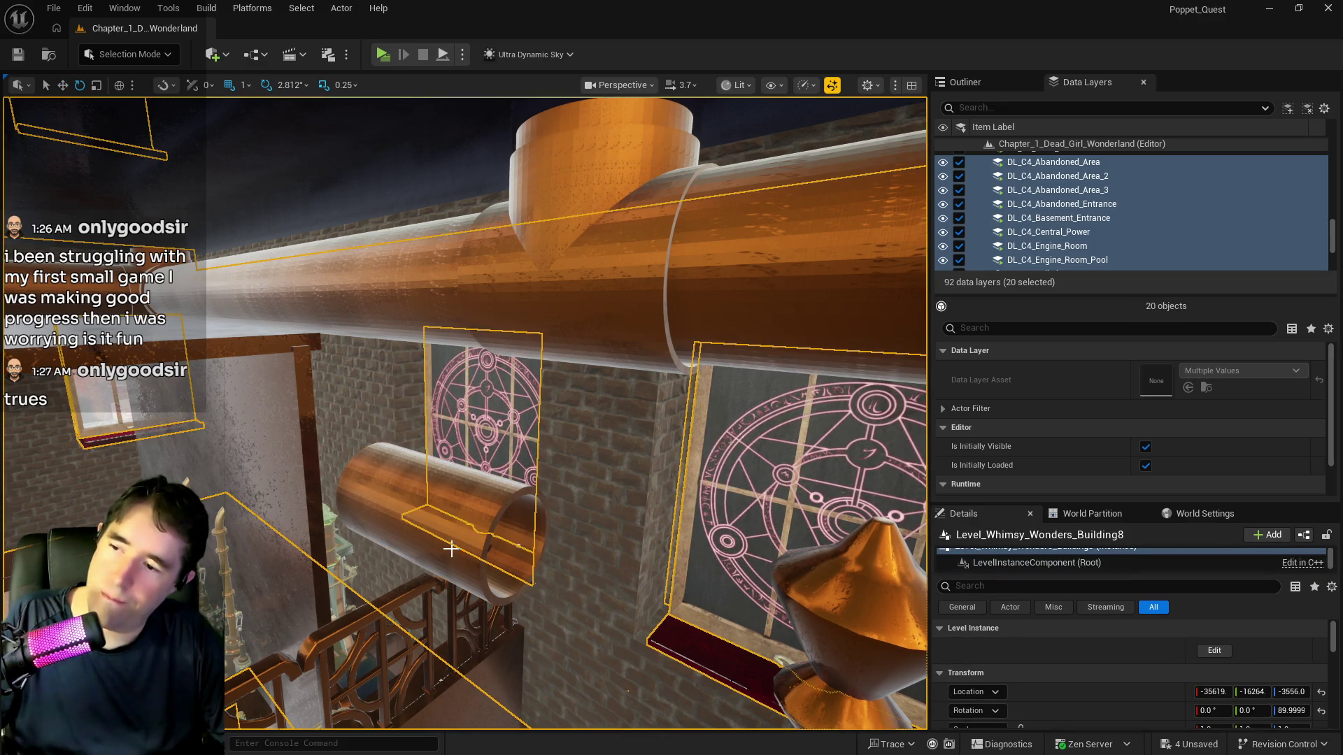
{"action": "left_click", "coordinate": [451, 549]}
{"action": "left_click_drag", "start_coordinate": [526, 579], "coordinate": [429, 586]}
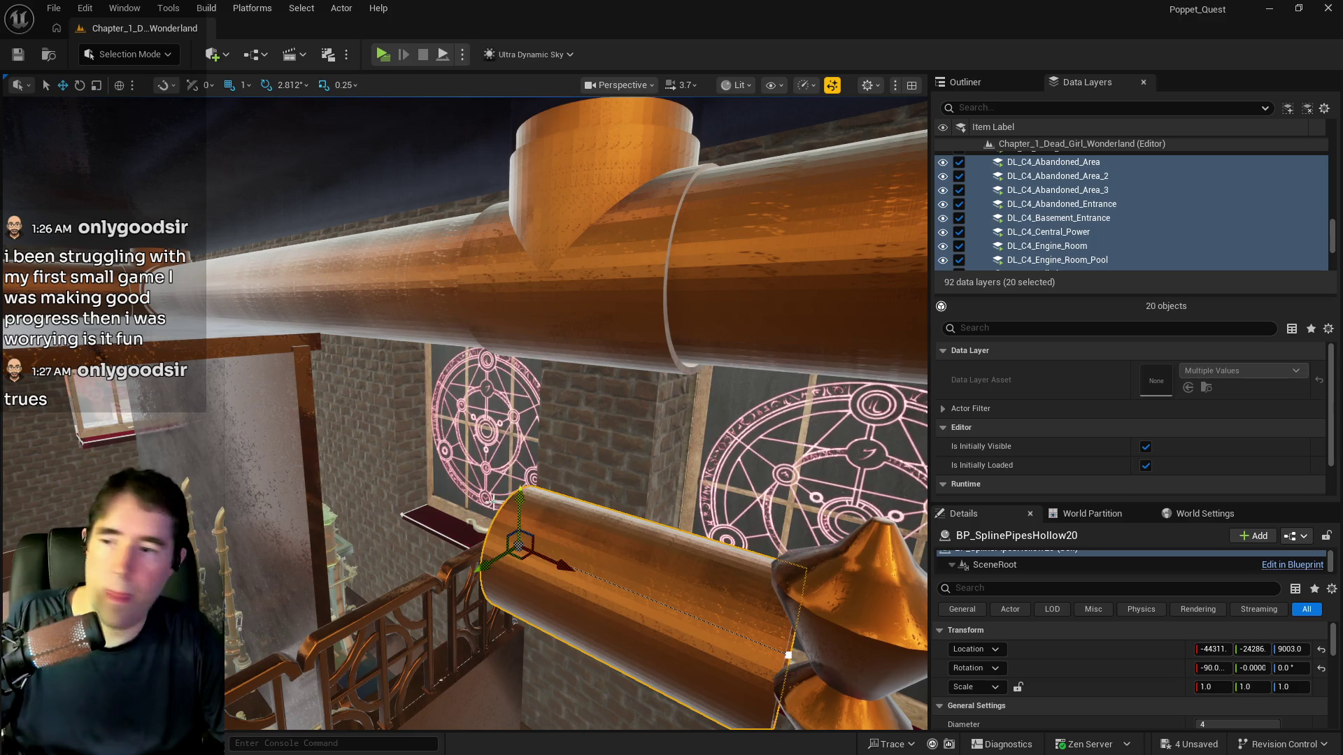
Slide the hollow pipe sideways along Y and drop it toward the floor among the green columns
{"action": "mouse_move", "coordinate": [517, 580]}
{"action": "left_mouse_down"}
{"action": "mouse_move", "coordinate": [150, 423]}
{"action": "mouse_move", "coordinate": [4, 467]}
{"action": "left_mouse_up"}
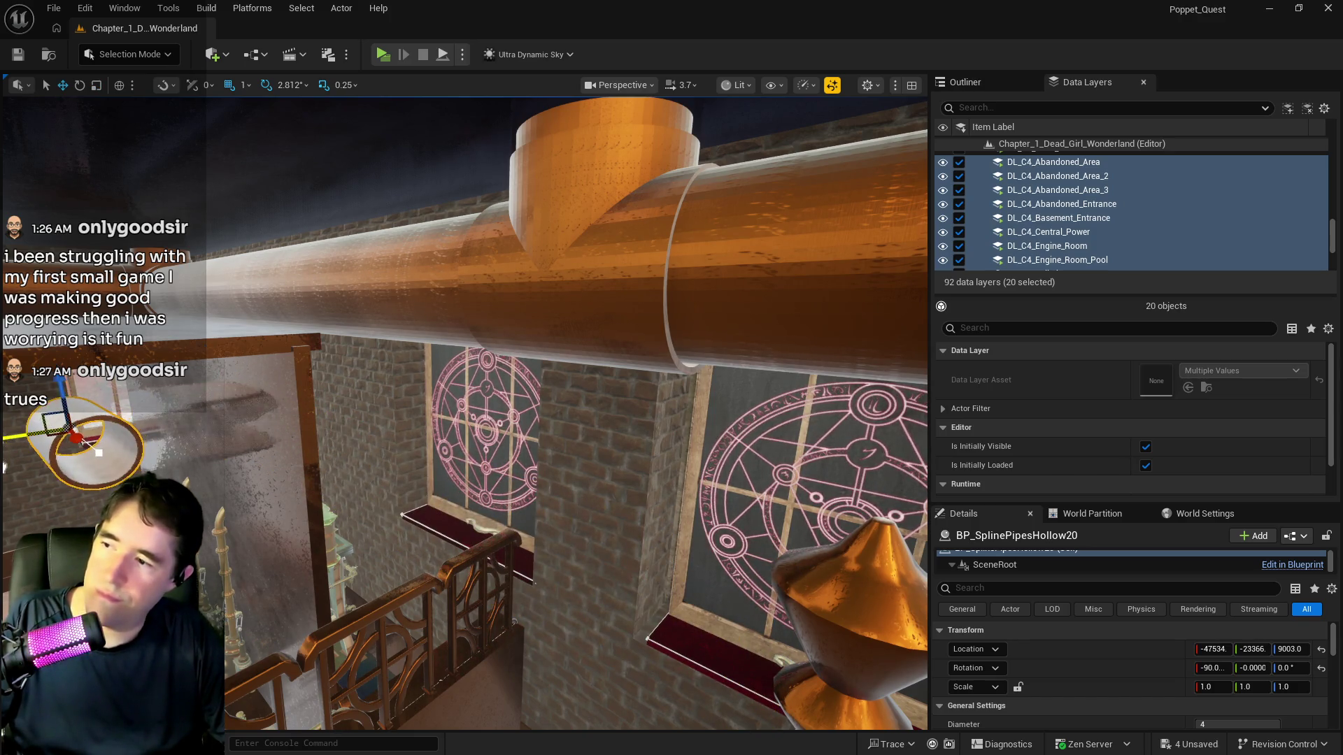
{"action": "left_click_drag", "start_coordinate": [434, 455], "coordinate": [434, 455]}
{"action": "left_click_drag", "start_coordinate": [474, 262], "coordinate": [474, 262]}
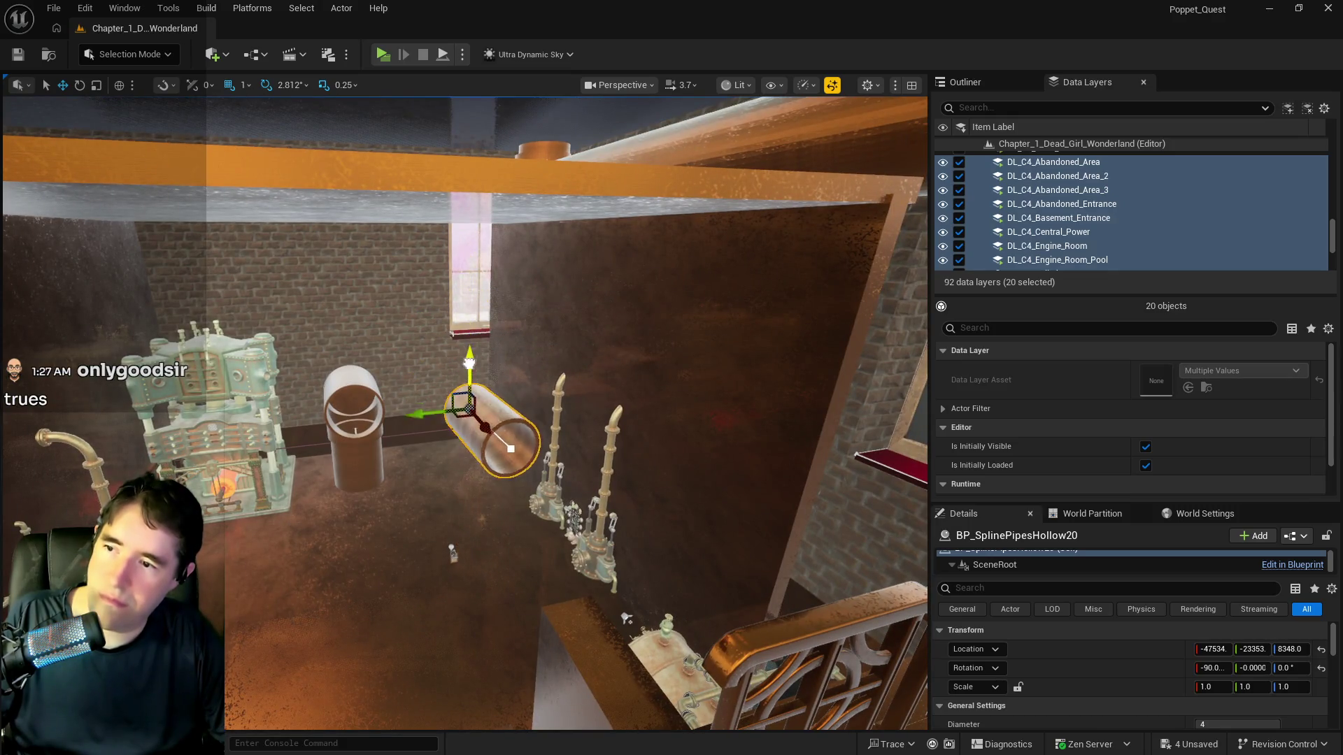
{"action": "left_click_drag", "start_coordinate": [464, 522], "coordinate": [497, 520]}
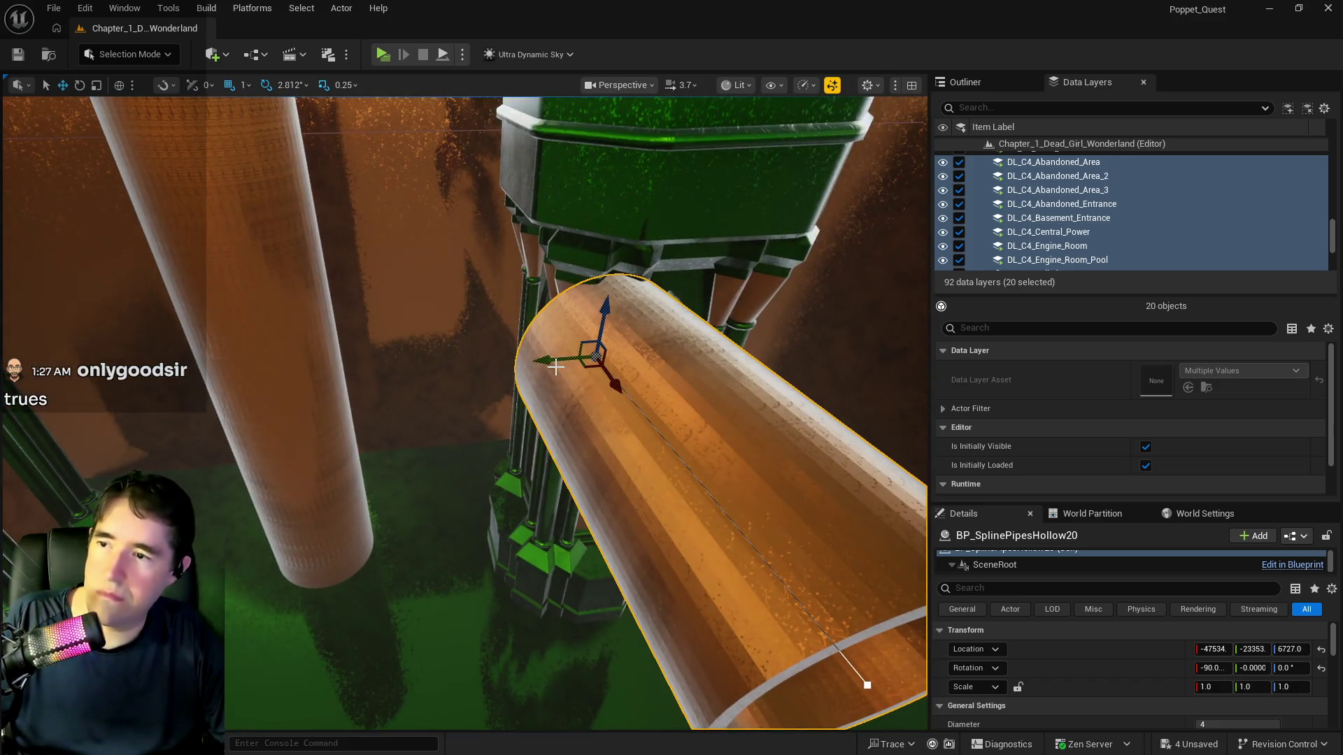
{"action": "left_click_drag", "start_coordinate": [556, 366], "coordinate": [475, 325]}
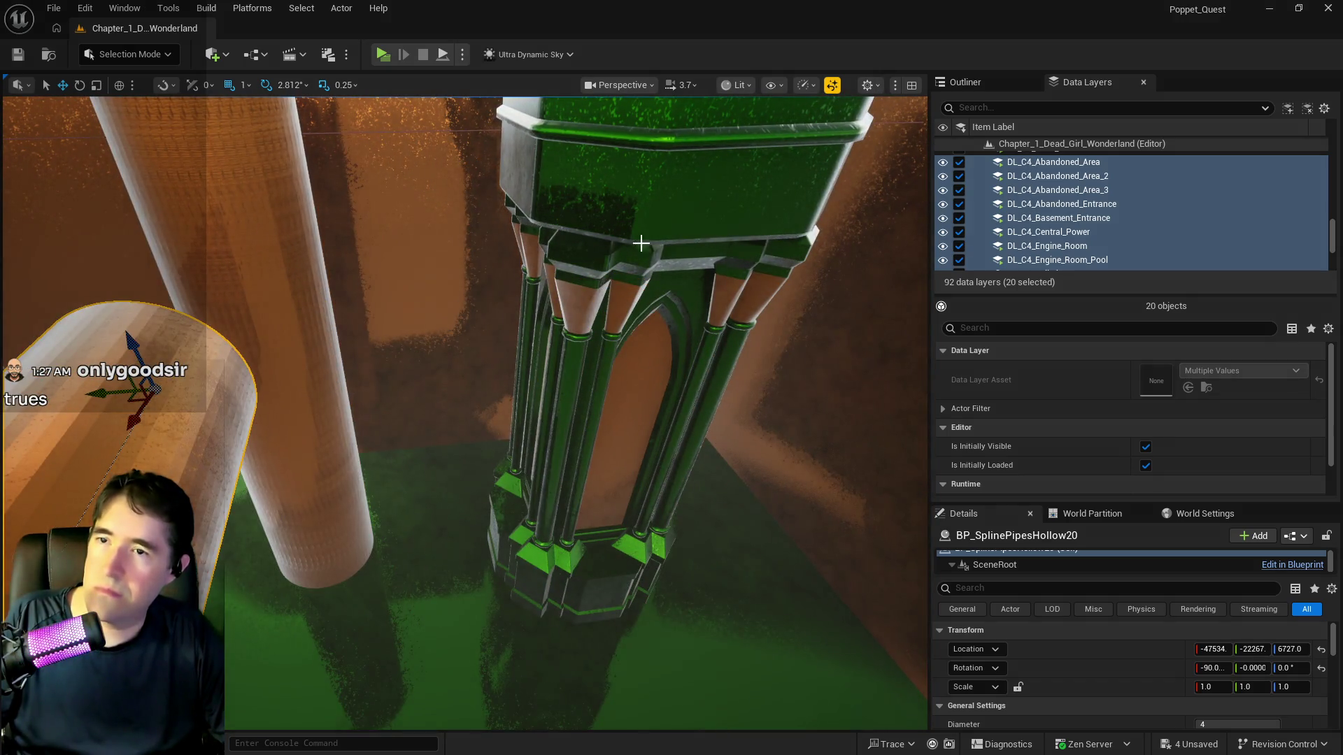
{"action": "key", "text": "f"}
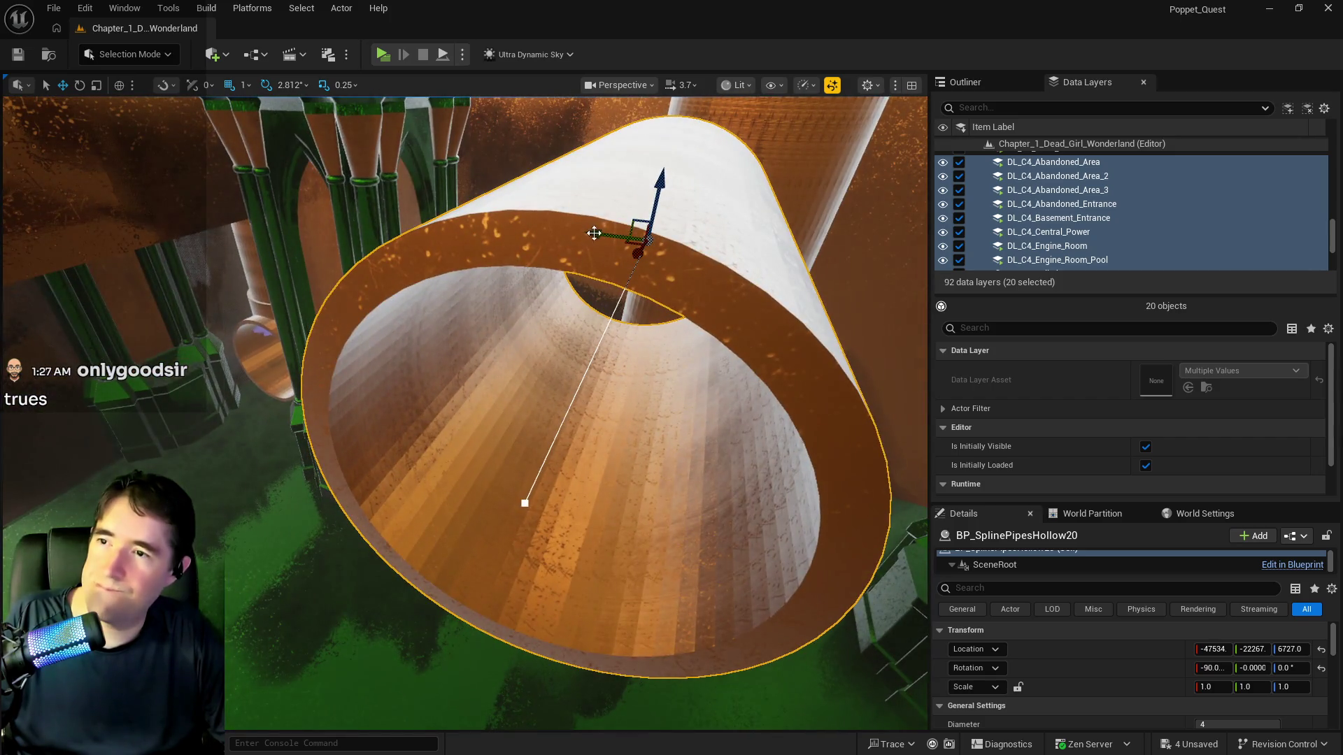
{"action": "left_click_drag", "start_coordinate": [594, 233], "coordinate": [180, 243]}
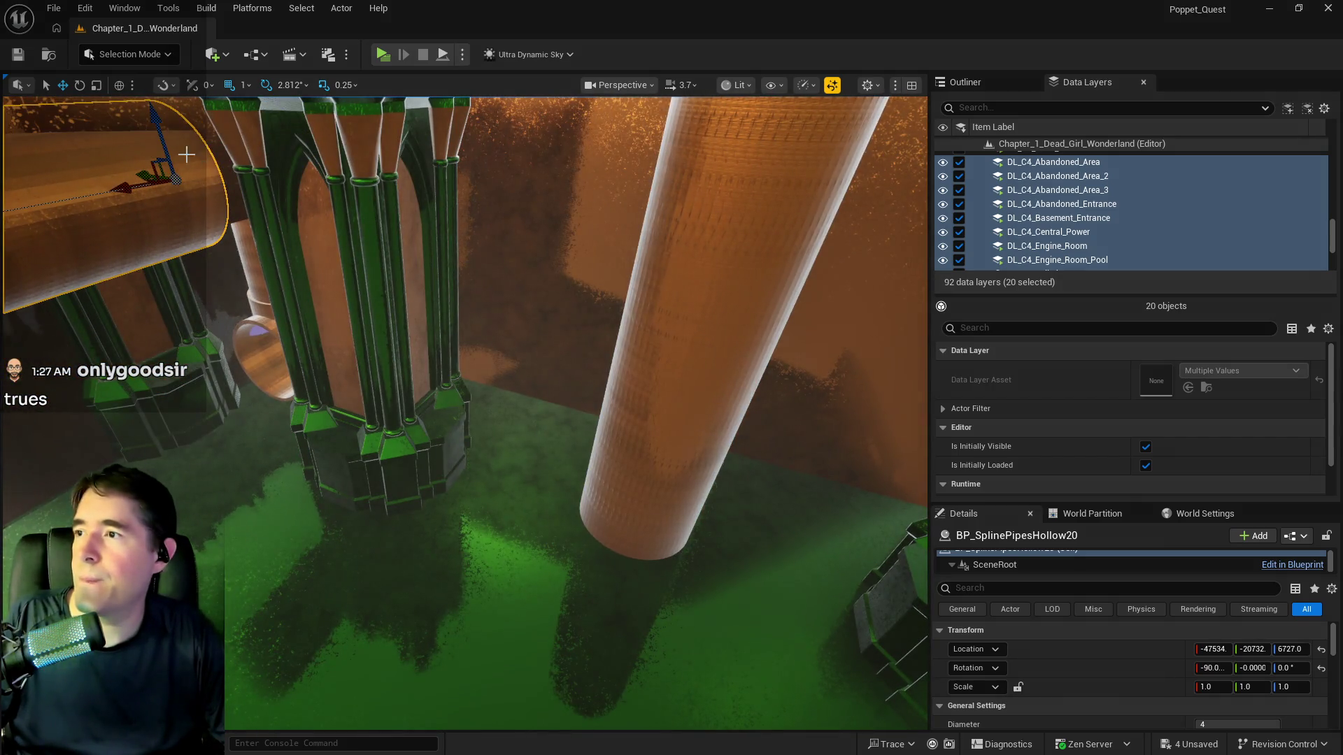
{"action": "left_click_drag", "start_coordinate": [151, 120], "coordinate": [224, 328]}
Fine-tune the pipe's sideways position and height so it settles near Z 5800
{"action": "key", "text": "f"}
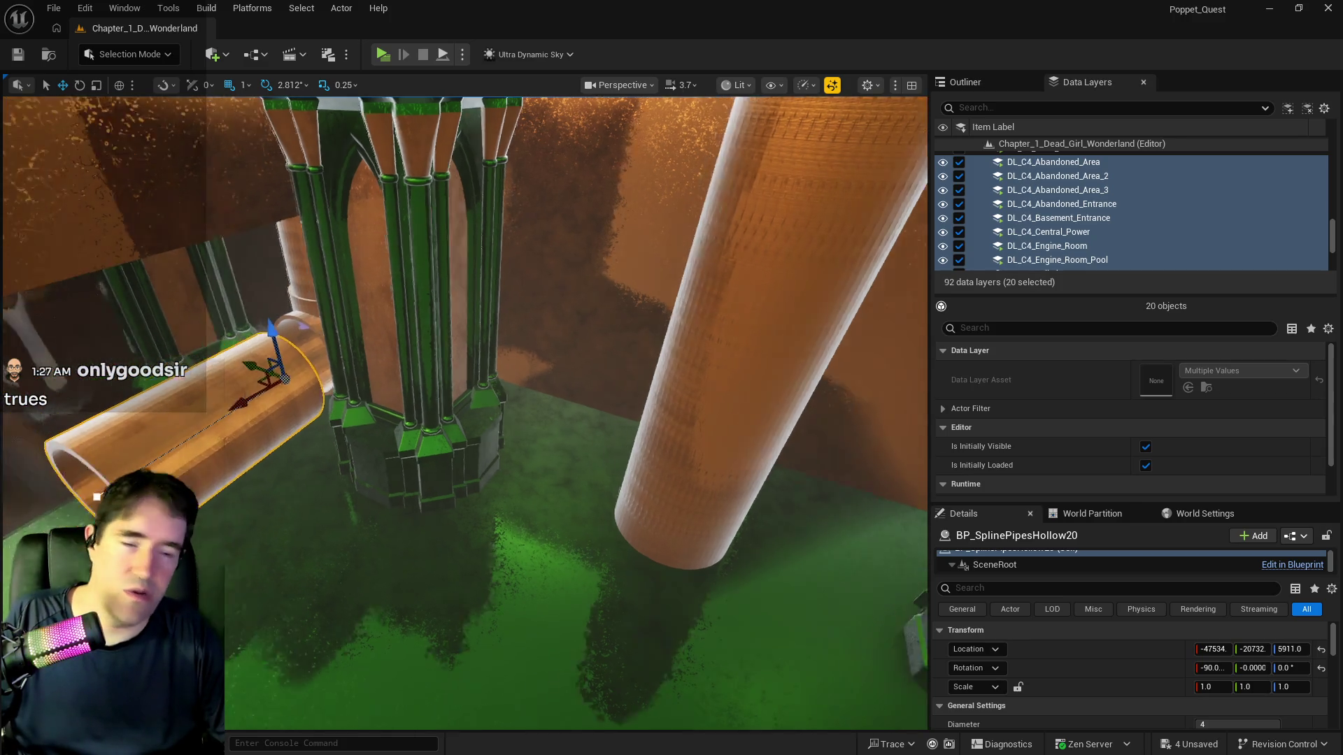
{"action": "left_click_drag", "start_coordinate": [461, 377], "coordinate": [539, 409]}
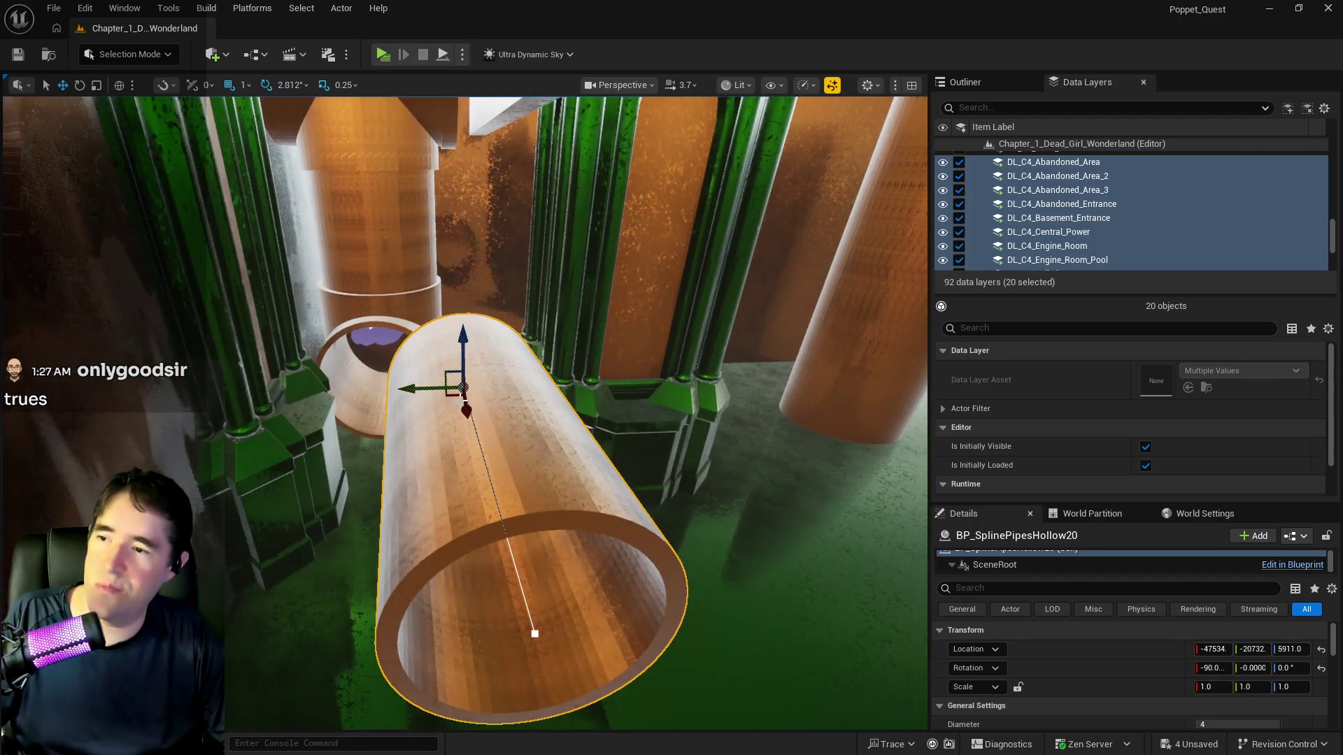
{"action": "left_click_drag", "start_coordinate": [426, 392], "coordinate": [355, 386]}
{"action": "left_click_drag", "start_coordinate": [365, 335], "coordinate": [385, 365]}
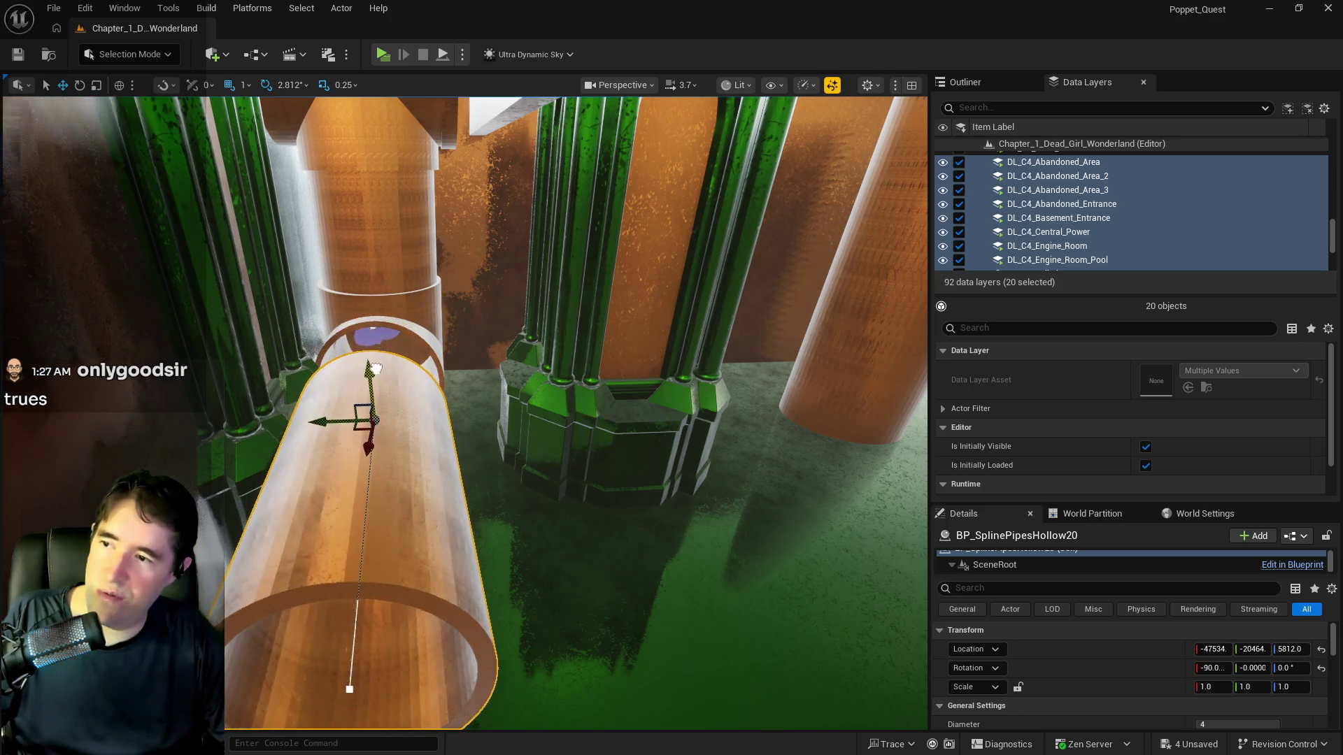
{"action": "left_click_drag", "start_coordinate": [321, 423], "coordinate": [327, 424]}
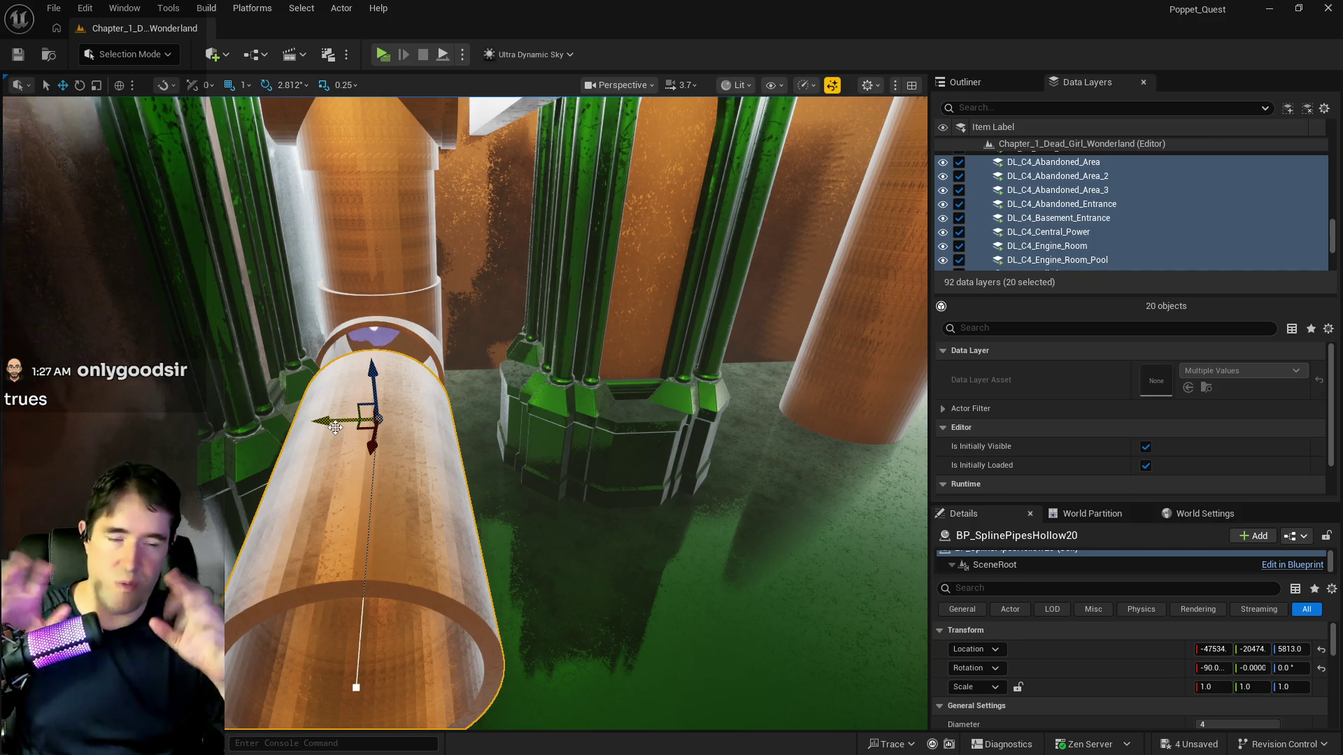
{"action": "mouse_move", "coordinate": [335, 428]}
{"action": "left_mouse_down"}
{"action": "mouse_move", "coordinate": [413, 391]}
{"action": "mouse_move", "coordinate": [792, 378]}
{"action": "mouse_move", "coordinate": [753, 375]}
{"action": "mouse_move", "coordinate": [809, 321]}
{"action": "mouse_move", "coordinate": [803, 344]}
{"action": "mouse_move", "coordinate": [731, 372]}
{"action": "mouse_move", "coordinate": [717, 362]}
{"action": "mouse_move", "coordinate": [767, 330]}
{"action": "mouse_move", "coordinate": [786, 339]}
{"action": "left_mouse_up"}
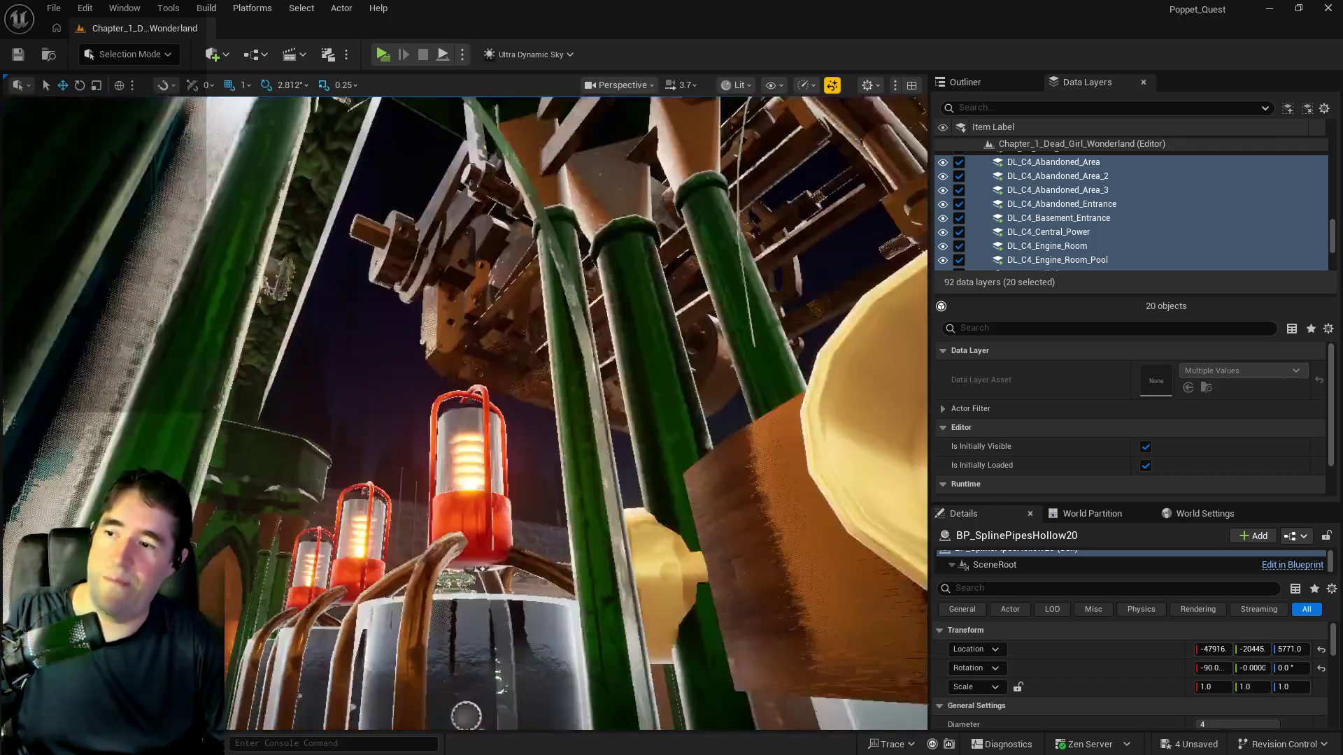
{"action": "key", "text": "f"}
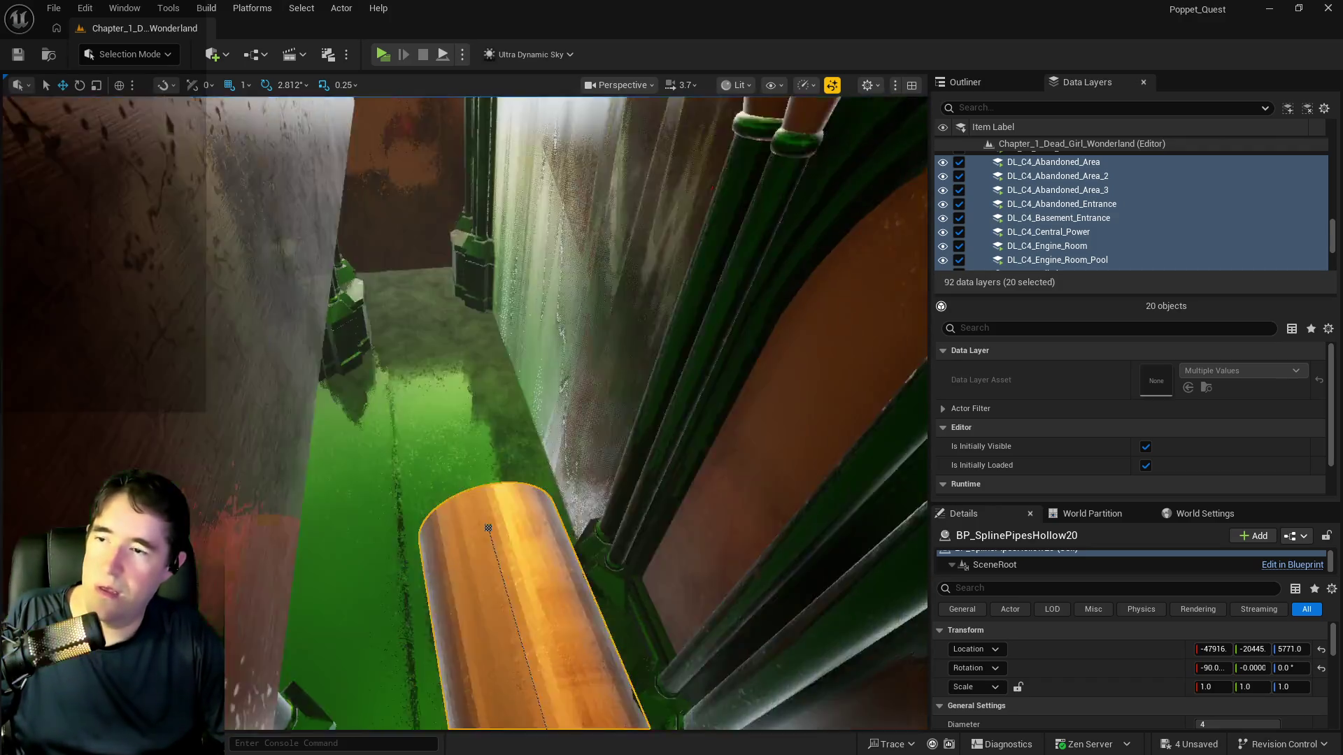
{"action": "mouse_move", "coordinate": [488, 529]}
{"action": "left_mouse_down"}
{"action": "mouse_move", "coordinate": [590, 415]}
{"action": "mouse_move", "coordinate": [405, 419]}
{"action": "left_mouse_up"}
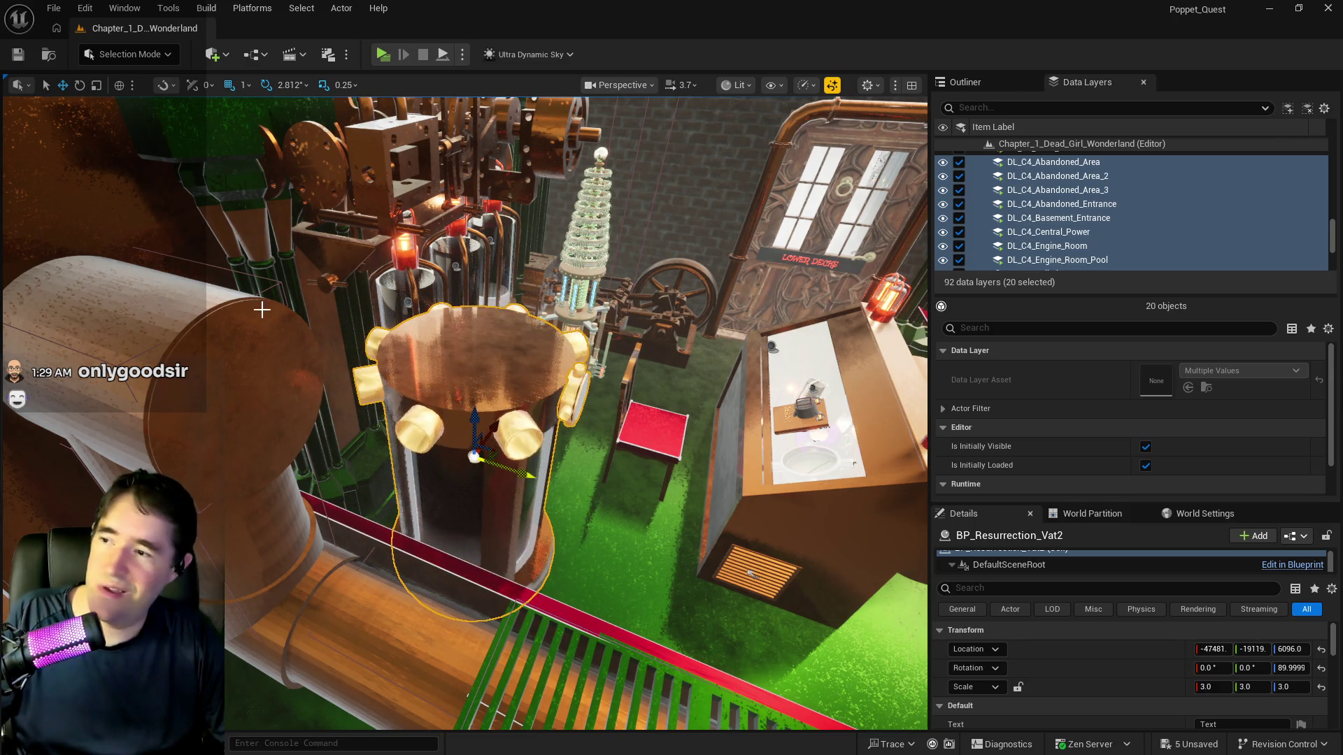
{"action": "left_click", "coordinate": [310, 298]}
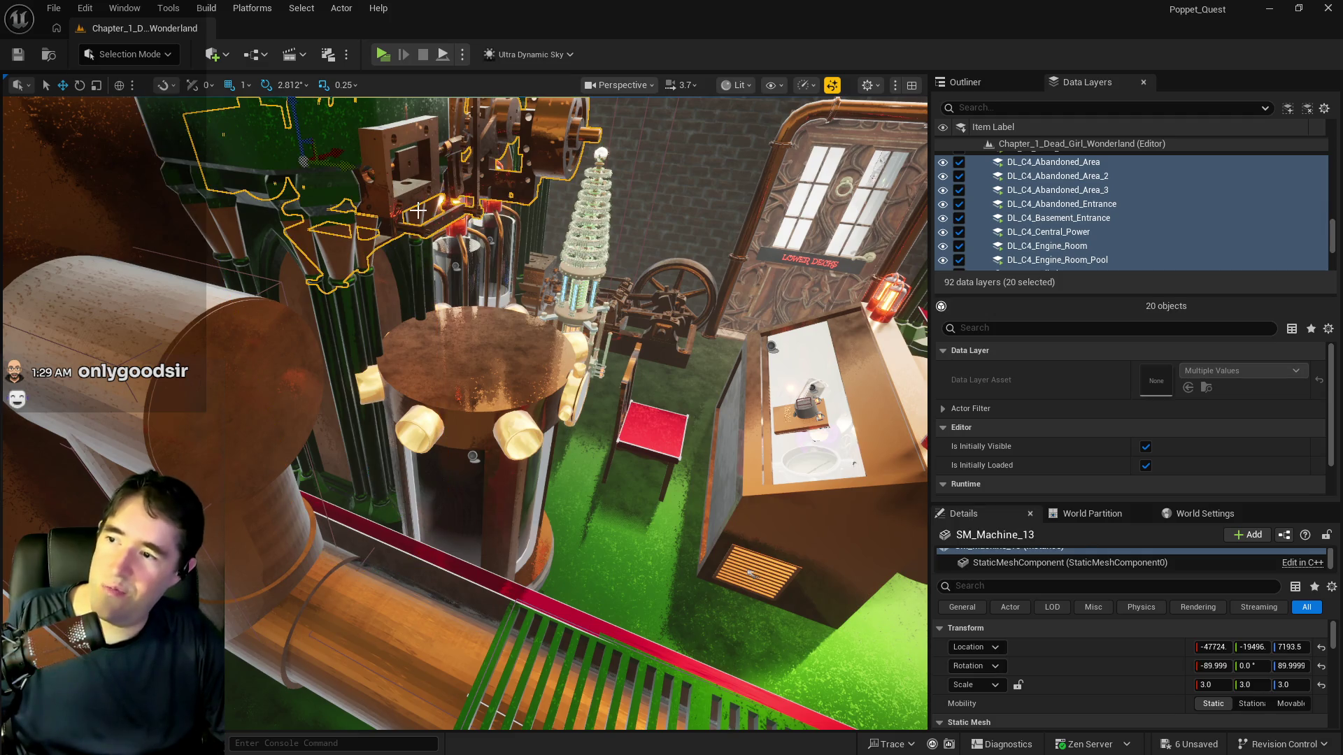
Slide SM_Machine_13 along Y and place SM_Machine_11 beside the stool at X -47582, Y -17873
{"action": "mouse_move", "coordinate": [504, 144]}
{"action": "left_mouse_down"}
{"action": "mouse_move", "coordinate": [552, 215]}
{"action": "mouse_move", "coordinate": [581, 229]}
{"action": "mouse_move", "coordinate": [594, 150]}
{"action": "mouse_move", "coordinate": [539, 249]}
{"action": "mouse_move", "coordinate": [474, 478]}
{"action": "mouse_move", "coordinate": [517, 455]}
{"action": "mouse_move", "coordinate": [556, 405]}
{"action": "mouse_move", "coordinate": [532, 378]}
{"action": "mouse_move", "coordinate": [480, 474]}
{"action": "left_mouse_up"}
{"action": "left_click", "coordinate": [504, 473]}
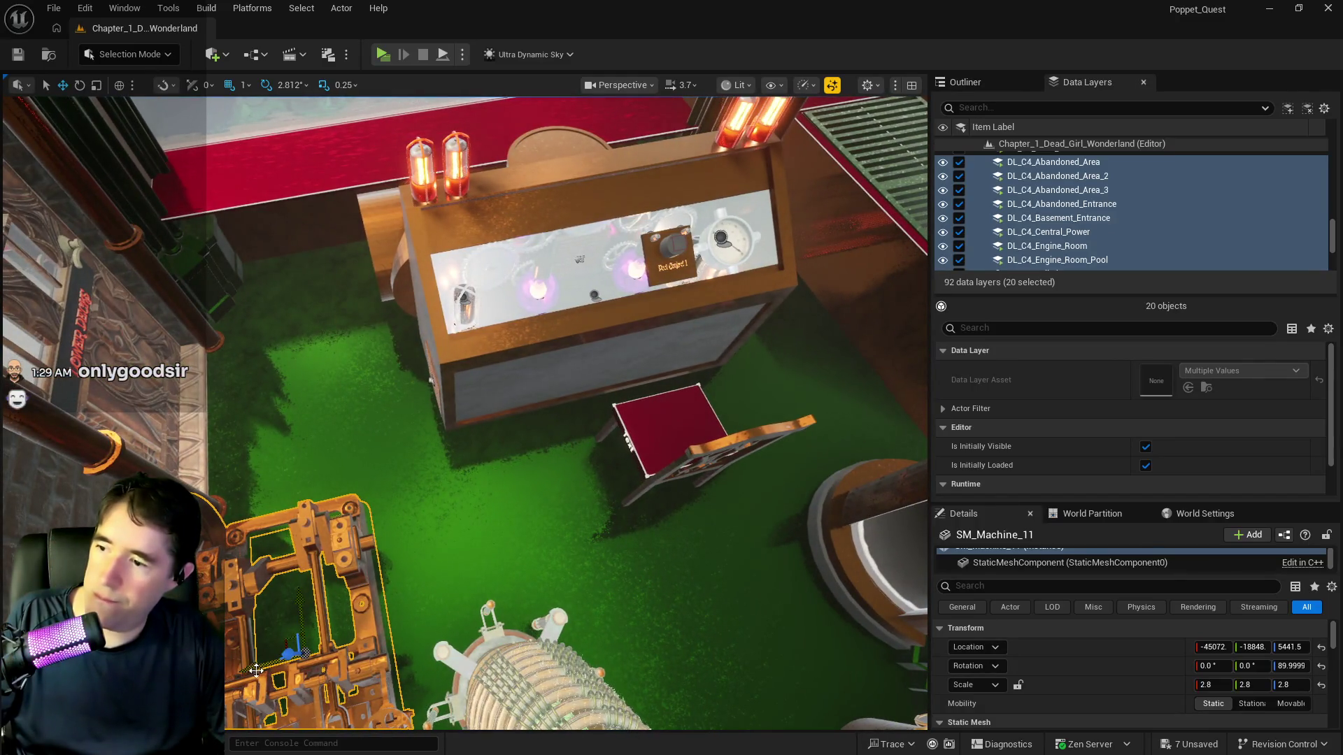
{"action": "mouse_move", "coordinate": [256, 670]}
{"action": "left_mouse_down"}
{"action": "mouse_move", "coordinate": [316, 631]}
{"action": "mouse_move", "coordinate": [776, 476]}
{"action": "mouse_move", "coordinate": [805, 482]}
{"action": "left_mouse_up"}
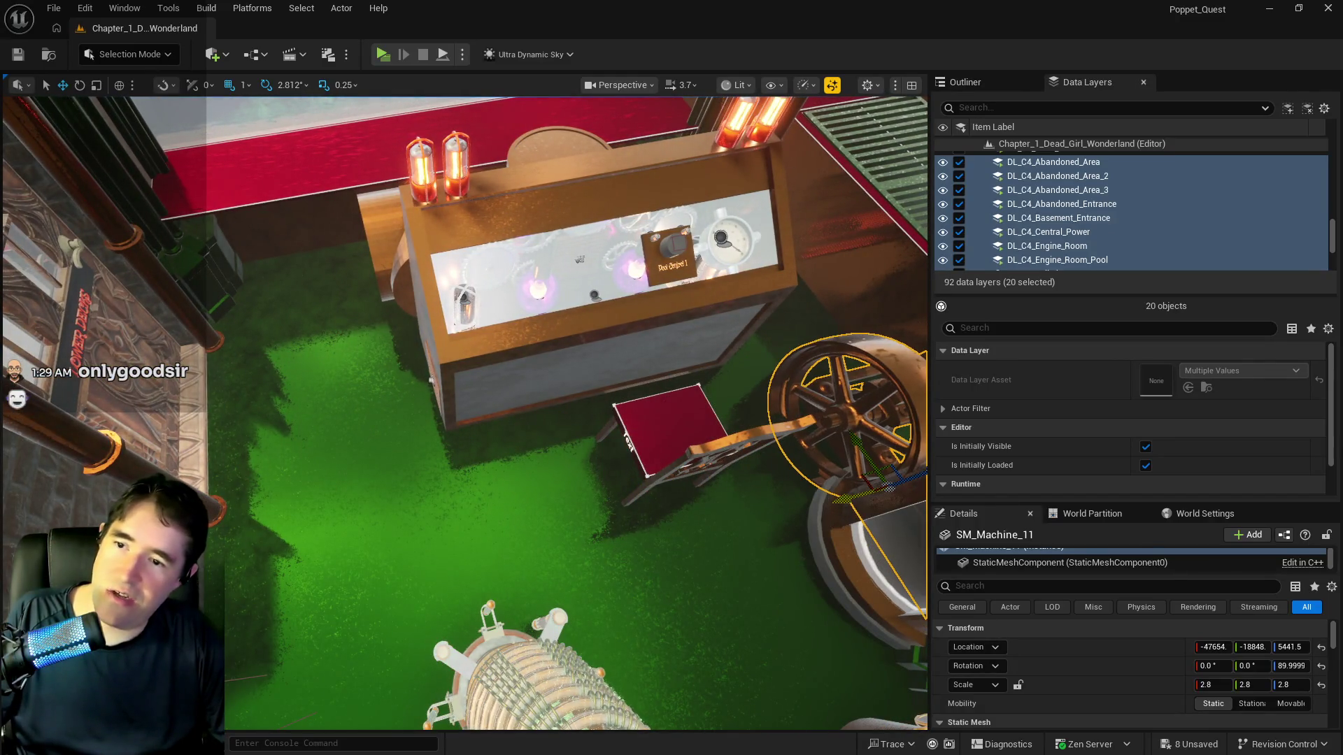
{"action": "mouse_move", "coordinate": [702, 492]}
{"action": "left_mouse_down"}
{"action": "mouse_move", "coordinate": [686, 490]}
{"action": "mouse_move", "coordinate": [702, 492]}
{"action": "left_mouse_up"}
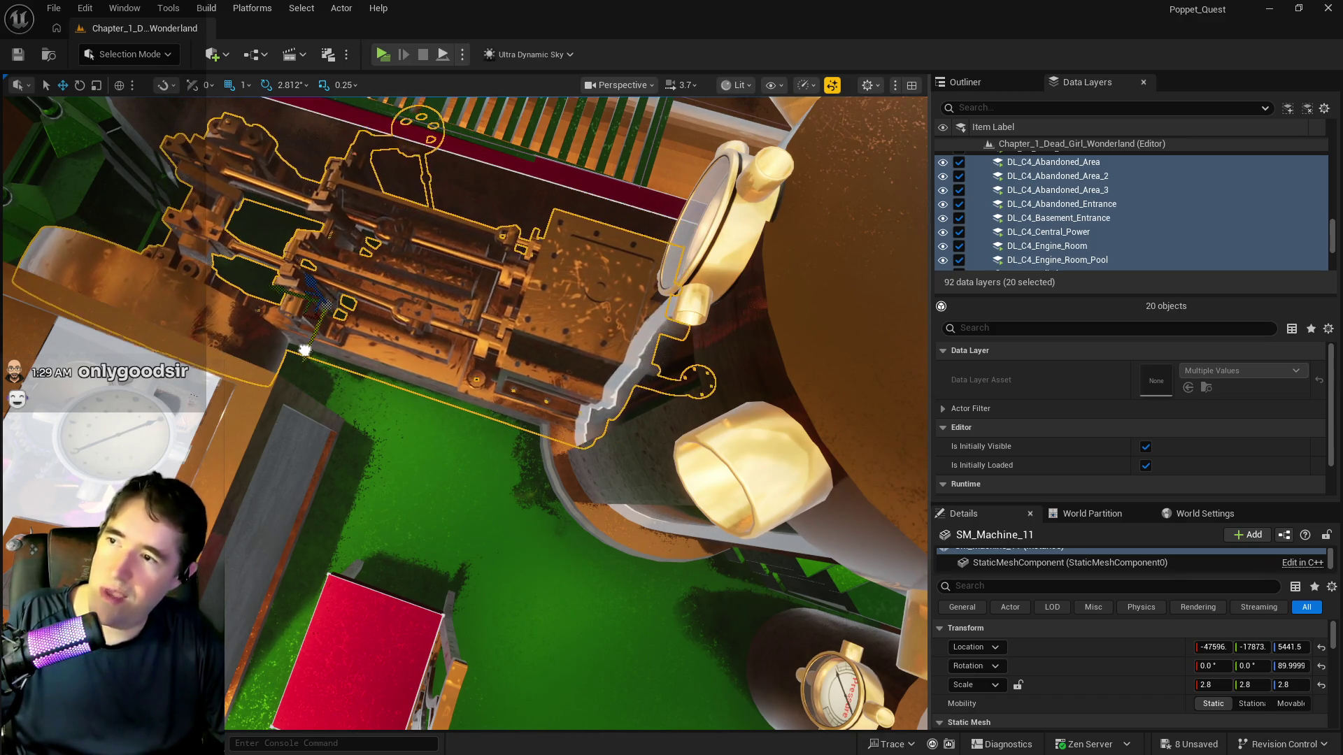
{"action": "mouse_move", "coordinate": [300, 351]}
{"action": "left_mouse_down"}
{"action": "mouse_move", "coordinate": [414, 384]}
{"action": "mouse_move", "coordinate": [429, 419]}
{"action": "left_mouse_up"}
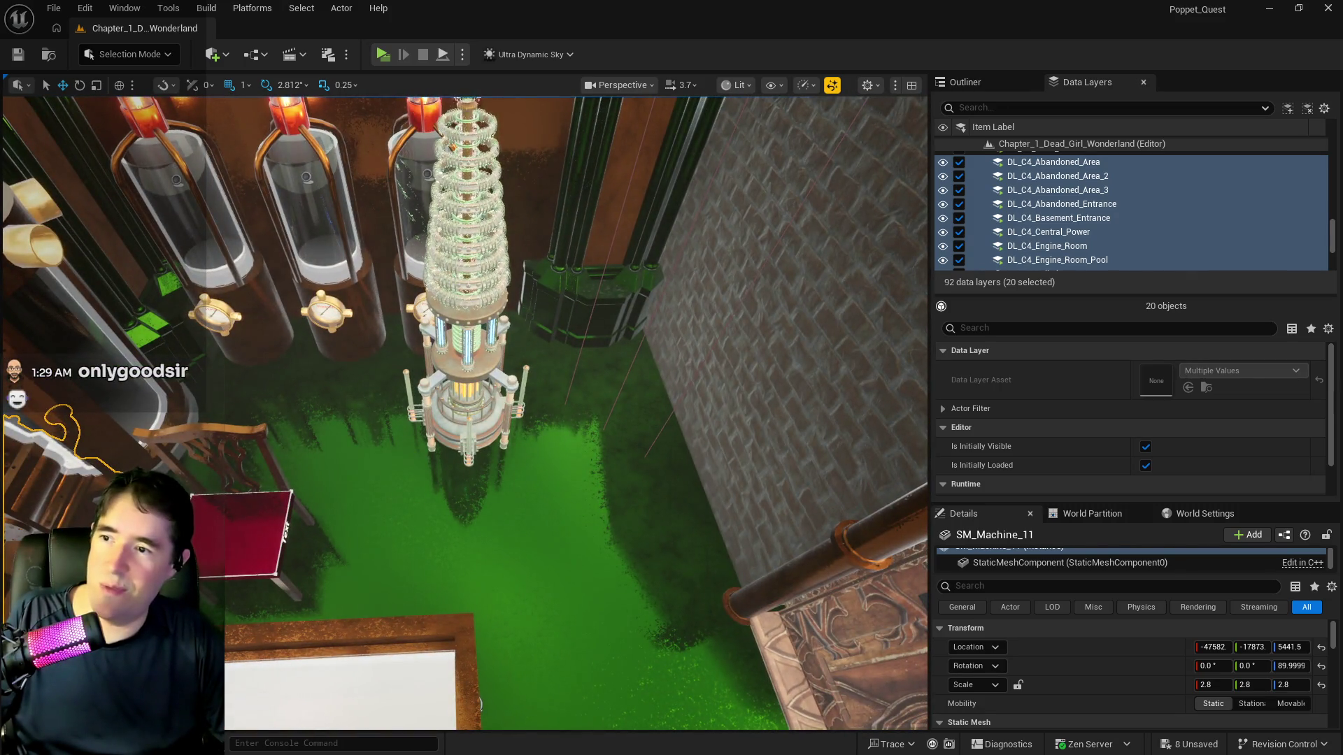
Move SM_Pedestal_Wood_01a68 along Y and BP_TeslaCoil2 along X toward the brick wall
{"action": "left_click", "coordinate": [565, 331]}
{"action": "mouse_move", "coordinate": [592, 346]}
{"action": "left_mouse_down"}
{"action": "mouse_move", "coordinate": [623, 427]}
{"action": "mouse_move", "coordinate": [602, 415]}
{"action": "left_mouse_up"}
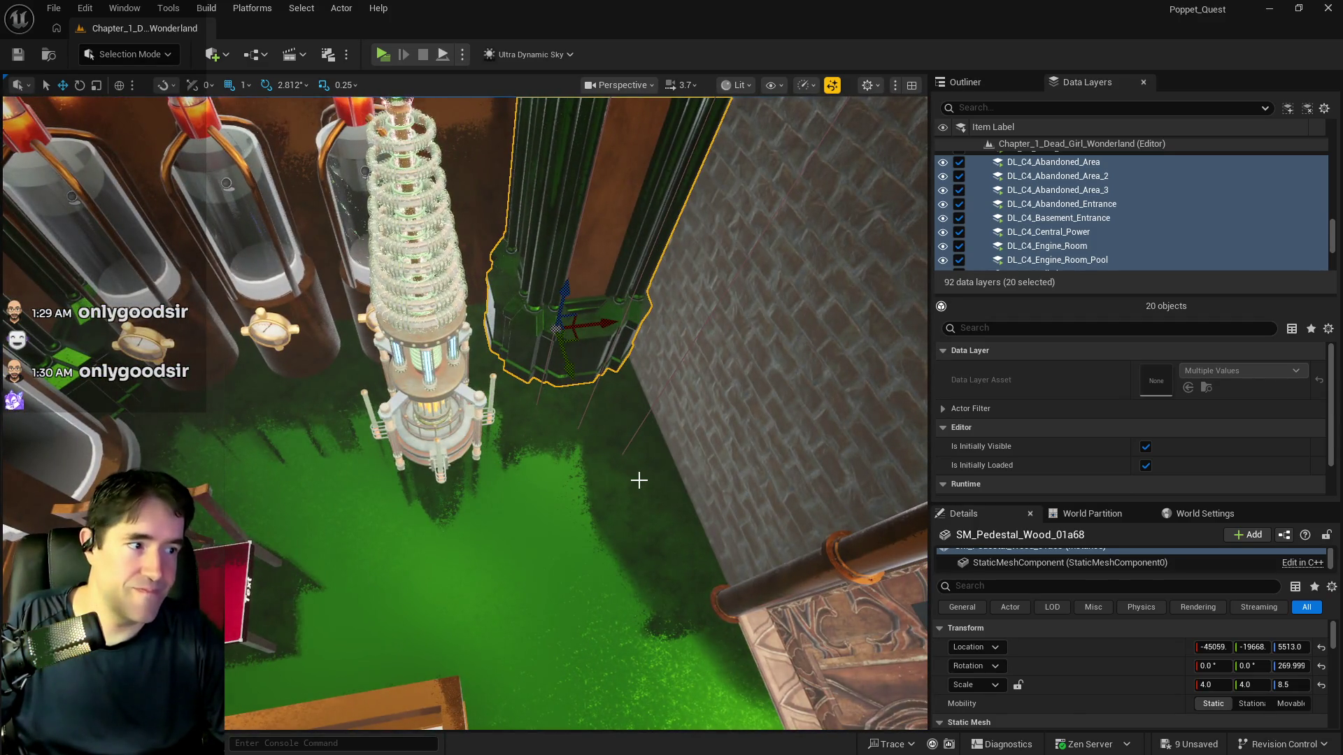
{"action": "left_click", "coordinate": [460, 445]}
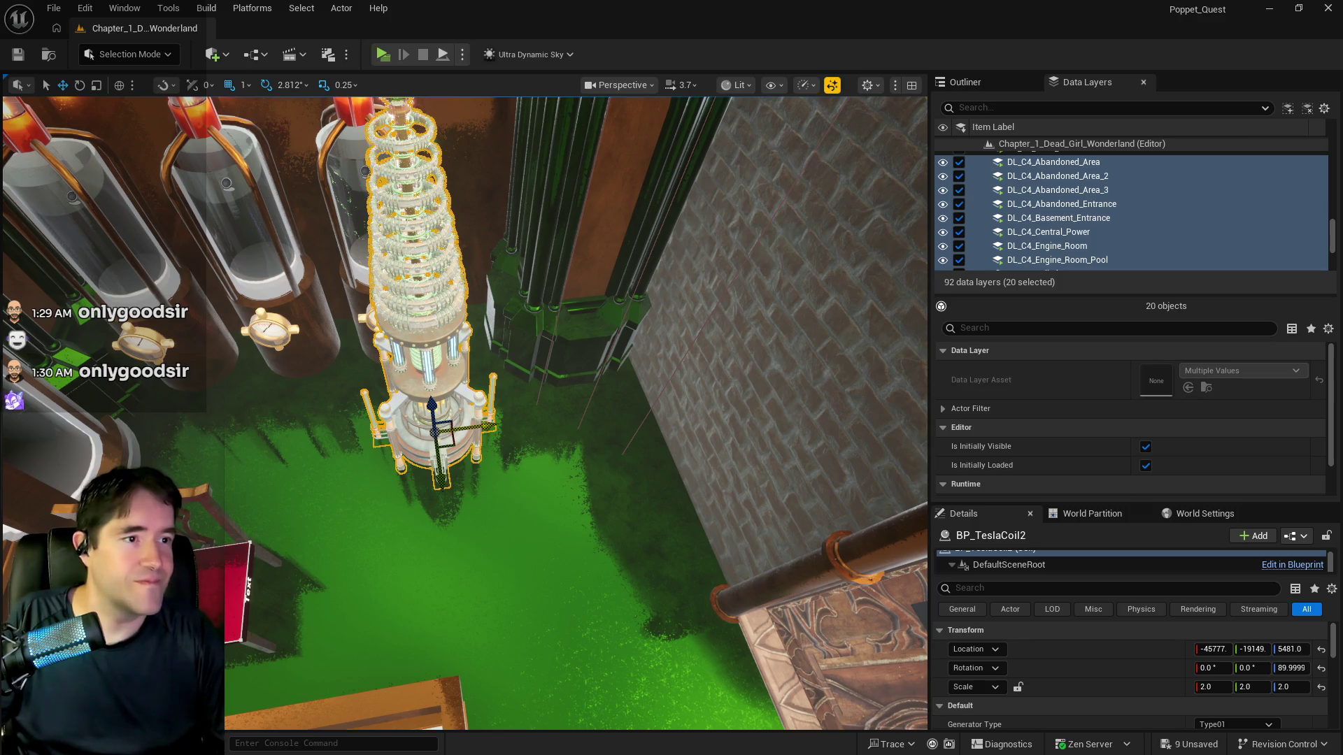
{"action": "left_click_drag", "start_coordinate": [486, 428], "coordinate": [689, 411]}
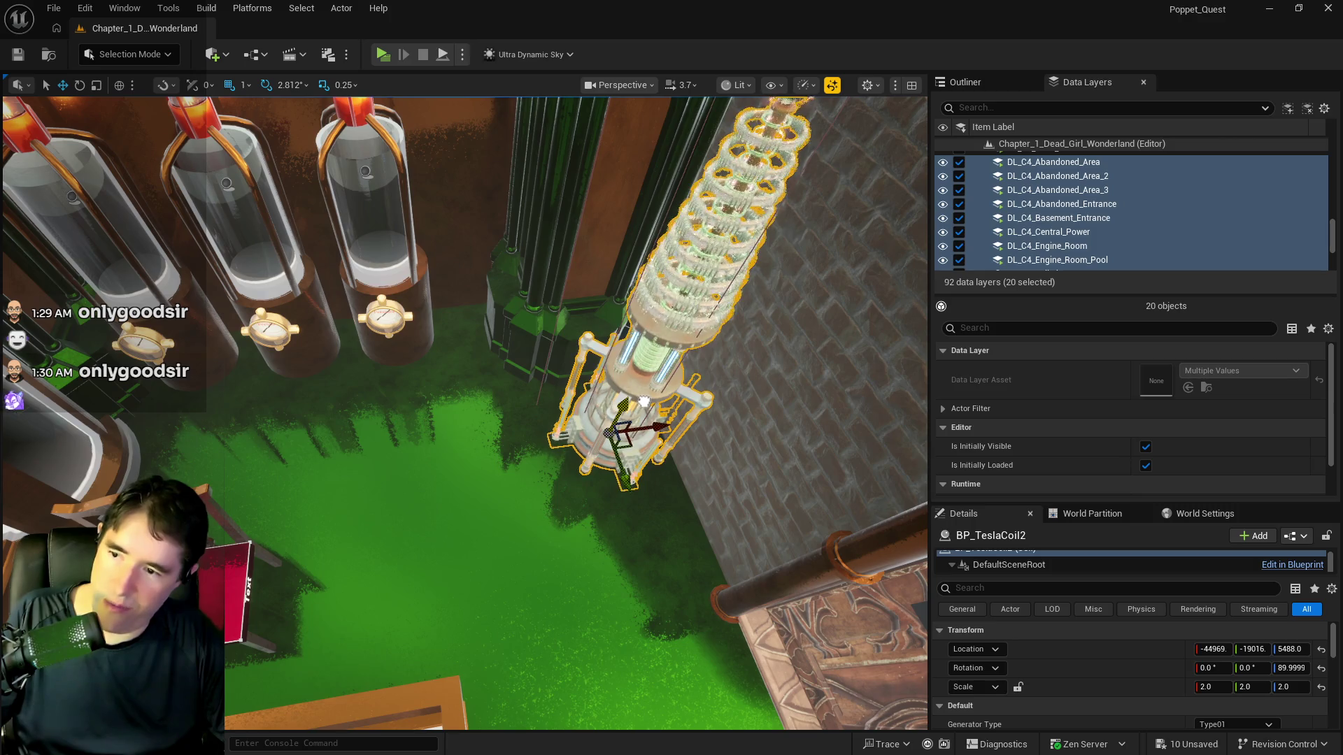
{"action": "mouse_move", "coordinate": [632, 673]}
{"action": "left_mouse_down"}
{"action": "mouse_move", "coordinate": [714, 651]}
{"action": "mouse_move", "coordinate": [247, 477]}
{"action": "left_mouse_up"}
{"action": "left_click", "coordinate": [276, 420]}
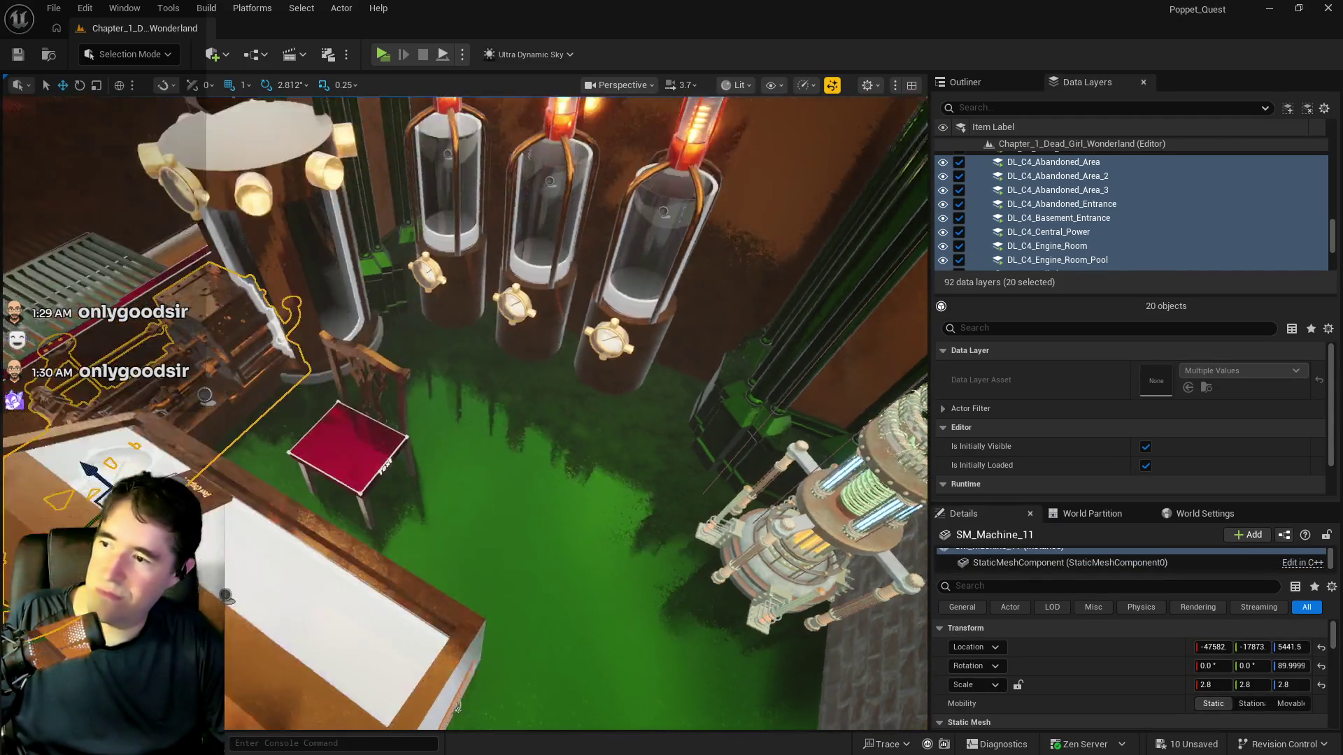
Shift SM_Machine_11 along X and Y beside the control box and scale it to 2.2
{"action": "key", "text": "f"}
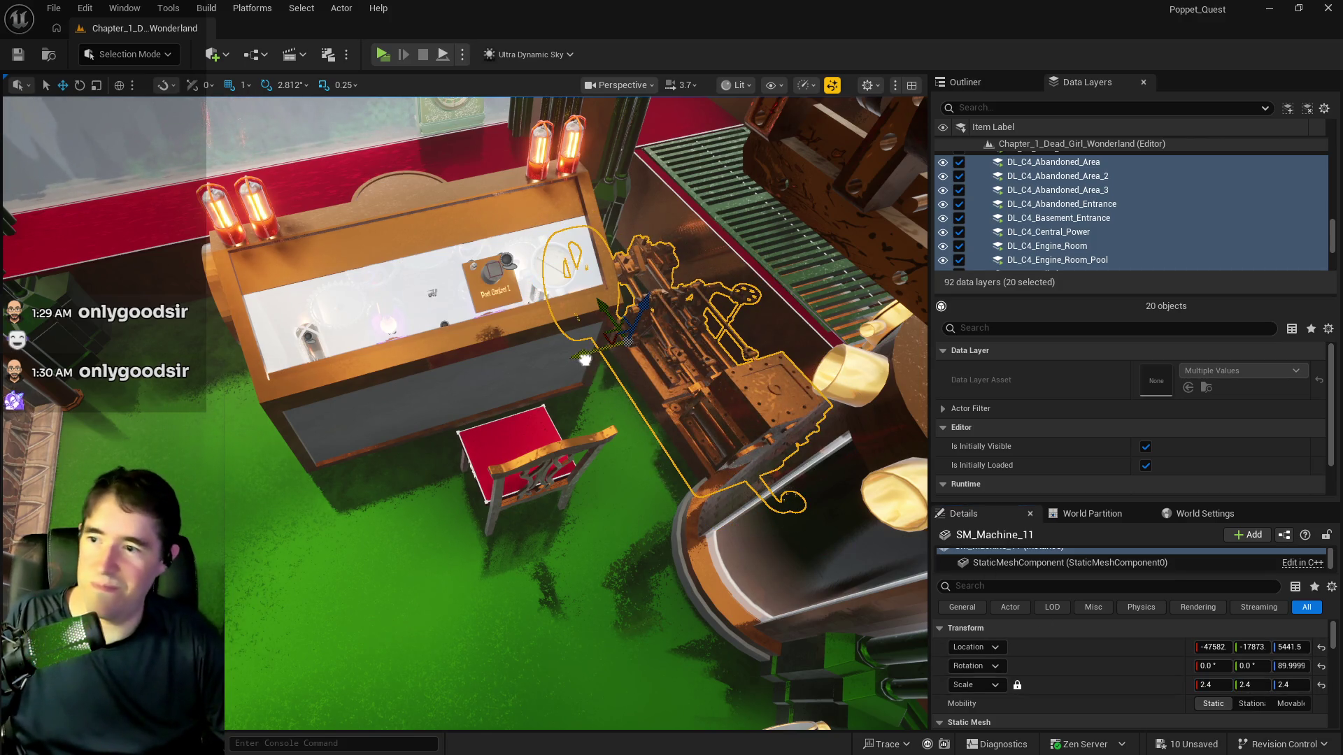
{"action": "left_click_drag", "start_coordinate": [585, 359], "coordinate": [560, 371]}
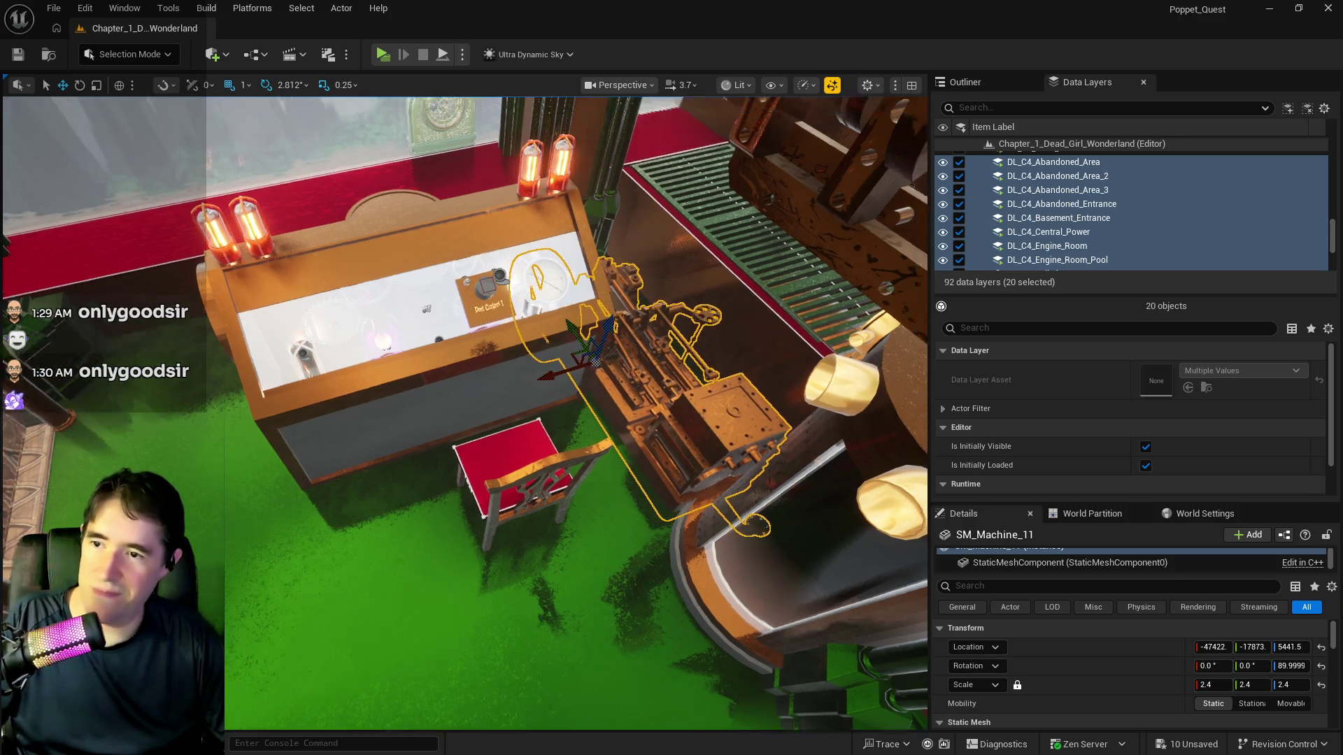
{"action": "key", "text": "f"}
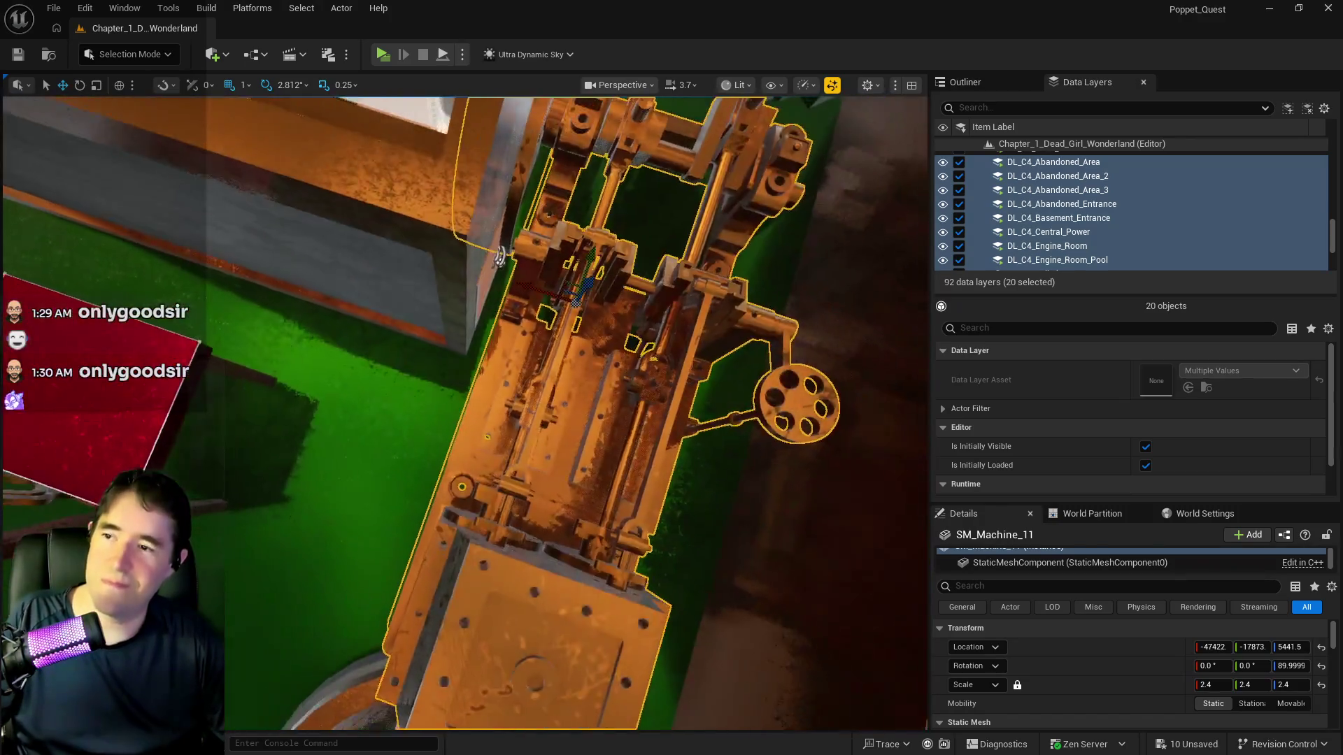
{"action": "left_click_drag", "start_coordinate": [531, 377], "coordinate": [469, 383]}
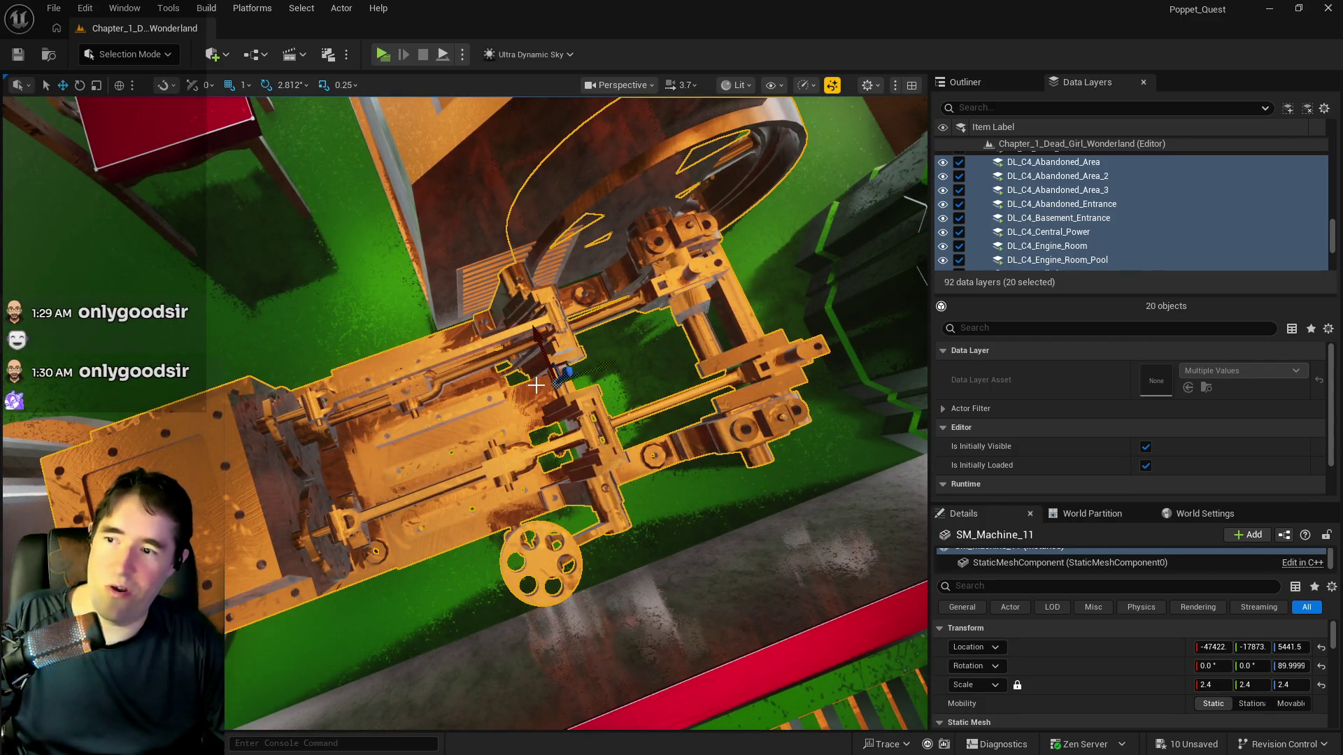
{"action": "left_click_drag", "start_coordinate": [596, 374], "coordinate": [665, 364]}
{"action": "left_click_drag", "start_coordinate": [608, 430], "coordinate": [714, 490]}
{"action": "key", "text": "f"}
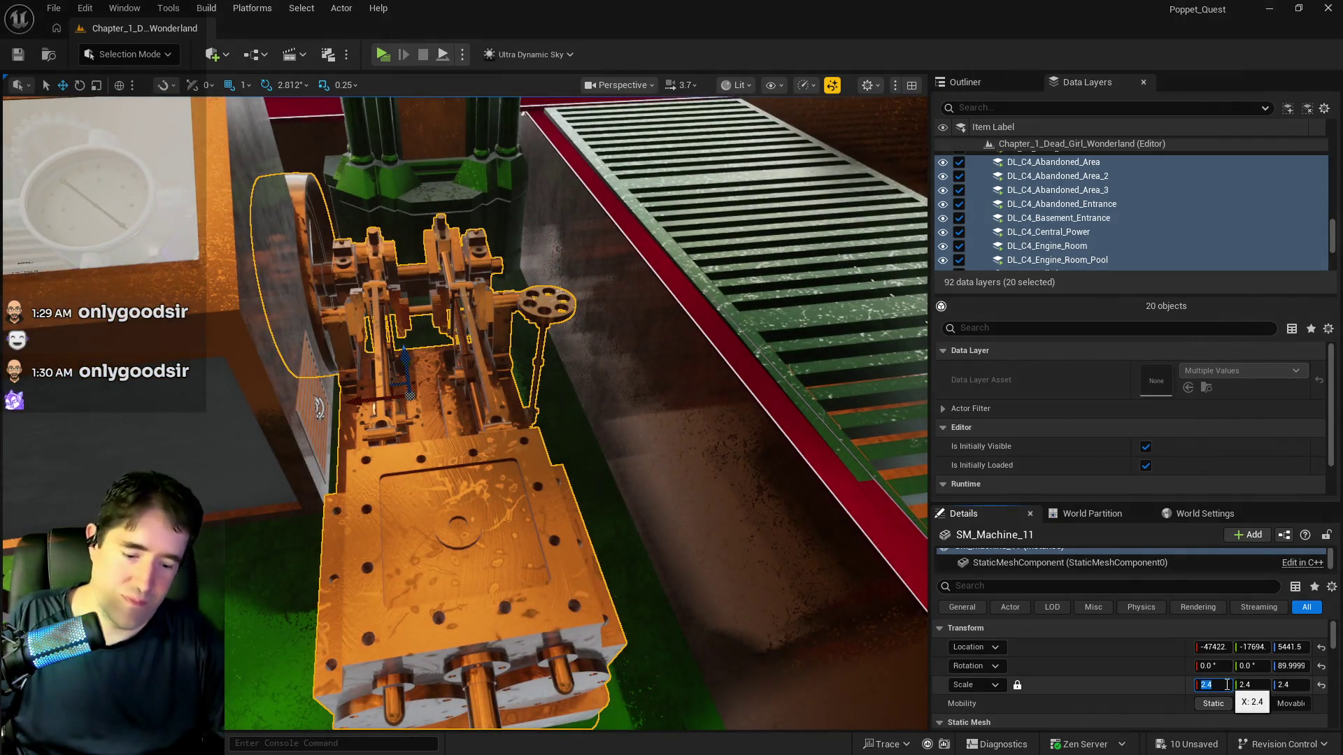
{"action": "type", "text": "2.2"}
{"action": "key", "text": "Return"}
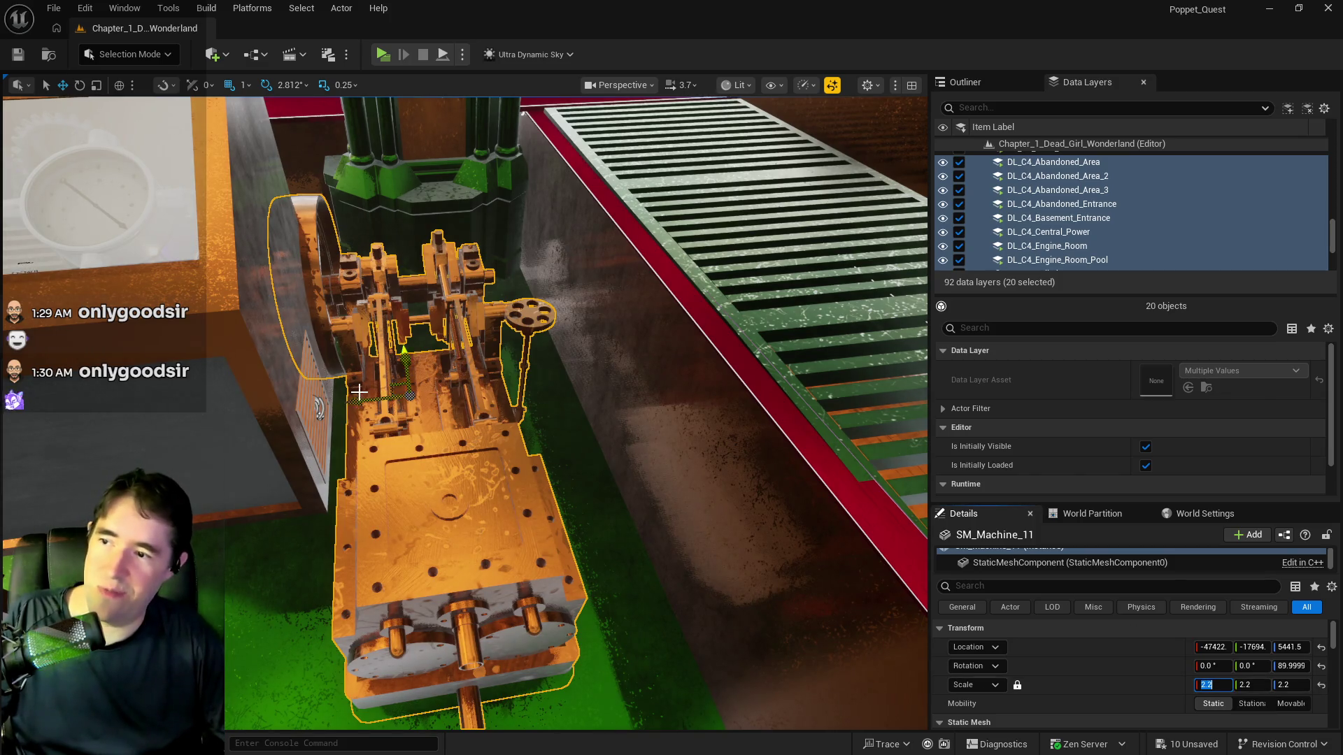
Nudge the machine along X to X -47508, Y -17694, Z 5441.5 and save the level
{"action": "left_click_drag", "start_coordinate": [354, 405], "coordinate": [387, 398]}
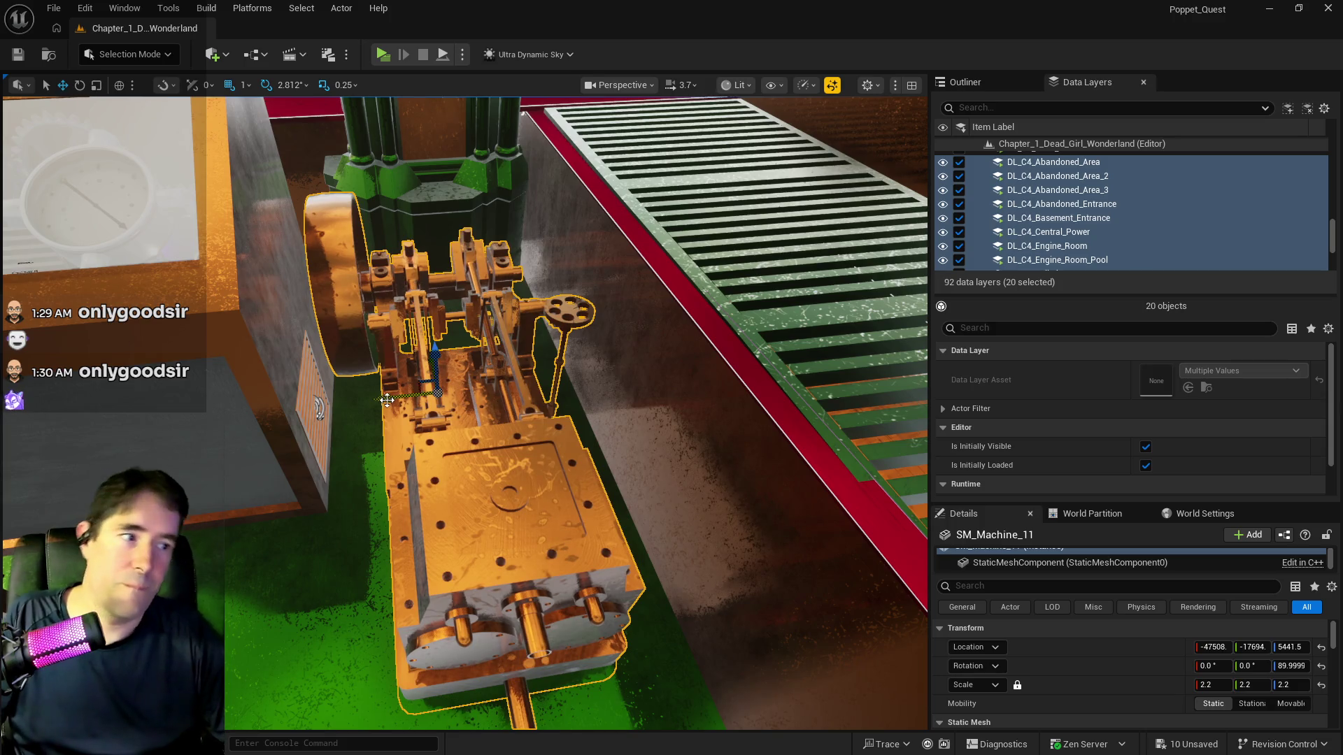
{"action": "mouse_move", "coordinate": [407, 456]}
{"action": "left_mouse_down"}
{"action": "mouse_move", "coordinate": [384, 439]}
{"action": "mouse_move", "coordinate": [504, 421]}
{"action": "mouse_move", "coordinate": [627, 435]}
{"action": "mouse_move", "coordinate": [446, 323]}
{"action": "mouse_move", "coordinate": [445, 356]}
{"action": "mouse_move", "coordinate": [617, 328]}
{"action": "left_mouse_up"}
{"action": "key", "text": "ctrl+s"}
{"action": "left_click", "coordinate": [969, 84]}
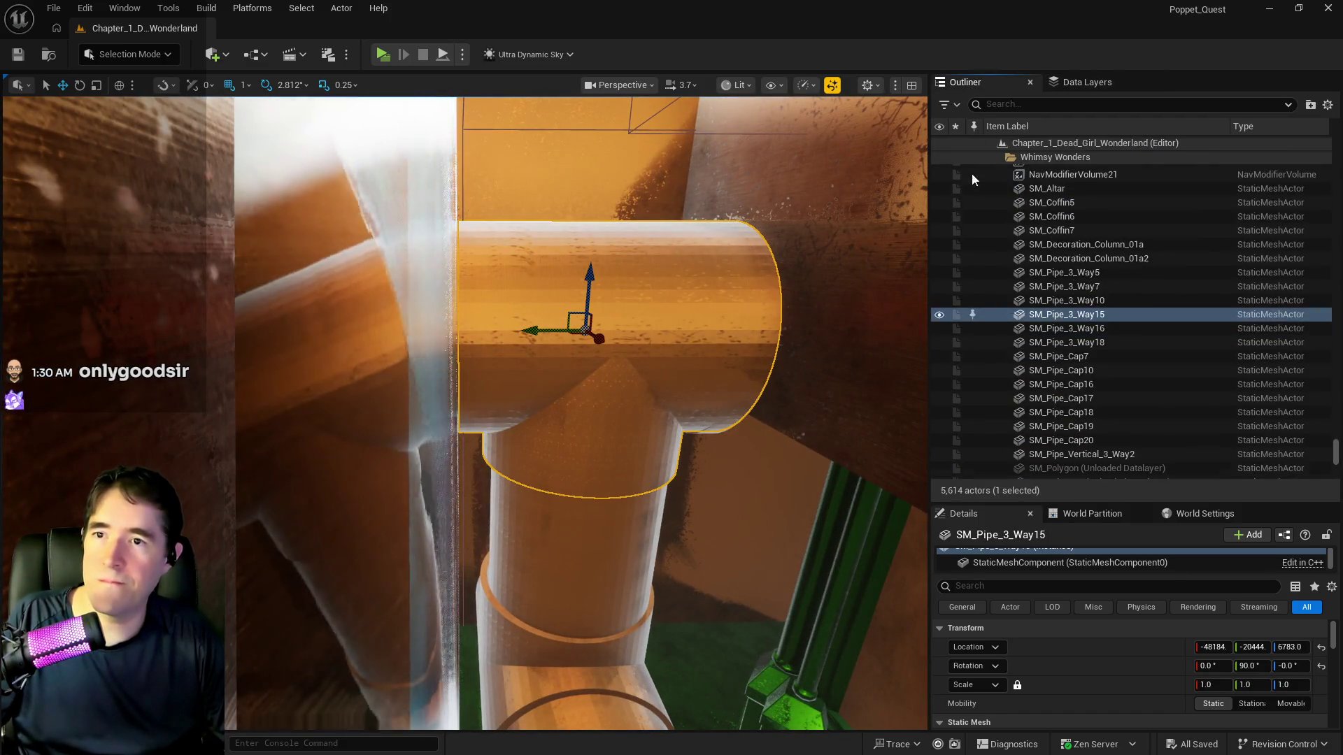
Turn the four-way junction SM_Pipes_Vertical_4_Way4 about 87° around vertical and raise it
{"action": "right_click", "coordinate": [1056, 316]}
{"action": "key", "text": "Escape"}
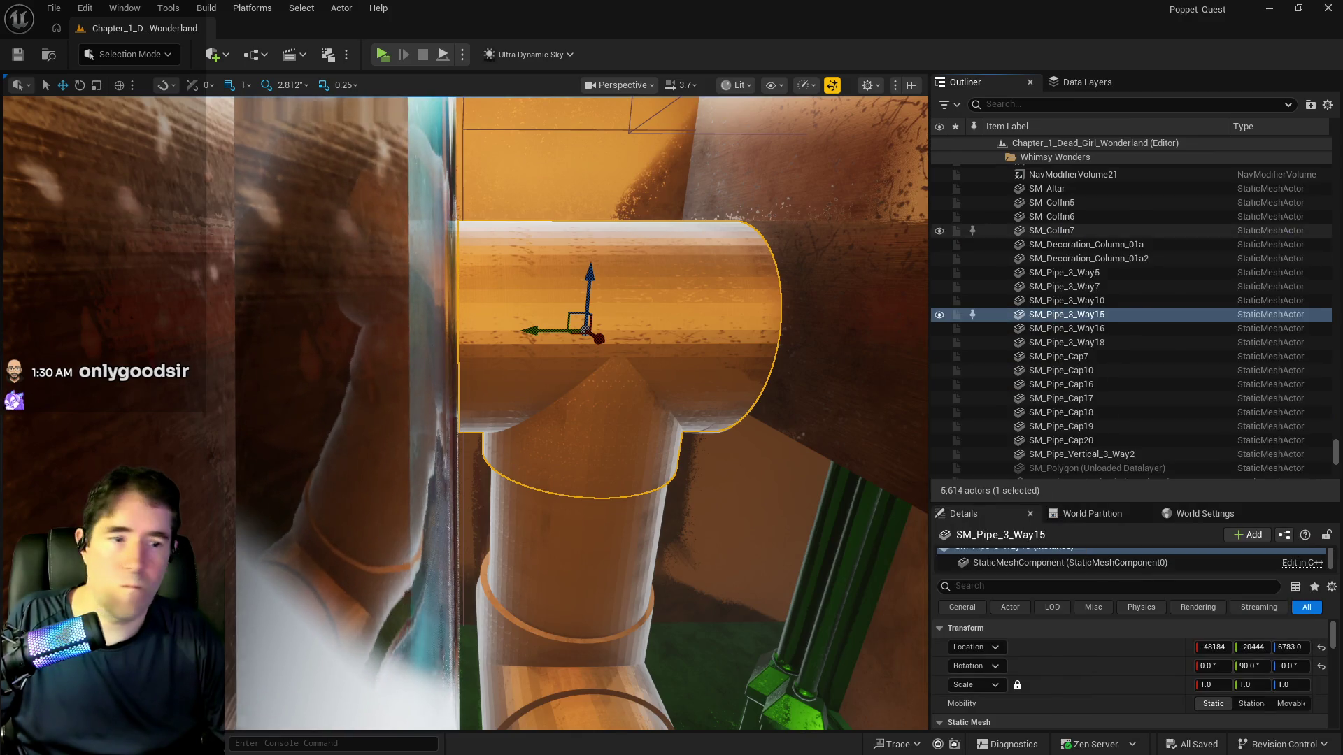
{"action": "mouse_move", "coordinate": [813, 511]}
{"action": "left_mouse_down"}
{"action": "mouse_move", "coordinate": [882, 495]}
{"action": "mouse_move", "coordinate": [874, 482]}
{"action": "left_mouse_up"}
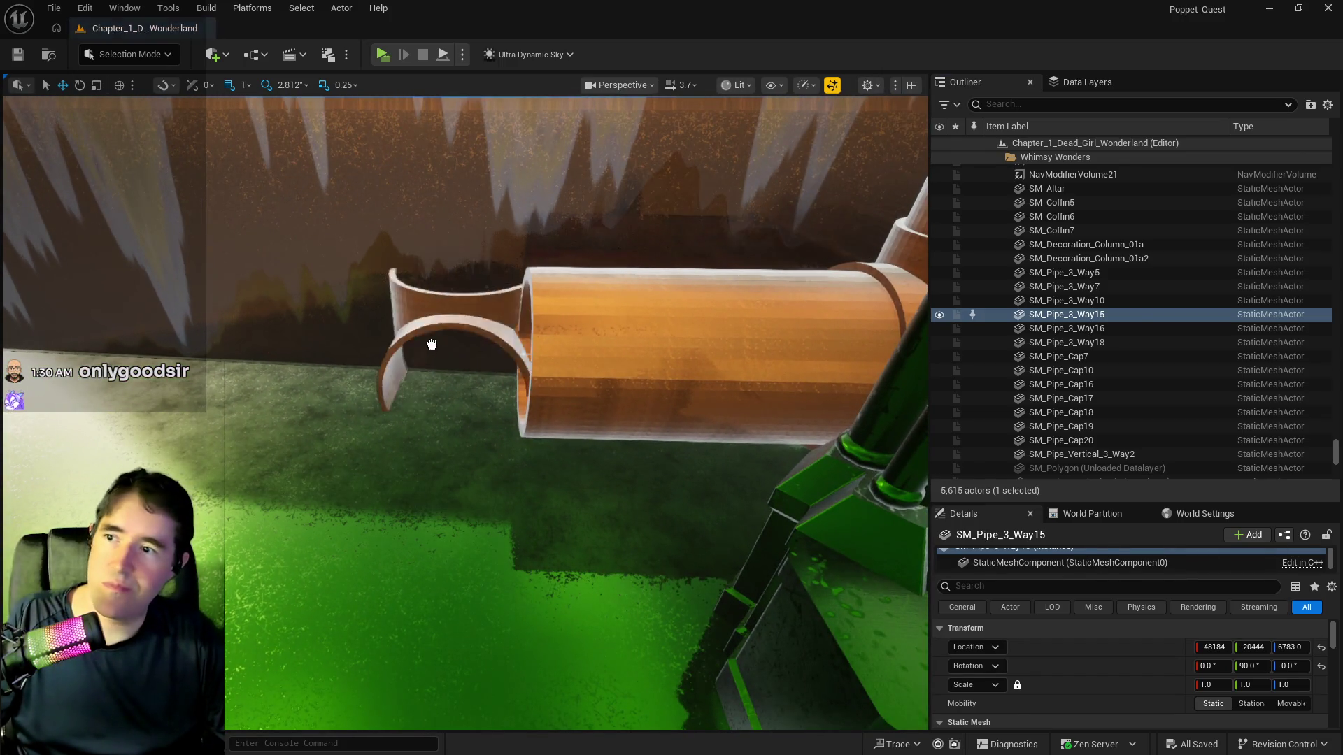
{"action": "left_click", "coordinate": [389, 420]}
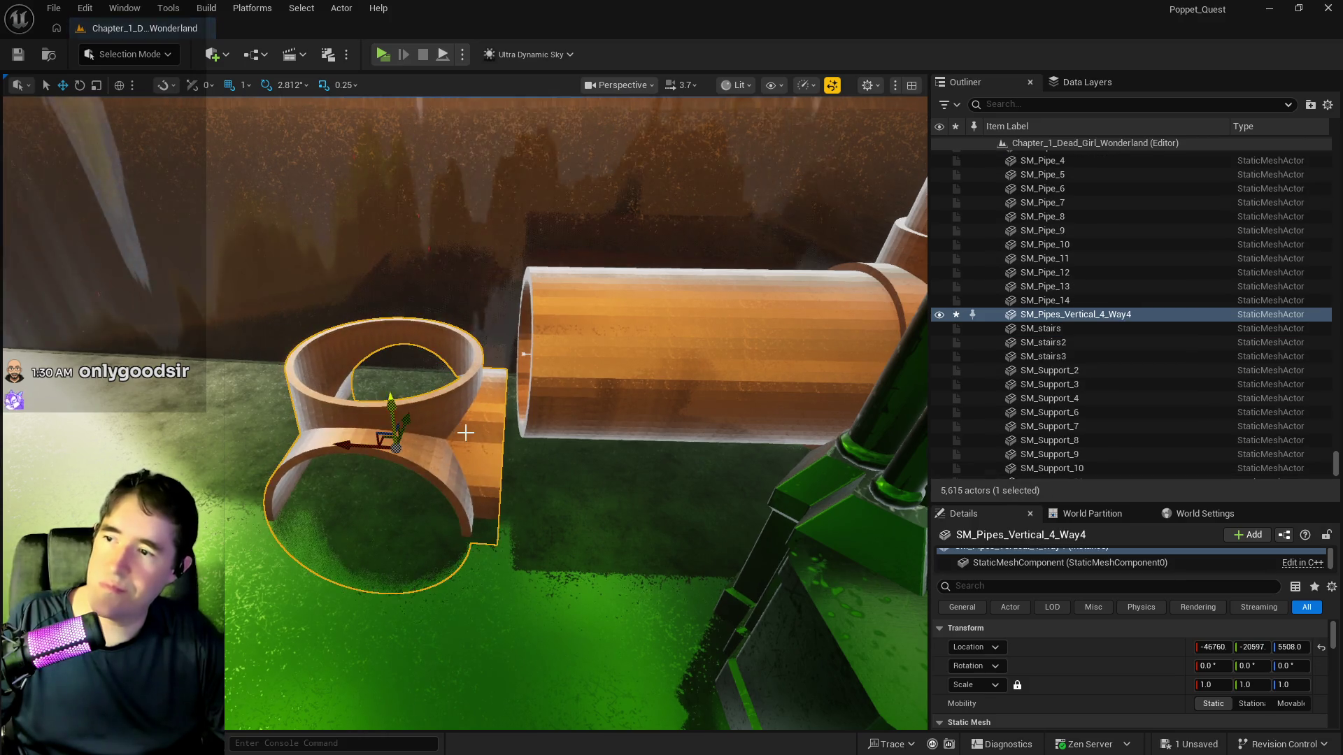
{"action": "key", "text": "e"}
{"action": "left_click_drag", "start_coordinate": [414, 500], "coordinate": [483, 497]}
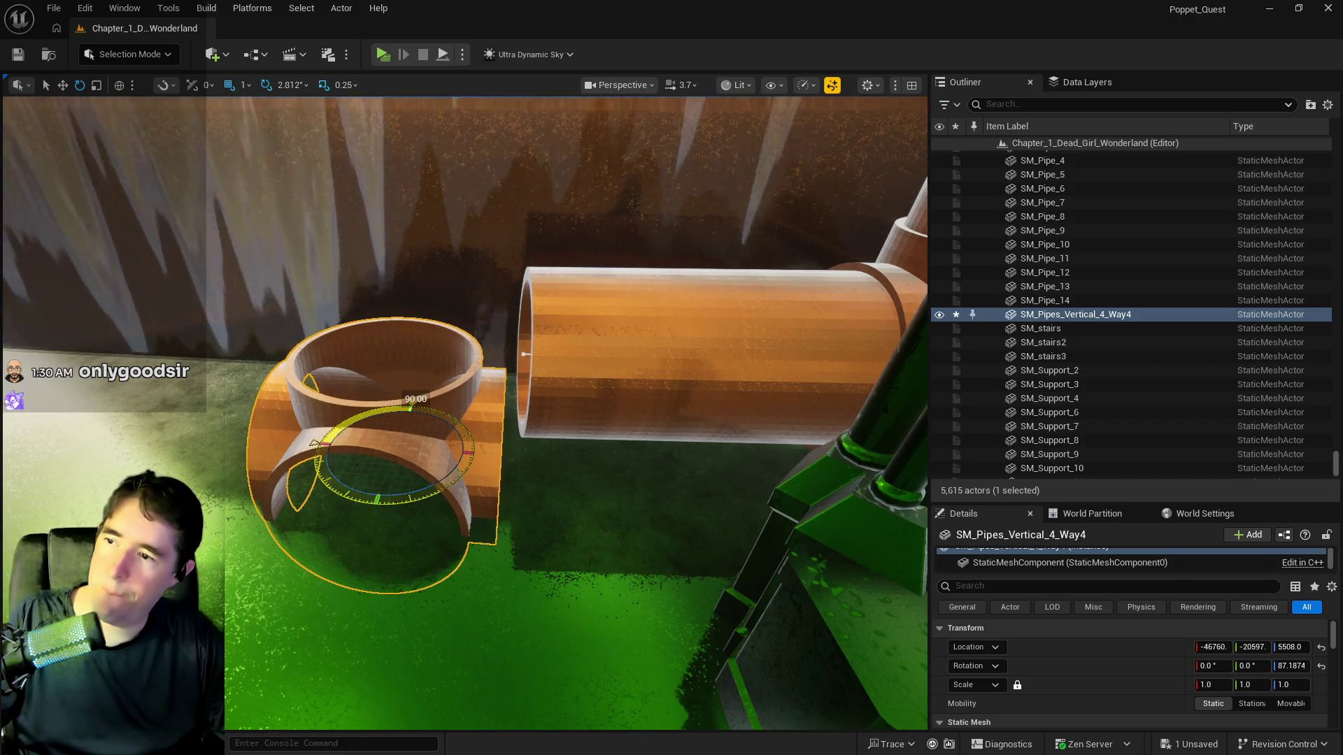
{"action": "key", "text": "w"}
{"action": "mouse_move", "coordinate": [398, 414]}
{"action": "left_mouse_down"}
{"action": "mouse_move", "coordinate": [407, 329]}
{"action": "mouse_move", "coordinate": [392, 311]}
{"action": "mouse_move", "coordinate": [371, 352]}
{"action": "mouse_move", "coordinate": [503, 336]}
{"action": "mouse_move", "coordinate": [570, 375]}
{"action": "left_mouse_up"}
Set the junction's yaw to exactly 90°, then slide it along Y and lower it to Z 5774
{"action": "key", "text": "e"}
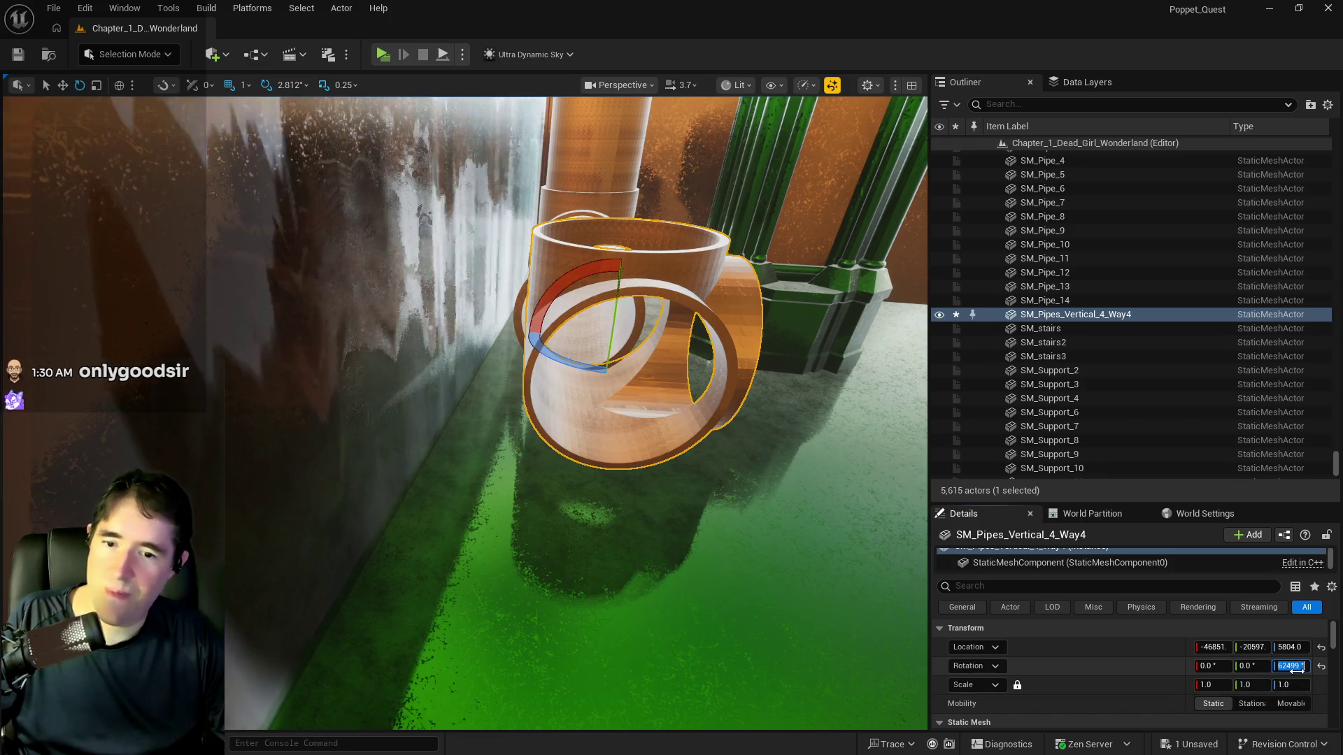
{"action": "left_click", "coordinate": [1292, 667]}
{"action": "type", "text": "90"}
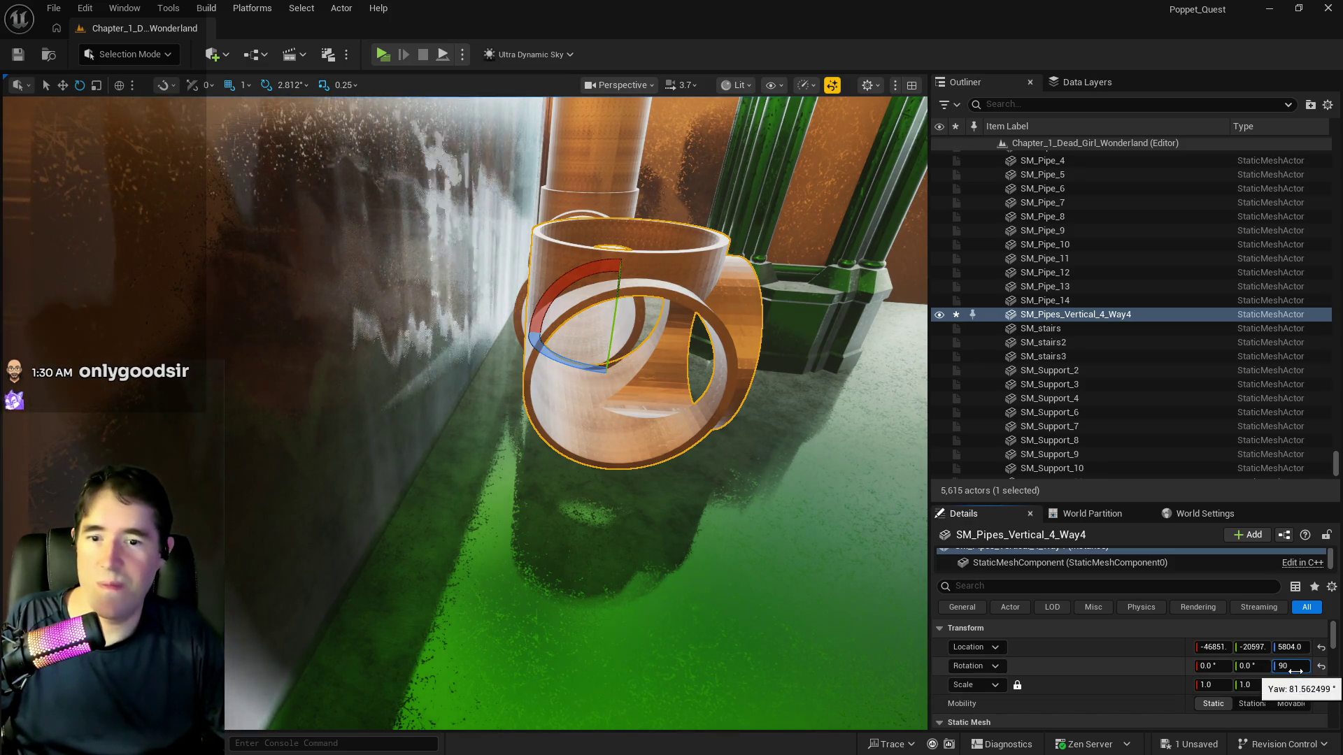
{"action": "key", "text": "Return"}
{"action": "left_click", "coordinate": [61, 86]}
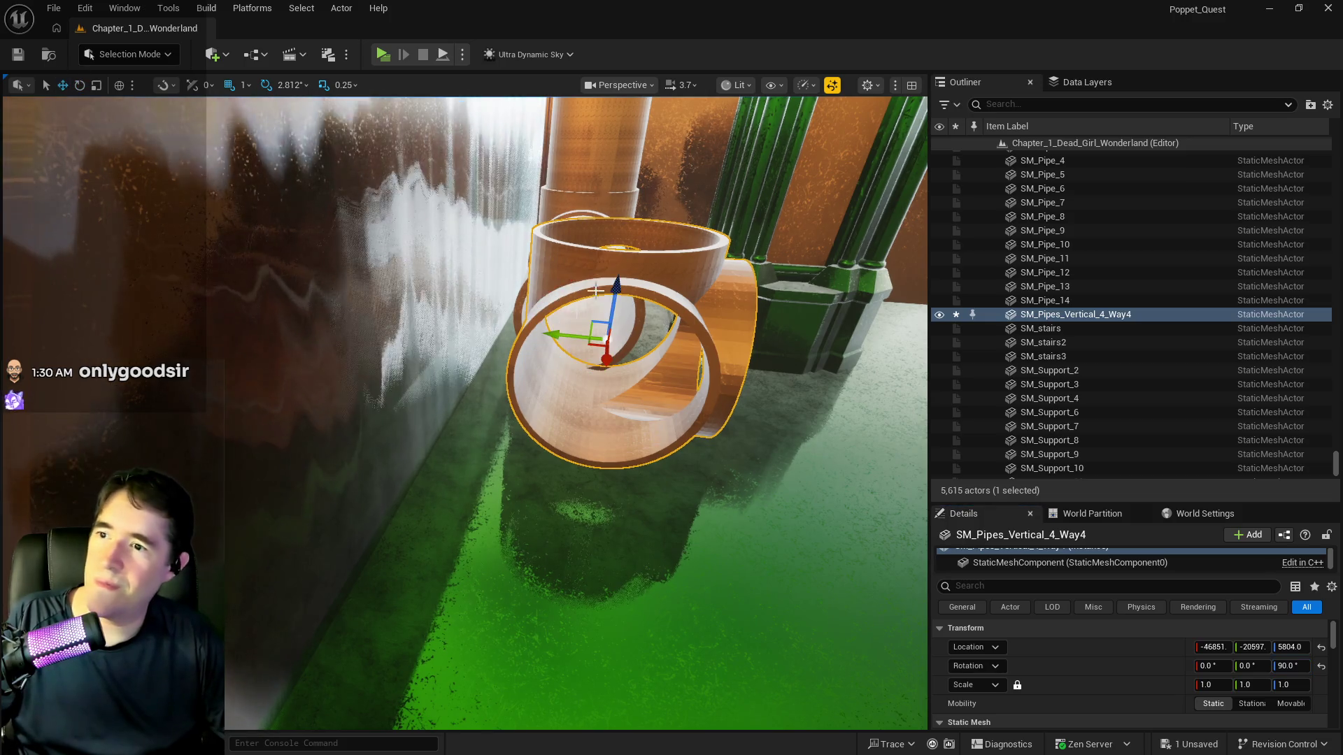
{"action": "left_click_drag", "start_coordinate": [554, 335], "coordinate": [529, 328]}
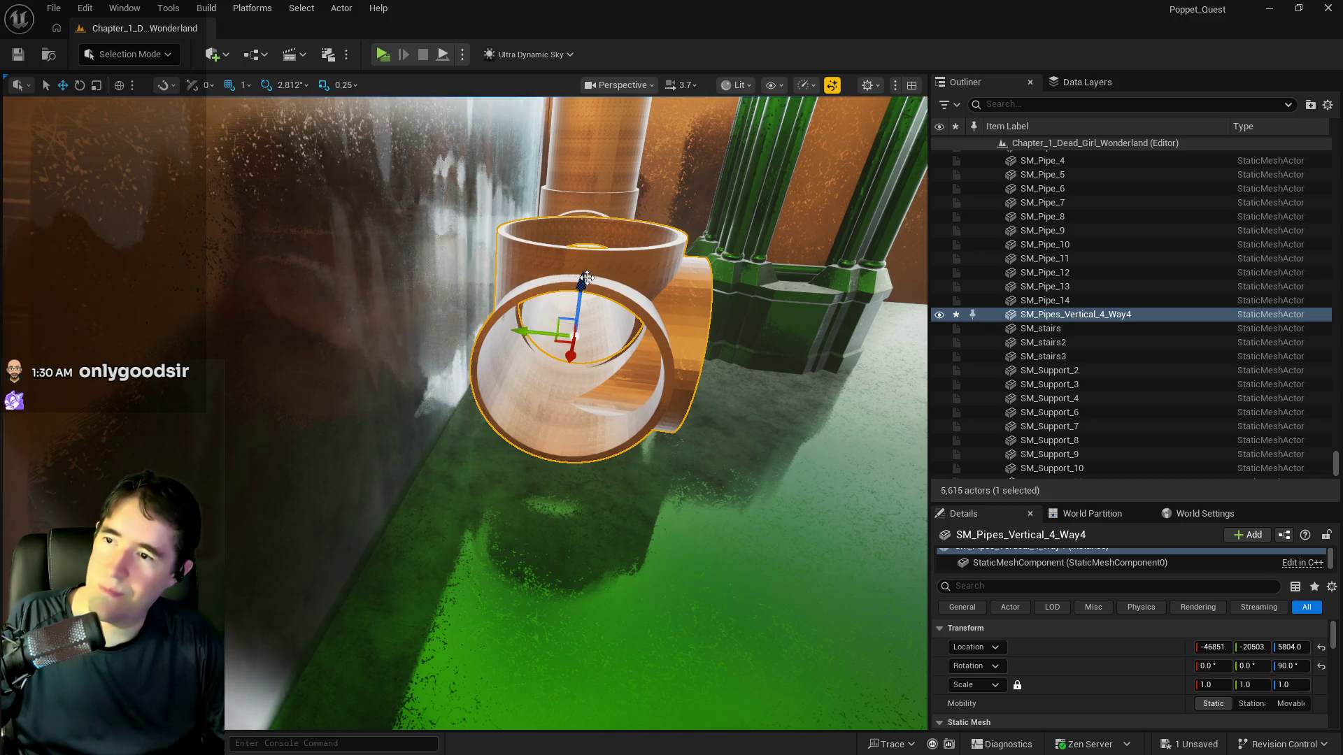
{"action": "mouse_move", "coordinate": [584, 286]}
{"action": "left_mouse_down"}
{"action": "mouse_move", "coordinate": [401, 477]}
{"action": "mouse_move", "coordinate": [645, 284]}
{"action": "mouse_move", "coordinate": [560, 382]}
{"action": "mouse_move", "coordinate": [411, 714]}
{"action": "mouse_move", "coordinate": [538, 439]}
{"action": "mouse_move", "coordinate": [545, 478]}
{"action": "left_mouse_up"}
{"action": "left_click", "coordinate": [607, 294]}
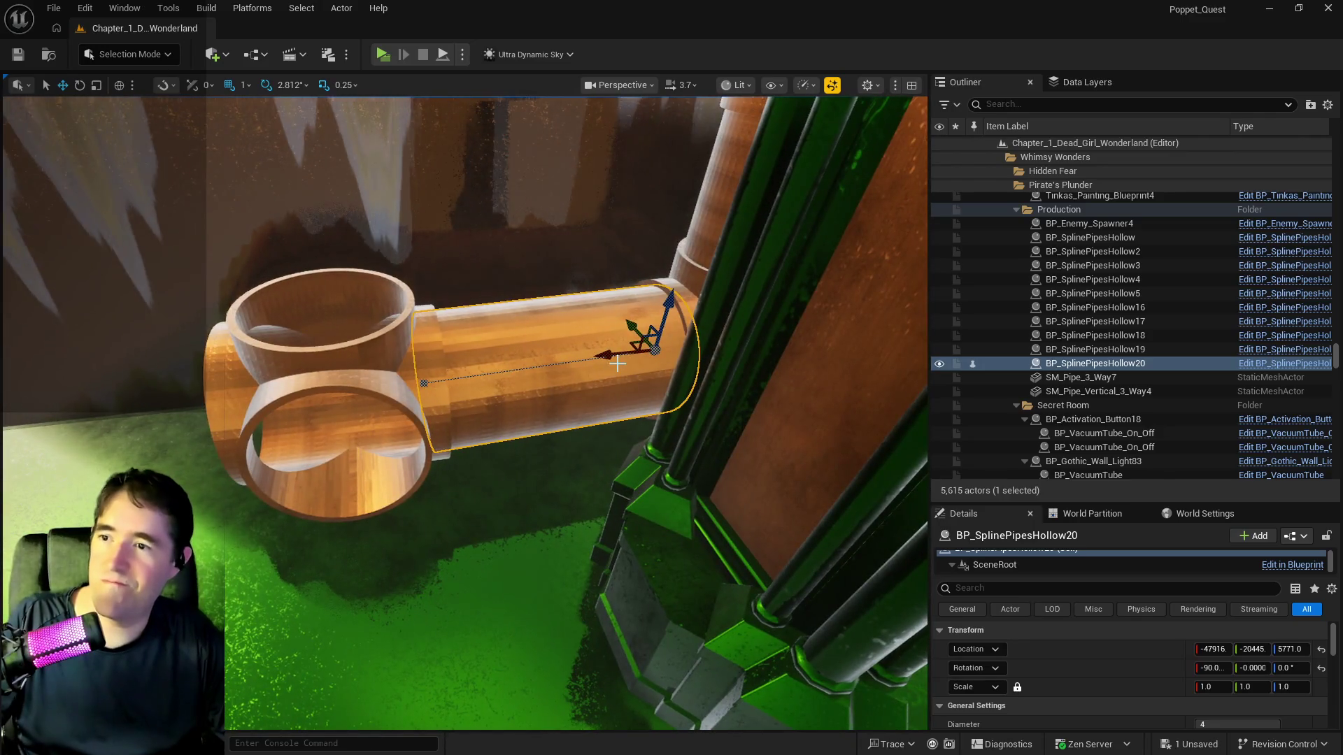
{"action": "left_click_drag", "start_coordinate": [396, 396], "coordinate": [223, 416]}
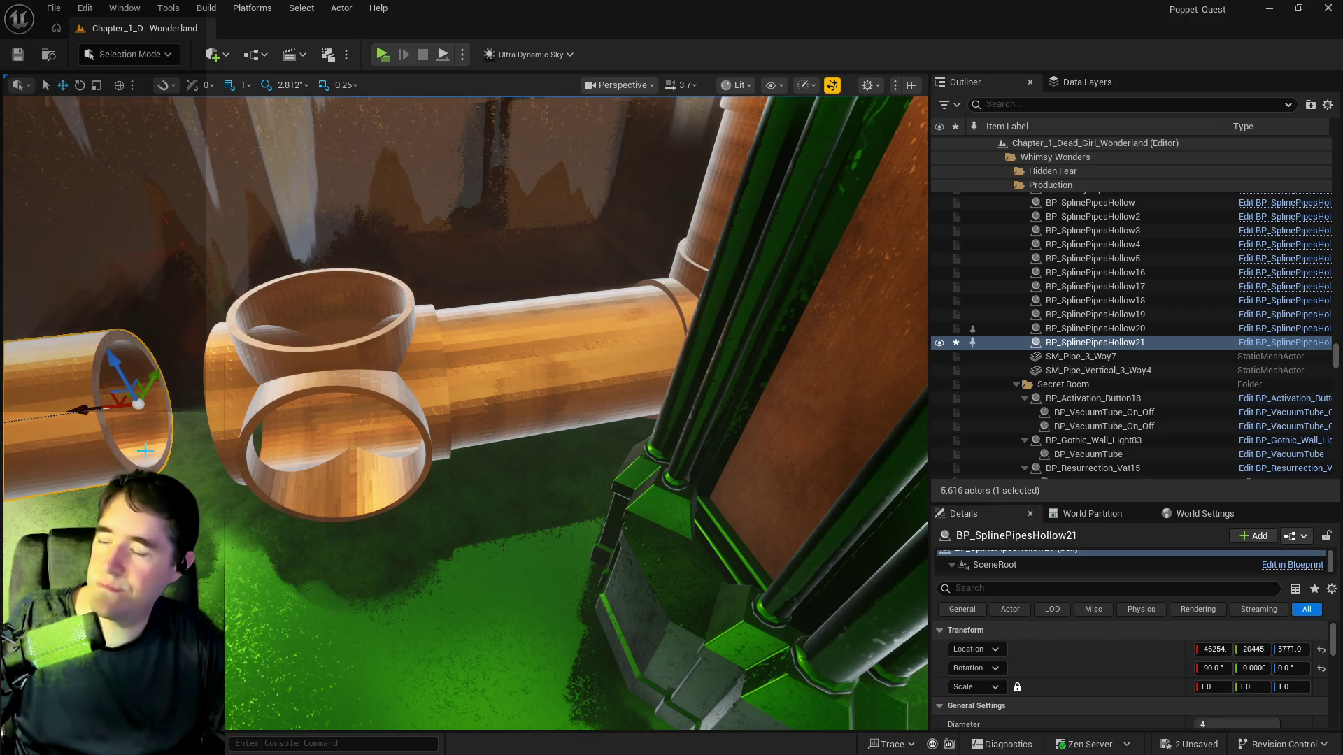
{"action": "key", "text": "ctrl+z"}
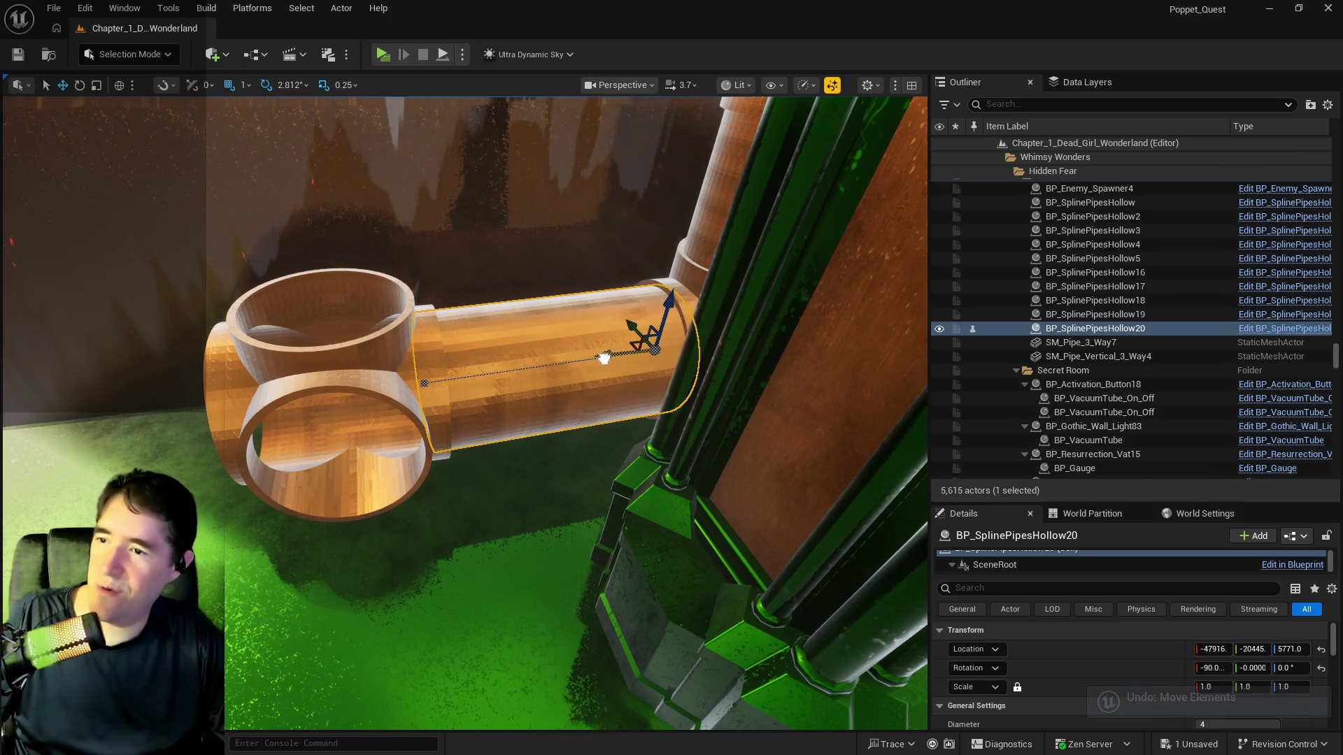
{"action": "mouse_move", "coordinate": [604, 359]}
{"action": "left_mouse_down"}
{"action": "mouse_move", "coordinate": [406, 361]}
{"action": "mouse_move", "coordinate": [196, 434]}
{"action": "mouse_move", "coordinate": [140, 427]}
{"action": "mouse_move", "coordinate": [182, 456]}
{"action": "mouse_move", "coordinate": [226, 689]}
{"action": "mouse_move", "coordinate": [259, 524]}
{"action": "mouse_move", "coordinate": [324, 378]}
{"action": "left_mouse_up"}
{"action": "left_click", "coordinate": [578, 254]}
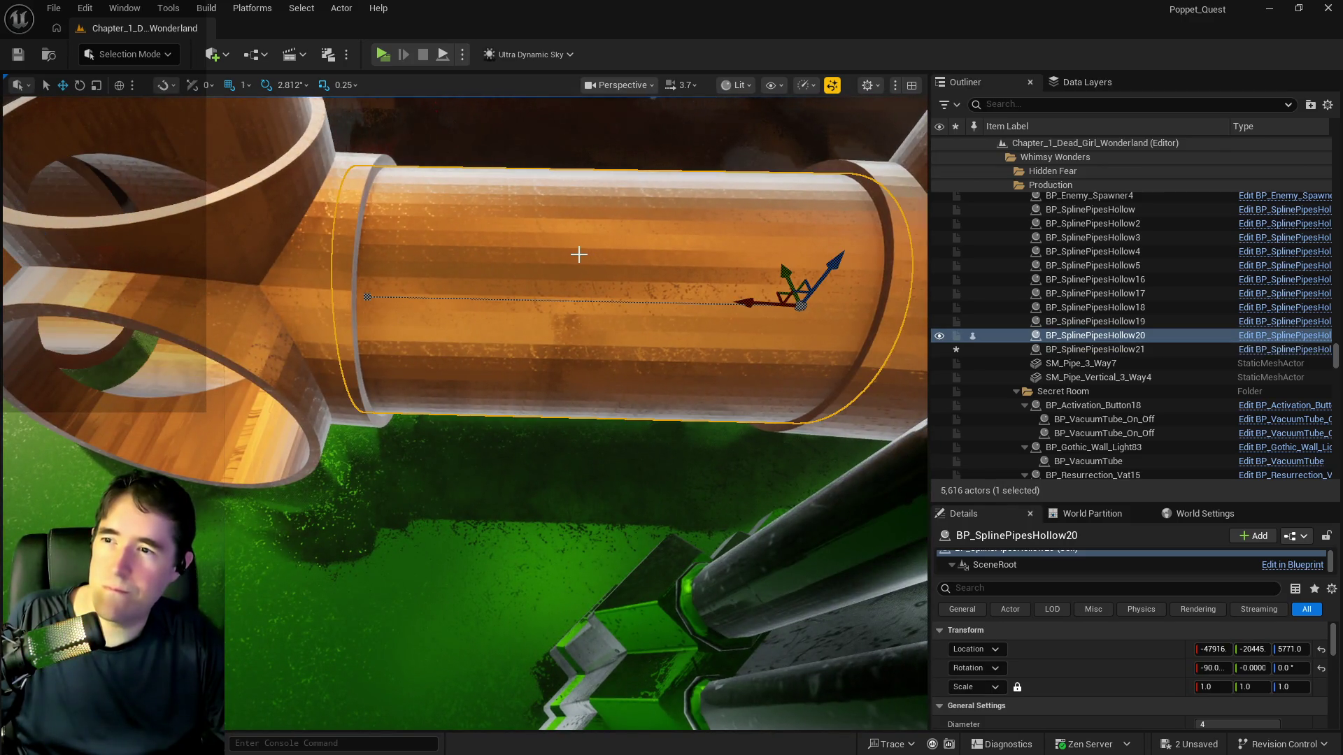
{"action": "left_click", "coordinate": [368, 297]}
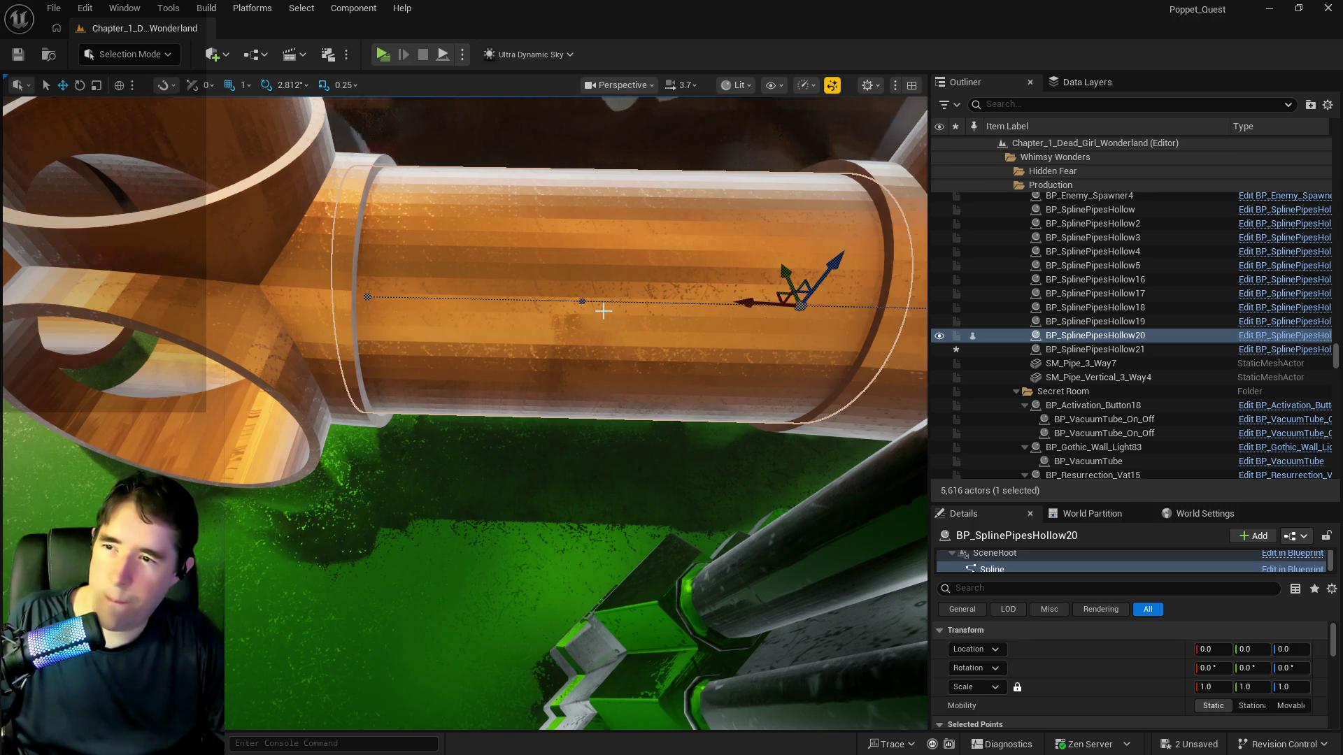
{"action": "mouse_move", "coordinate": [584, 305]}
{"action": "left_mouse_down"}
{"action": "mouse_move", "coordinate": [490, 280]}
{"action": "mouse_move", "coordinate": [670, 240]}
{"action": "mouse_move", "coordinate": [580, 266]}
{"action": "mouse_move", "coordinate": [531, 245]}
{"action": "mouse_move", "coordinate": [594, 244]}
{"action": "mouse_move", "coordinate": [669, 303]}
{"action": "left_mouse_up"}
{"action": "left_click", "coordinate": [669, 240]}
{"action": "left_click", "coordinate": [590, 363]}
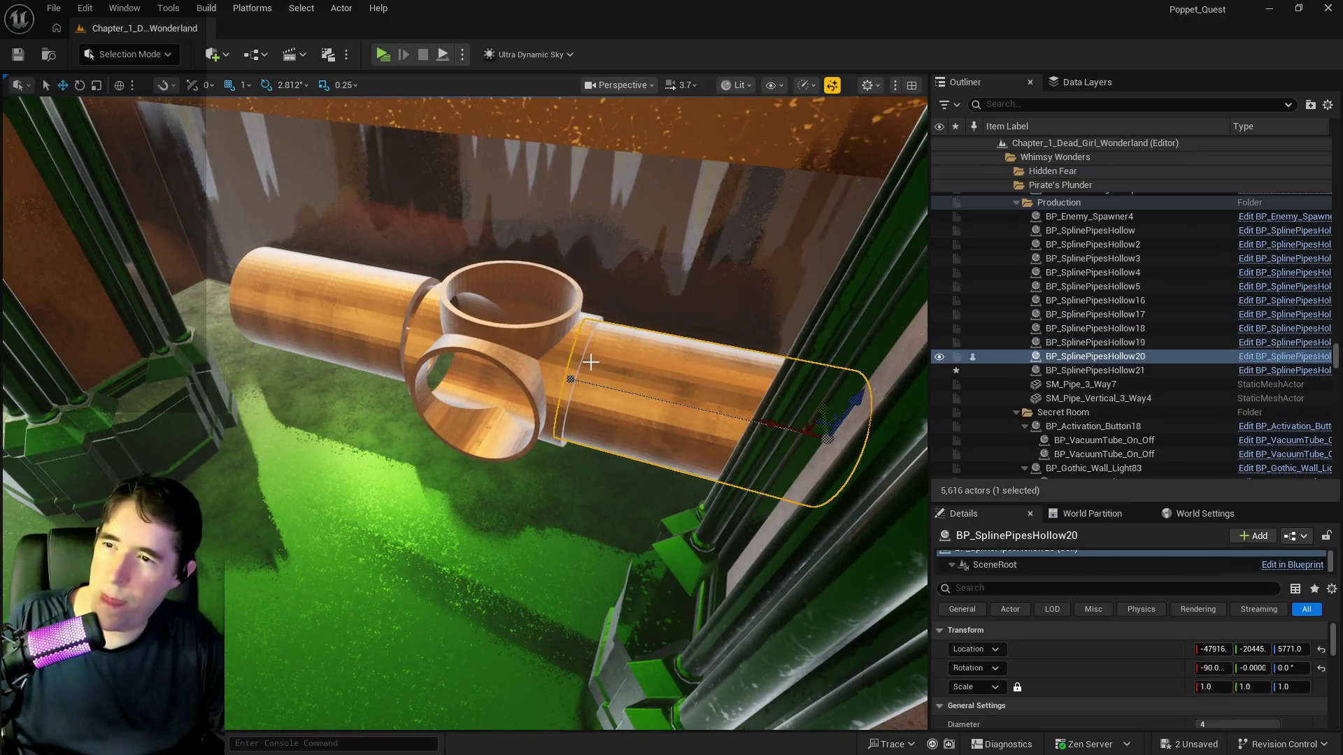
{"action": "left_click", "coordinate": [571, 379]}
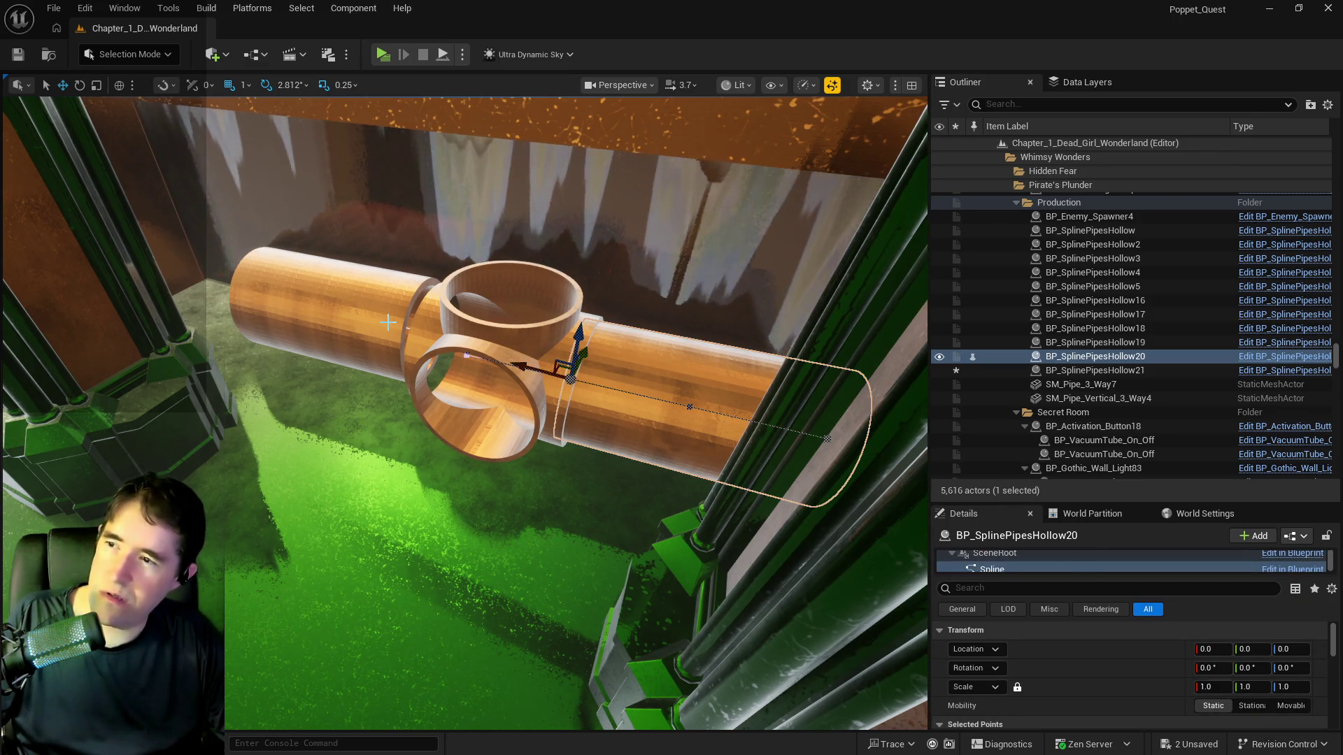
{"action": "left_click", "coordinate": [301, 308]}
{"action": "key", "text": "f"}
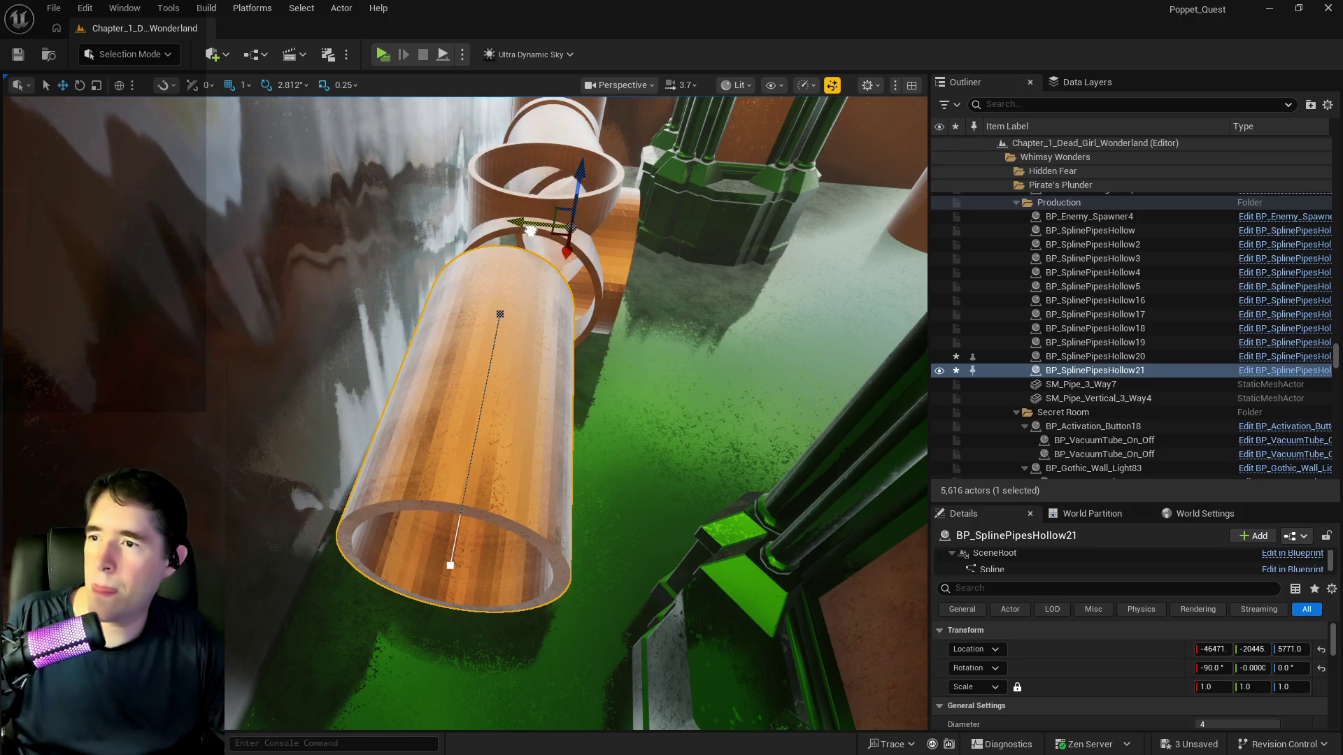
{"action": "key", "text": "ctrl+z"}
{"action": "key", "text": "ctrl+z"}
{"action": "key", "text": "ctrl+z"}
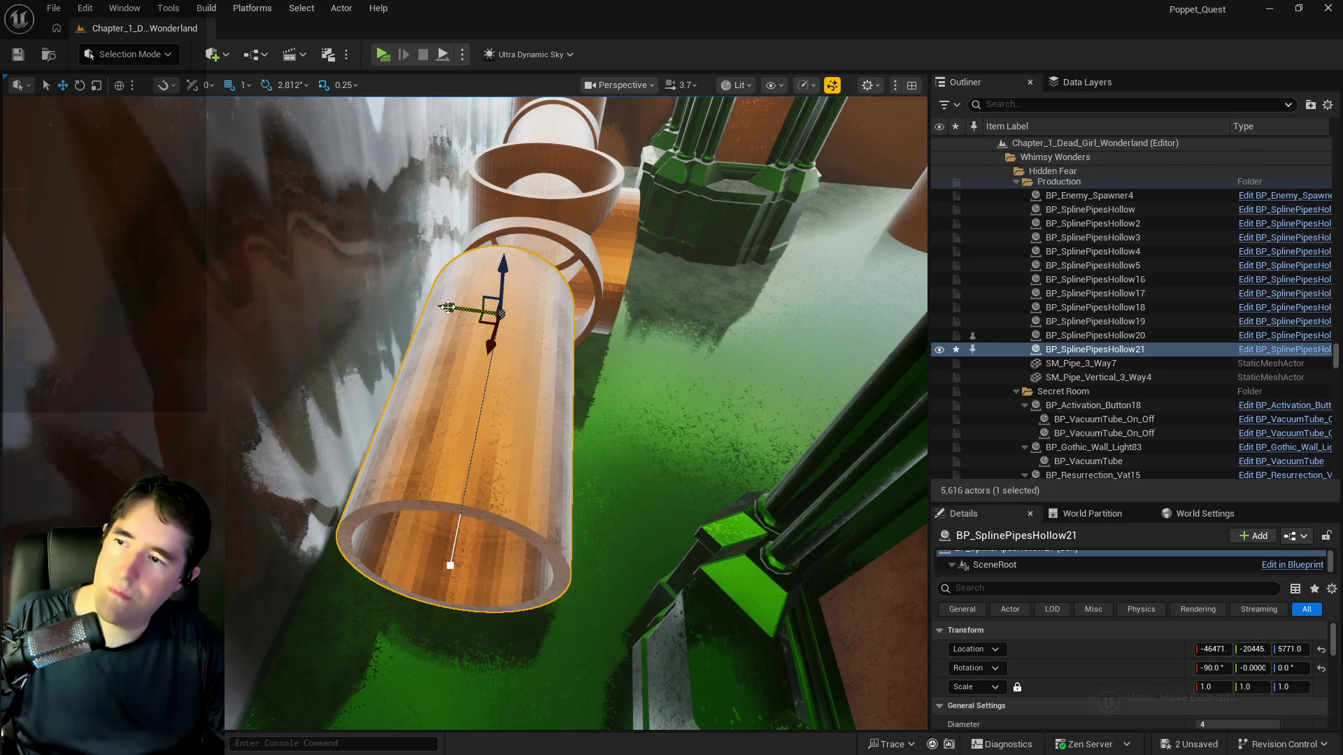
{"action": "left_click_drag", "start_coordinate": [448, 308], "coordinate": [462, 309]}
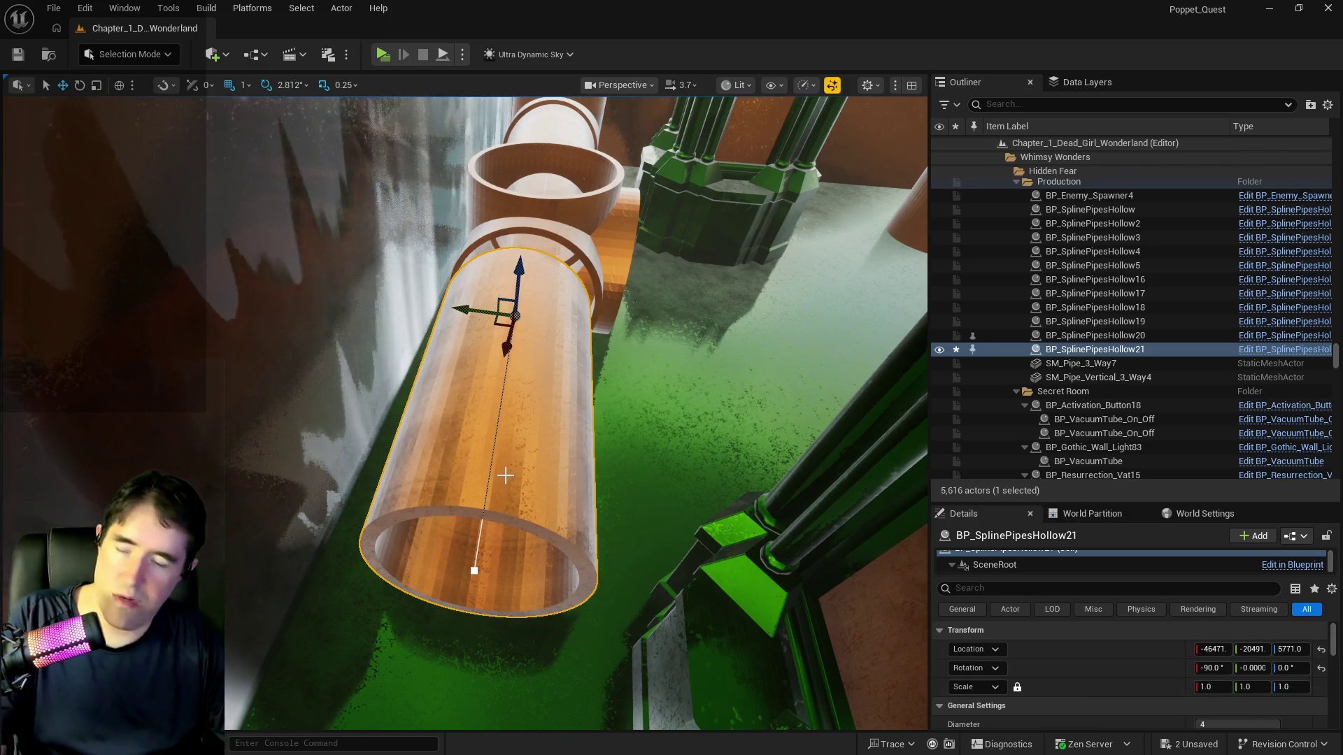
{"action": "key", "text": "Delete"}
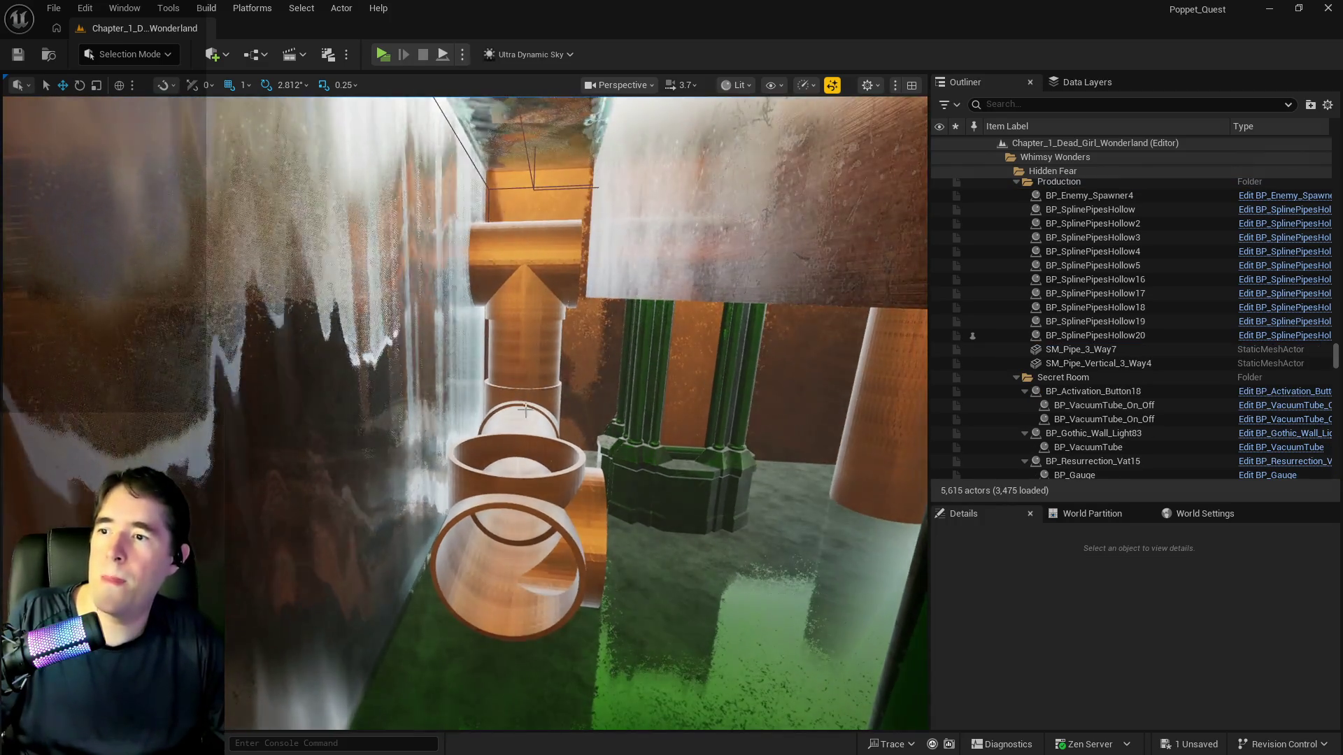
Place BP_SplinePipesHollow21 and fit it flush to the junction at X -46558, Y -20505, Z 5776
{"action": "left_click", "coordinate": [581, 376]}
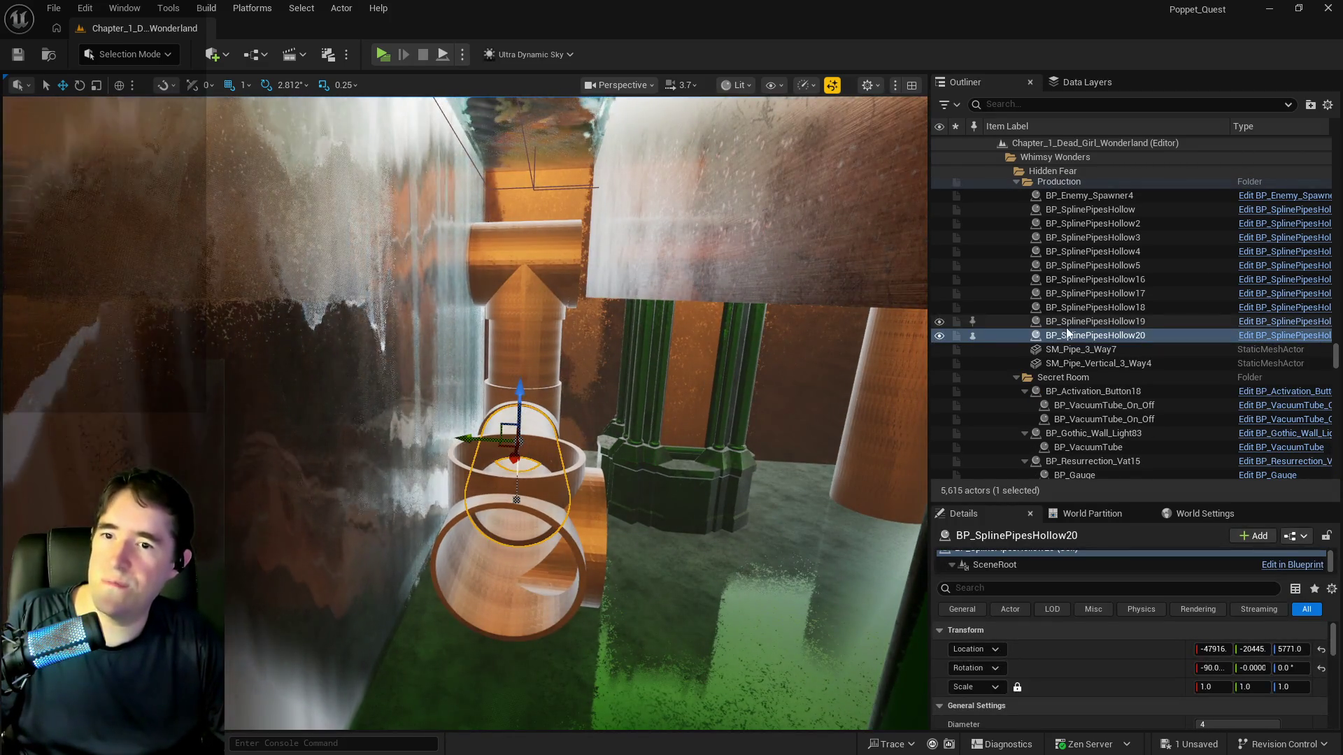
{"action": "right_click", "coordinate": [1067, 323]}
{"action": "right_click", "coordinate": [1046, 338]}
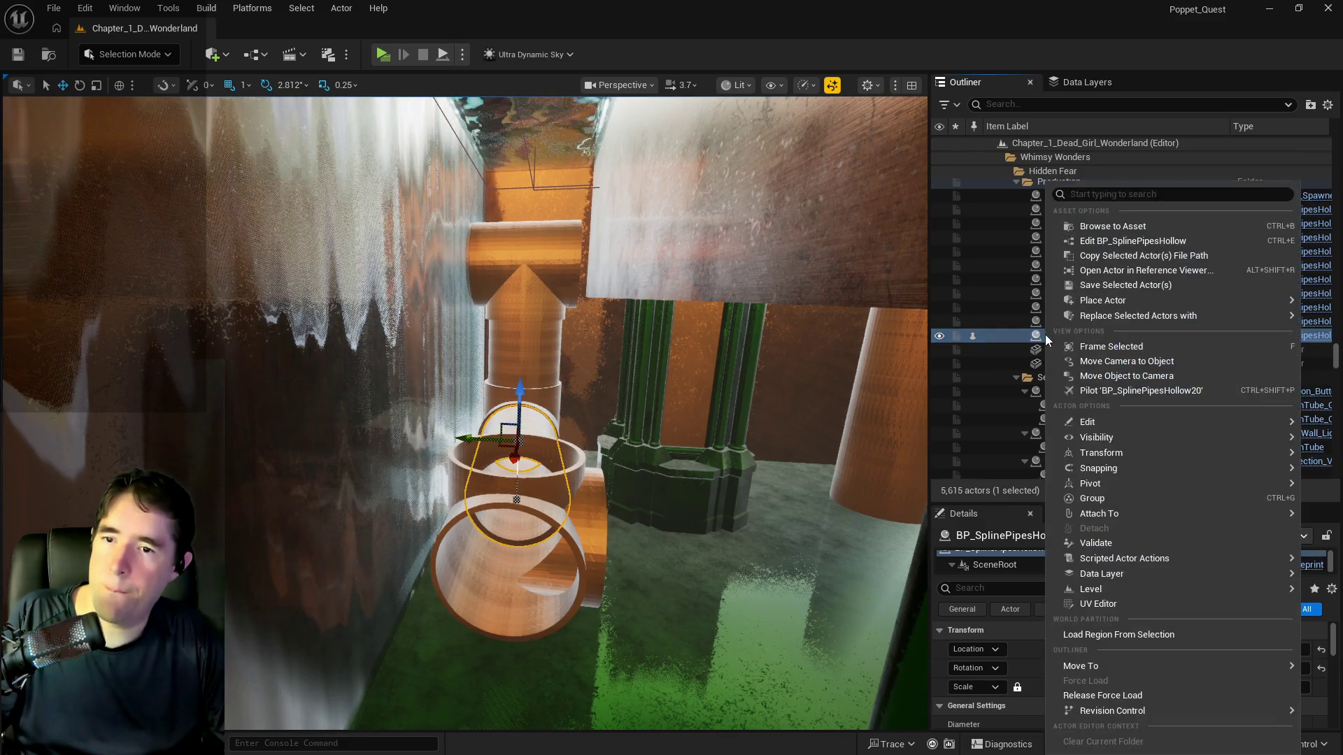
{"action": "key", "text": "Escape"}
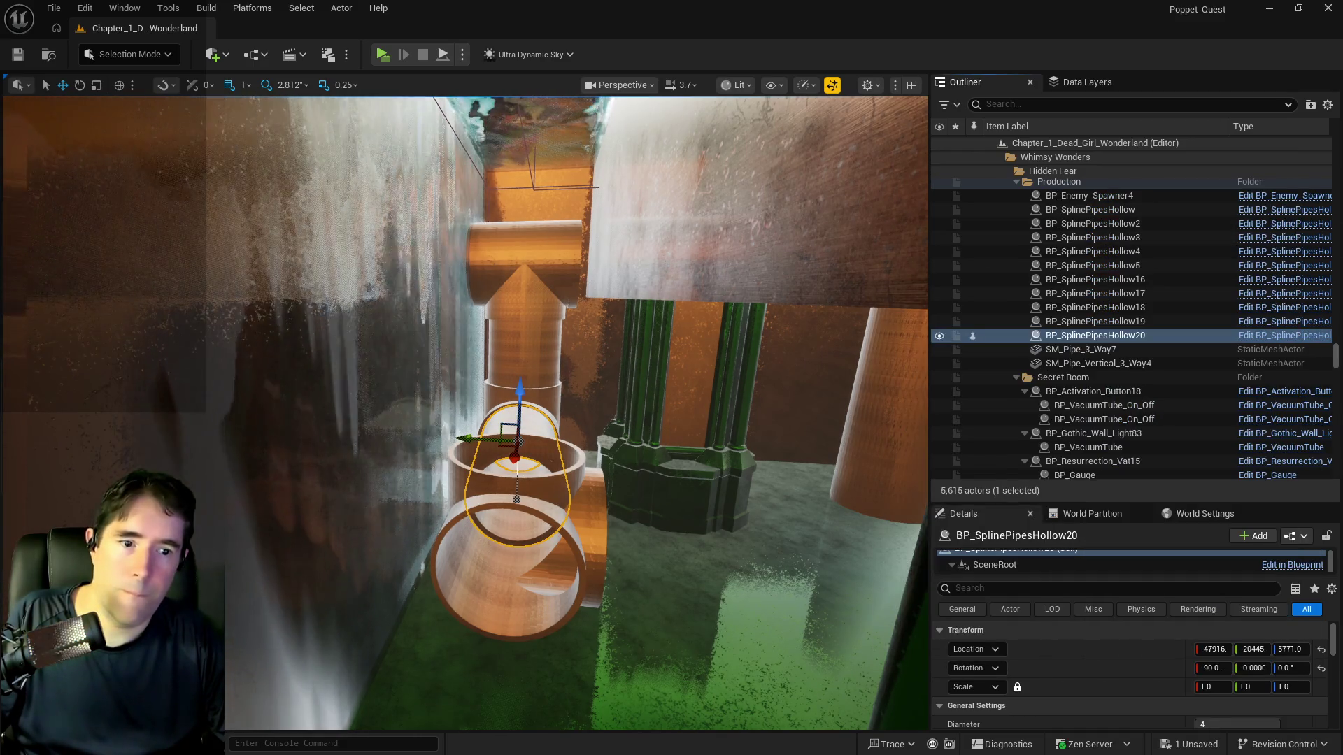
{"action": "left_click_drag", "start_coordinate": [488, 654], "coordinate": [490, 661]}
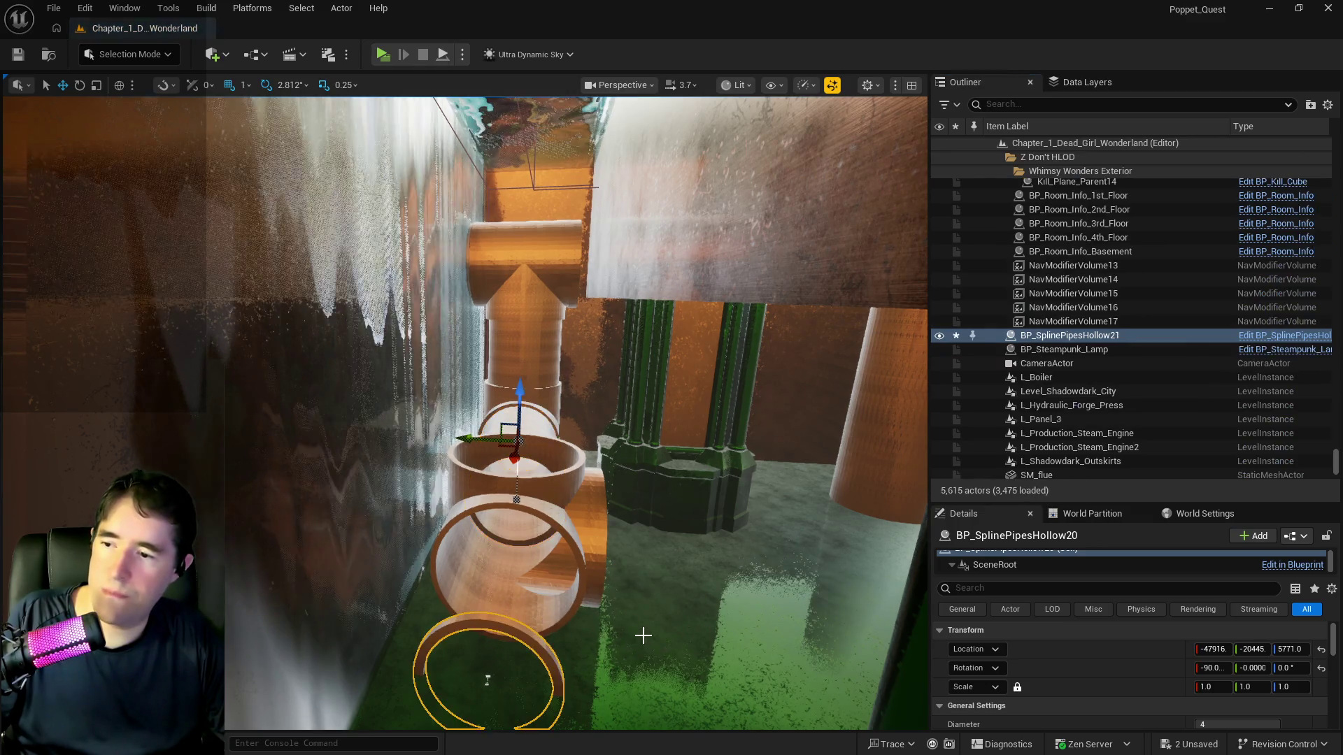
{"action": "key", "text": "f"}
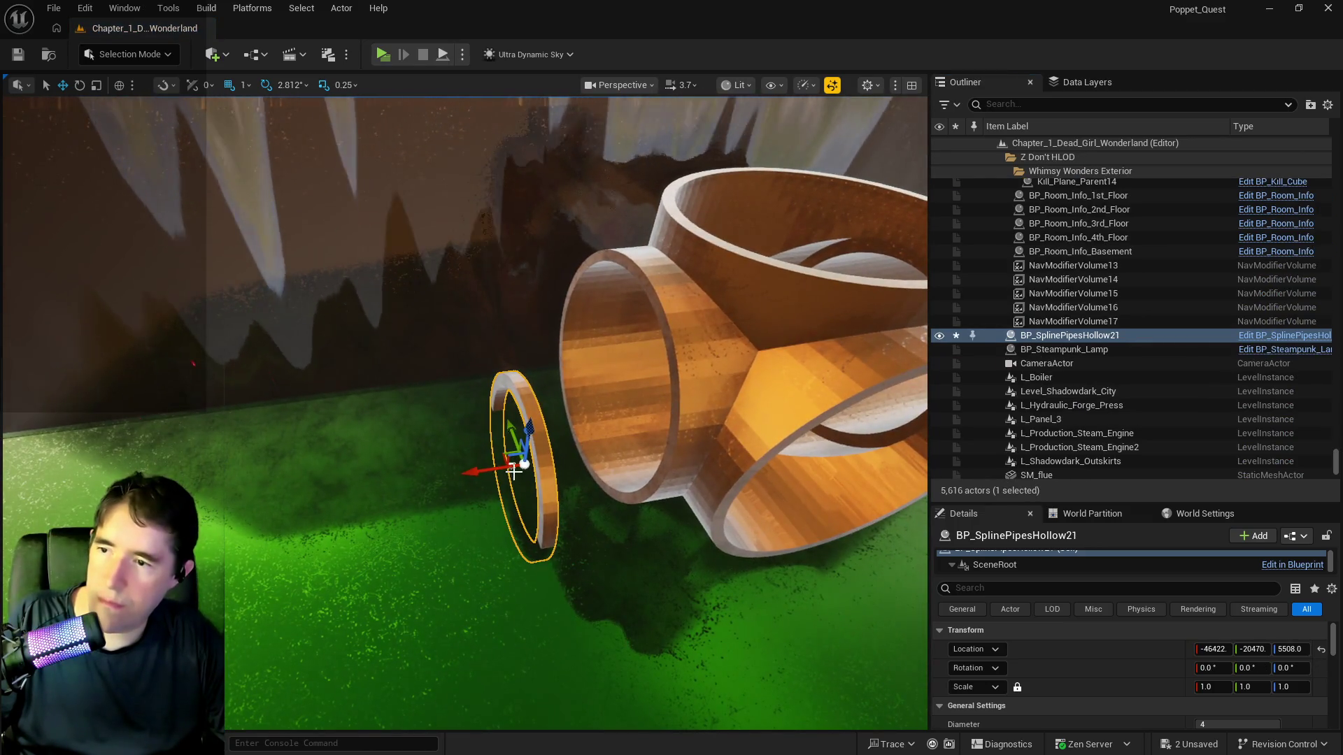
{"action": "mouse_move", "coordinate": [529, 426]}
{"action": "left_mouse_down"}
{"action": "mouse_move", "coordinate": [553, 402]}
{"action": "mouse_move", "coordinate": [568, 330]}
{"action": "left_mouse_up"}
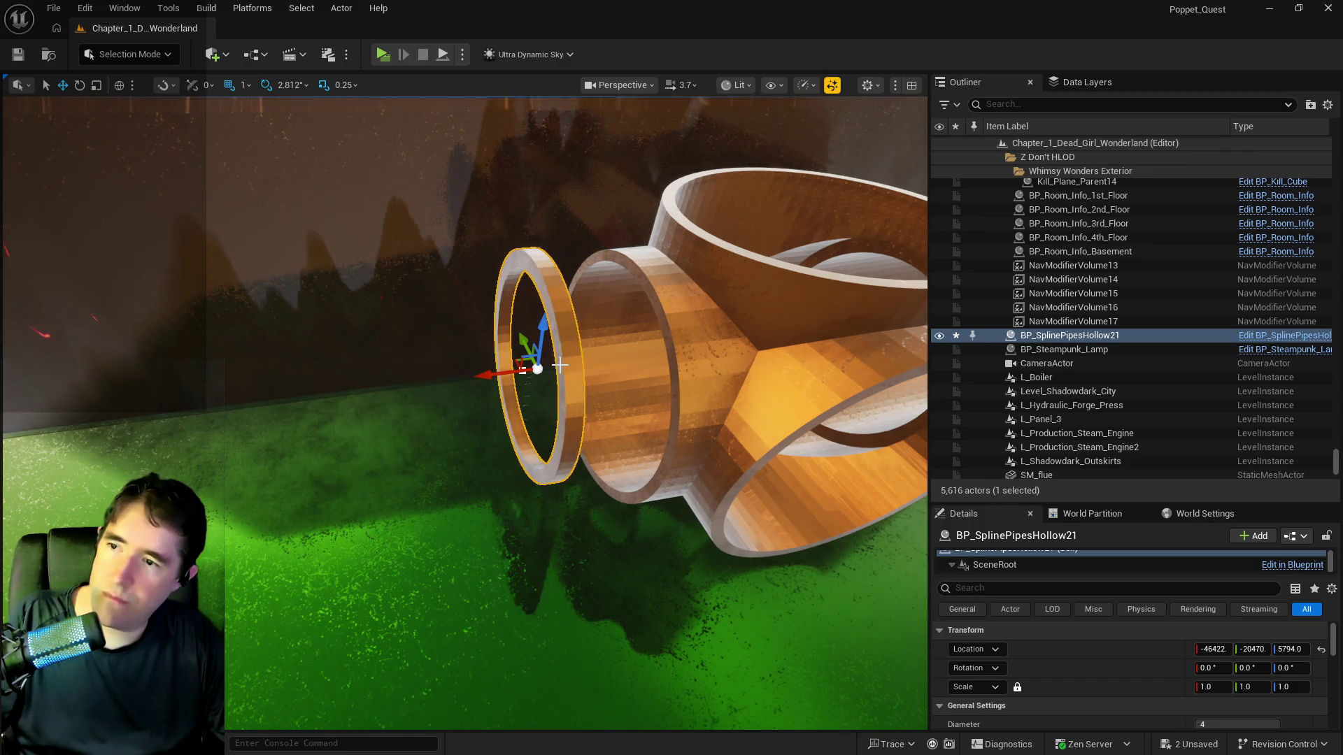
{"action": "mouse_move", "coordinate": [537, 376]}
{"action": "left_mouse_down"}
{"action": "mouse_move", "coordinate": [530, 364]}
{"action": "mouse_move", "coordinate": [540, 389]}
{"action": "mouse_move", "coordinate": [565, 392]}
{"action": "mouse_move", "coordinate": [609, 380]}
{"action": "mouse_move", "coordinate": [596, 375]}
{"action": "left_mouse_up"}
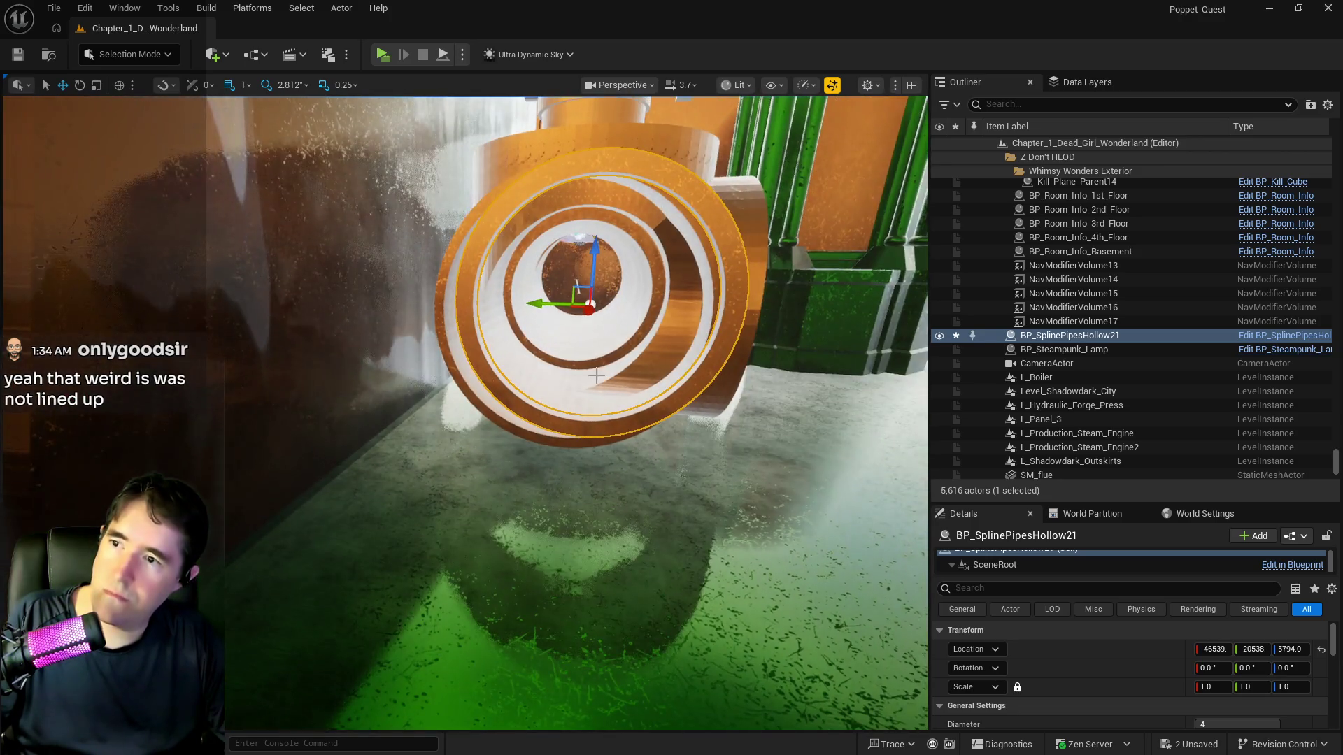
{"action": "left_click_drag", "start_coordinate": [540, 305], "coordinate": [524, 305]}
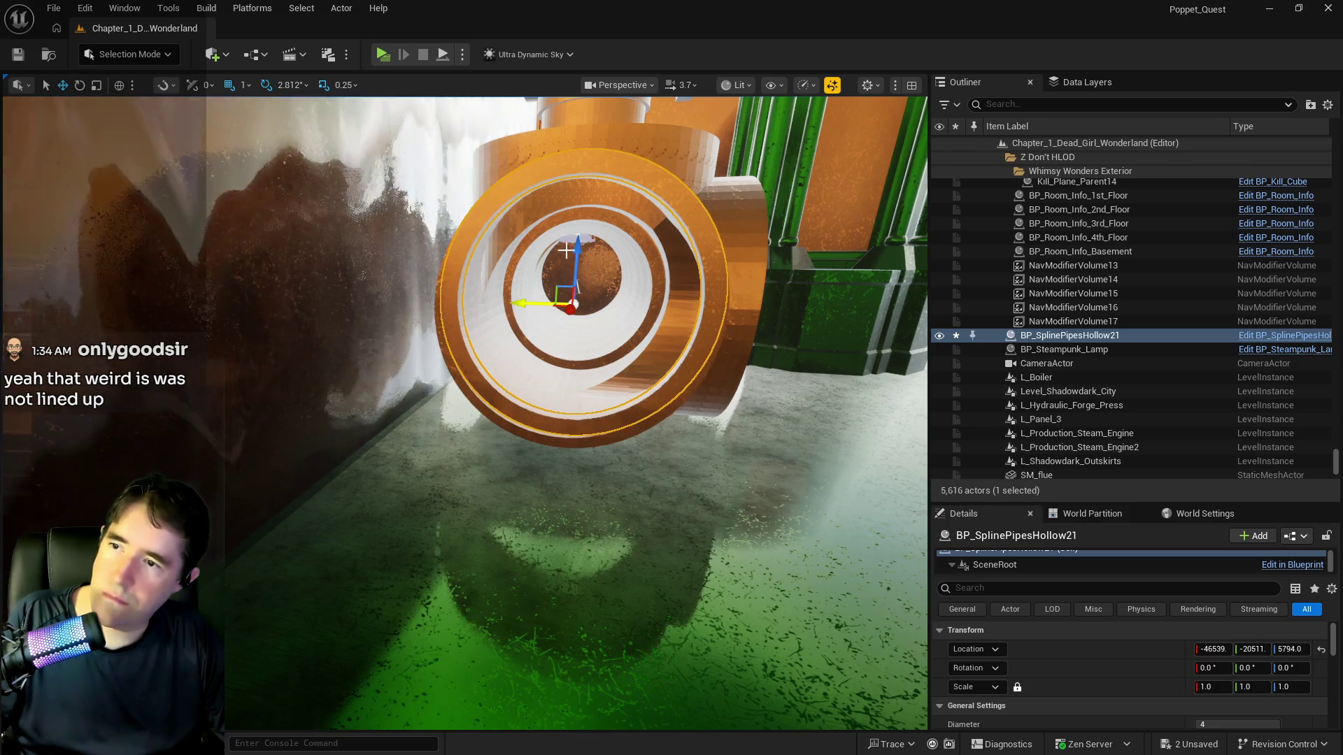
{"action": "left_click_drag", "start_coordinate": [576, 245], "coordinate": [576, 261]}
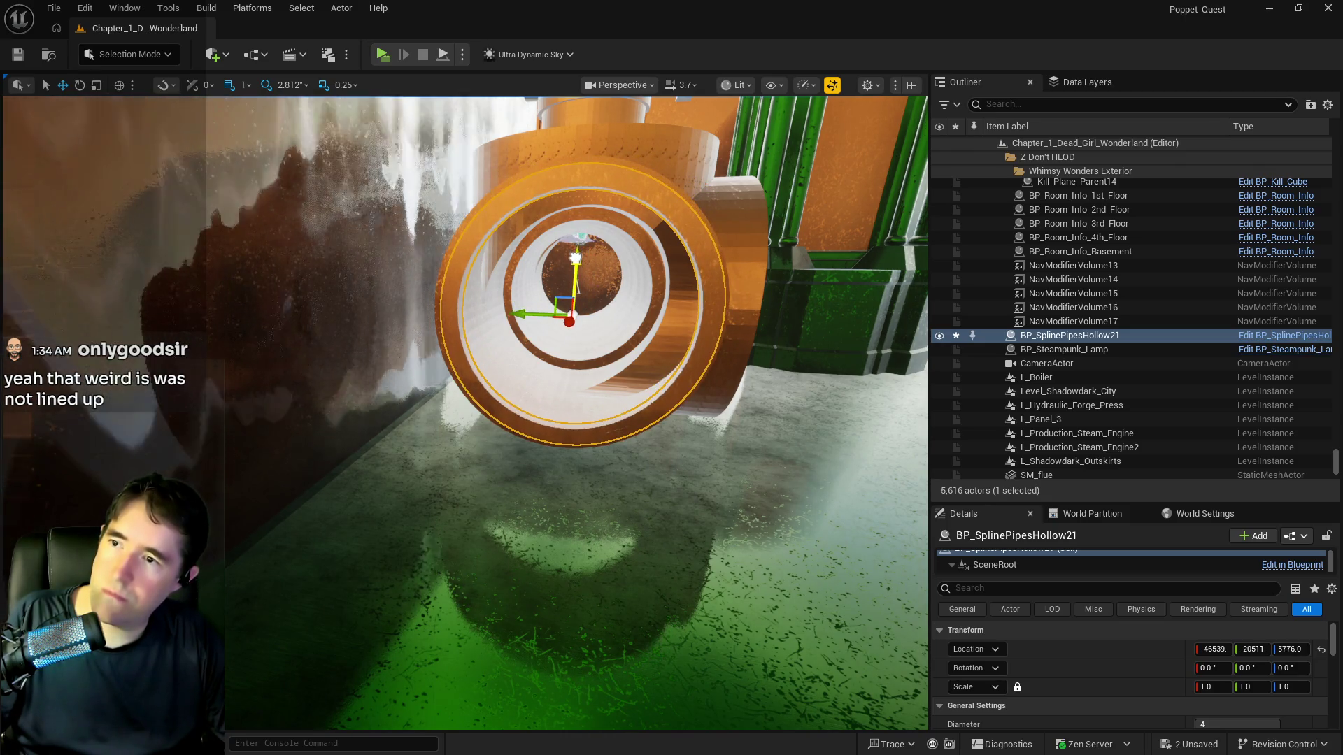
{"action": "mouse_move", "coordinate": [540, 305]}
{"action": "left_mouse_down"}
{"action": "mouse_move", "coordinate": [588, 326]}
{"action": "mouse_move", "coordinate": [490, 294]}
{"action": "mouse_move", "coordinate": [524, 289]}
{"action": "left_mouse_up"}
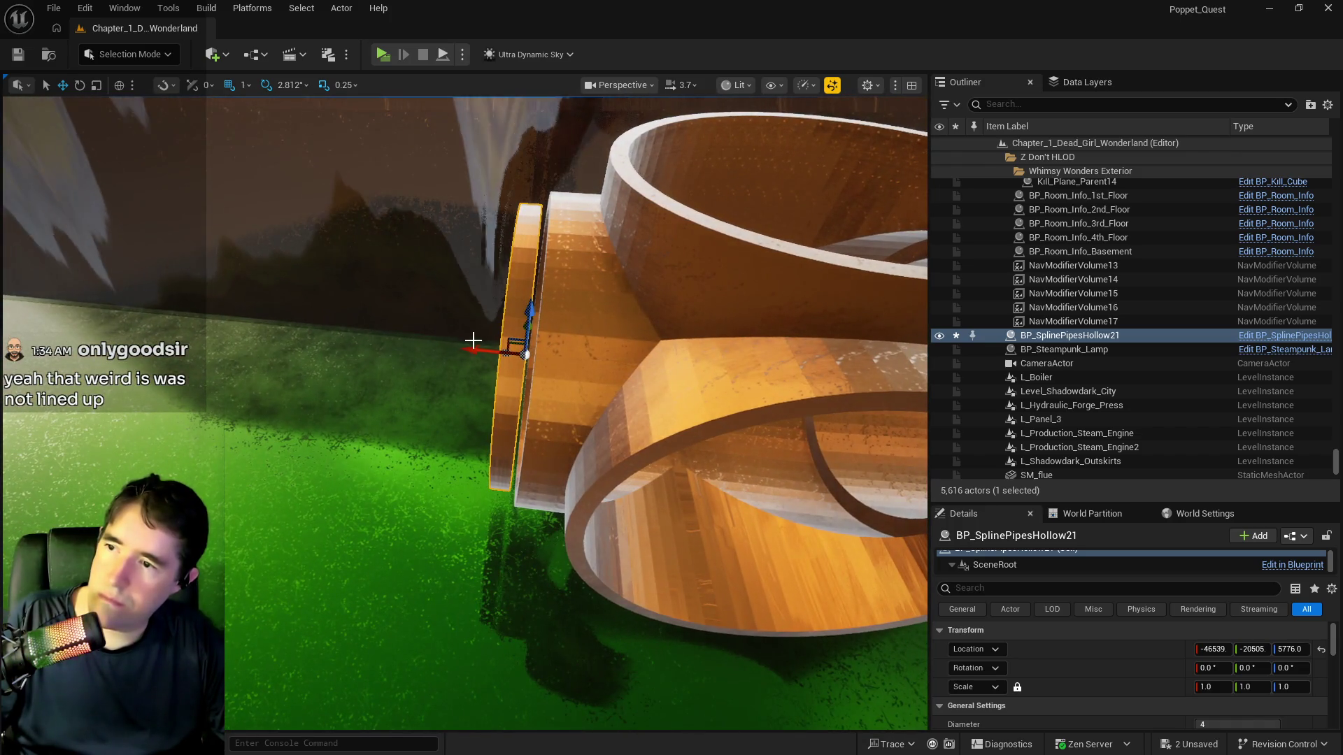
Extend the new pipe's spline outward from the junction, then undo the extension
{"action": "left_click", "coordinate": [517, 352]}
{"action": "mouse_move", "coordinate": [483, 355]}
{"action": "left_mouse_down"}
{"action": "mouse_move", "coordinate": [310, 362]}
{"action": "mouse_move", "coordinate": [35, 339]}
{"action": "mouse_move", "coordinate": [47, 335]}
{"action": "left_mouse_up"}
{"action": "scroll", "coordinate": [357, 408], "scroll_direction": "down", "scroll_amount": 5}
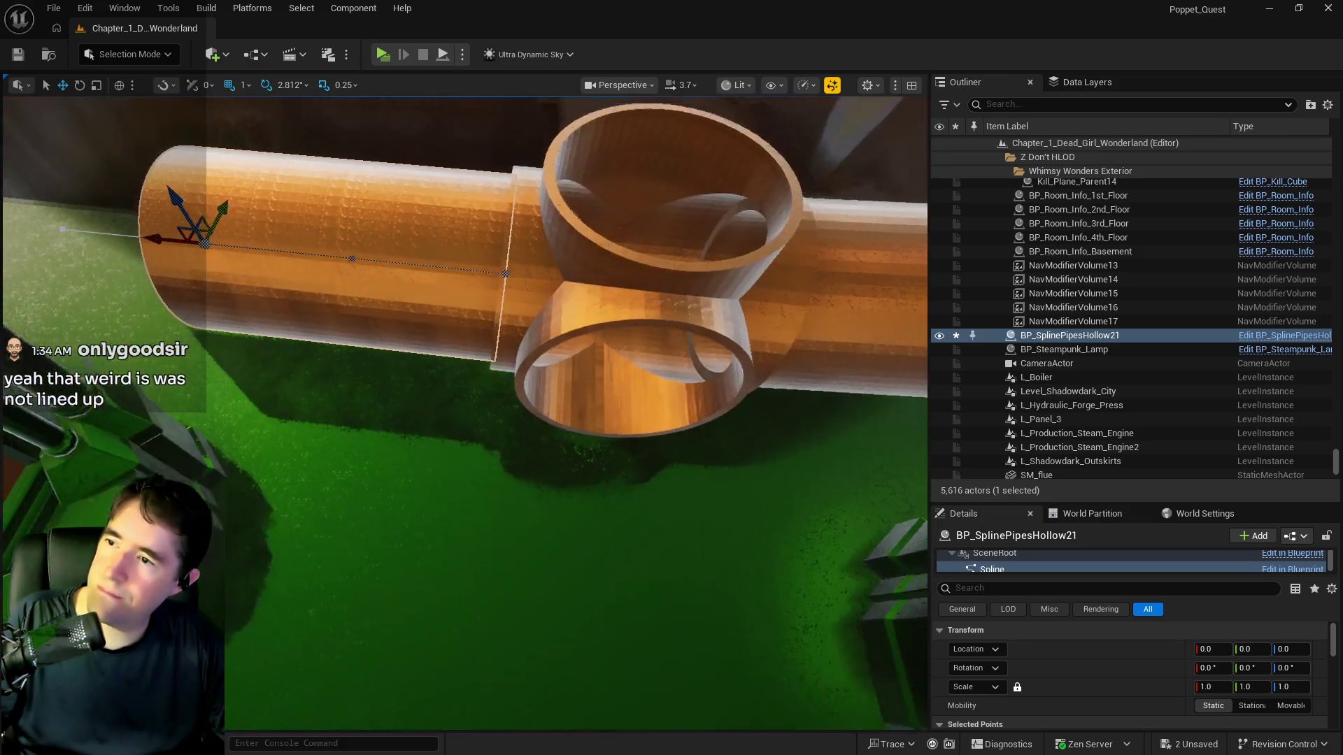
{"action": "left_click", "coordinate": [545, 335]}
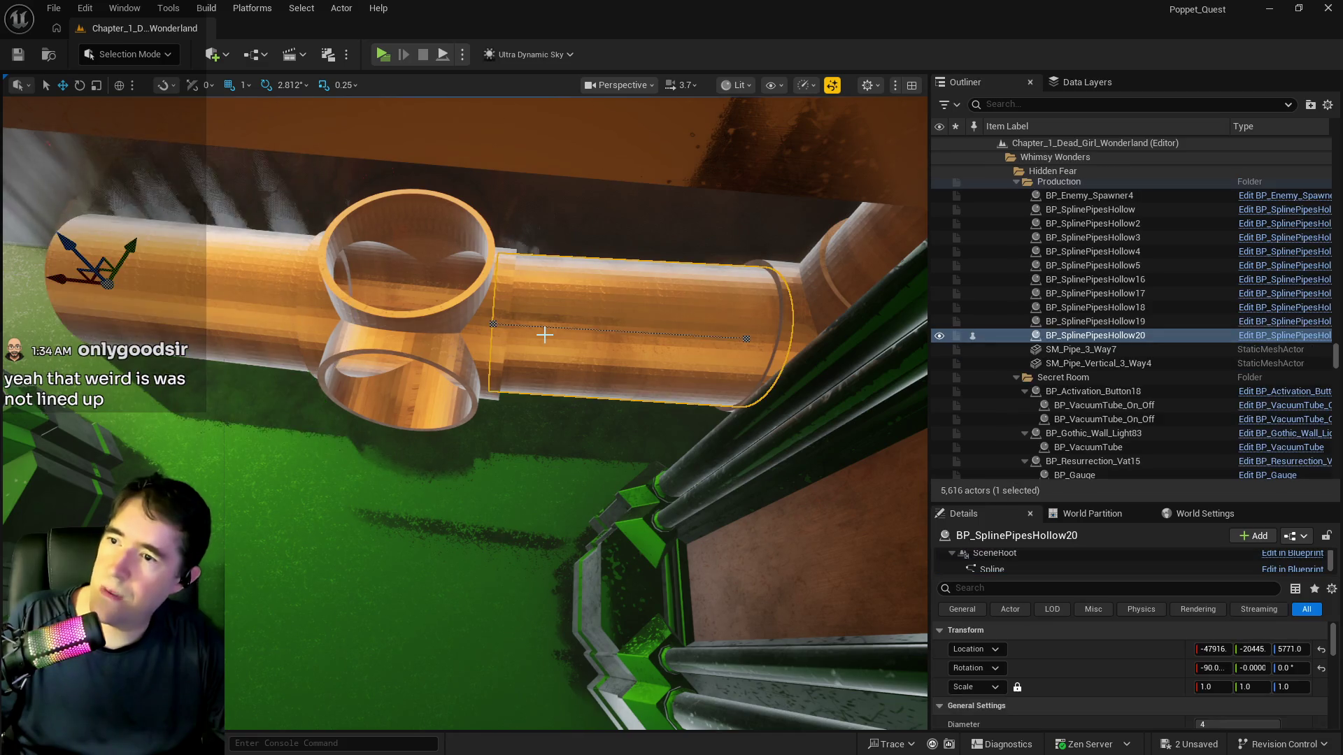
{"action": "key", "text": "ctrl+z"}
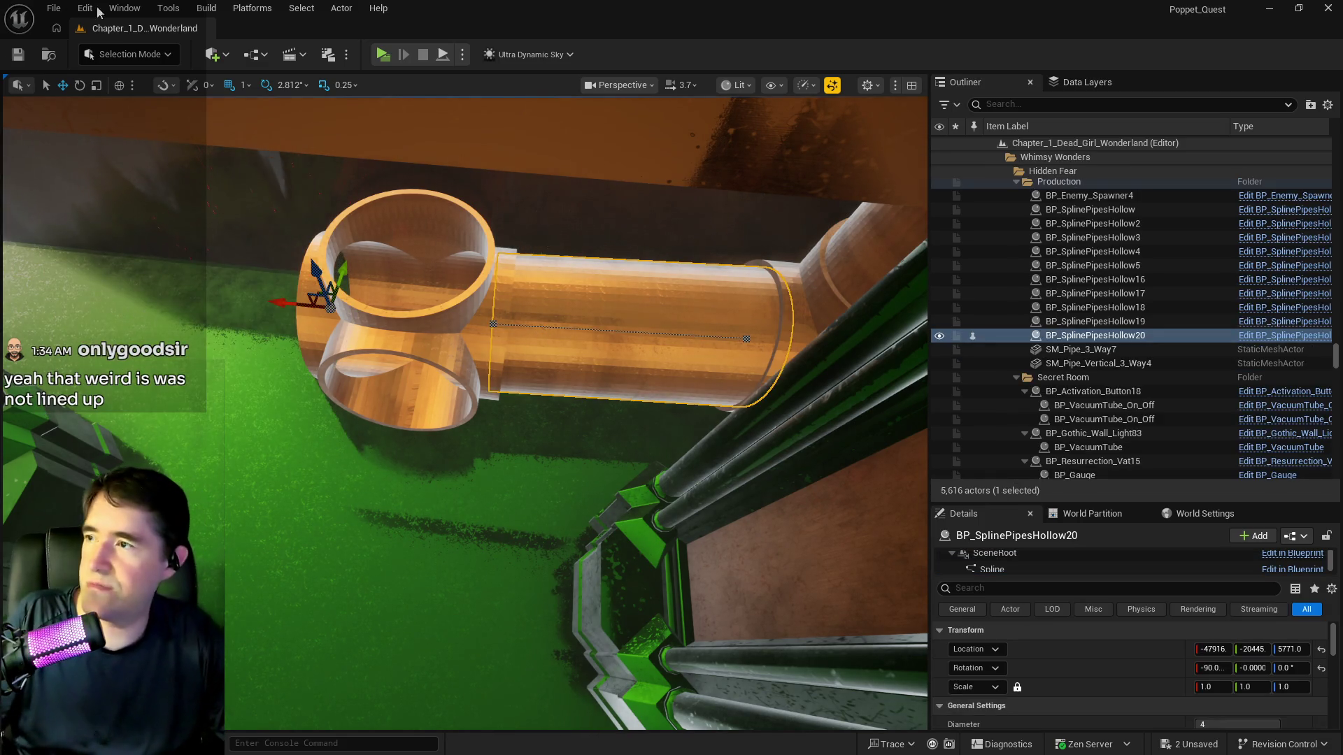
{"action": "left_click", "coordinate": [86, 10]}
{"action": "left_click", "coordinate": [110, 64]}
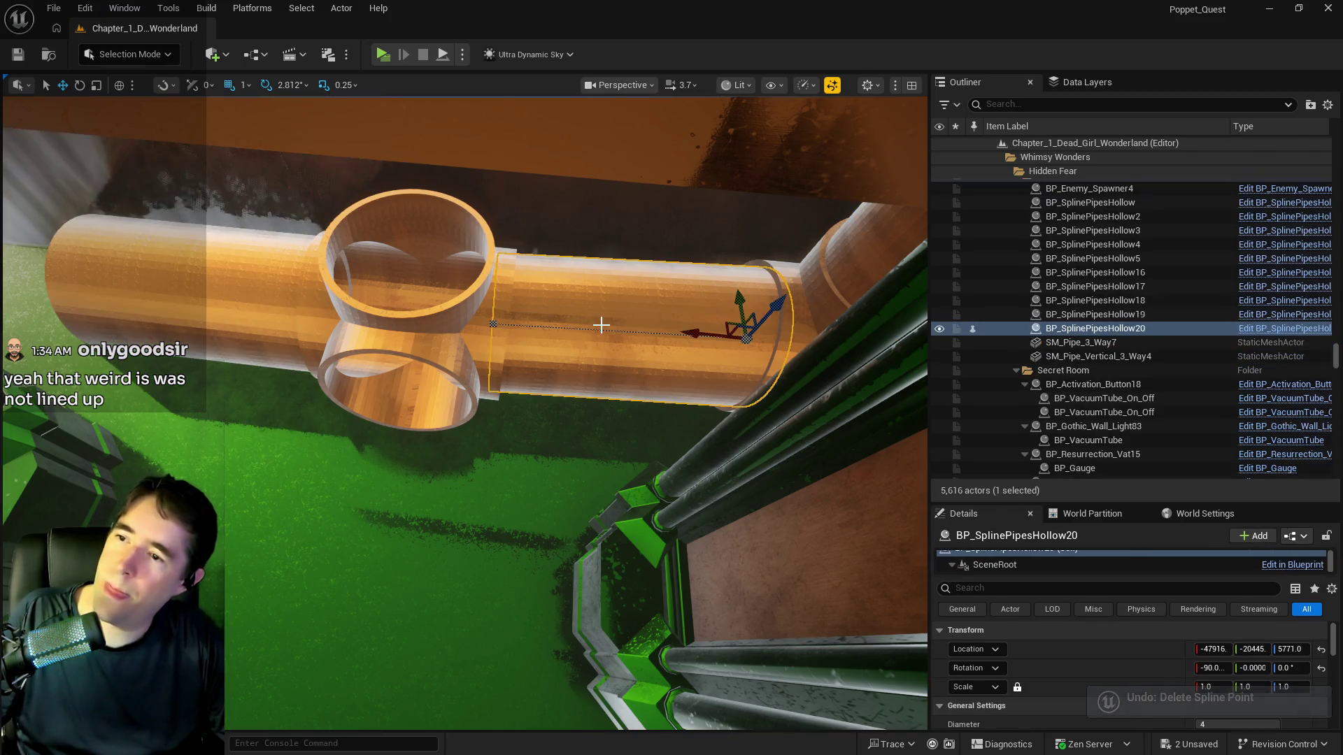
Delete BP_SplinePipesHollow20, move Hollow21 into its place, and shift the junction to Y -20454
{"action": "key", "text": "Delete"}
{"action": "left_click", "coordinate": [291, 305]}
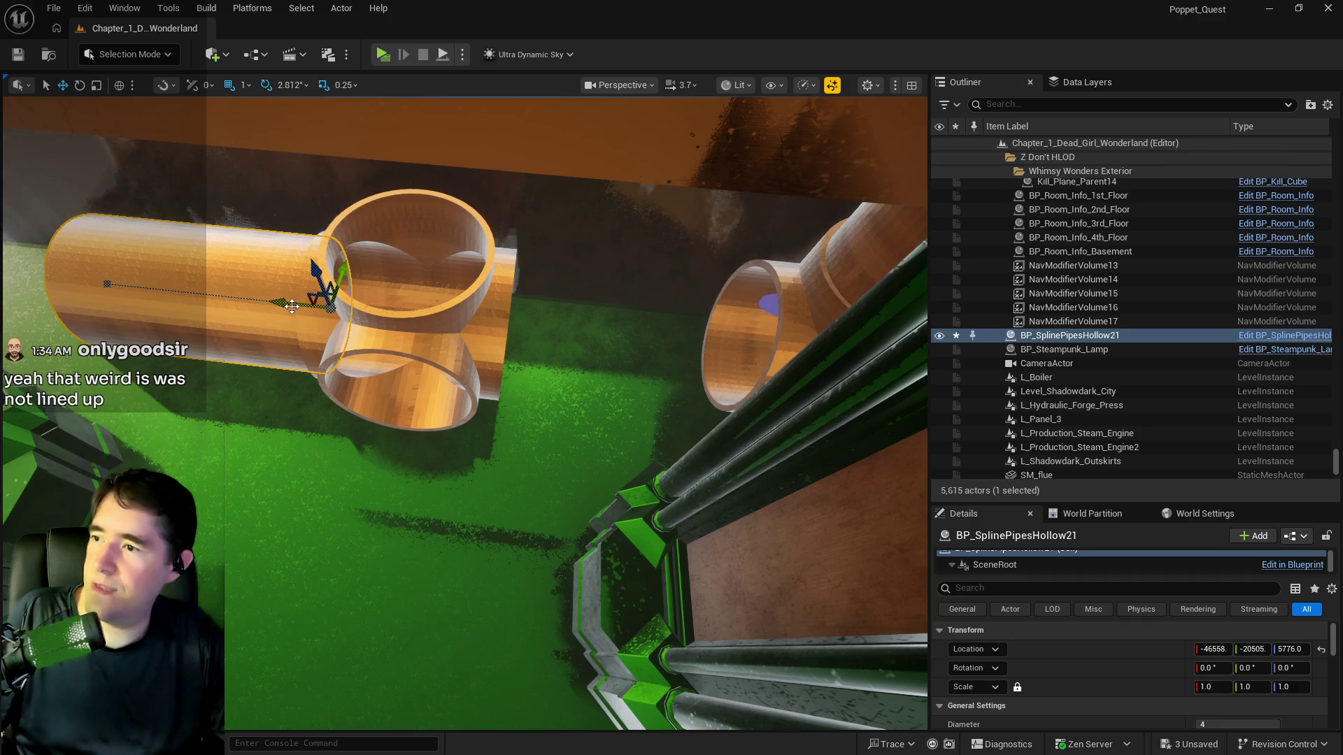
{"action": "mouse_move", "coordinate": [280, 306]}
{"action": "left_mouse_down"}
{"action": "mouse_move", "coordinate": [630, 303]}
{"action": "mouse_move", "coordinate": [555, 338]}
{"action": "mouse_move", "coordinate": [703, 347]}
{"action": "mouse_move", "coordinate": [393, 528]}
{"action": "mouse_move", "coordinate": [359, 532]}
{"action": "mouse_move", "coordinate": [490, 483]}
{"action": "mouse_move", "coordinate": [364, 521]}
{"action": "left_mouse_up"}
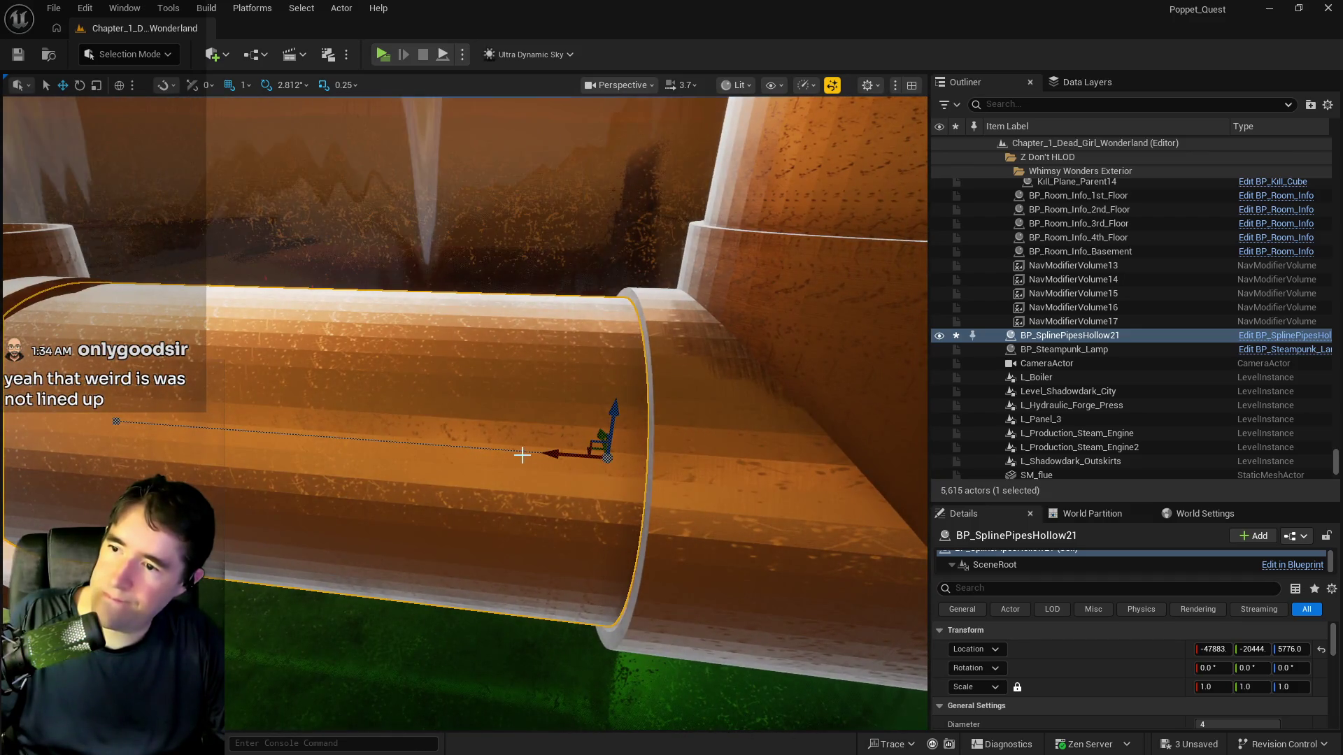
{"action": "mouse_move", "coordinate": [559, 454]}
{"action": "left_mouse_down"}
{"action": "mouse_move", "coordinate": [578, 456]}
{"action": "mouse_move", "coordinate": [556, 452]}
{"action": "mouse_move", "coordinate": [577, 422]}
{"action": "left_mouse_up"}
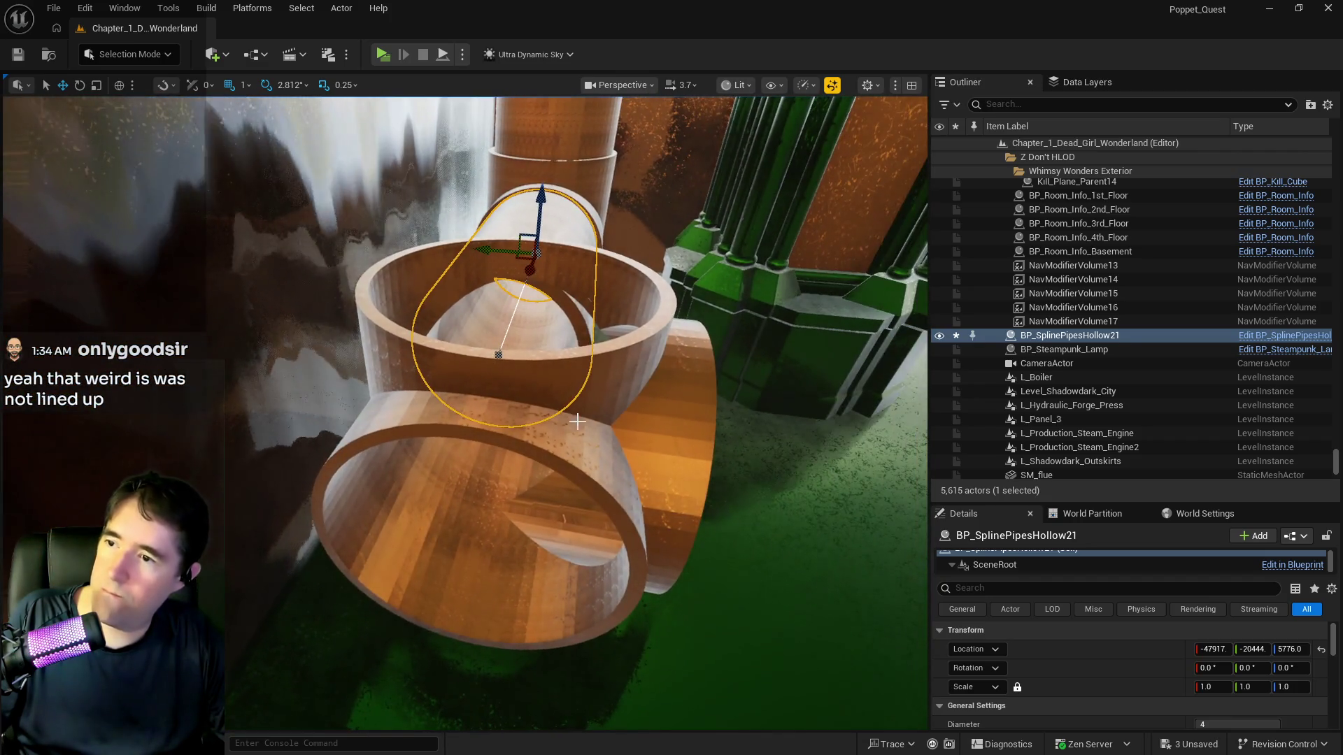
{"action": "left_click", "coordinate": [553, 520]}
{"action": "mouse_move", "coordinate": [470, 421]}
{"action": "left_mouse_down"}
{"action": "mouse_move", "coordinate": [434, 417]}
{"action": "mouse_move", "coordinate": [478, 420]}
{"action": "mouse_move", "coordinate": [516, 308]}
{"action": "mouse_move", "coordinate": [497, 385]}
{"action": "mouse_move", "coordinate": [613, 355]}
{"action": "mouse_move", "coordinate": [669, 376]}
{"action": "left_mouse_up"}
{"action": "left_click", "coordinate": [1031, 308]}
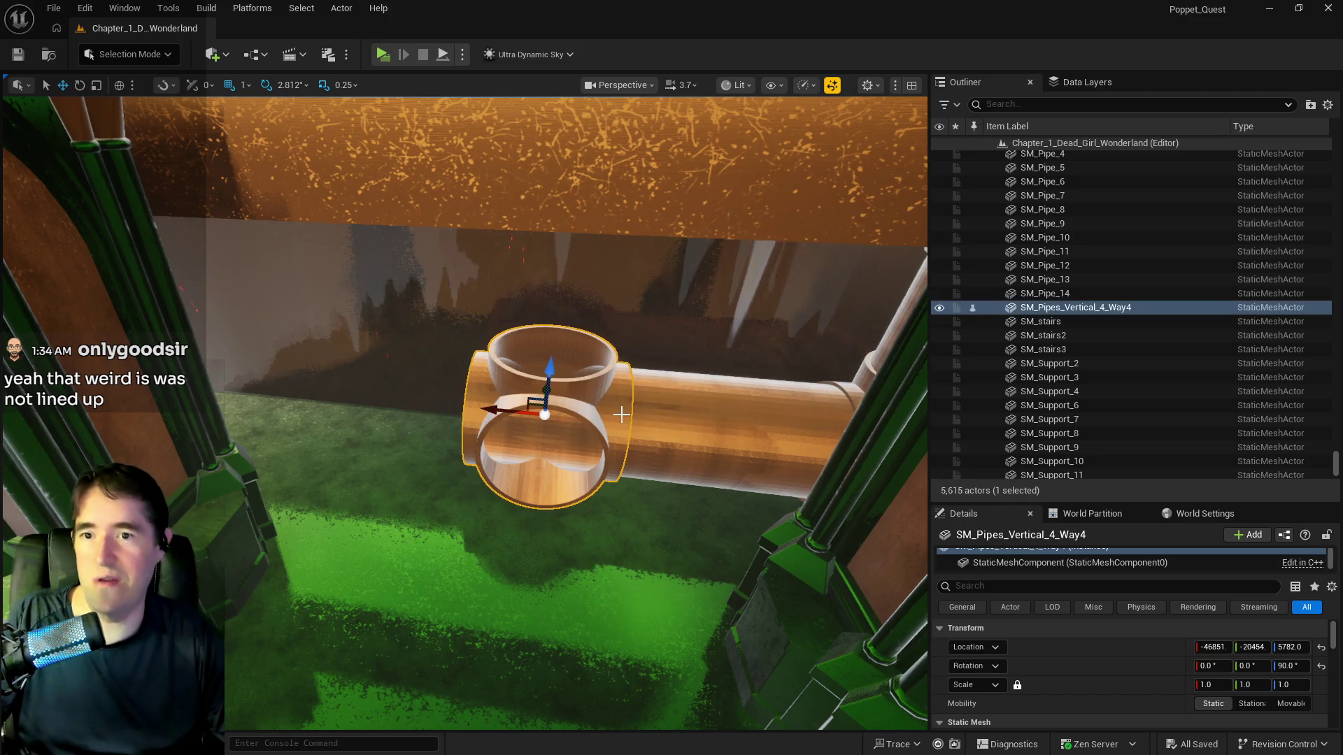
Move SM_Pipes_Vertical_4_Way4 into the Production folder through the Outliner's Move To menu
{"action": "right_click", "coordinate": [1031, 310]}
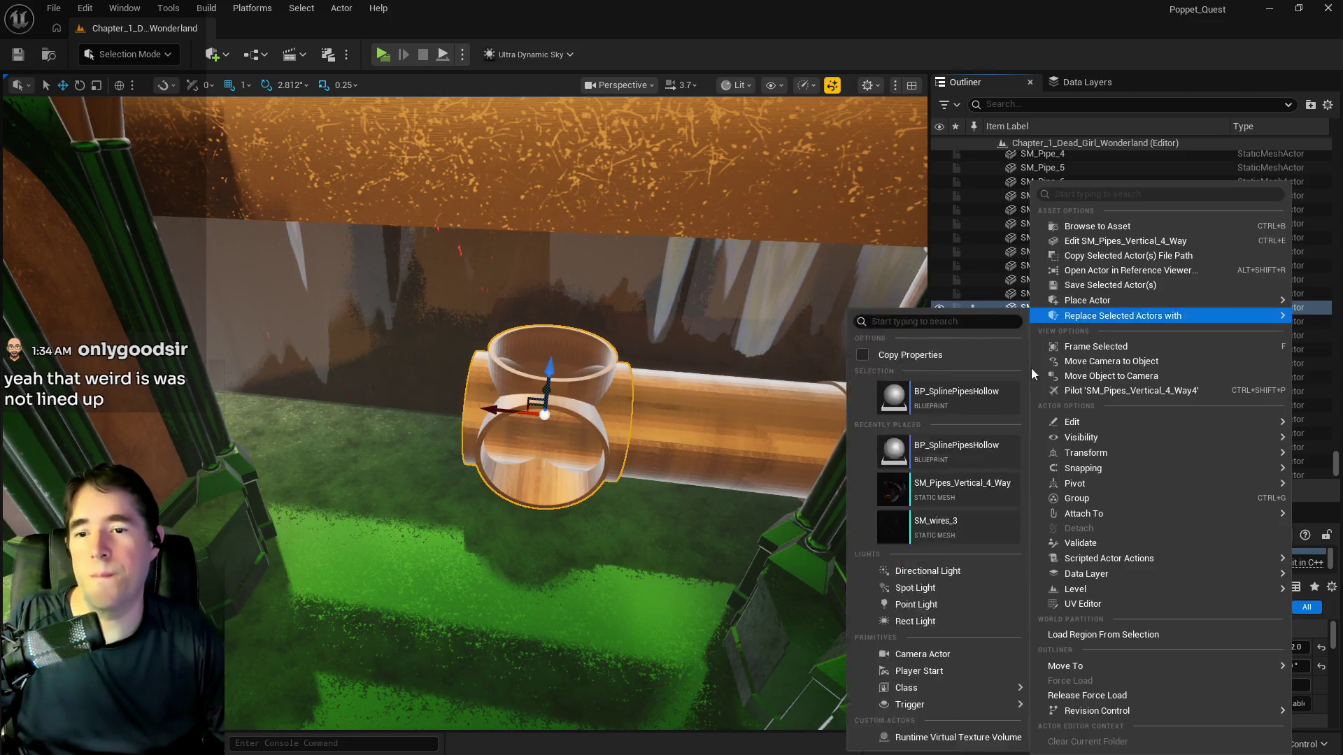
{"action": "mouse_move", "coordinate": [1107, 663]}
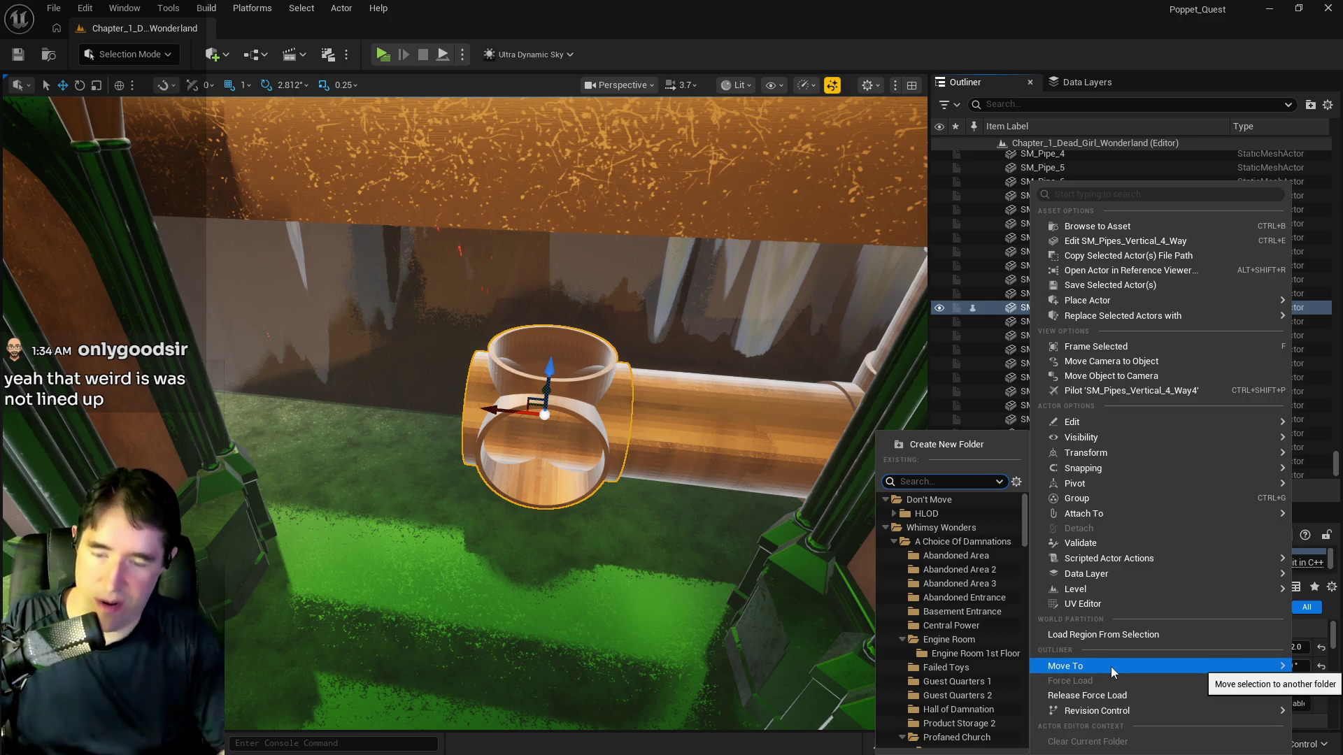
{"action": "type", "text": "pro"}
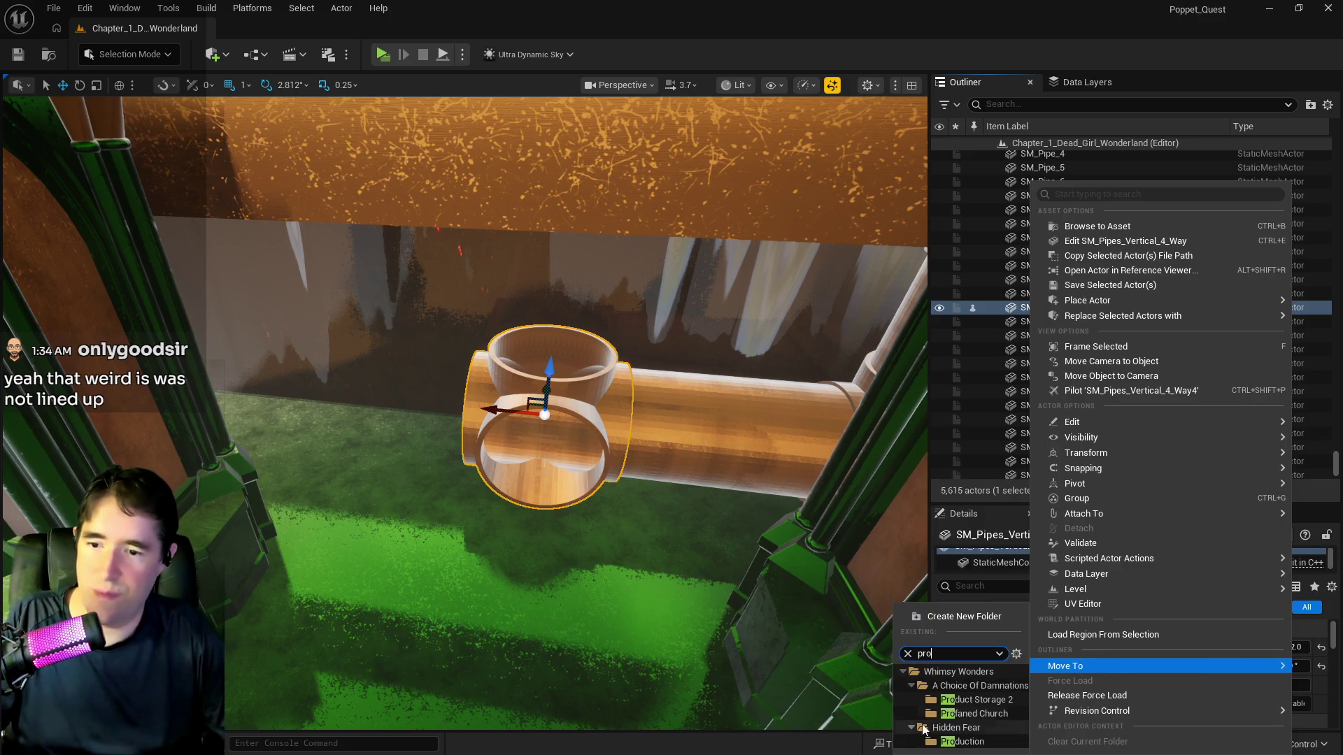
{"action": "left_click", "coordinate": [964, 741]}
Select SM_Pipe_14, the support pillar, barrel base, dome, SM_Pipe_7/8/12/13, SM_Support_2 and SM_stairs
{"action": "key", "text": "w"}
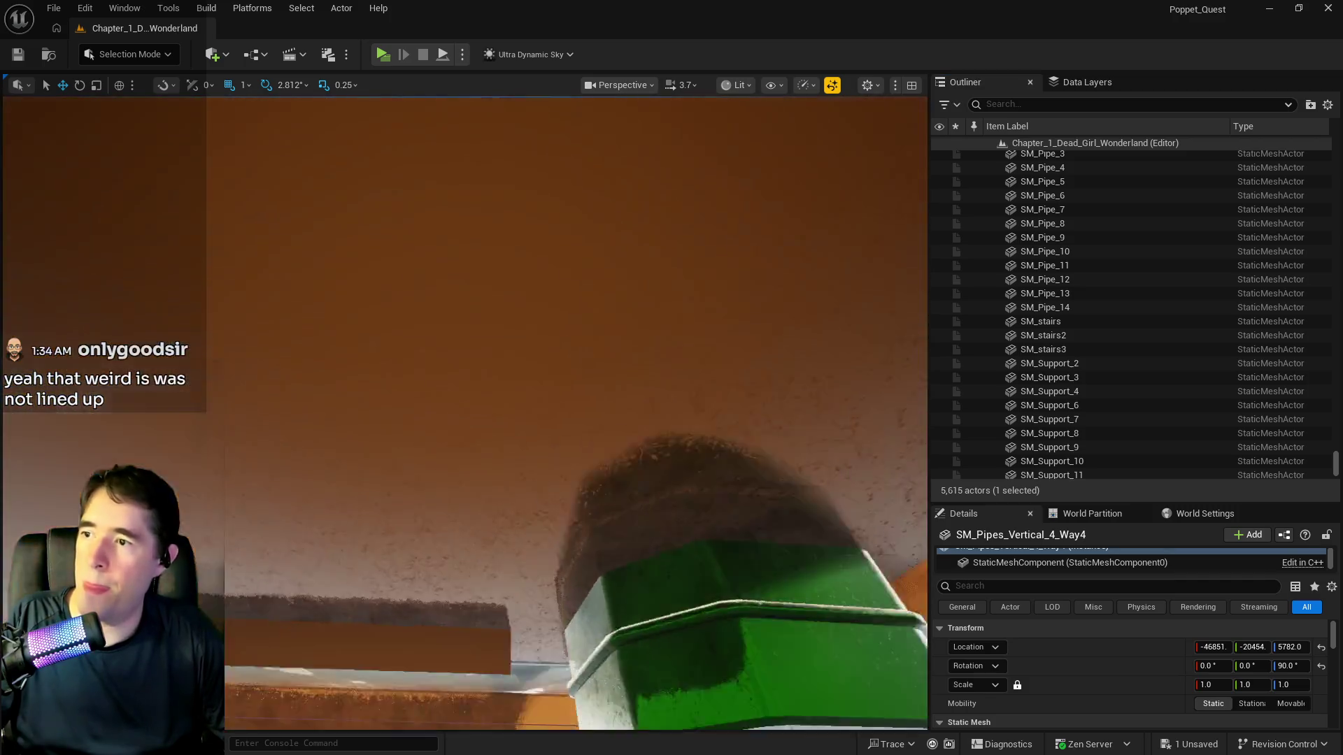
{"action": "key", "text": "w"}
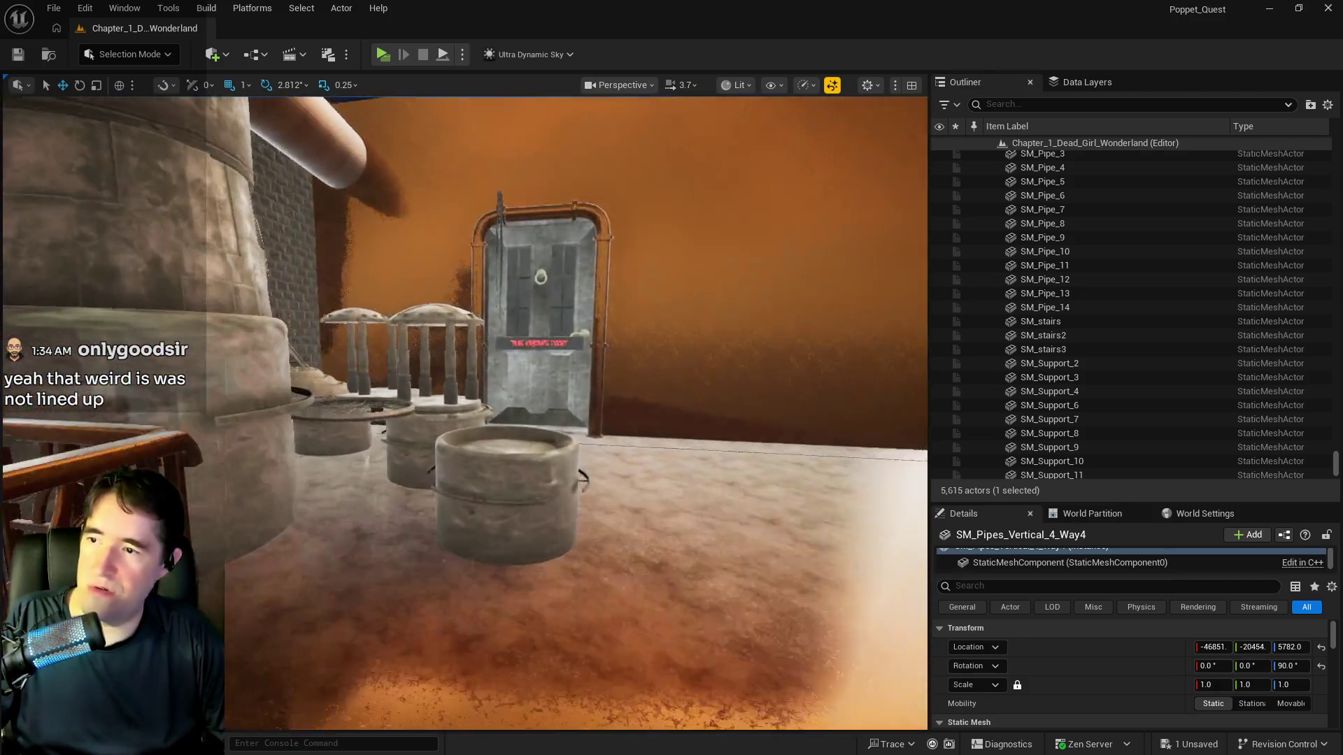
{"action": "left_click", "coordinate": [451, 469]}
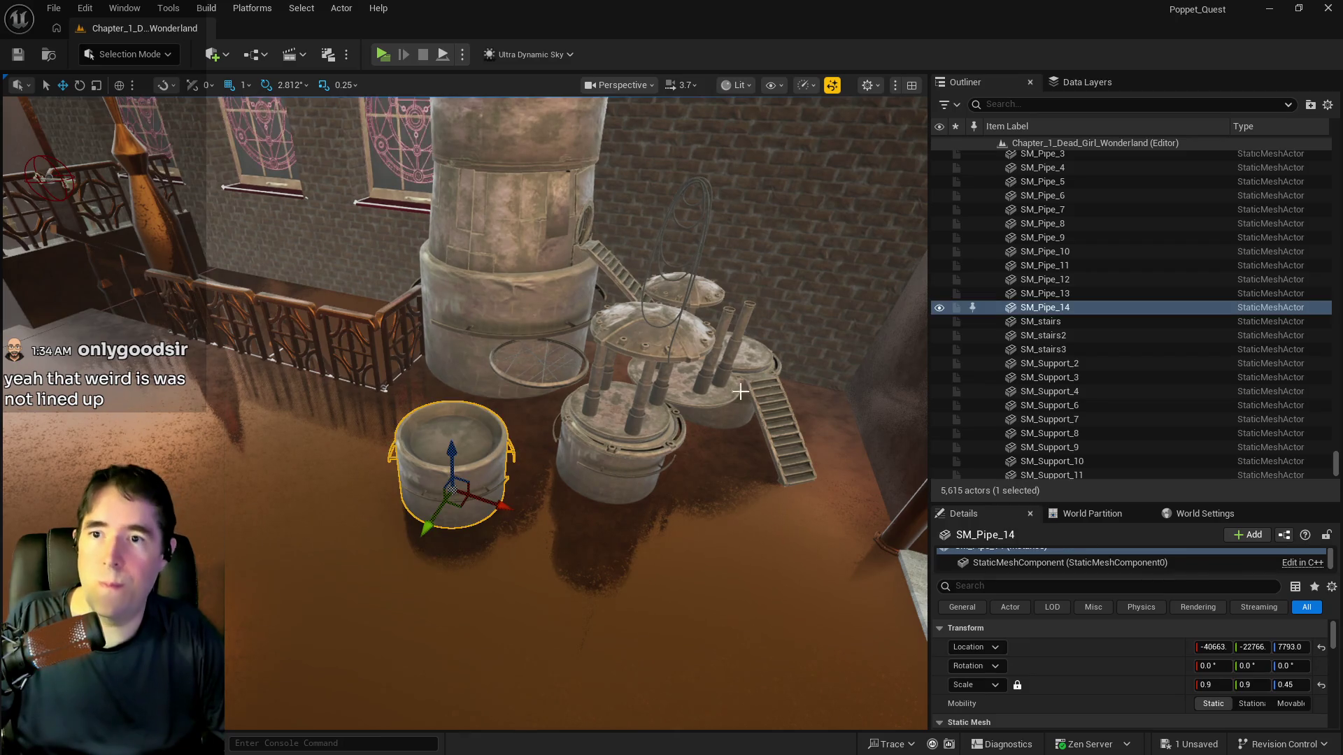
{"action": "scroll", "coordinate": [1047, 300], "scroll_direction": "up", "scroll_amount": 2}
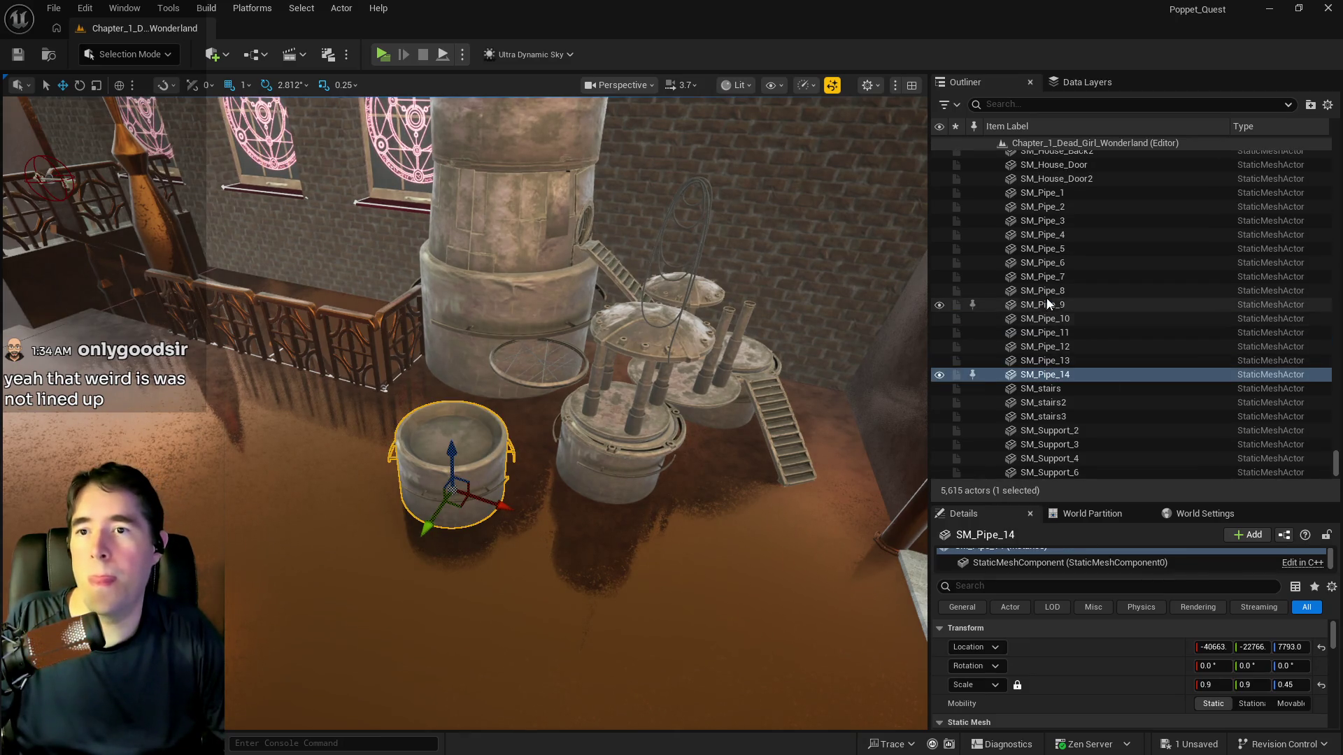
{"action": "left_click", "coordinate": [603, 460], "text": "ctrl"}
{"action": "left_click", "coordinate": [610, 430], "text": "ctrl"}
{"action": "left_click", "coordinate": [563, 393], "text": "ctrl"}
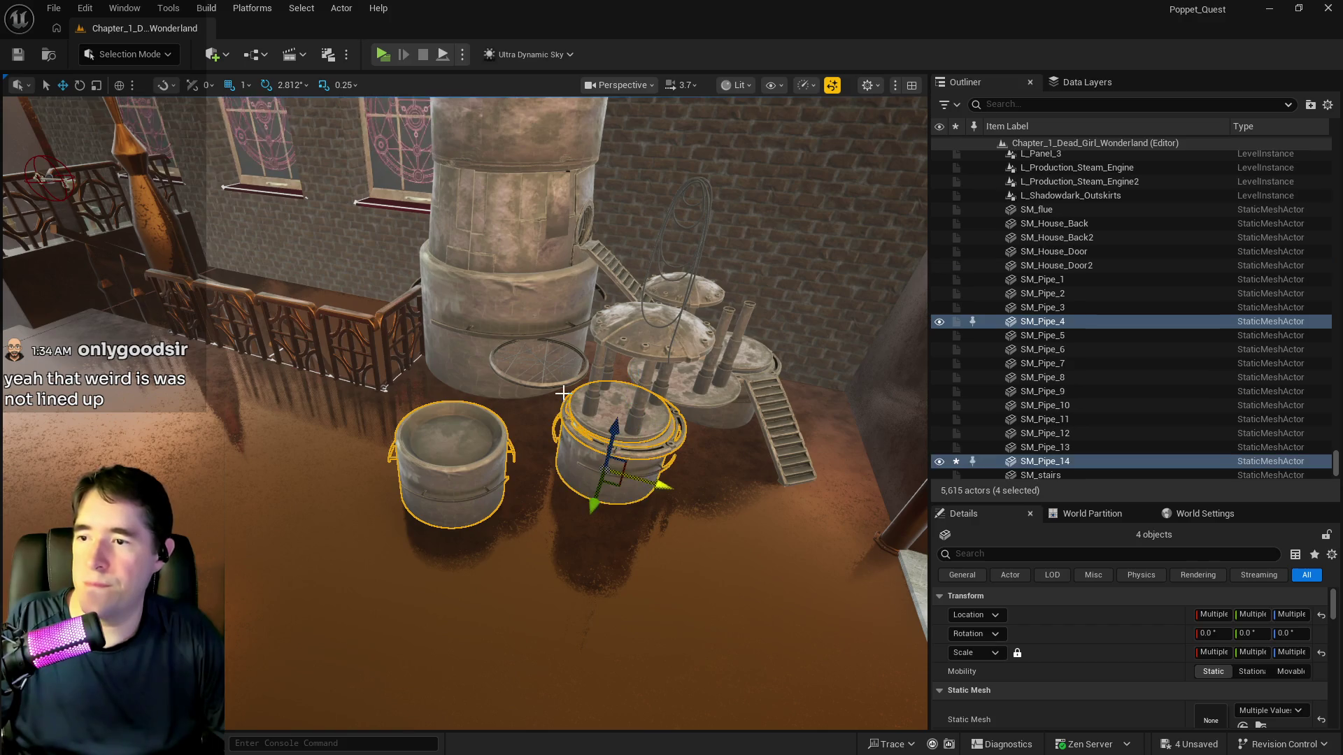
{"action": "left_click", "coordinate": [648, 346], "text": "ctrl"}
{"action": "left_click", "coordinate": [653, 379], "text": "ctrl"}
{"action": "left_click", "coordinate": [663, 384], "text": "ctrl"}
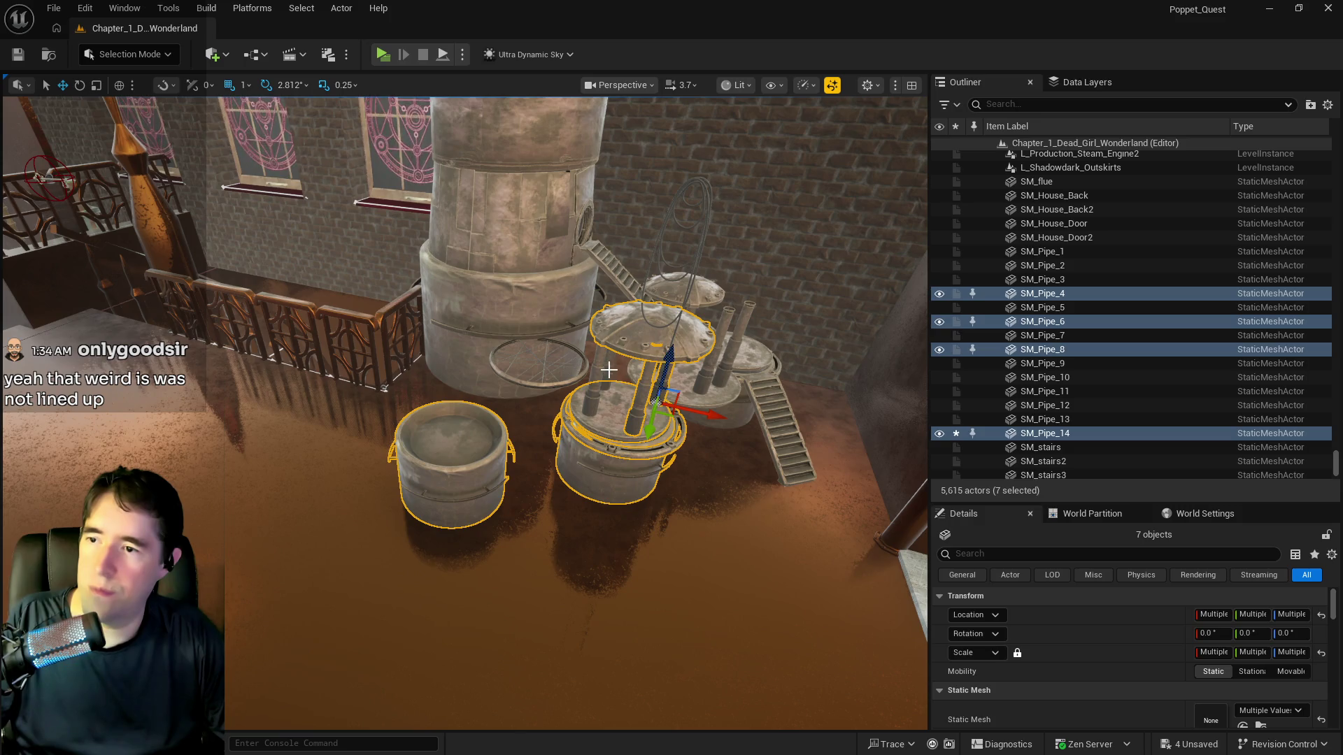
{"action": "left_click", "coordinate": [600, 369], "text": "ctrl"}
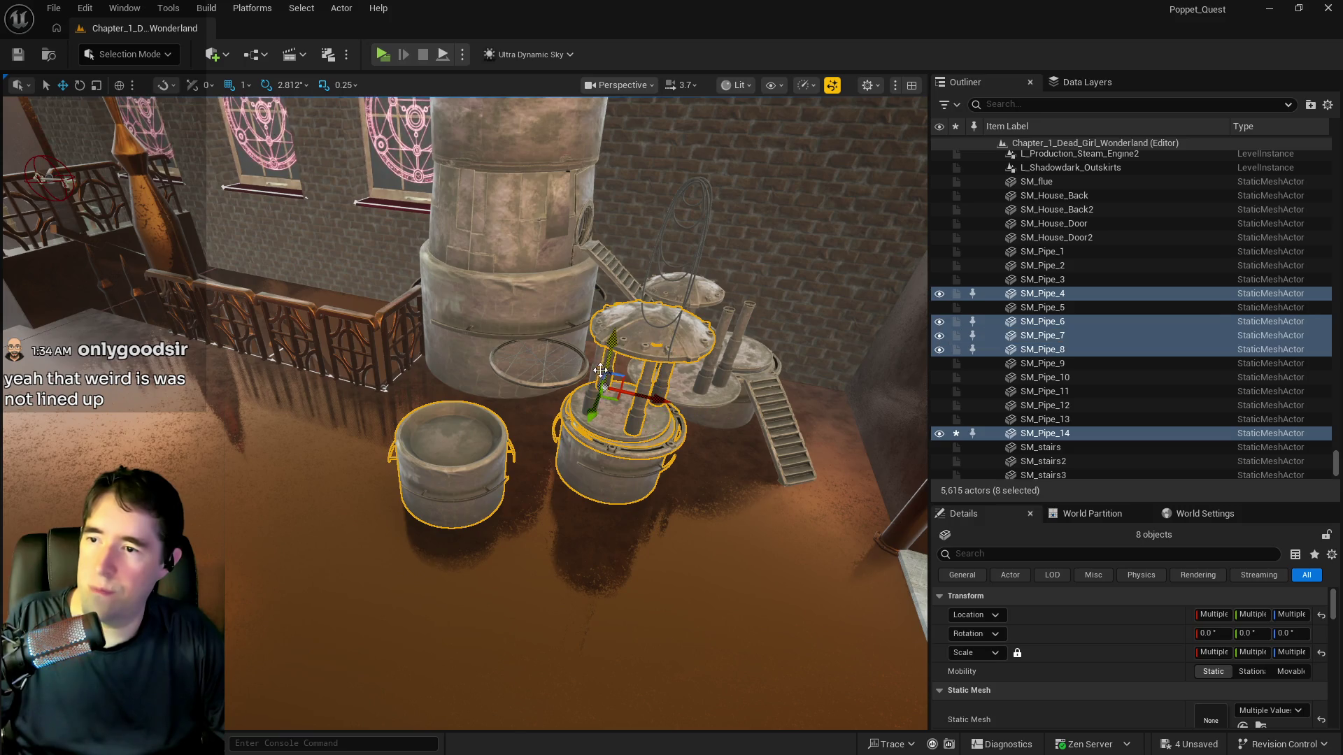
{"action": "left_click", "coordinate": [707, 389], "text": "ctrl"}
{"action": "left_click", "coordinate": [712, 364], "text": "ctrl"}
{"action": "left_click", "coordinate": [739, 331], "text": "ctrl"}
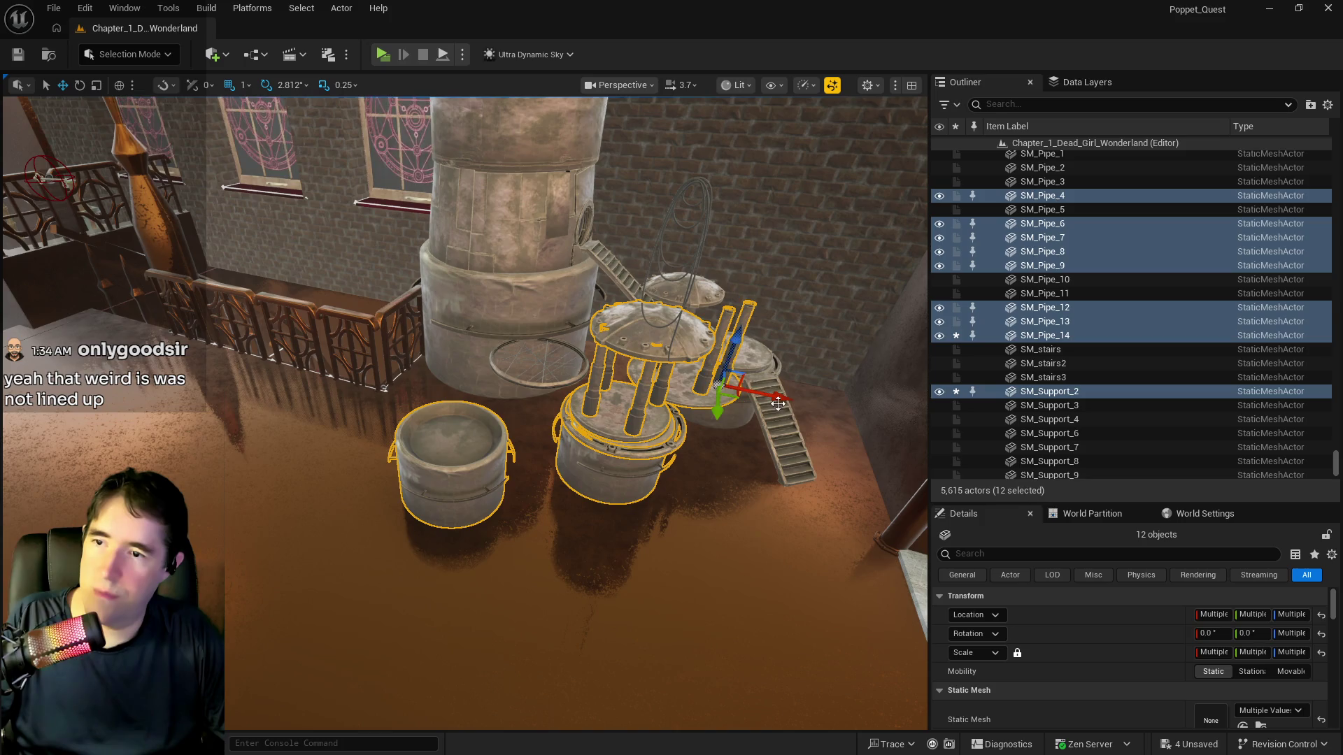
{"action": "left_click", "coordinate": [781, 424], "text": "ctrl"}
{"action": "key", "text": "f"}
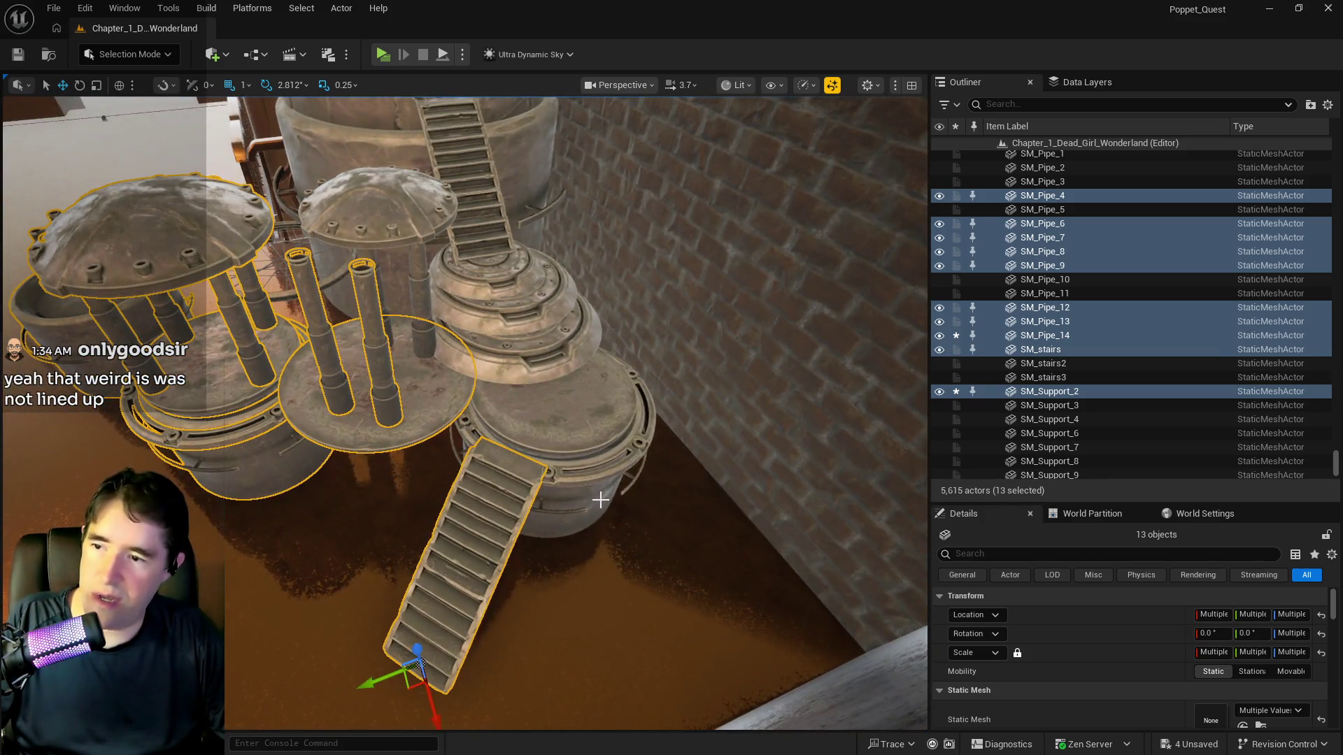
Add the pot, cylinder top, upper staircase, small dome, spoked wheel, SM_House_Door, SM_House_Back and SM_Pipe_3
{"action": "left_click", "coordinate": [598, 462], "text": "ctrl"}
{"action": "left_click", "coordinate": [587, 421], "text": "ctrl"}
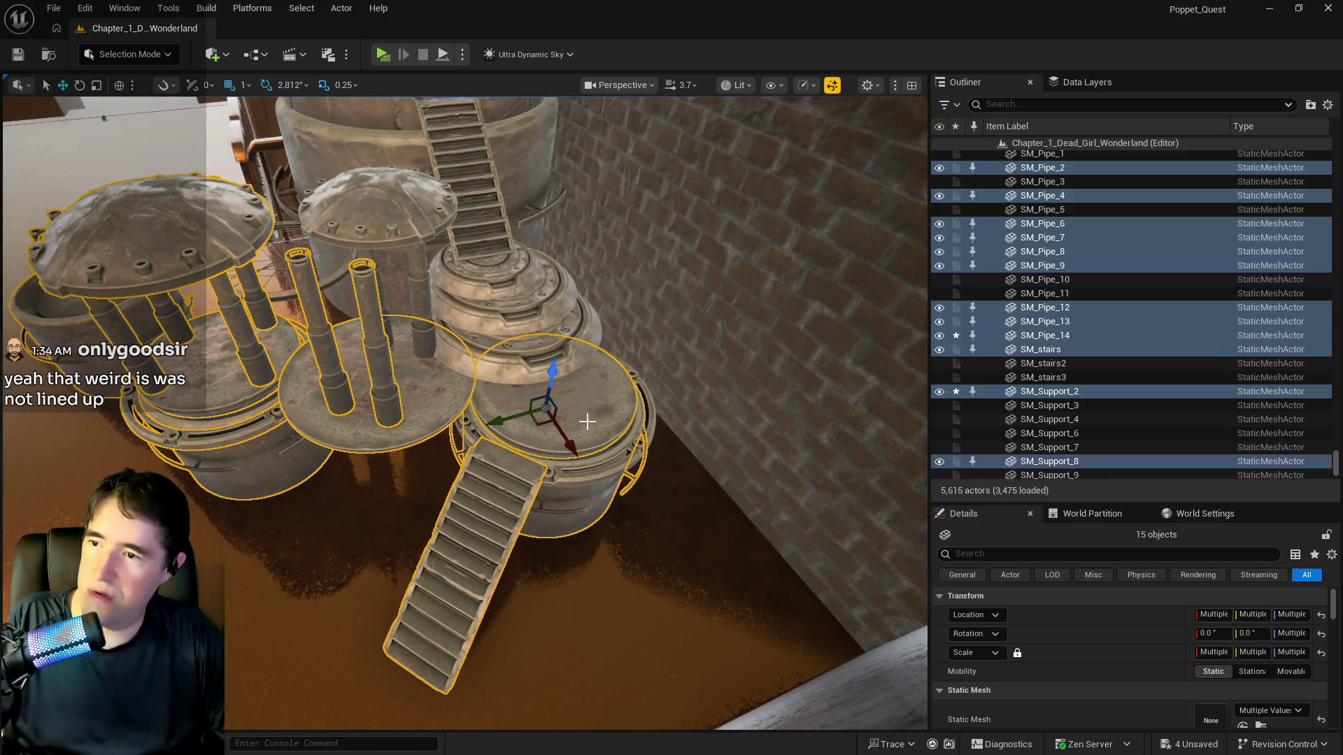
{"action": "left_click", "coordinate": [480, 330], "text": "ctrl"}
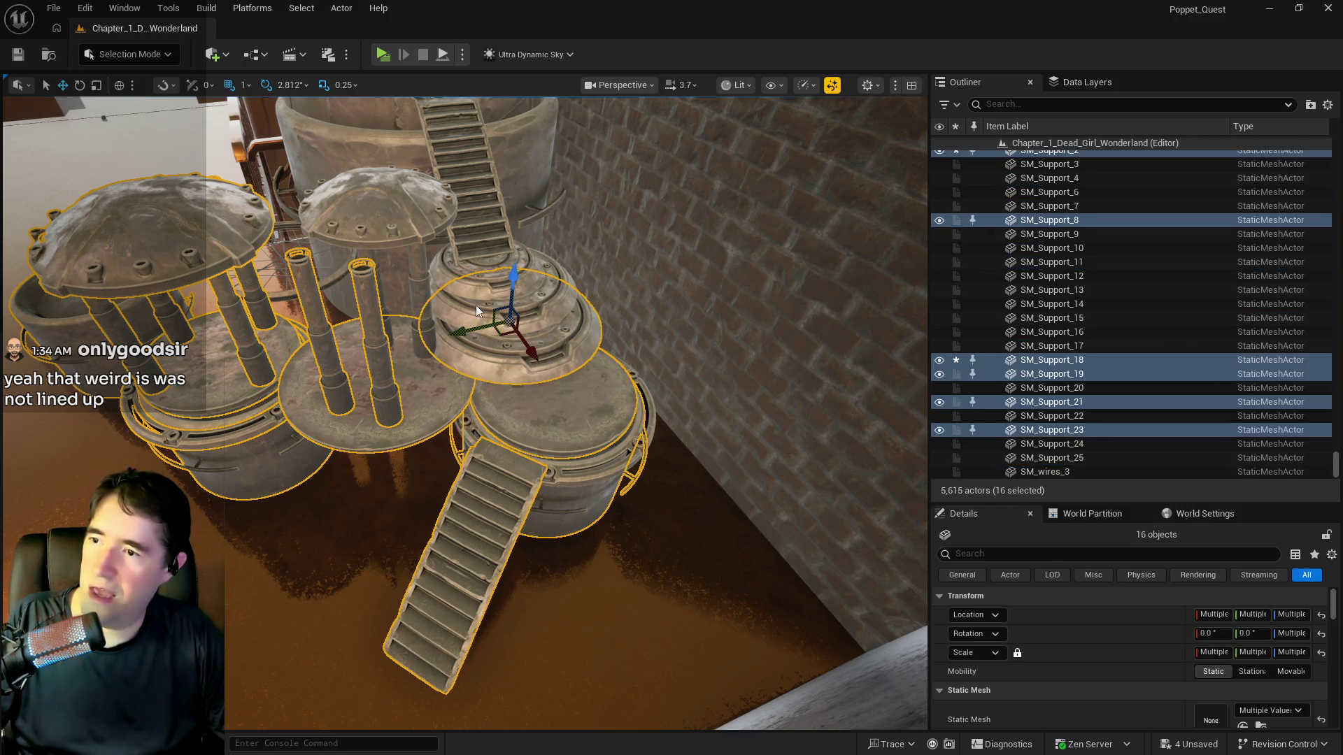
{"action": "left_click", "coordinate": [470, 165], "text": "ctrl"}
{"action": "left_click", "coordinate": [374, 224], "text": "ctrl"}
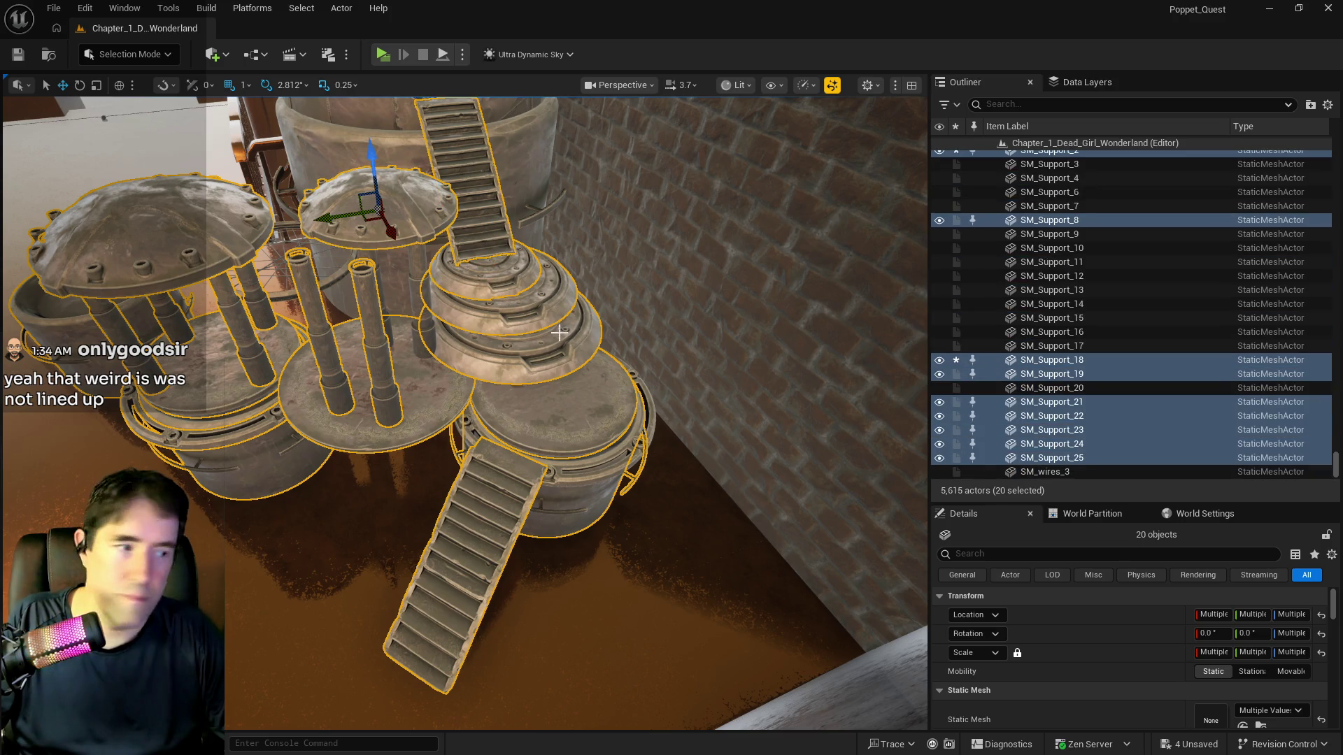
{"action": "scroll", "coordinate": [559, 333], "scroll_direction": "up", "scroll_amount": 10}
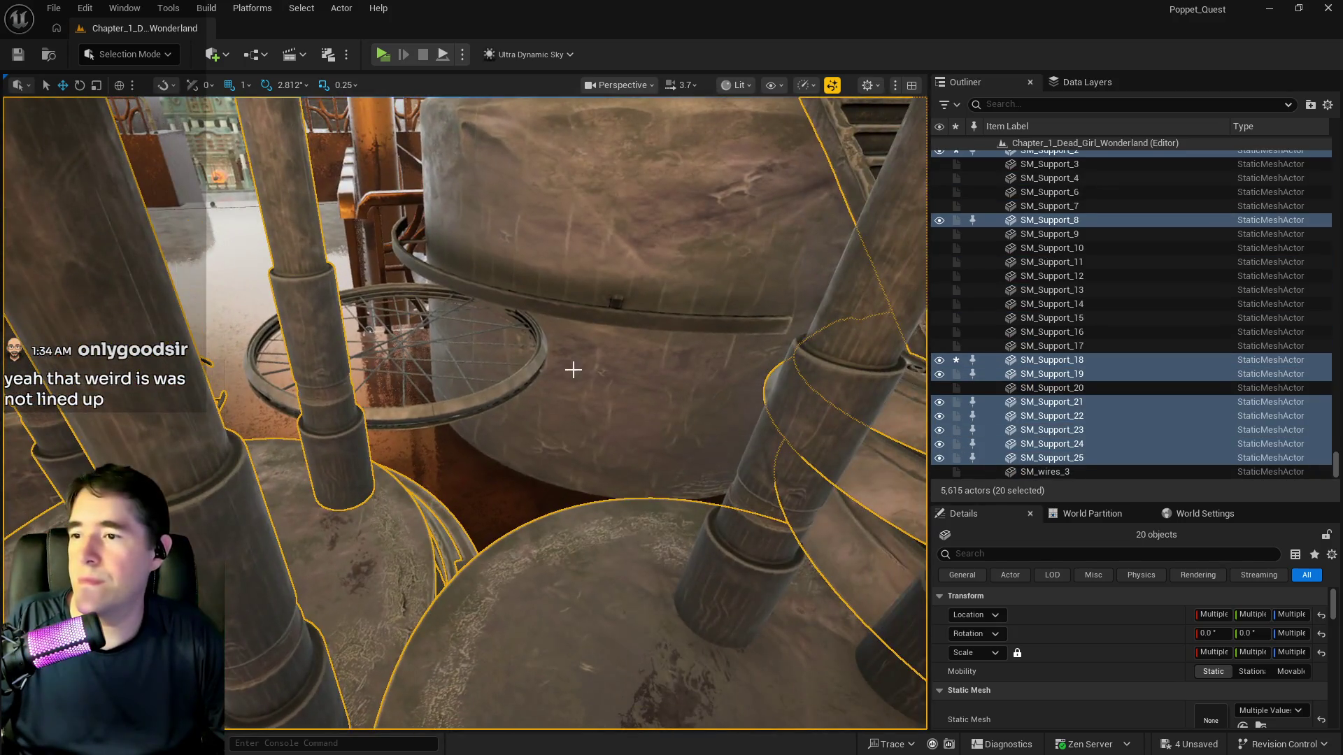
{"action": "left_click", "coordinate": [517, 384], "text": "ctrl"}
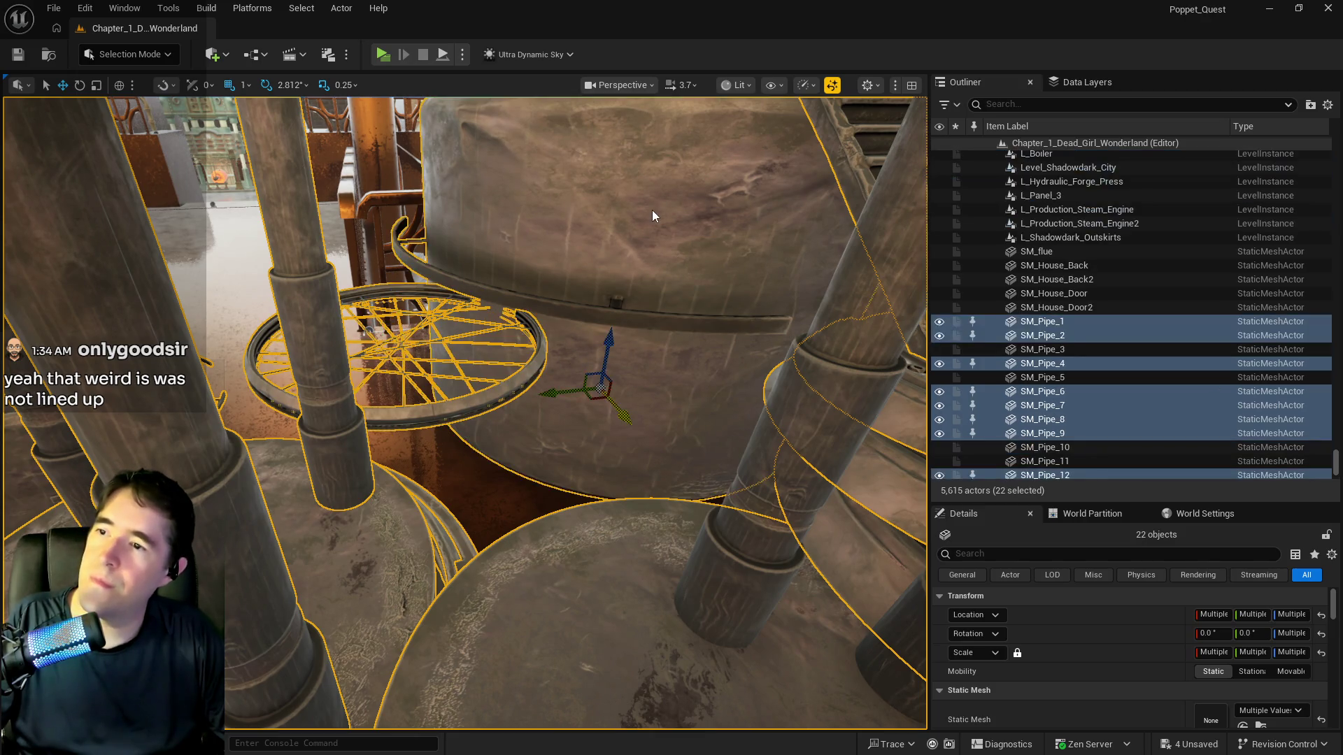
{"action": "mouse_move", "coordinate": [599, 335]}
{"action": "left_mouse_down"}
{"action": "mouse_move", "coordinate": [603, 399]}
{"action": "mouse_move", "coordinate": [579, 503]}
{"action": "mouse_move", "coordinate": [578, 476]}
{"action": "mouse_move", "coordinate": [665, 489]}
{"action": "left_mouse_up"}
{"action": "left_click", "coordinate": [579, 504], "text": "ctrl"}
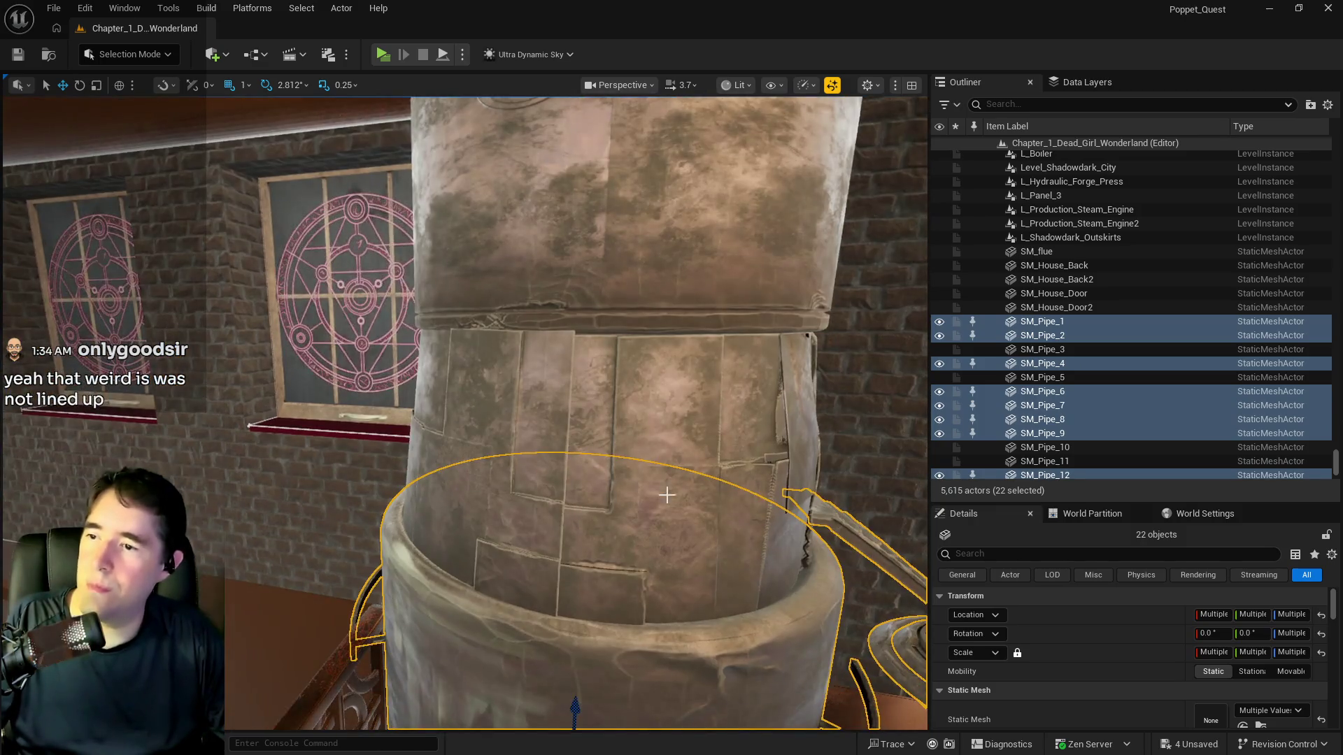
{"action": "left_click", "coordinate": [665, 489], "text": "ctrl"}
{"action": "left_click", "coordinate": [497, 413], "text": "ctrl"}
{"action": "left_click", "coordinate": [504, 258], "text": "ctrl"}
Add the stepped cone, the tower cylinder and stairs, its top disc, dome pieces and disc ledges
{"action": "mouse_move", "coordinate": [504, 259]}
{"action": "left_mouse_down"}
{"action": "mouse_move", "coordinate": [455, 280]}
{"action": "mouse_move", "coordinate": [462, 248]}
{"action": "mouse_move", "coordinate": [437, 255]}
{"action": "mouse_move", "coordinate": [599, 244]}
{"action": "left_mouse_up"}
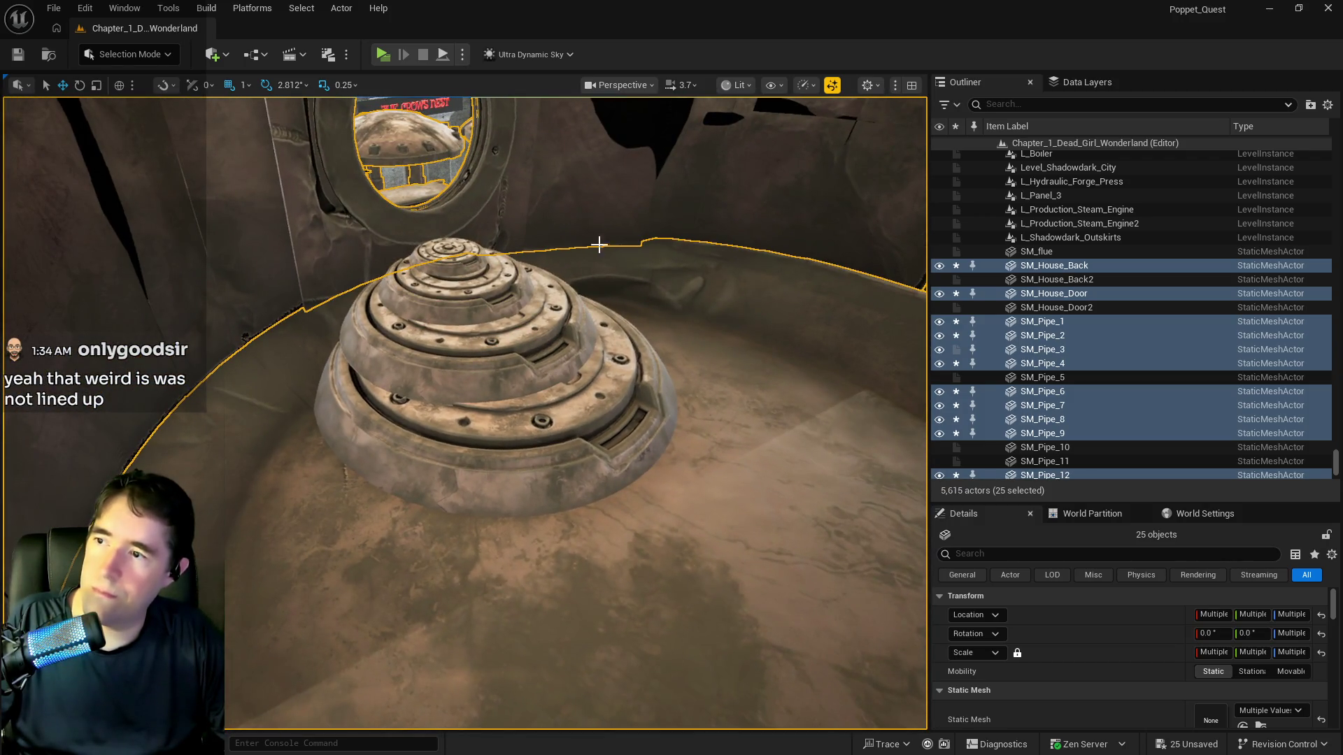
{"action": "left_click", "coordinate": [474, 286], "text": "ctrl"}
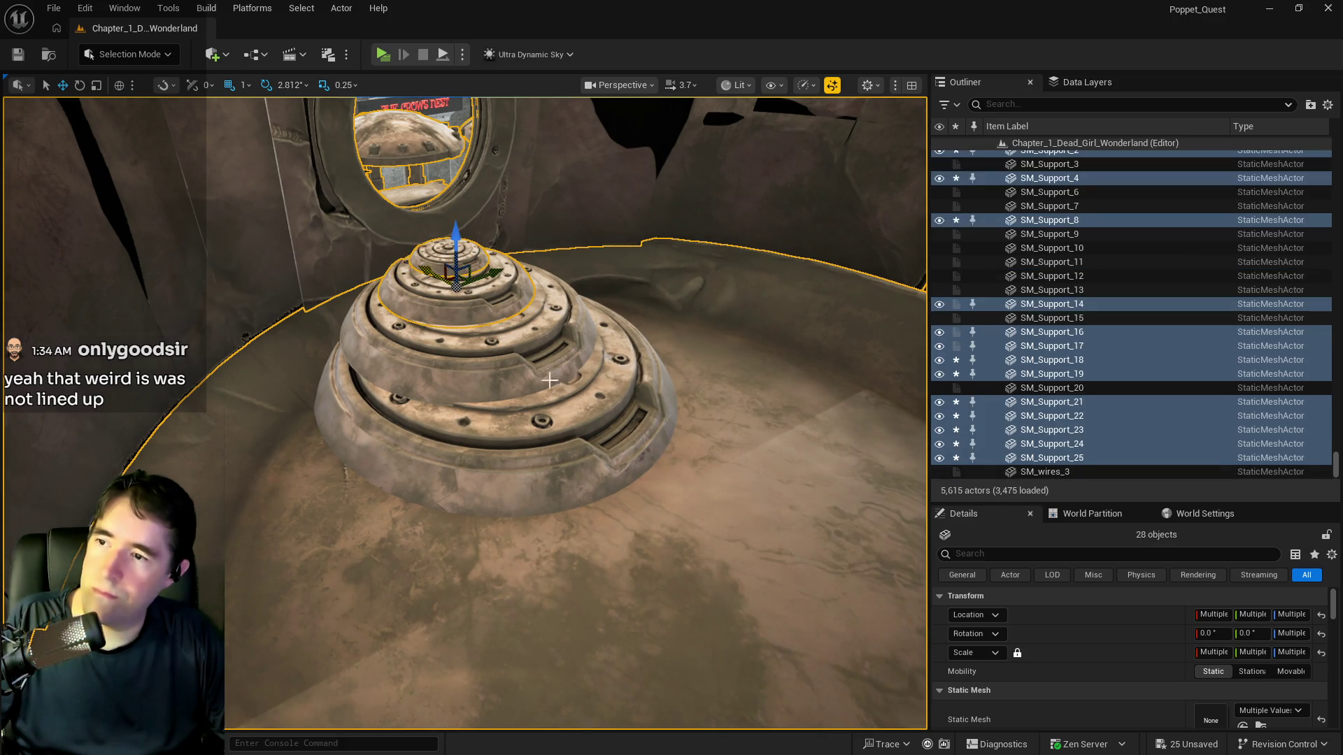
{"action": "left_click_drag", "start_coordinate": [627, 438], "coordinate": [591, 430]}
{"action": "left_click_drag", "start_coordinate": [284, 510], "coordinate": [284, 510]}
{"action": "left_click", "coordinate": [316, 496], "text": "ctrl"}
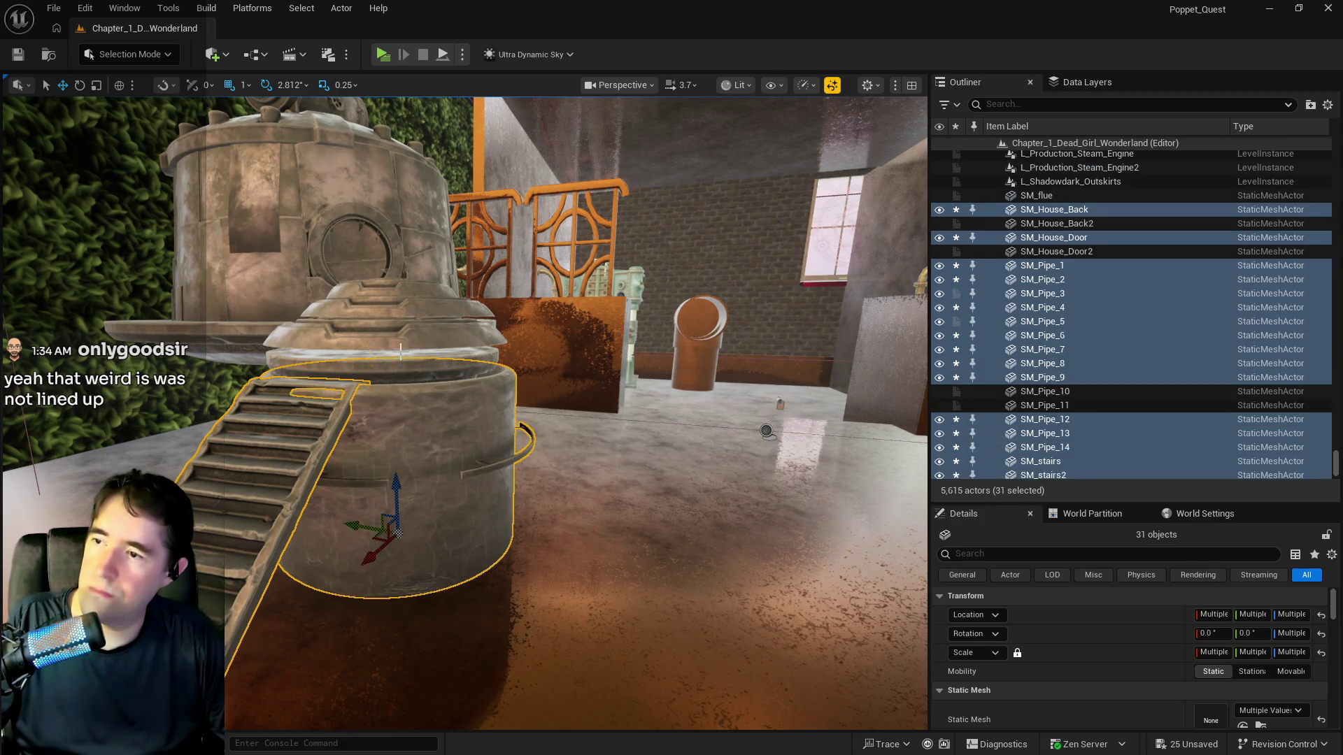
{"action": "left_click", "coordinate": [389, 352], "text": "ctrl"}
{"action": "left_click", "coordinate": [341, 329], "text": "ctrl"}
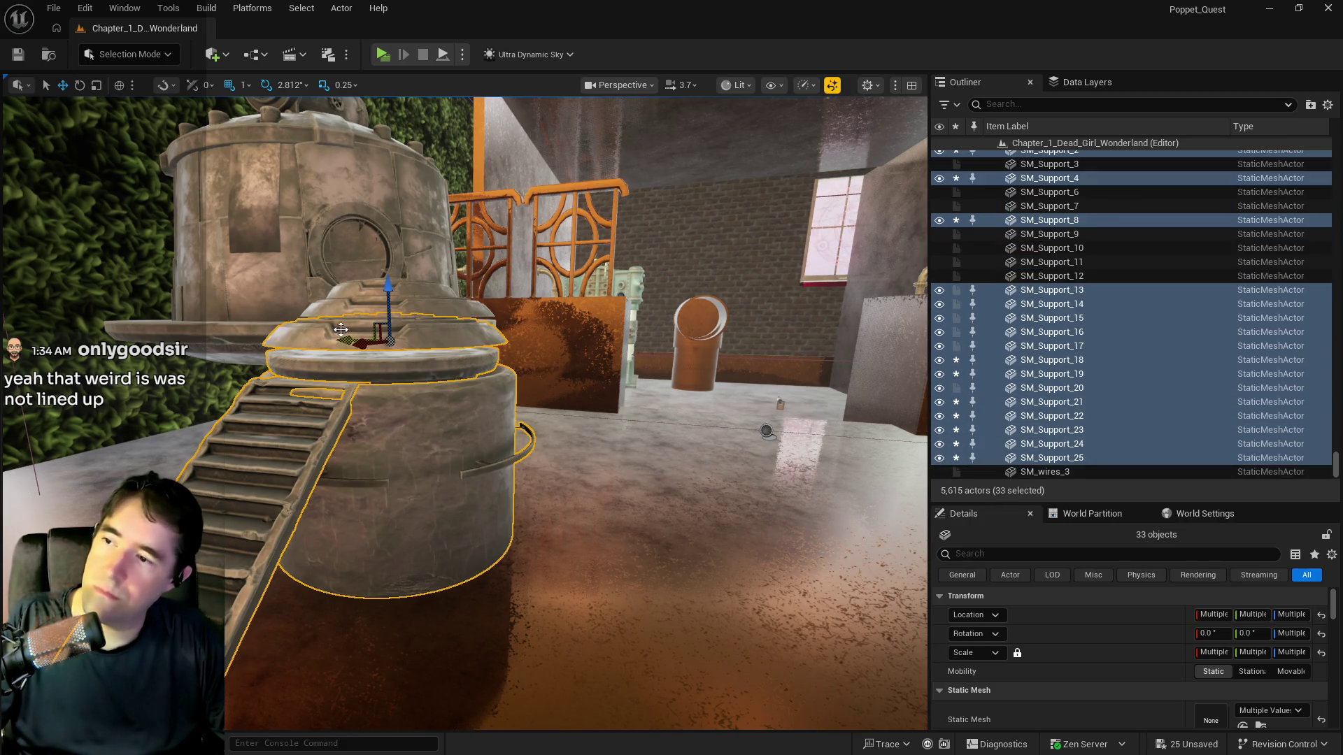
{"action": "left_click", "coordinate": [337, 308], "text": "ctrl"}
{"action": "left_click", "coordinate": [342, 292], "text": "ctrl"}
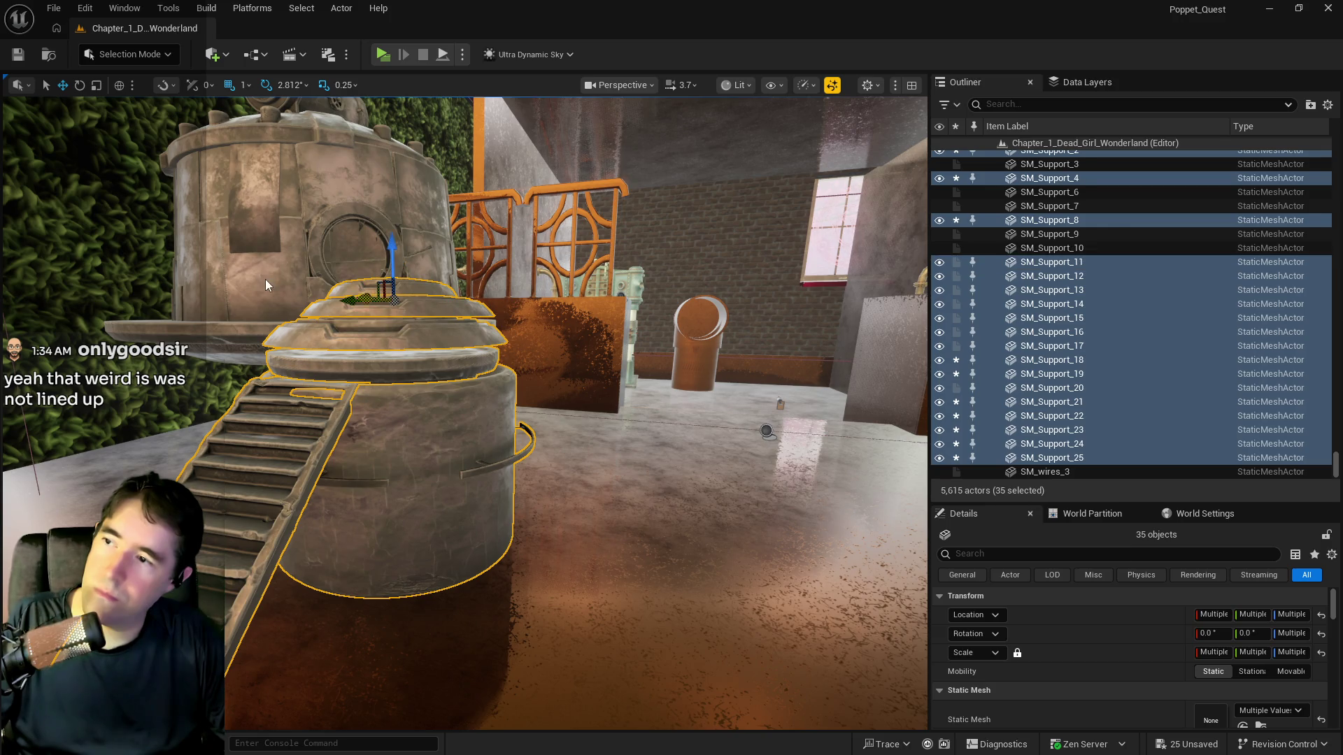
{"action": "left_click", "coordinate": [265, 285], "text": "ctrl"}
{"action": "mouse_move", "coordinate": [266, 284]}
{"action": "left_mouse_down"}
{"action": "mouse_move", "coordinate": [291, 332]}
{"action": "mouse_move", "coordinate": [294, 302]}
{"action": "mouse_move", "coordinate": [319, 319]}
{"action": "left_mouse_up"}
{"action": "left_click", "coordinate": [293, 331], "text": "ctrl"}
{"action": "left_click", "coordinate": [284, 298], "text": "ctrl"}
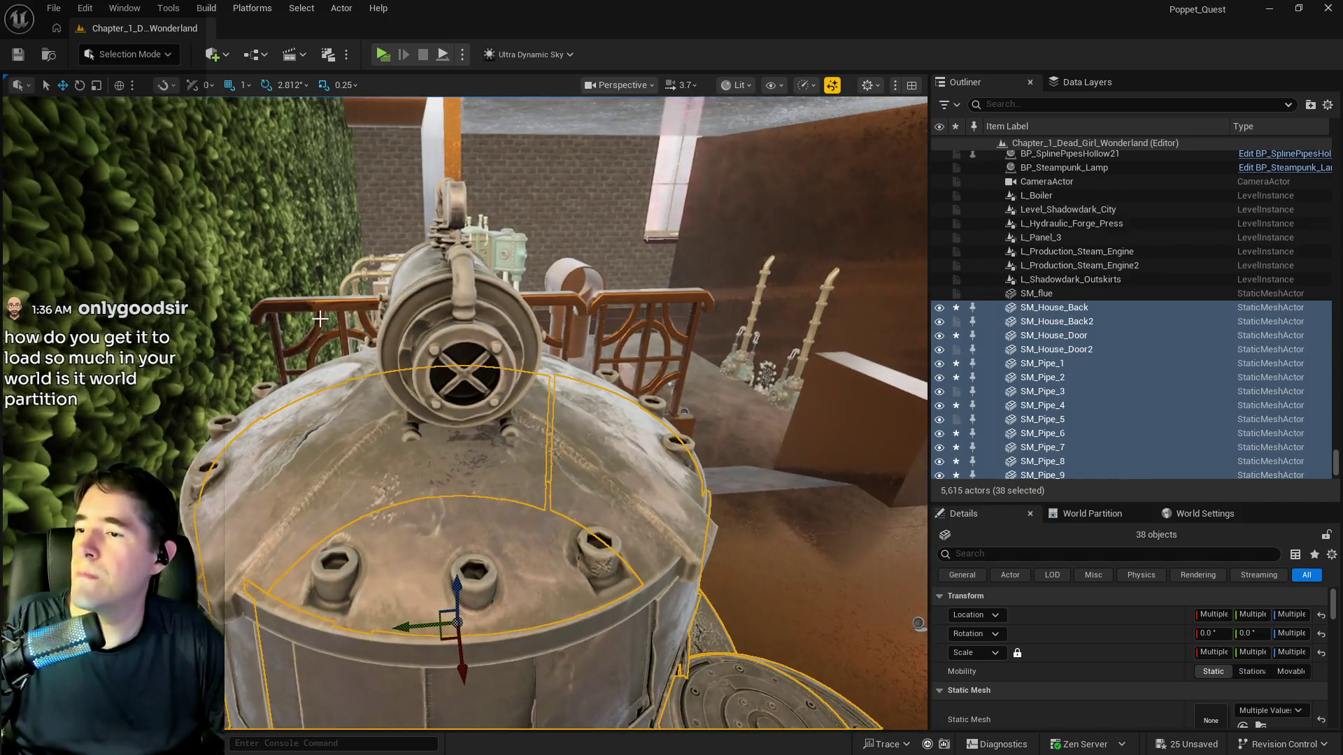
Add the flue pipe, another boiler piece and SM_Support_9 to complete the 42-piece selection
{"action": "left_click", "coordinate": [446, 305], "text": "ctrl"}
{"action": "left_click", "coordinate": [322, 397], "text": "ctrl"}
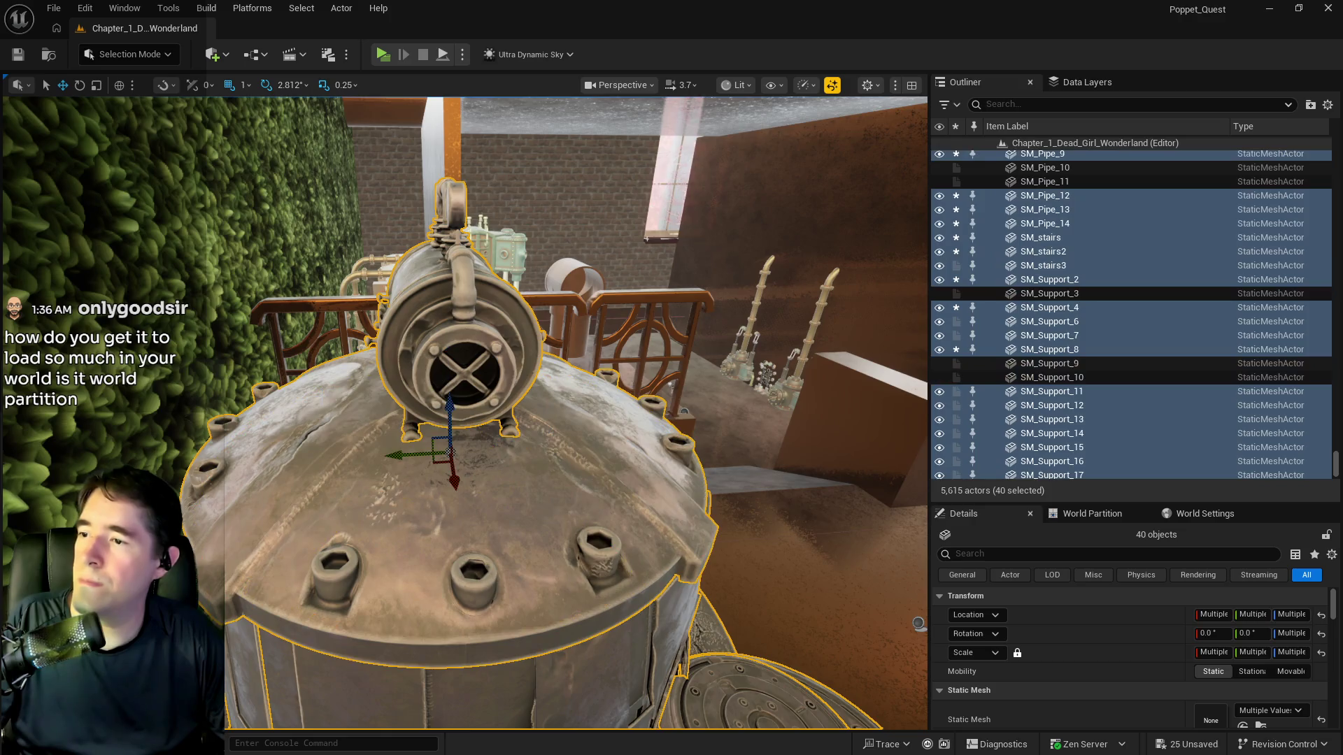
{"action": "mouse_move", "coordinate": [322, 396]}
{"action": "left_mouse_down"}
{"action": "mouse_move", "coordinate": [371, 451]}
{"action": "mouse_move", "coordinate": [428, 278]}
{"action": "left_mouse_up"}
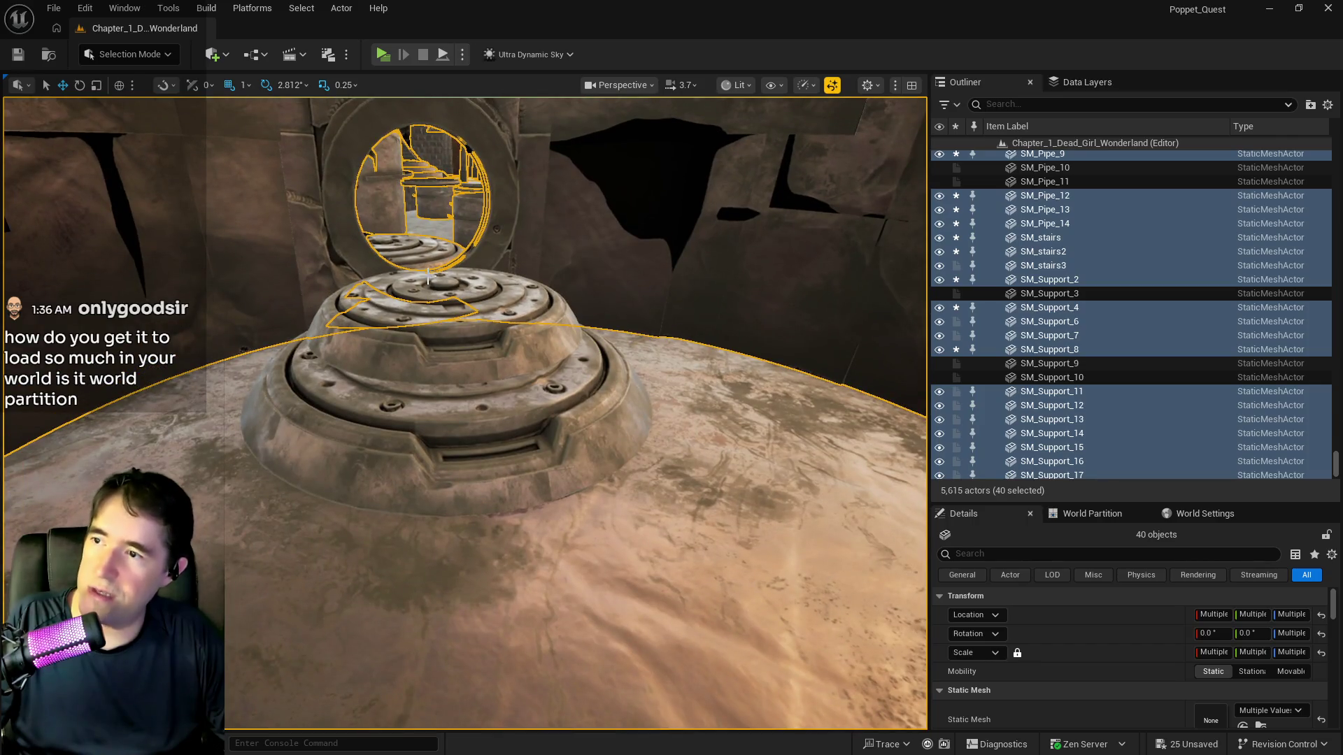
{"action": "left_click", "coordinate": [452, 420], "text": "ctrl"}
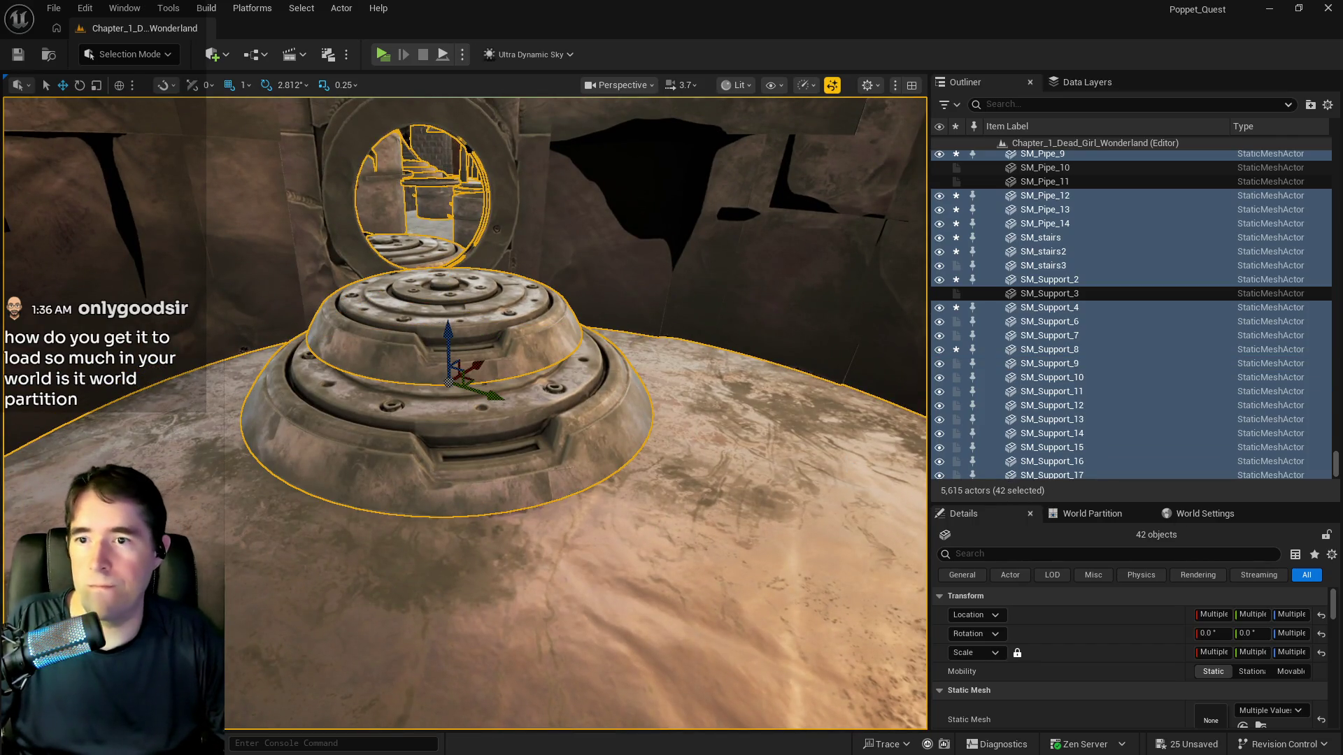
{"action": "right_click", "coordinate": [1023, 476]}
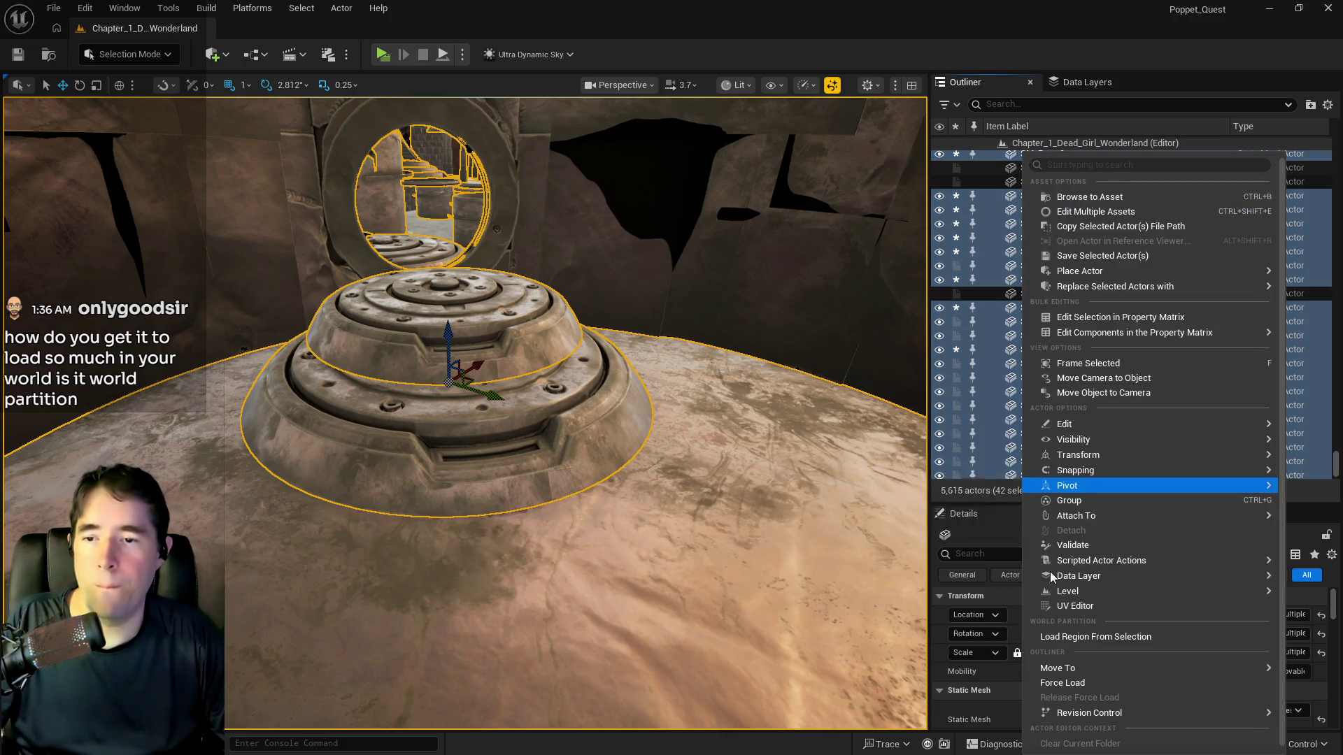
Move the 42 selected engine-room actors into the Production folder, found by searching 'prod'
{"action": "mouse_move", "coordinate": [1083, 665]}
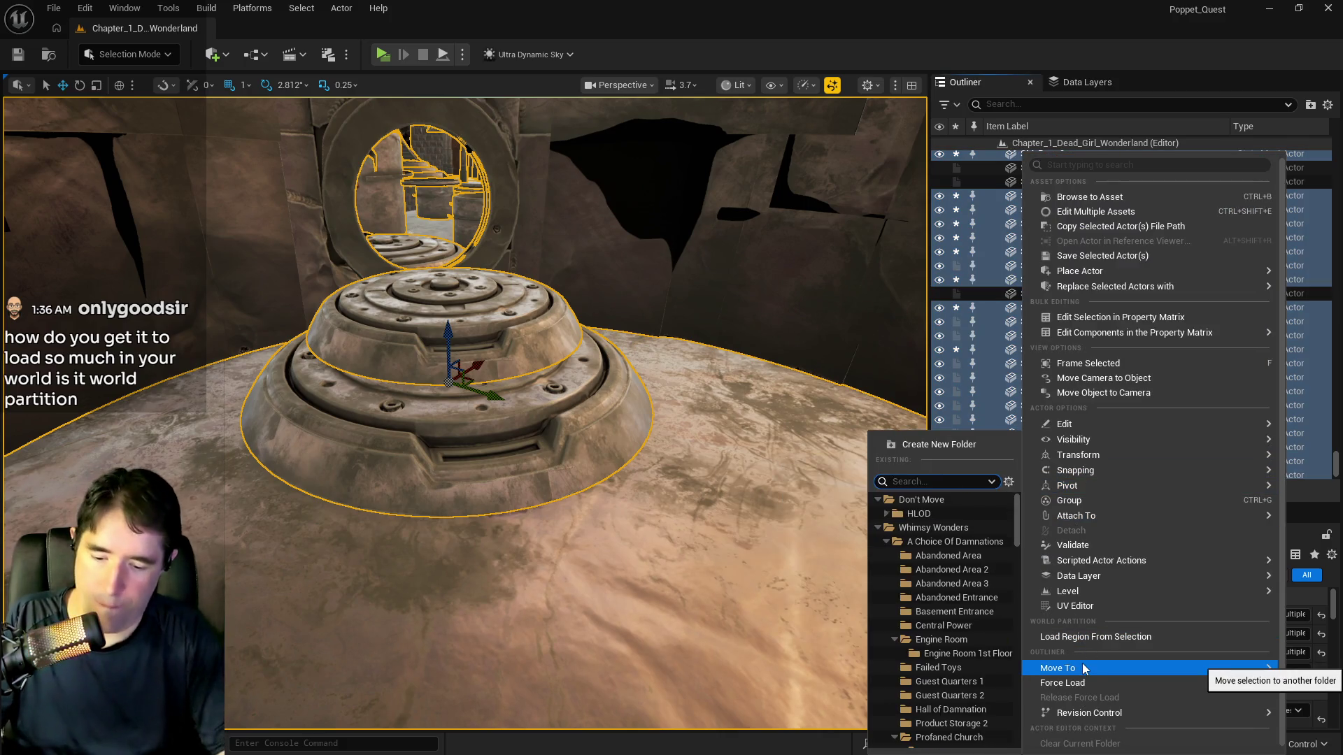
{"action": "type", "text": "prod"}
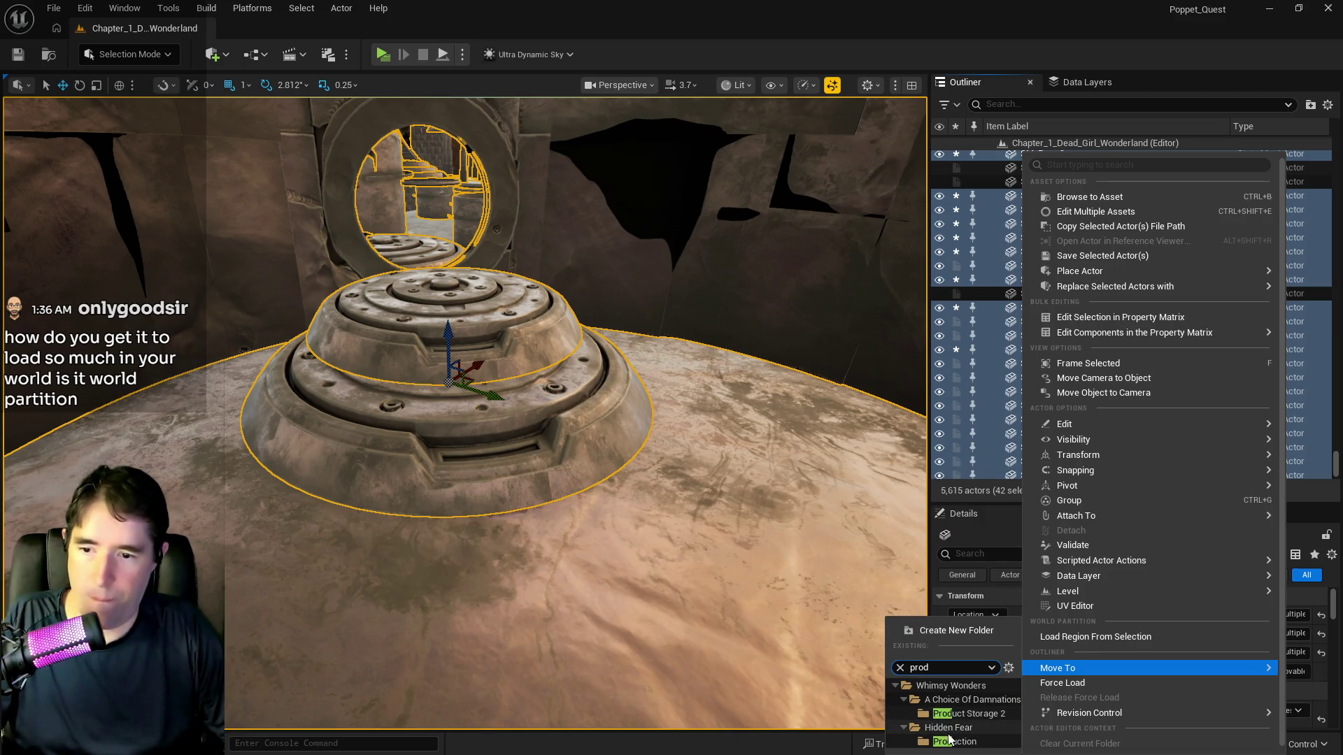
{"action": "left_click", "coordinate": [955, 741]}
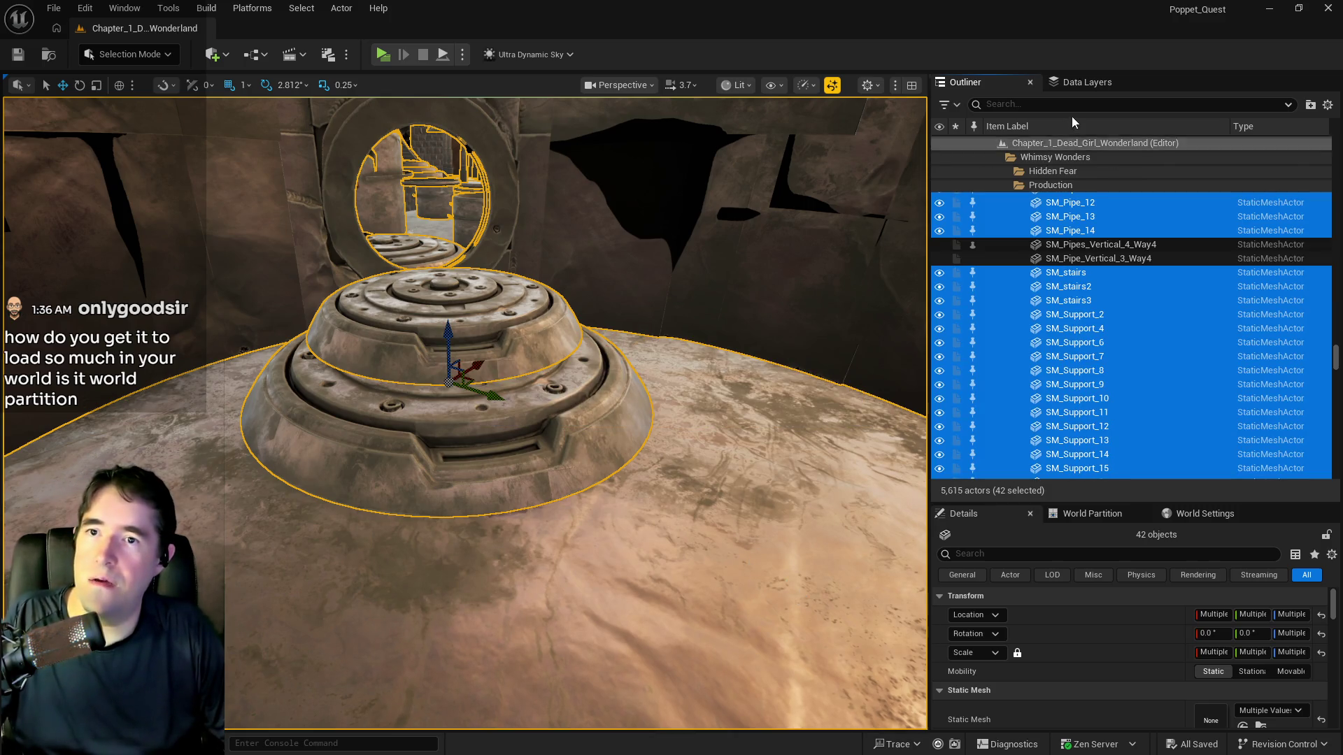
{"action": "left_click", "coordinate": [1086, 85]}
{"action": "scroll", "coordinate": [1051, 242], "scroll_direction": "up", "scroll_amount": 6}
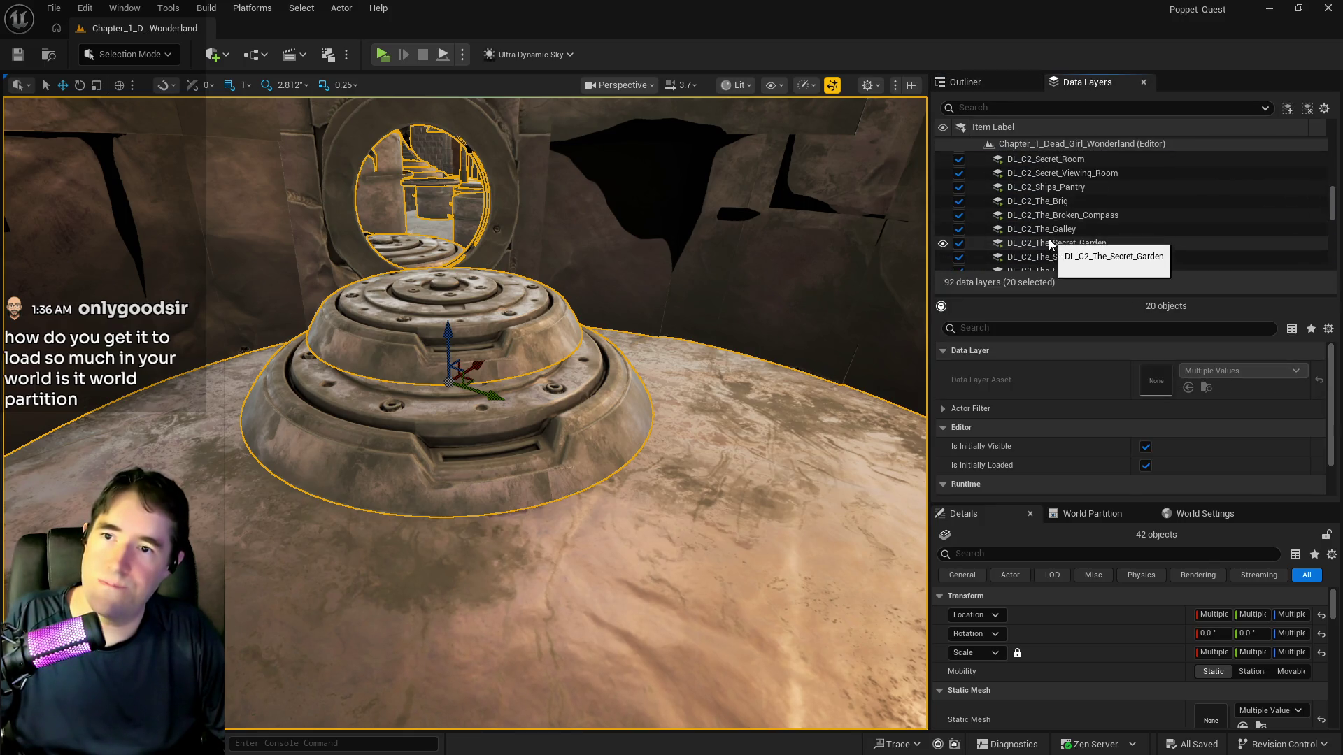
{"action": "scroll", "coordinate": [1042, 231], "scroll_direction": "up", "scroll_amount": 5}
{"action": "scroll", "coordinate": [1049, 203], "scroll_direction": "down", "scroll_amount": 2}
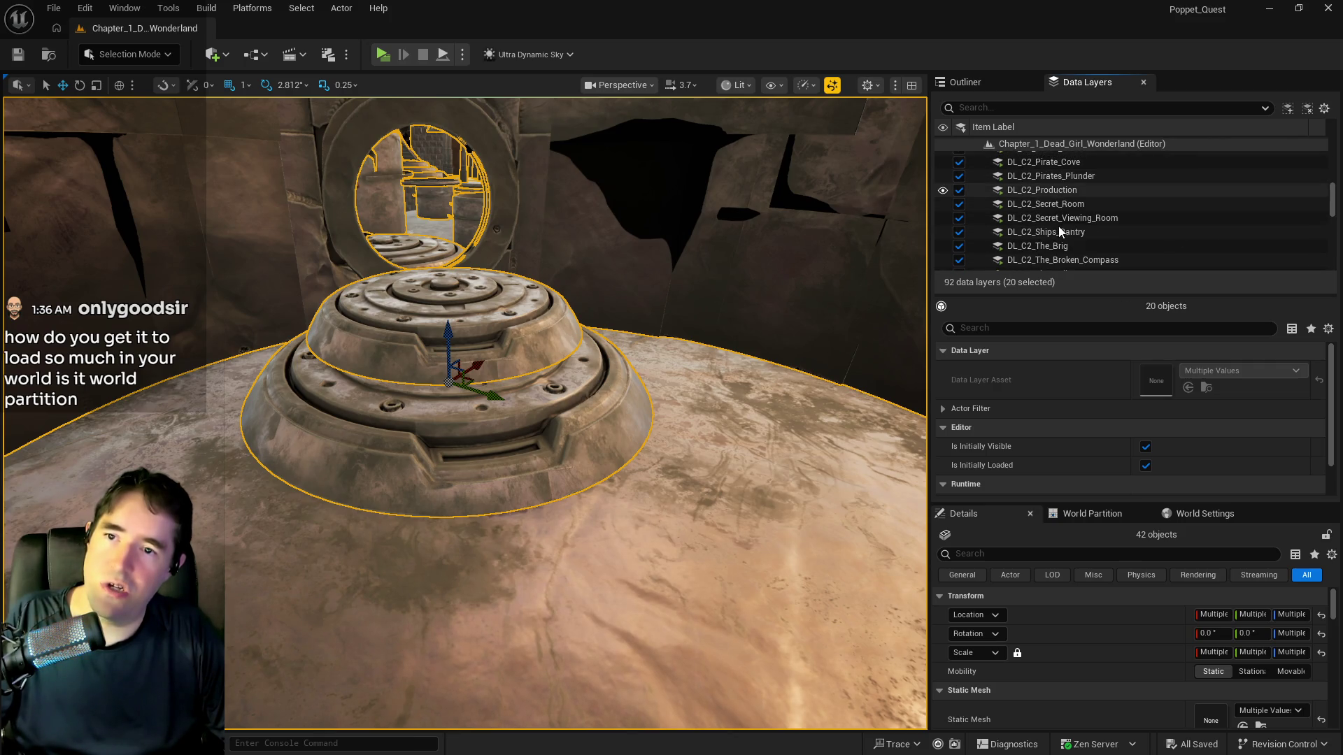
{"action": "scroll", "coordinate": [1057, 227], "scroll_direction": "down", "scroll_amount": 2}
{"action": "left_click", "coordinate": [1032, 190]}
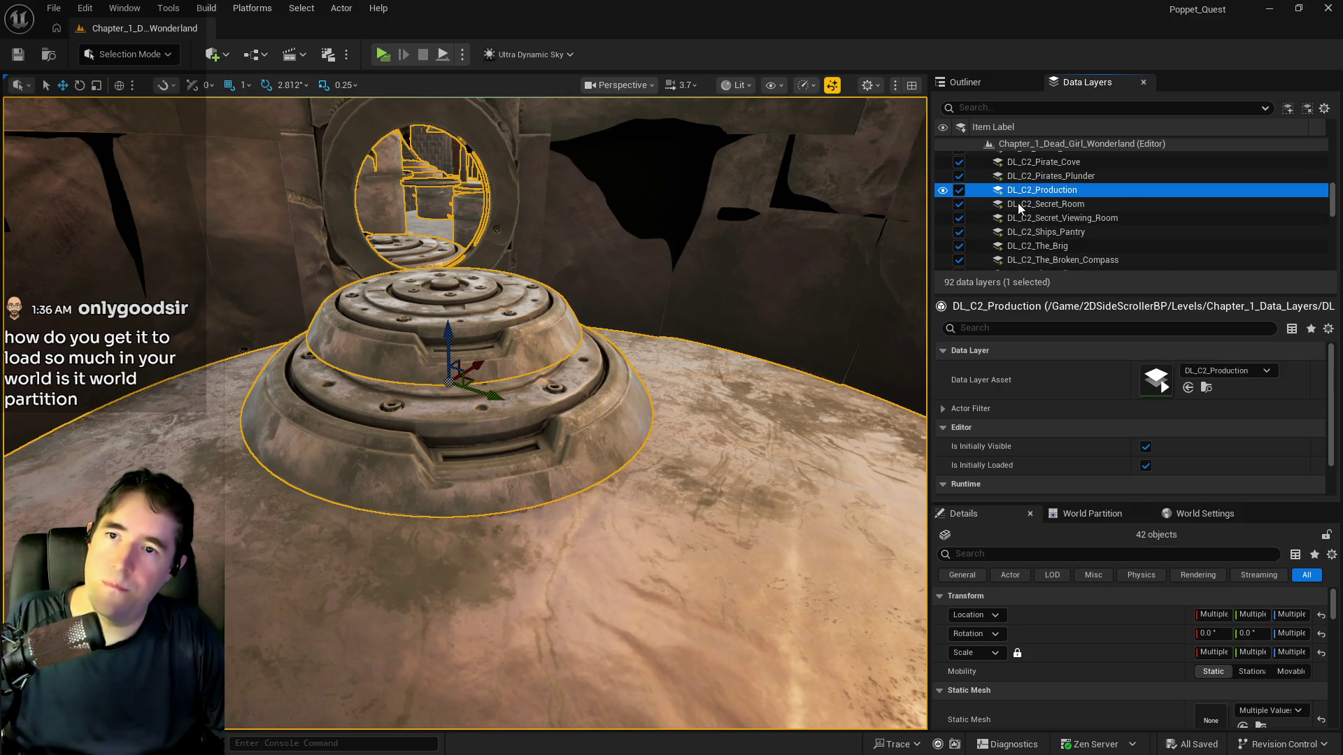
{"action": "key", "text": "w"}
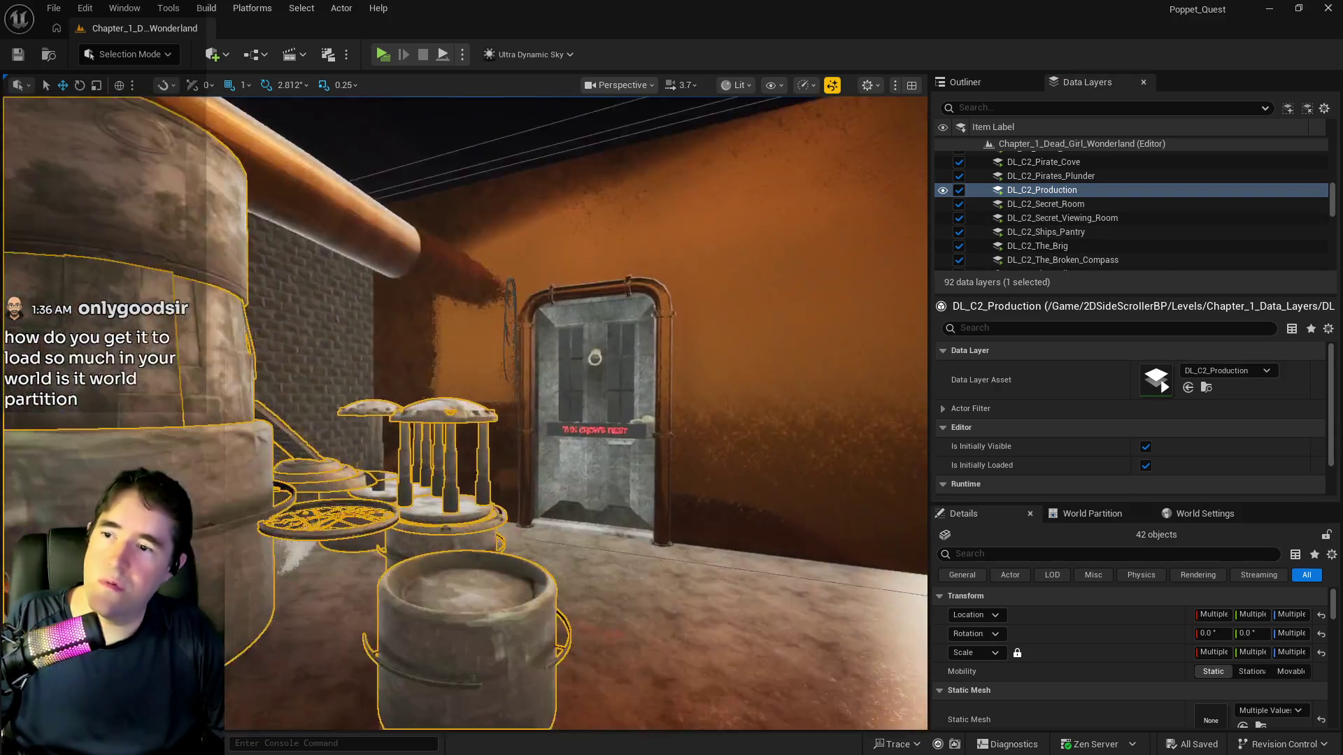
{"action": "key", "text": "s"}
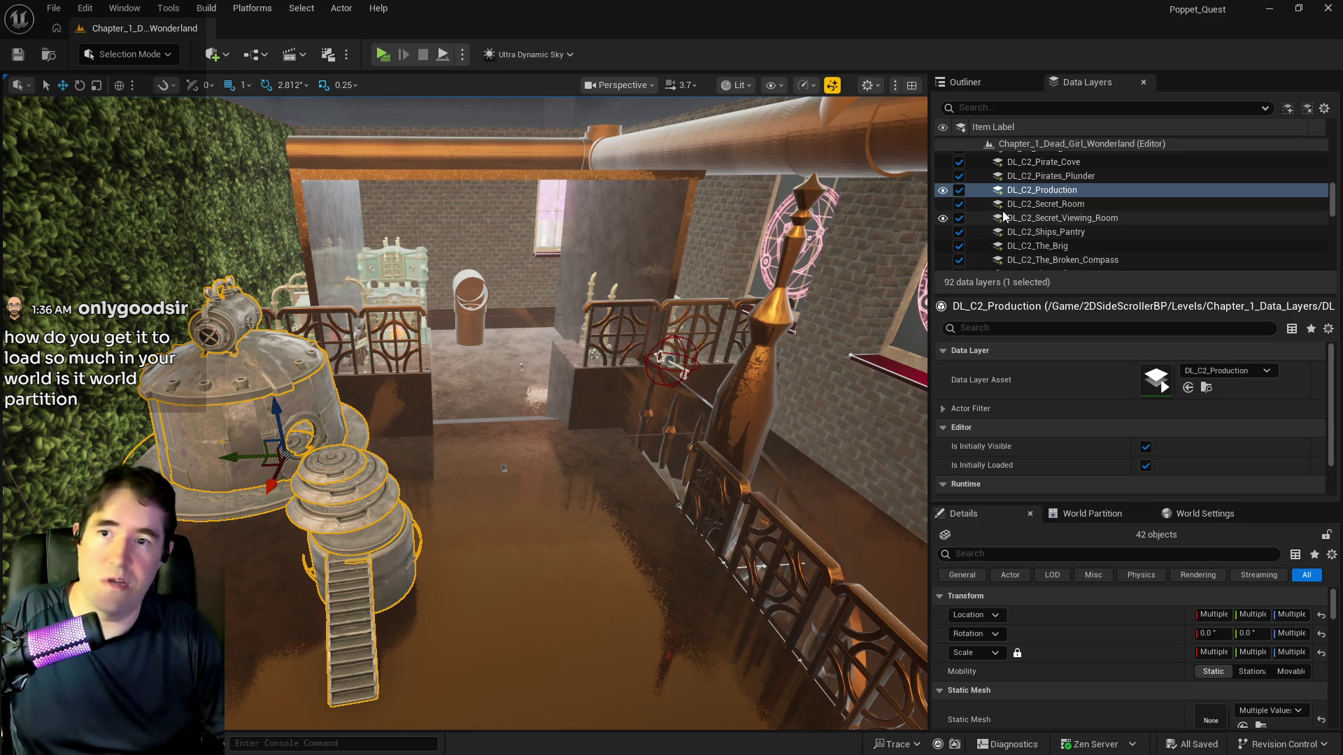
{"action": "right_click", "coordinate": [1018, 192]}
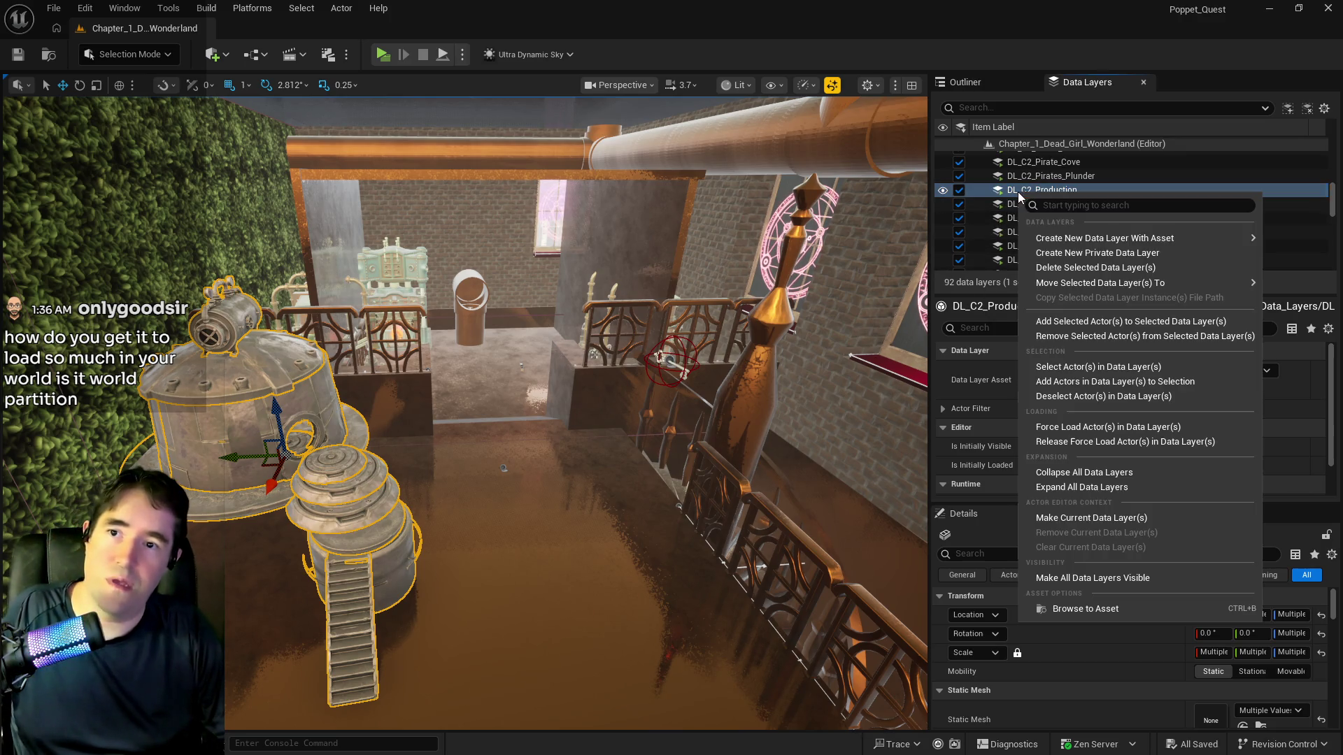
Add the selected props to DL_C2_Production, hide that layer, and select the room's floor and walls
{"action": "left_click", "coordinate": [1059, 323]}
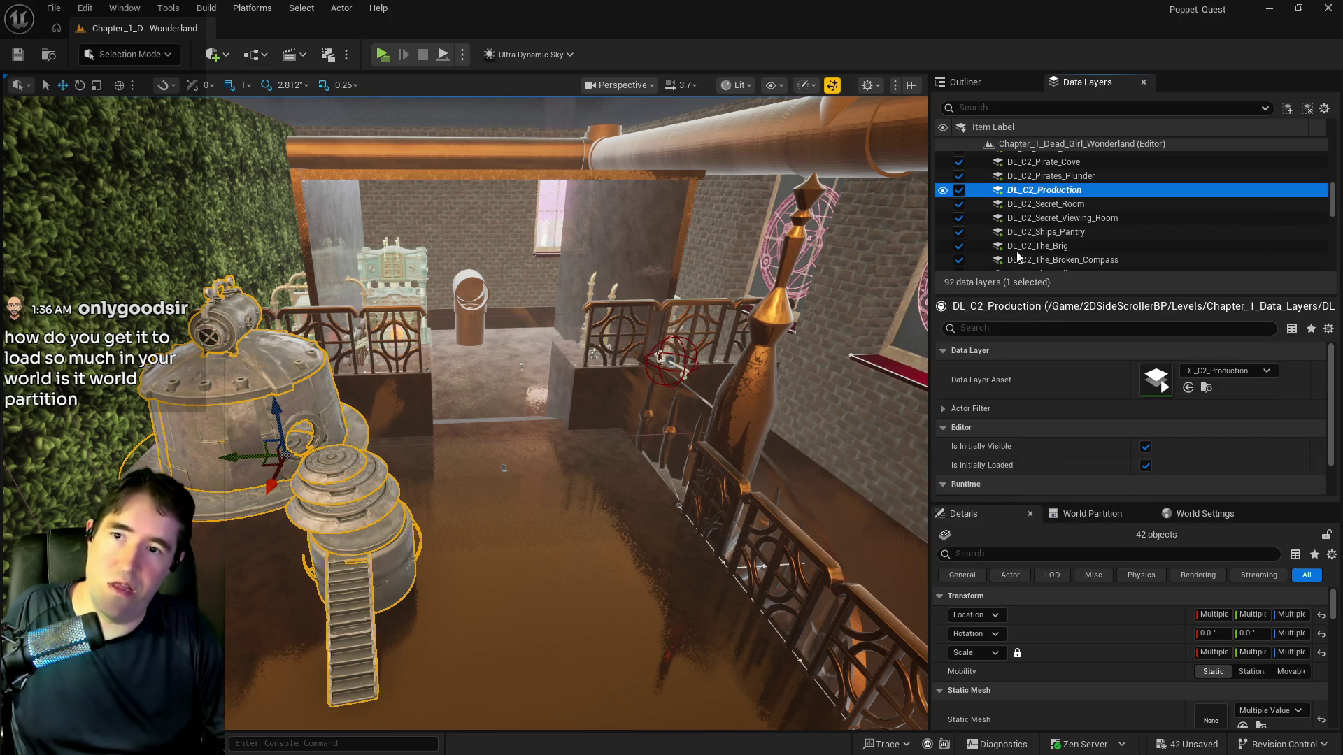
{"action": "left_click", "coordinate": [959, 190]}
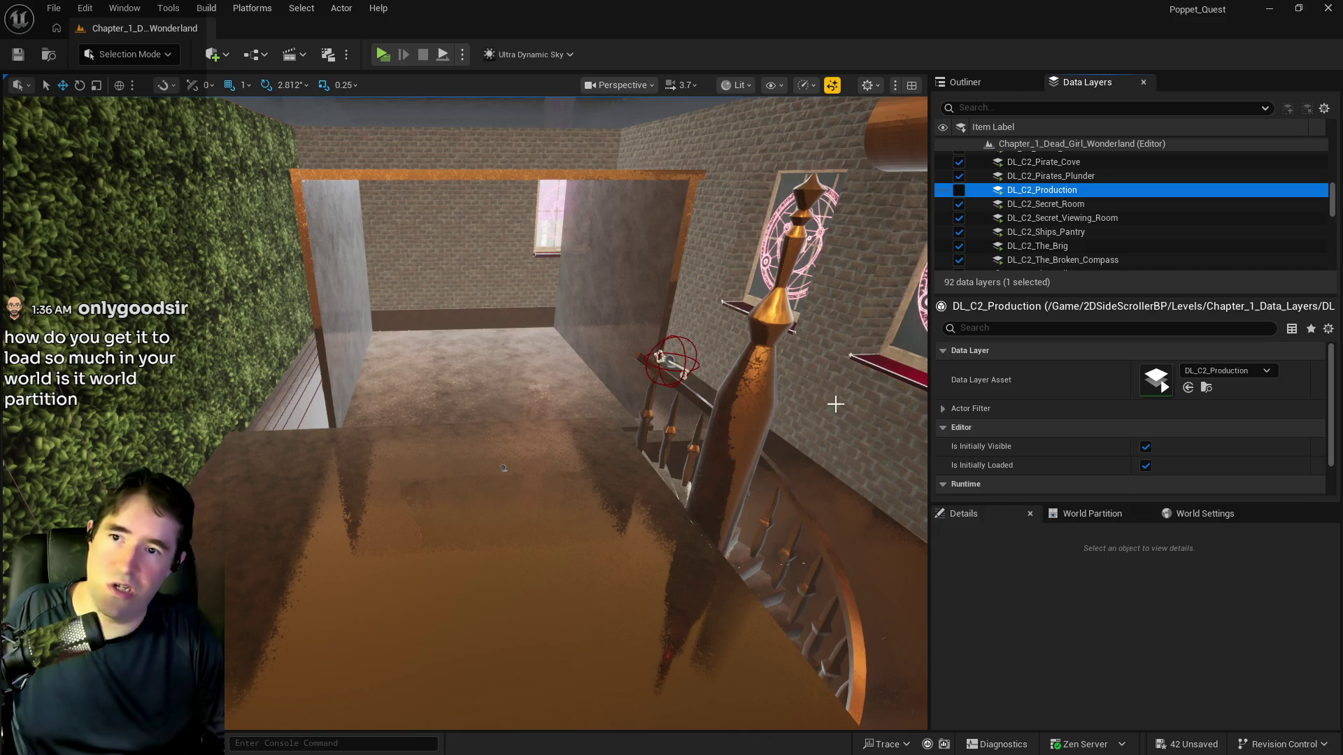
{"action": "mouse_move", "coordinate": [672, 492]}
{"action": "left_mouse_down"}
{"action": "mouse_move", "coordinate": [658, 532]}
{"action": "mouse_move", "coordinate": [602, 518]}
{"action": "mouse_move", "coordinate": [664, 560]}
{"action": "left_mouse_up"}
{"action": "mouse_move", "coordinate": [354, 347]}
{"action": "left_mouse_down"}
{"action": "mouse_move", "coordinate": [558, 417]}
{"action": "mouse_move", "coordinate": [476, 392]}
{"action": "mouse_move", "coordinate": [476, 504]}
{"action": "mouse_move", "coordinate": [677, 537]}
{"action": "left_mouse_up"}
{"action": "left_click", "coordinate": [498, 465]}
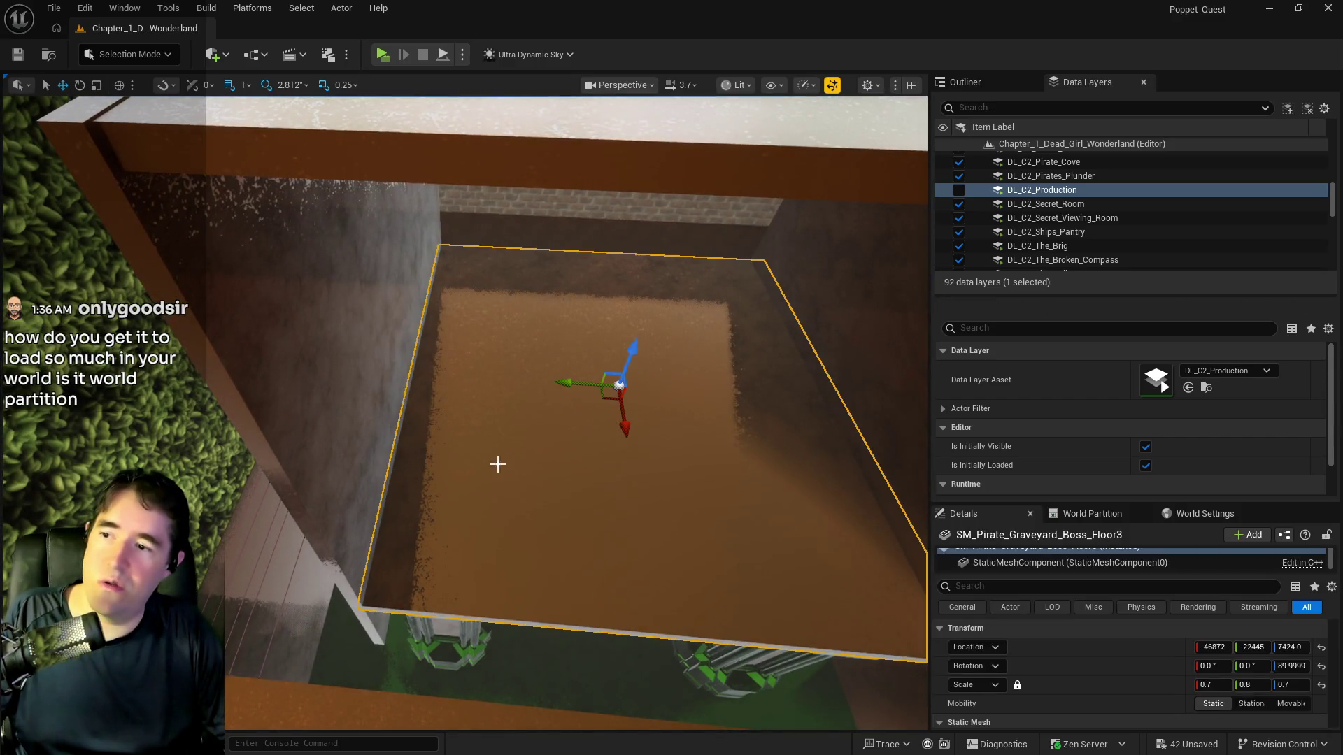
{"action": "left_click", "coordinate": [365, 382], "text": "ctrl"}
{"action": "left_click_drag", "start_coordinate": [364, 382], "coordinate": [430, 422]}
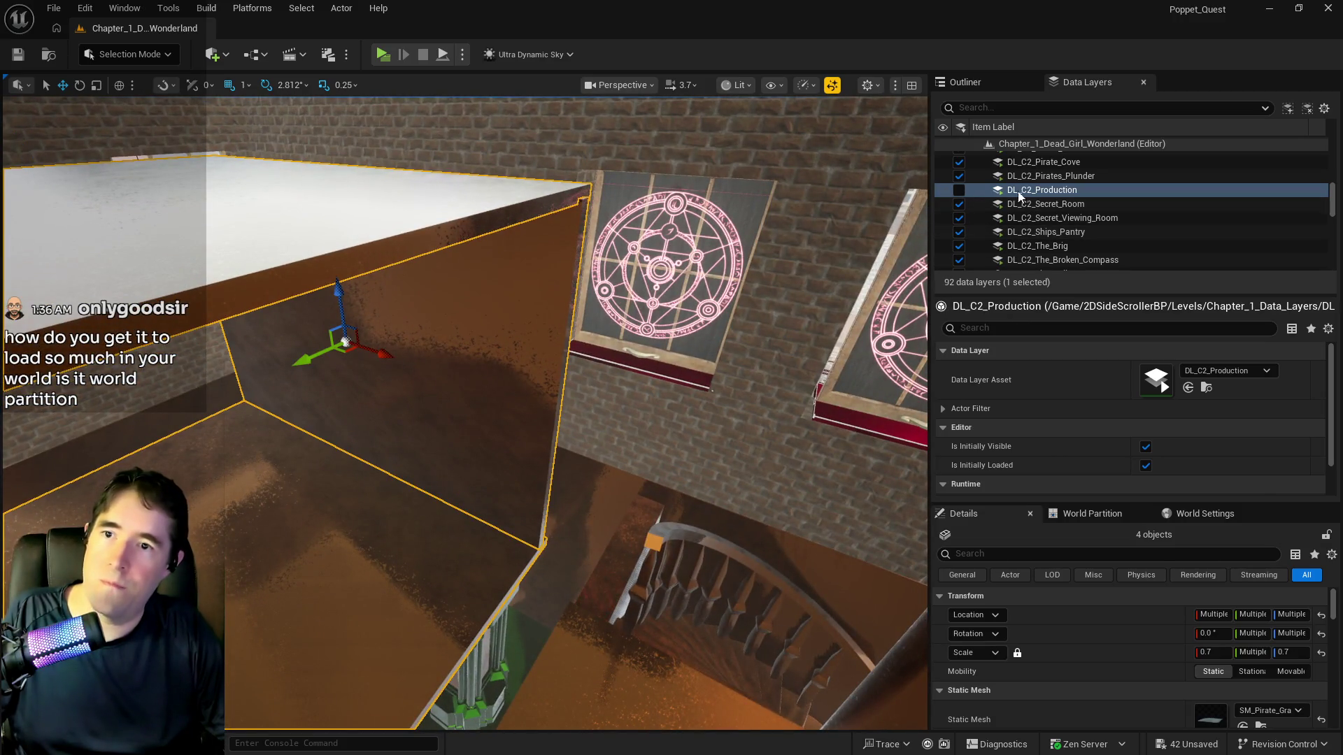
Add the floor and wall pieces to DL_C2_Production and make the layer visible again
{"action": "right_click", "coordinate": [1023, 191]}
{"action": "left_click", "coordinate": [1112, 321]}
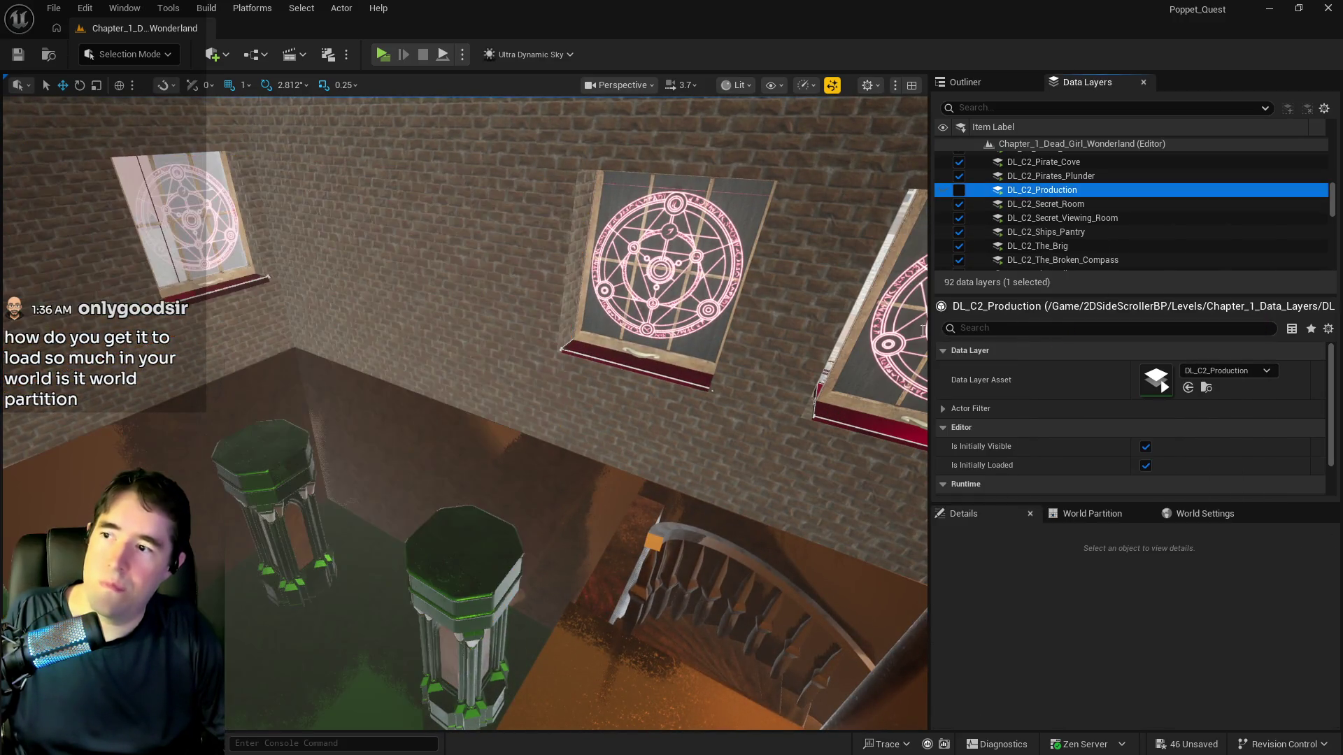
{"action": "left_click_drag", "start_coordinate": [651, 457], "coordinate": [665, 518]}
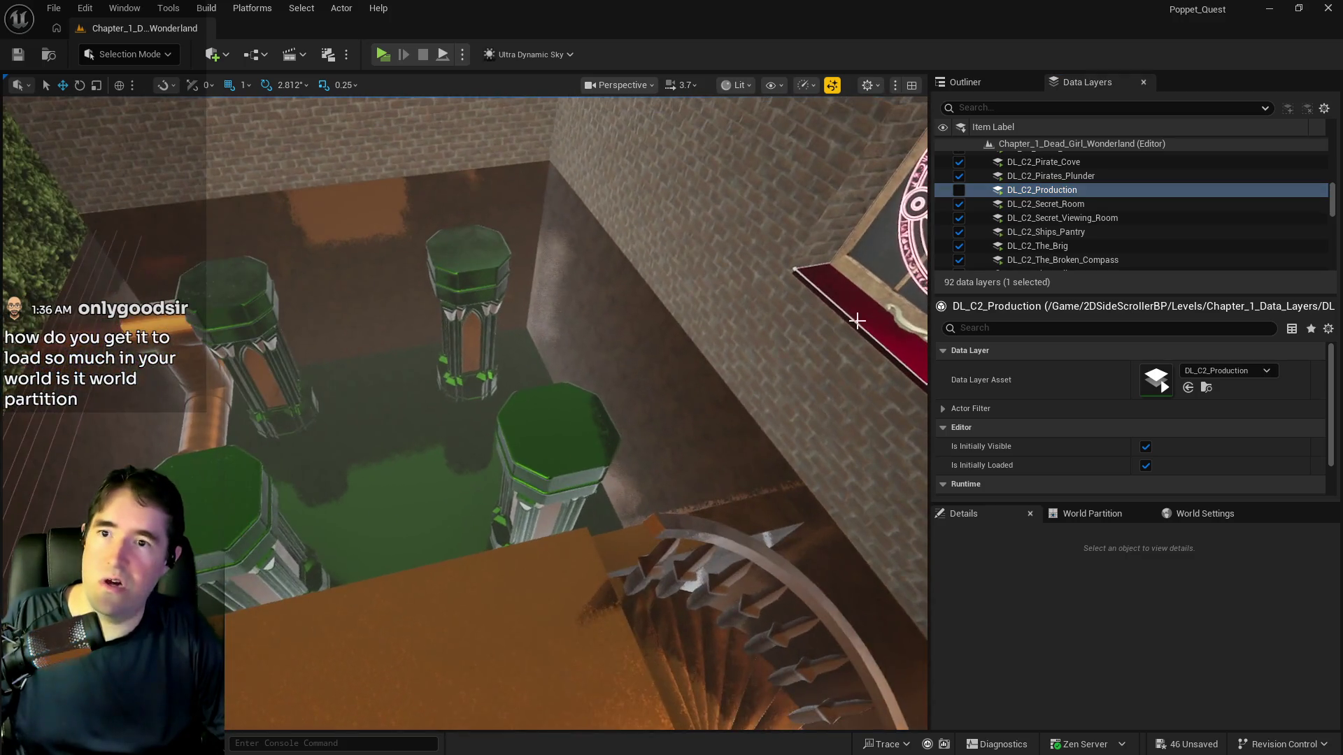
{"action": "left_click", "coordinate": [959, 189]}
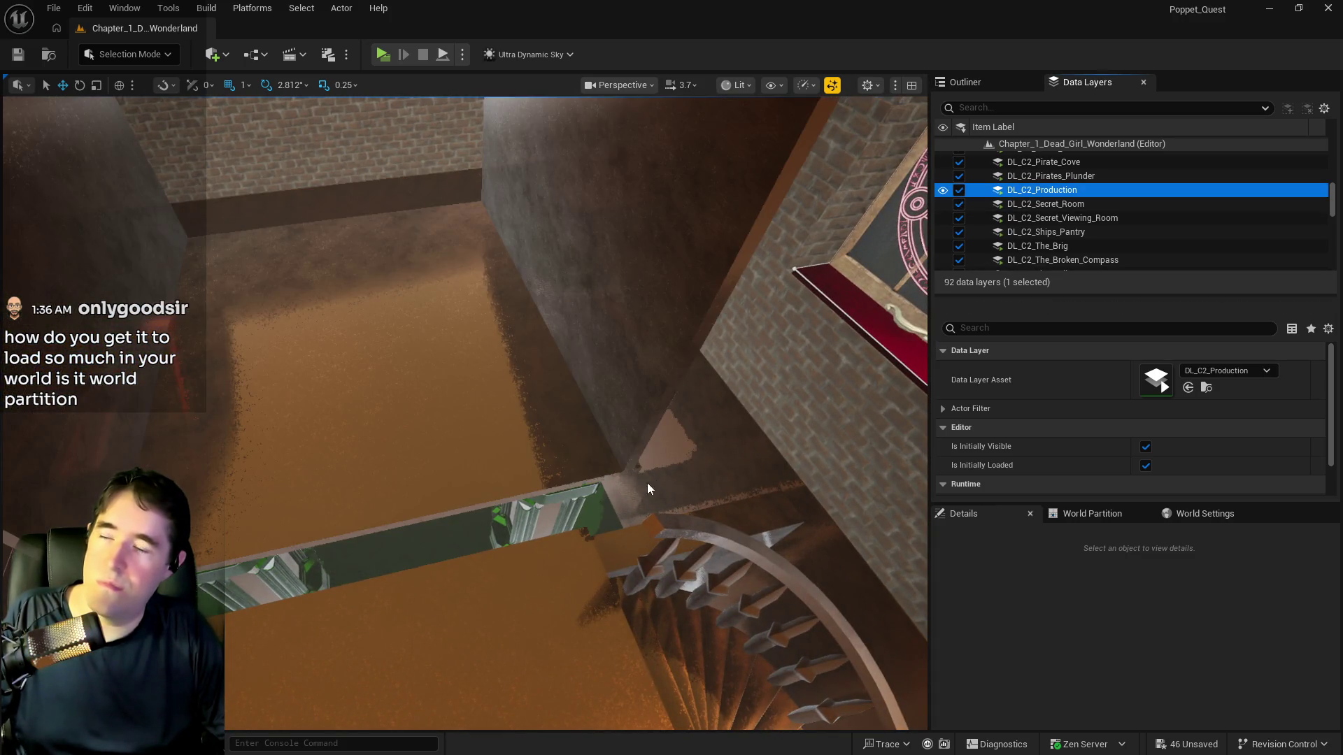
{"action": "left_click_drag", "start_coordinate": [462, 412], "coordinate": [461, 440]}
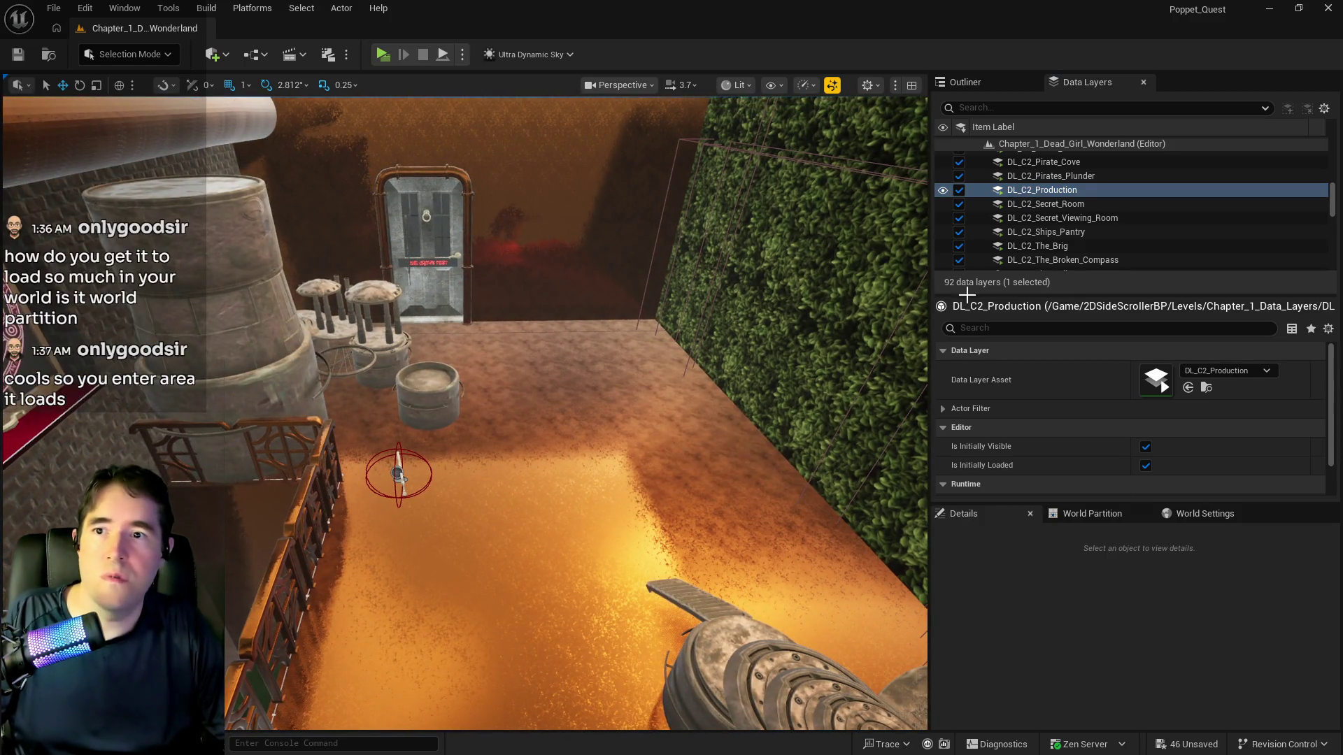
{"action": "scroll", "coordinate": [1062, 261], "scroll_direction": "up", "scroll_amount": 3}
{"action": "scroll", "coordinate": [1061, 238], "scroll_direction": "down", "scroll_amount": 10}
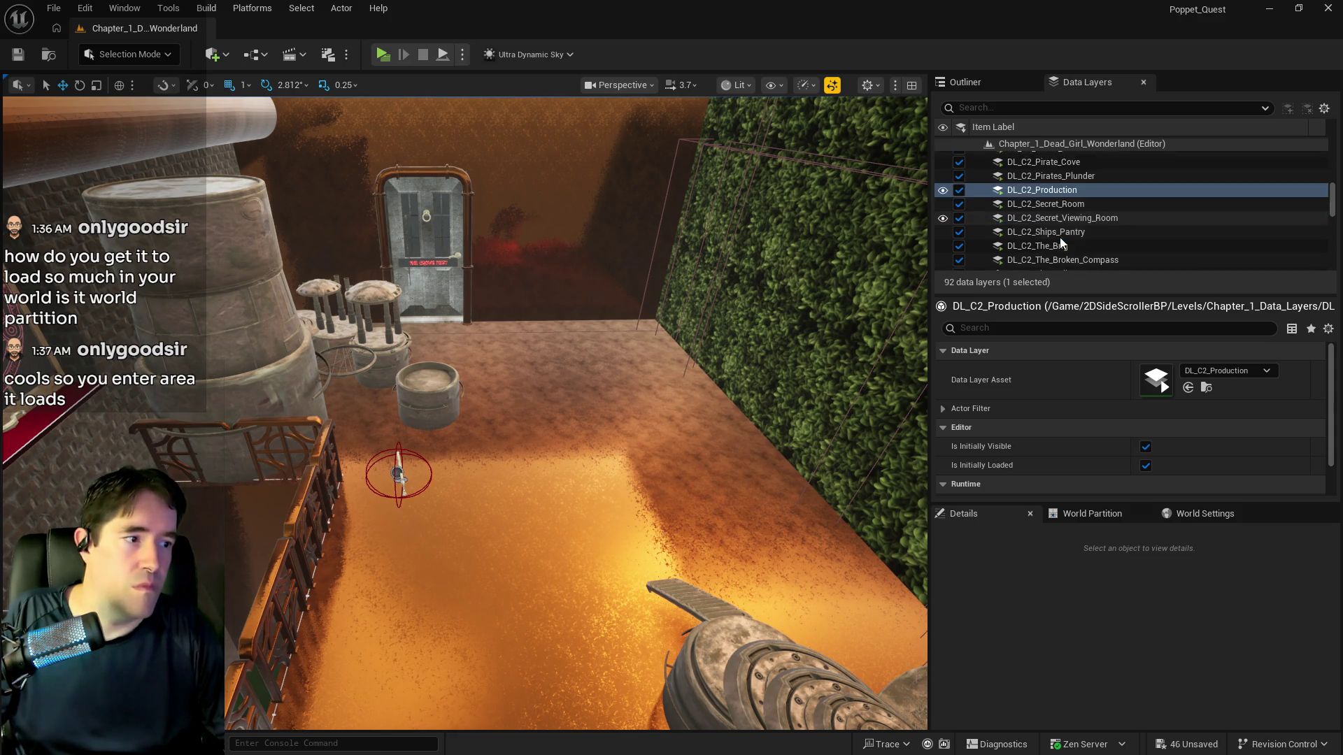
{"action": "scroll", "coordinate": [1057, 223], "scroll_direction": "up", "scroll_amount": 2}
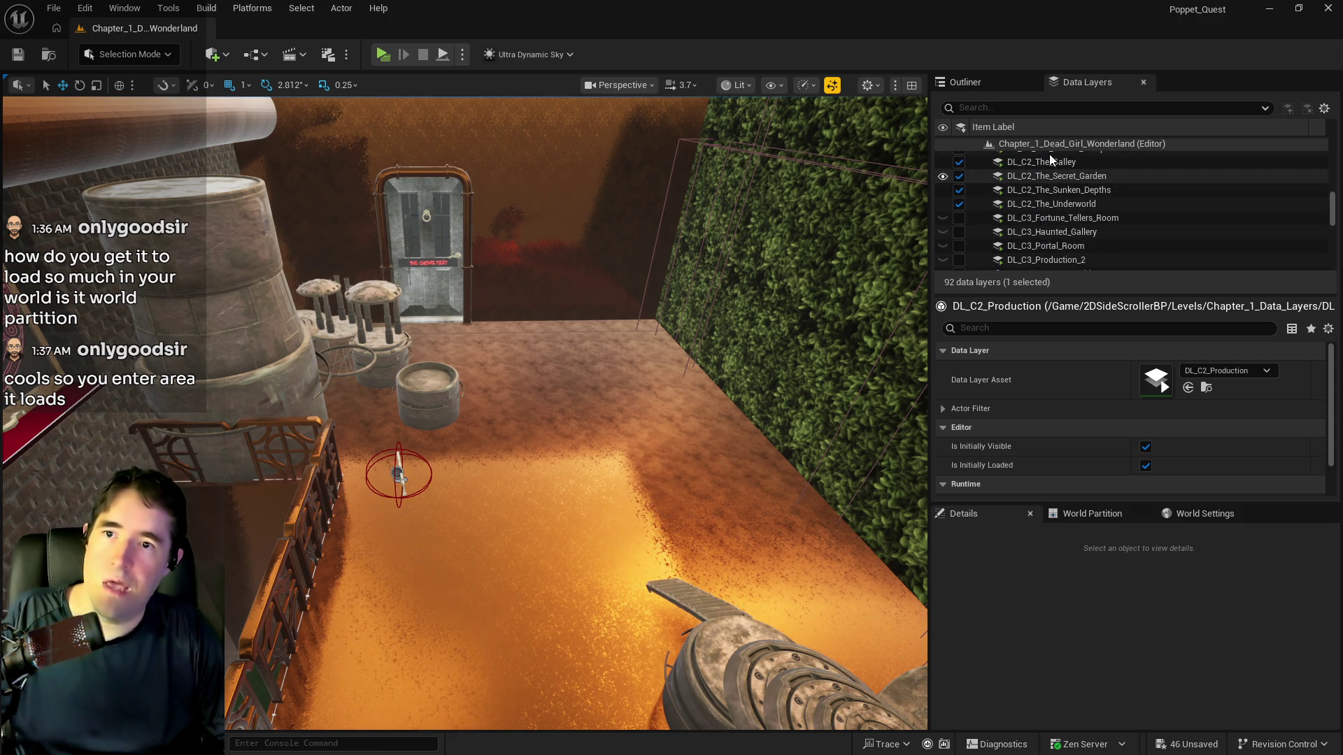
{"action": "right_click", "coordinate": [1045, 145]}
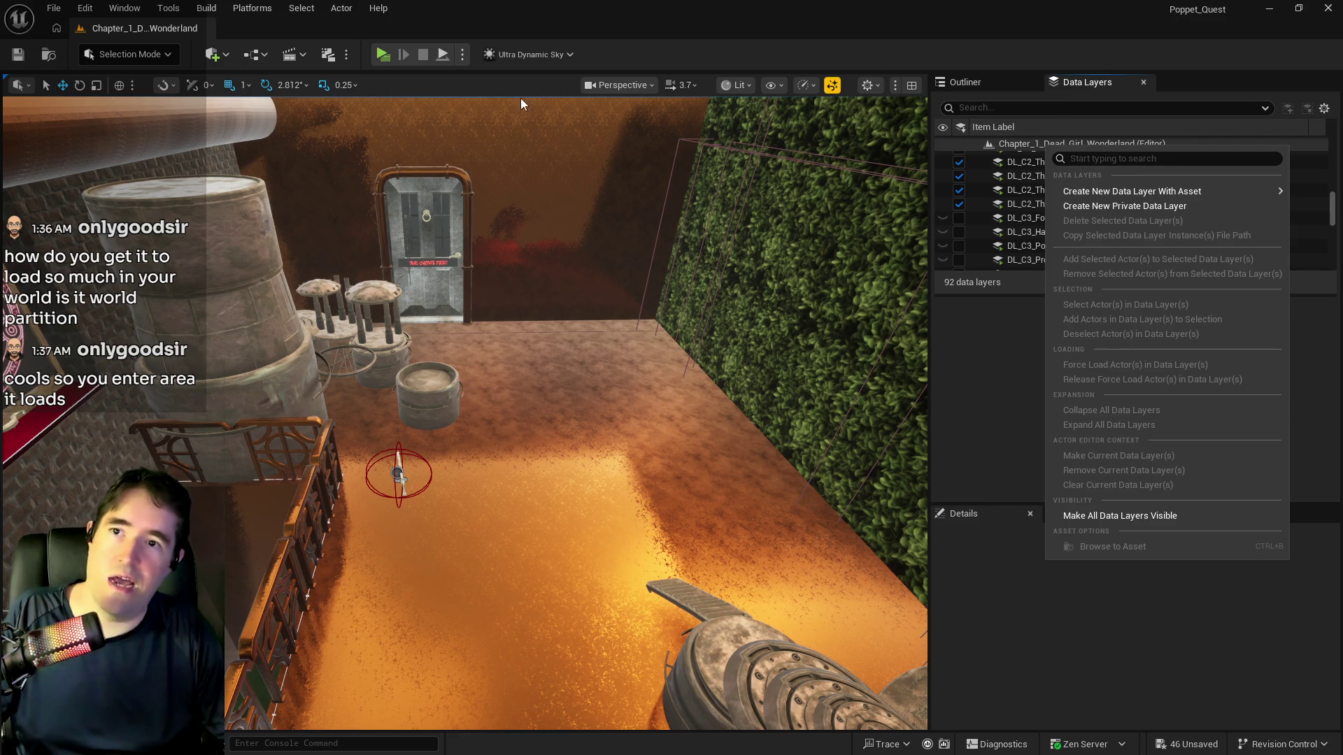
{"action": "left_click", "coordinate": [170, 9]}
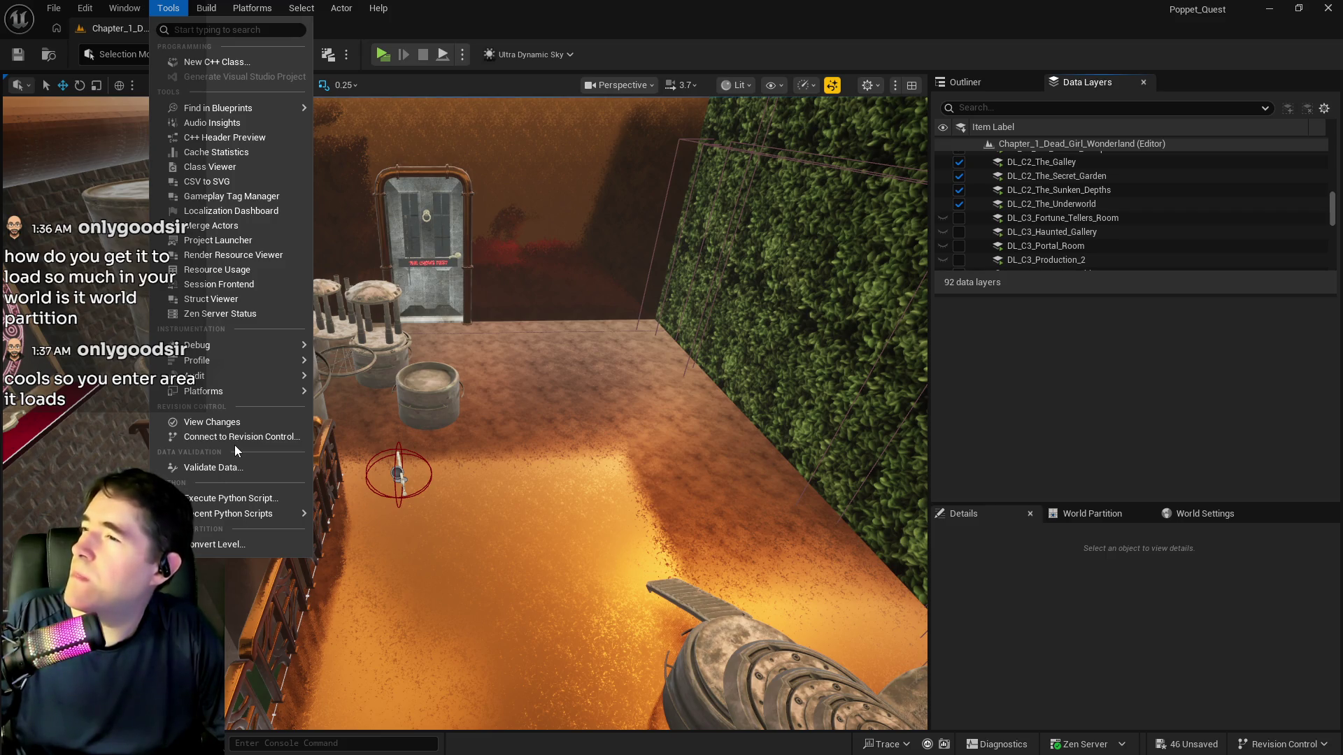
{"action": "left_click", "coordinate": [316, 8]}
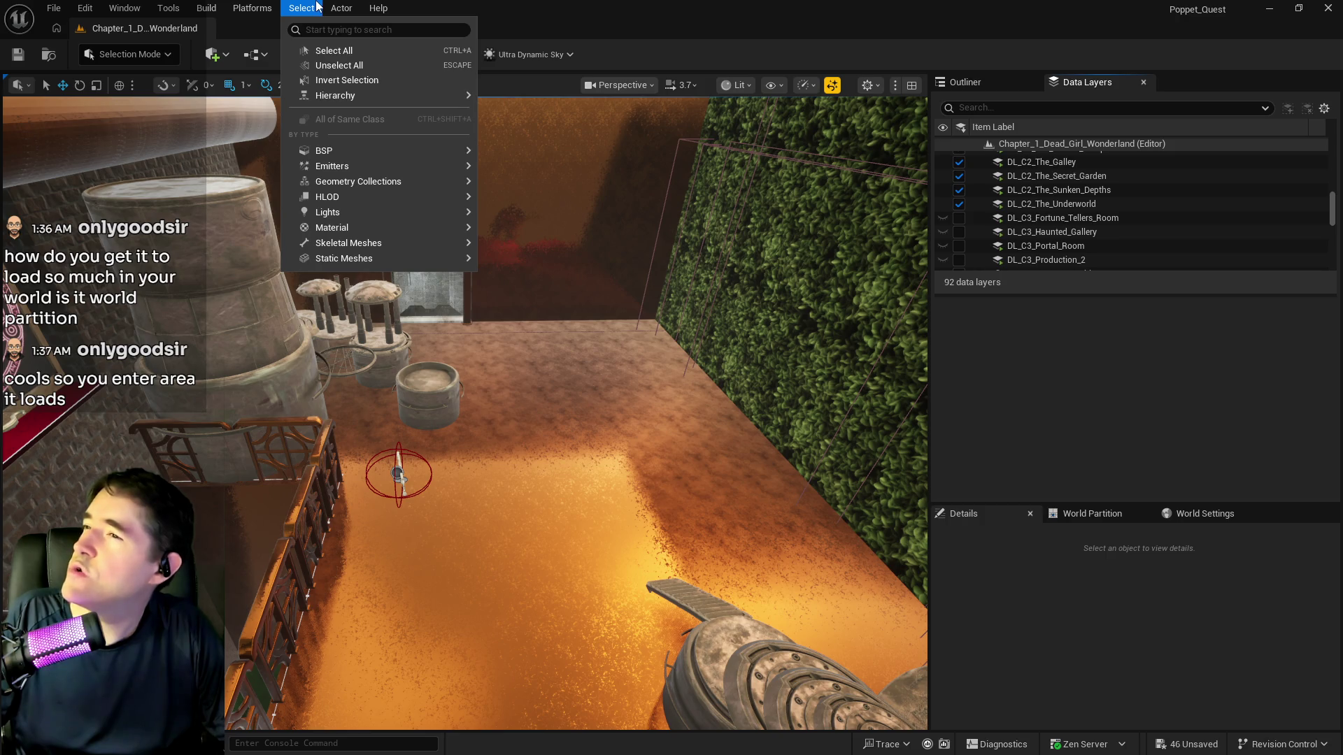
{"action": "left_click", "coordinate": [125, 8]}
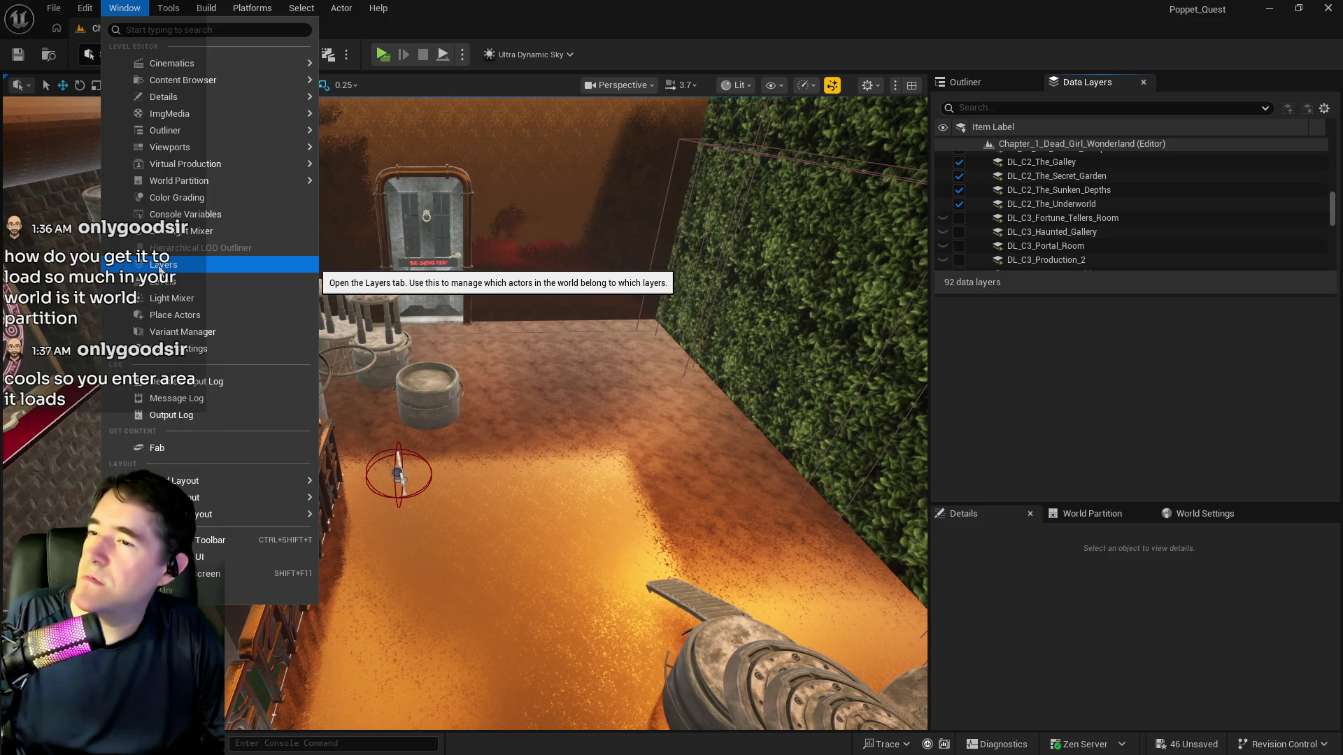
{"action": "left_click", "coordinate": [160, 268]}
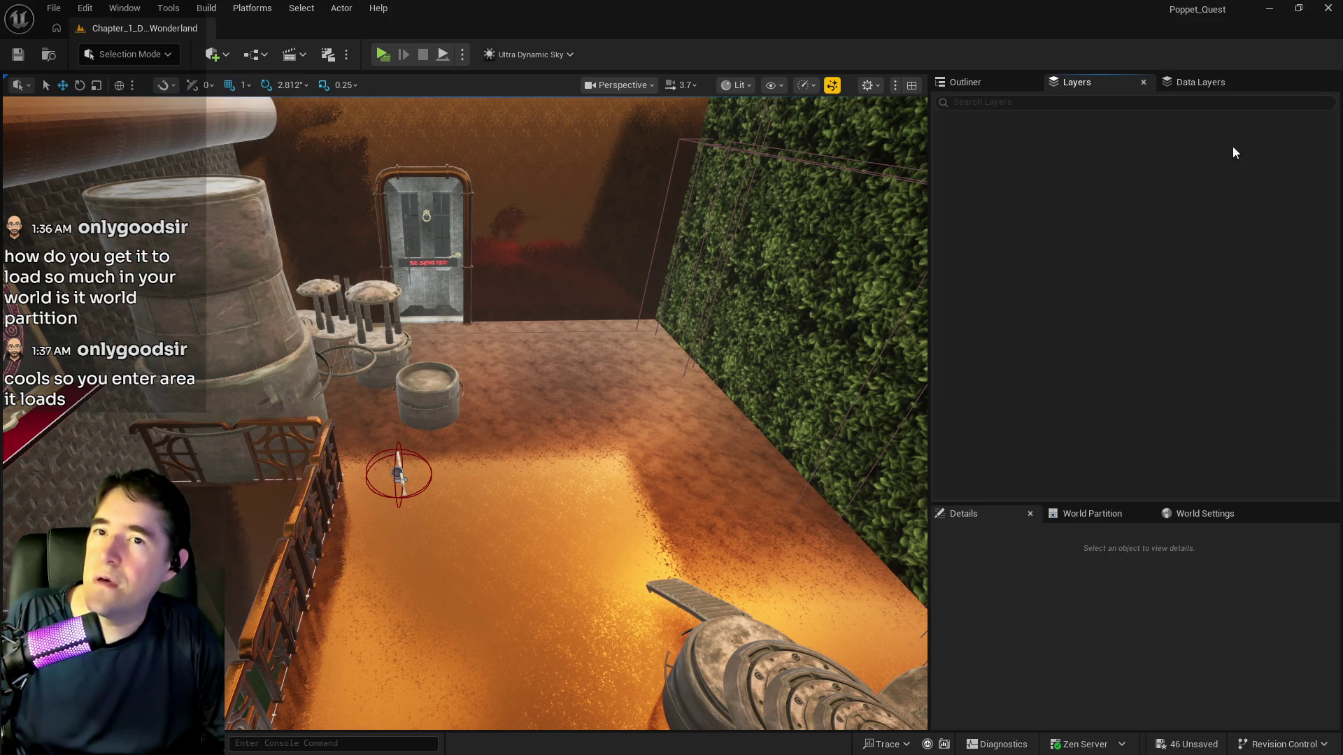
{"action": "left_click", "coordinate": [1143, 83]}
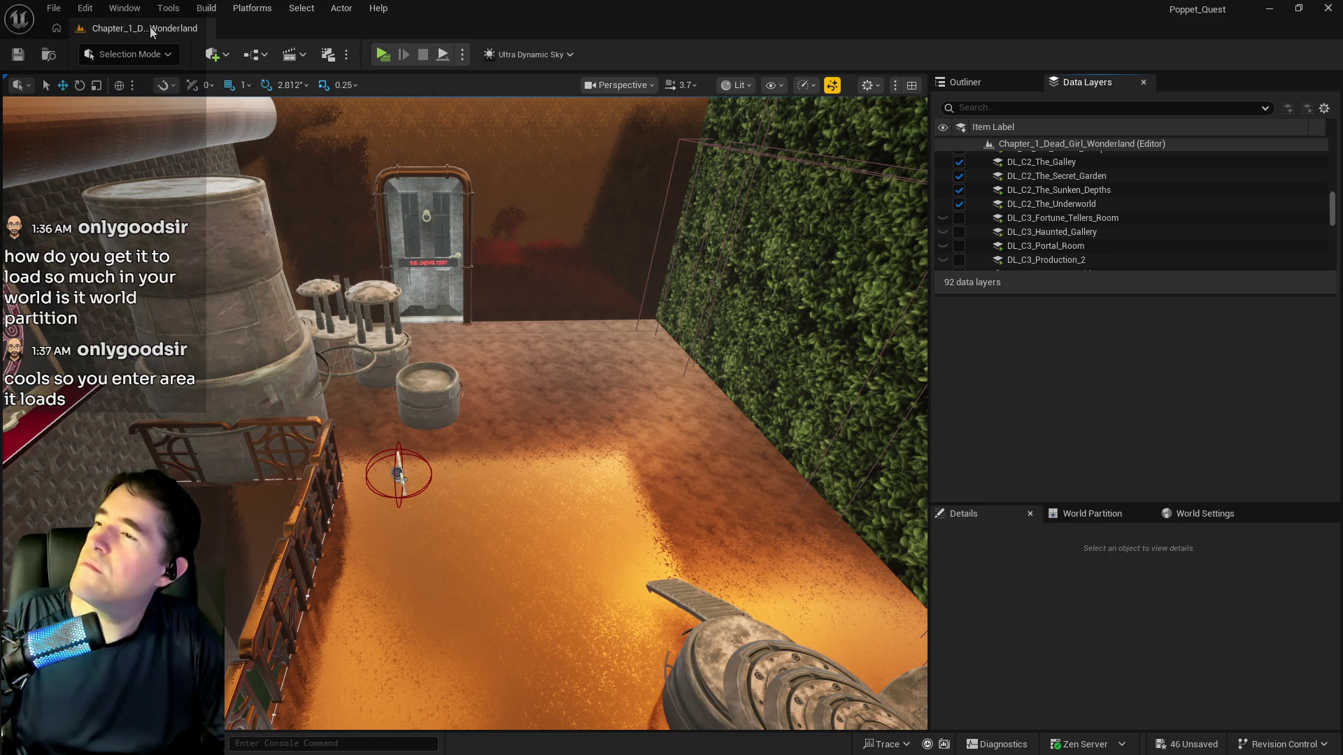
{"action": "left_click", "coordinate": [124, 8]}
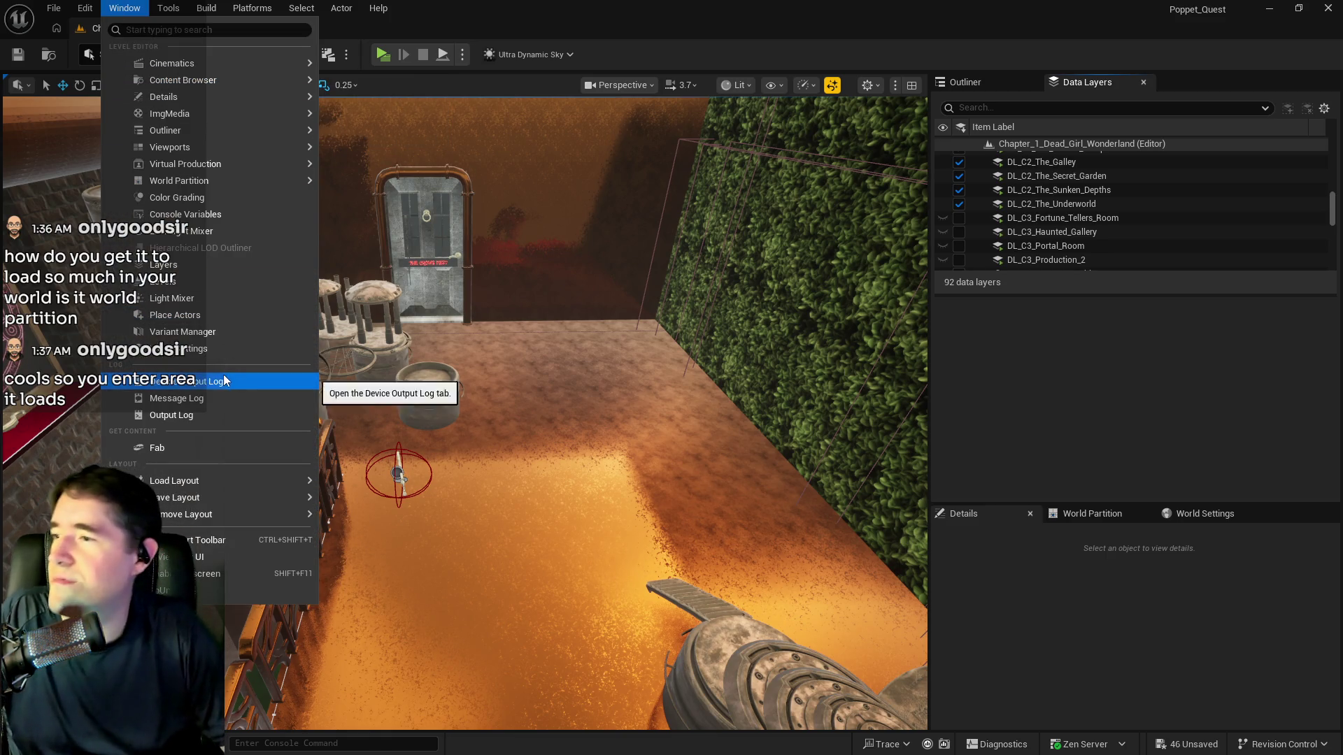
{"action": "mouse_move", "coordinate": [192, 184]}
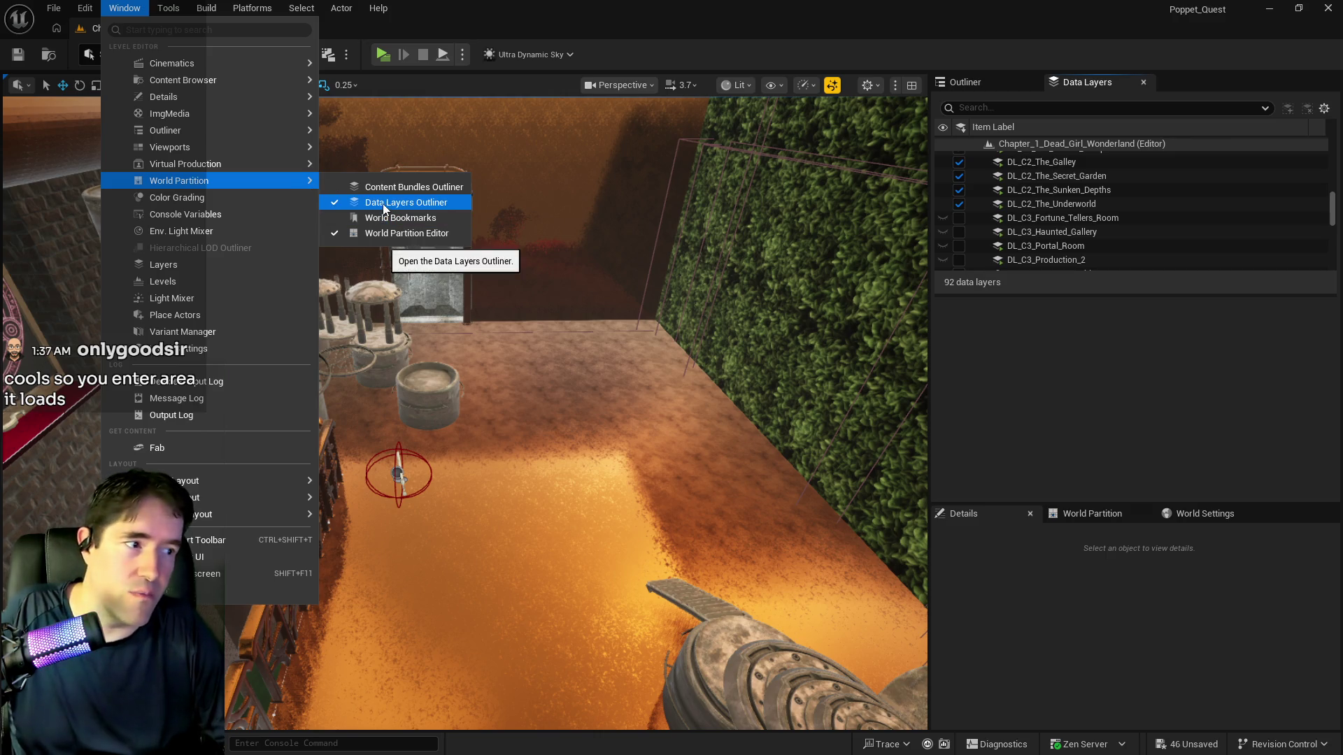
{"action": "left_click", "coordinate": [792, 35]}
{"action": "right_click", "coordinate": [1033, 144]}
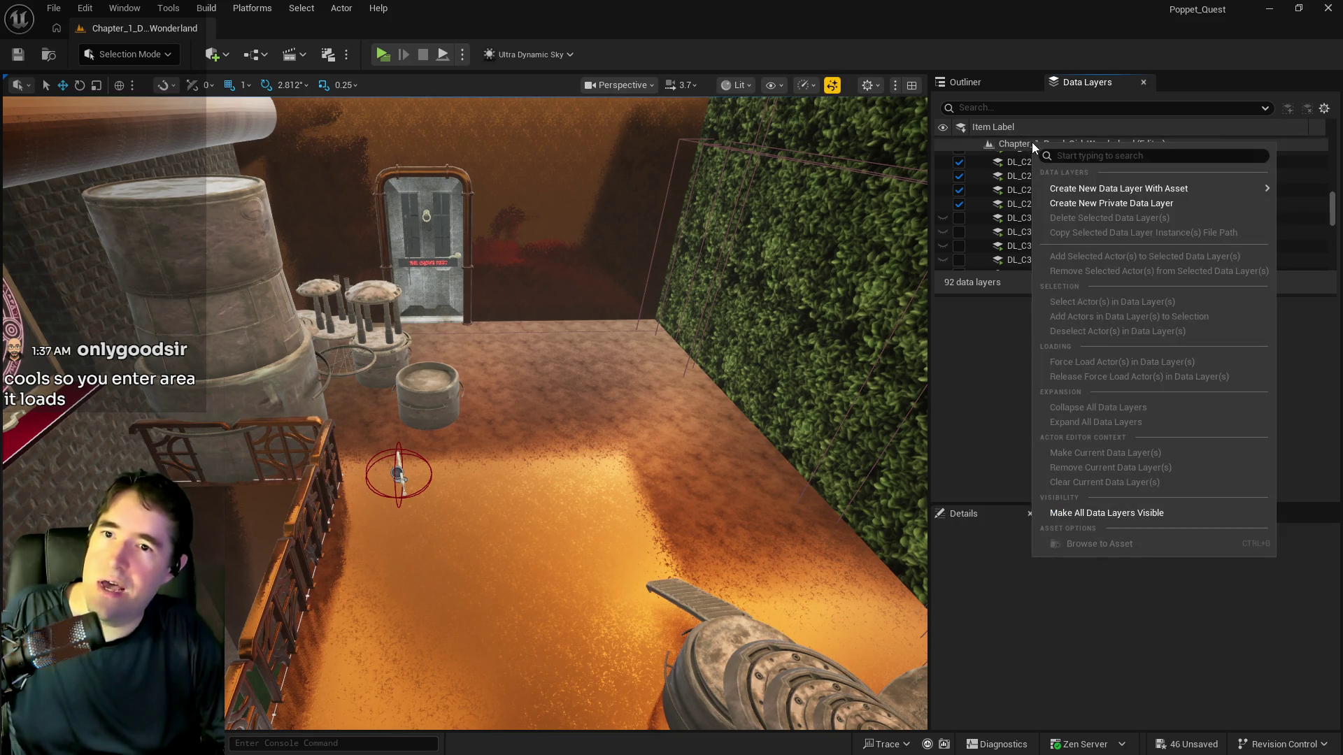
{"action": "mouse_move", "coordinate": [1071, 189]}
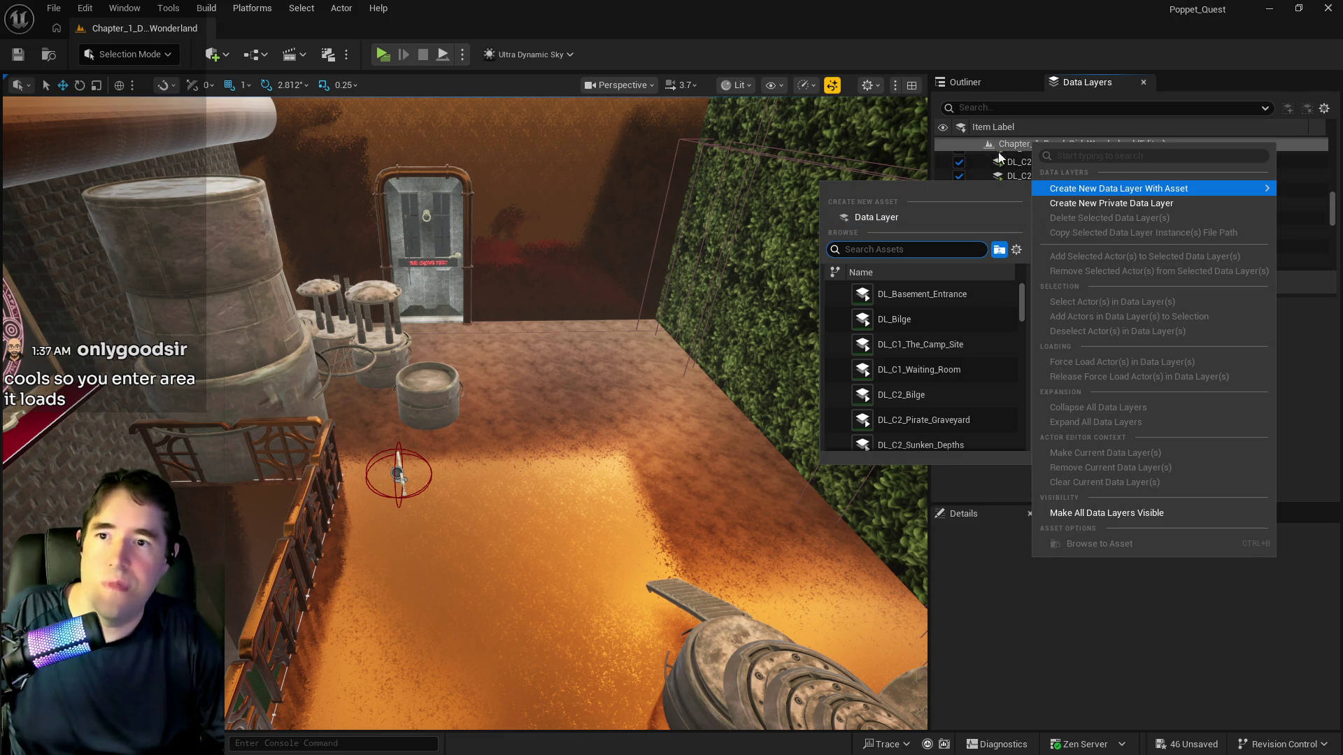
{"action": "left_click", "coordinate": [1014, 24]}
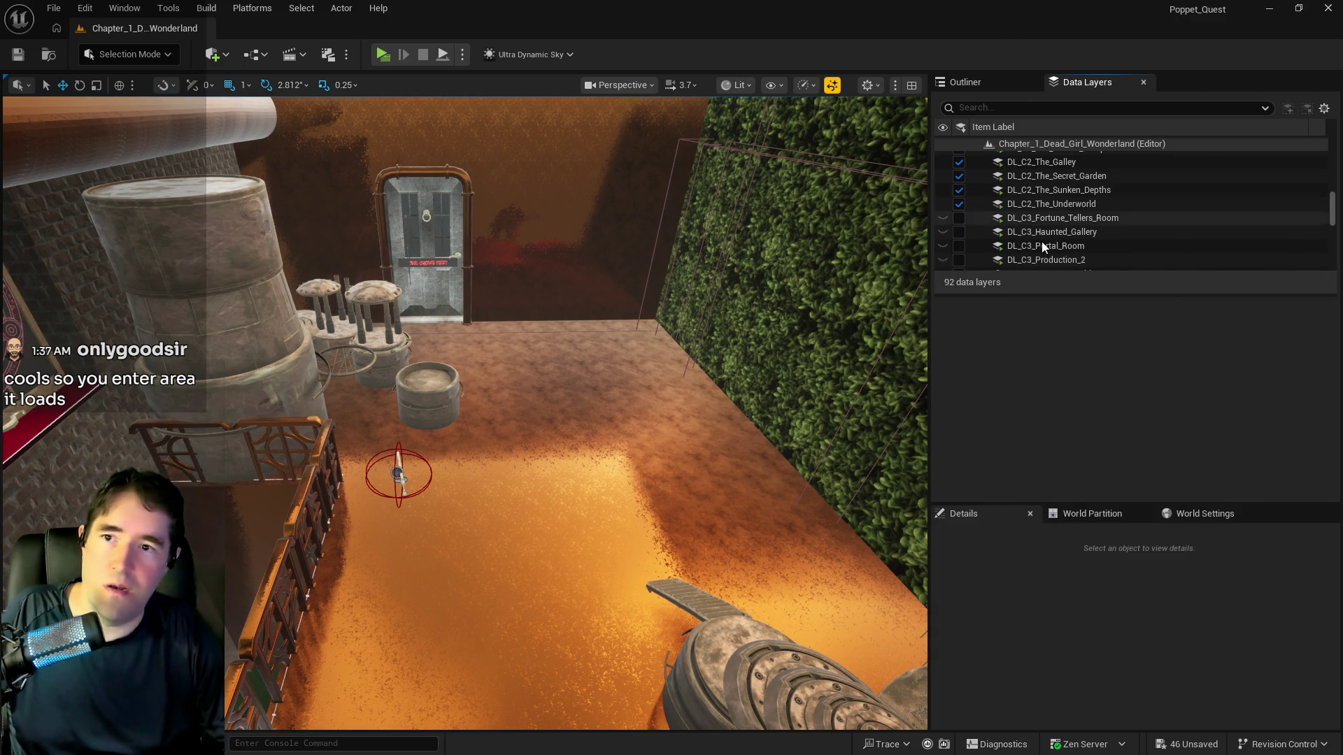
{"action": "scroll", "coordinate": [1019, 183], "scroll_direction": "up", "scroll_amount": 3}
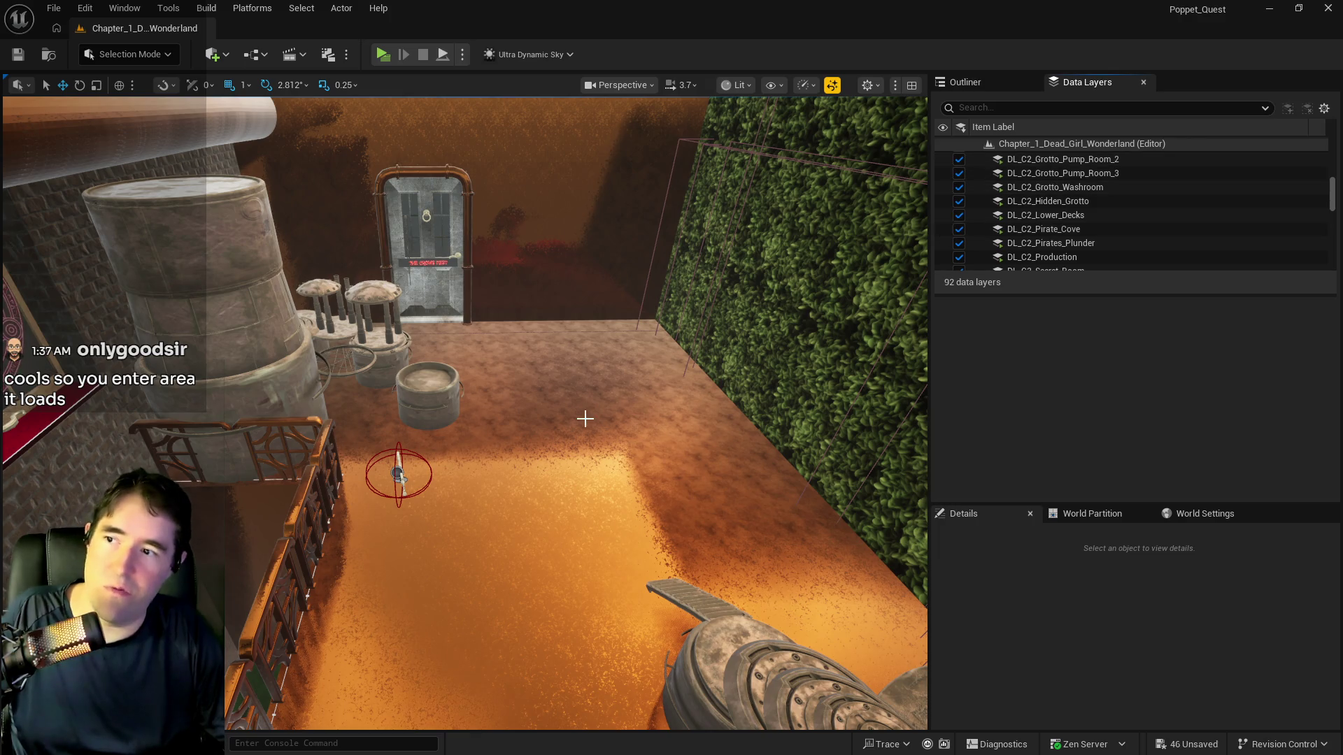
Select the BP_Room_Info_Production volume in the railed balcony room and locate it in the Outliner
{"action": "left_click_drag", "start_coordinate": [561, 410], "coordinate": [405, 490]}
{"action": "left_click", "coordinate": [404, 491]}
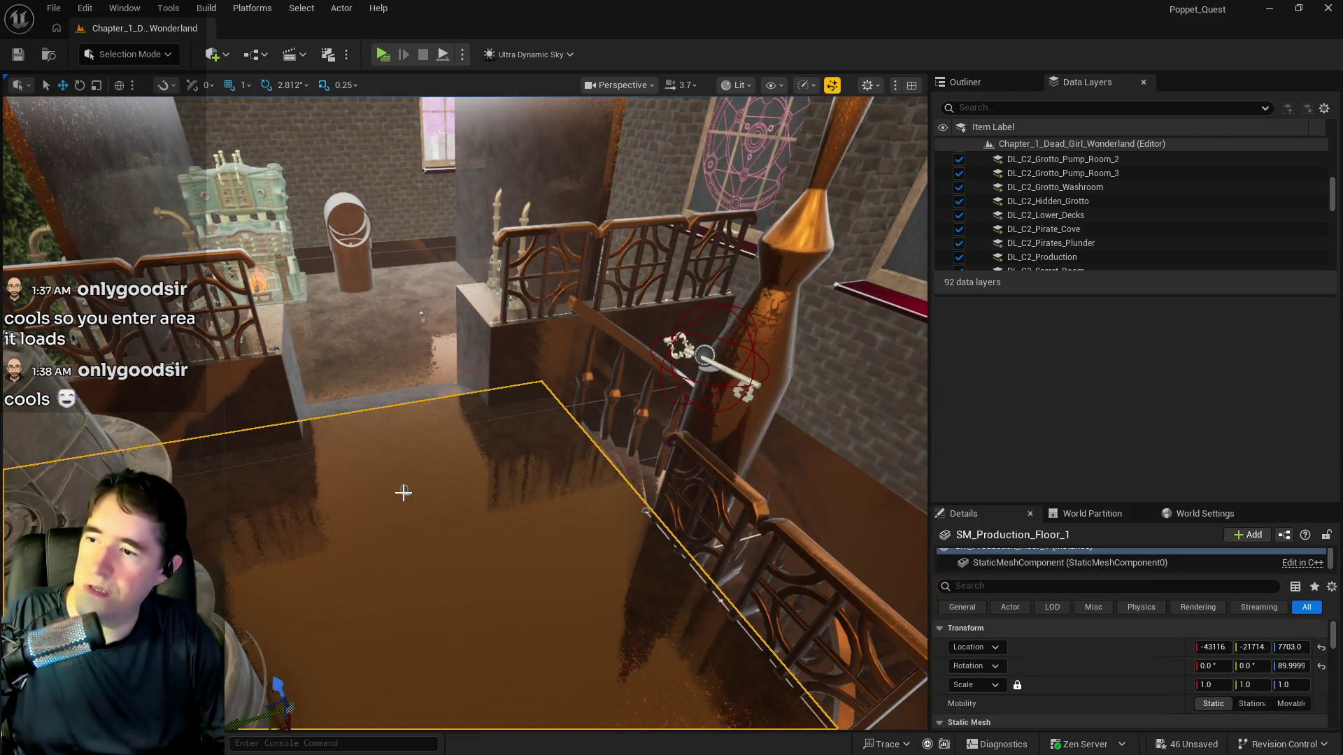
{"action": "left_click", "coordinate": [966, 82]}
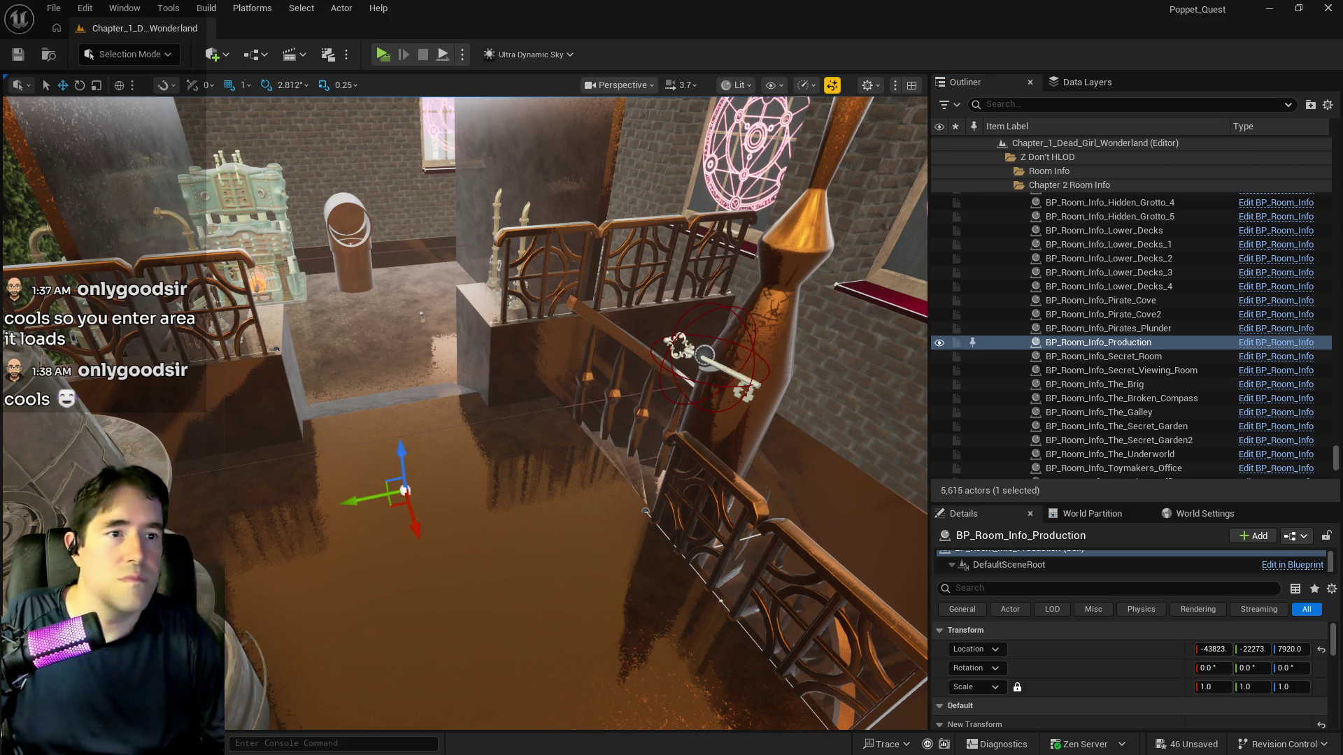
{"action": "key", "text": "ctrl+e"}
Maximise BP_Room_Info's EventGraph and inspect the Room Load/Activate and Room Load/Unload system groups
{"action": "double_click", "coordinate": [720, 88]}
{"action": "scroll", "coordinate": [540, 372], "scroll_direction": "down", "scroll_amount": 11}
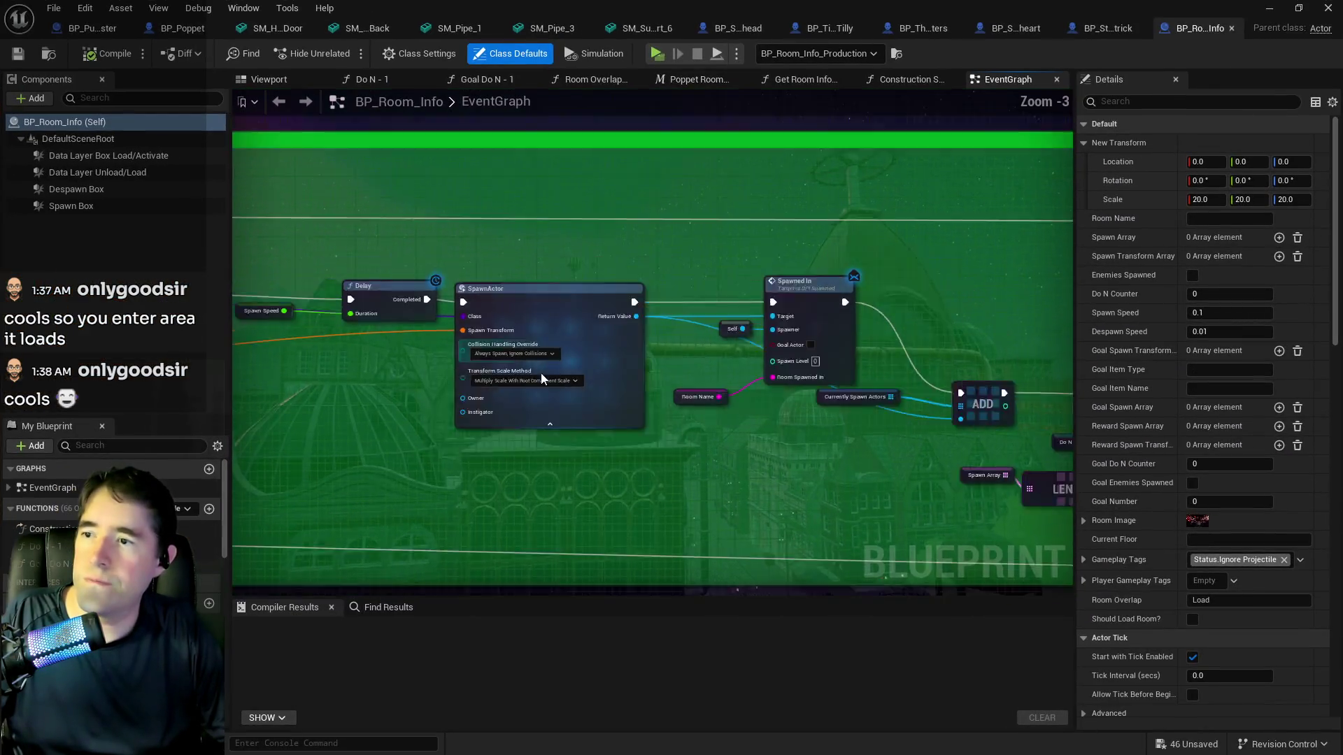
{"action": "mouse_move", "coordinate": [513, 377]}
{"action": "left_mouse_down"}
{"action": "mouse_move", "coordinate": [801, 421]}
{"action": "mouse_move", "coordinate": [913, 420]}
{"action": "mouse_move", "coordinate": [651, 265]}
{"action": "left_mouse_up"}
{"action": "scroll", "coordinate": [480, 429], "scroll_direction": "up", "scroll_amount": 9}
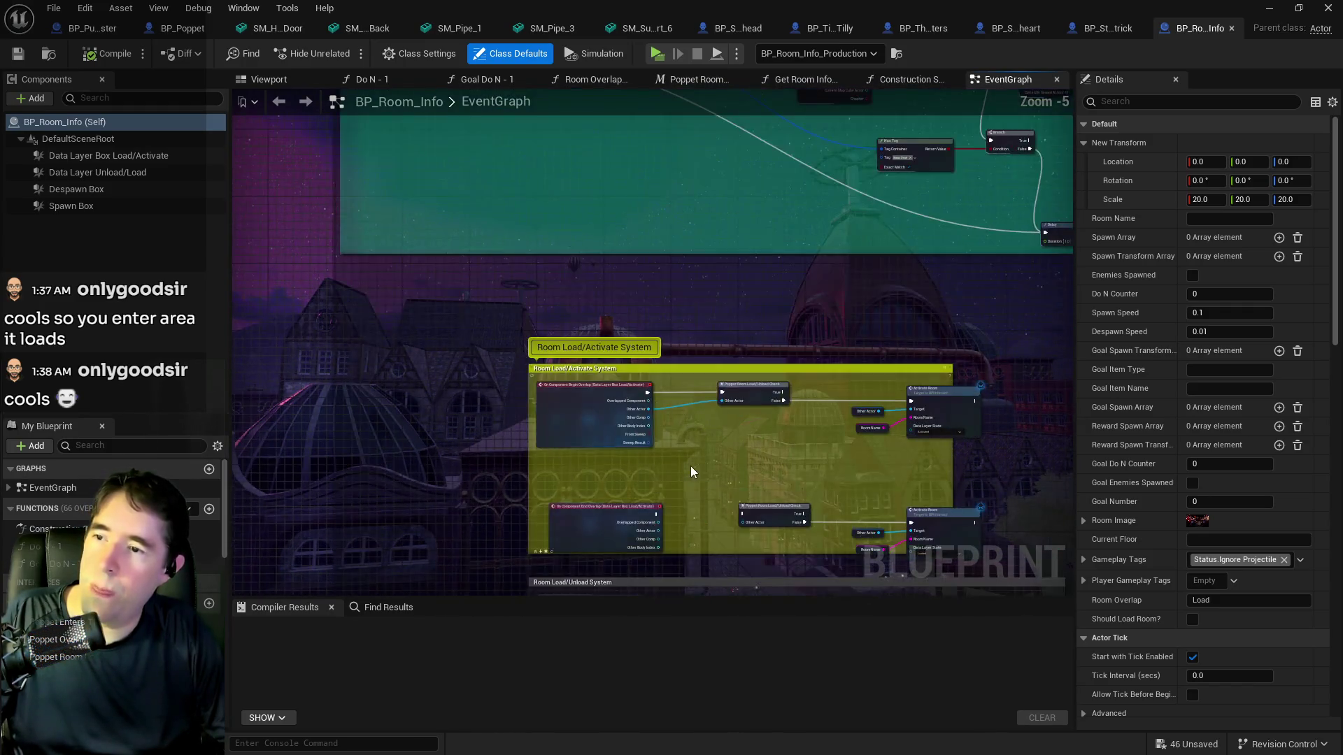
{"action": "left_click_drag", "start_coordinate": [690, 466], "coordinate": [660, 351]}
{"action": "scroll", "coordinate": [569, 293], "scroll_direction": "up", "scroll_amount": 2}
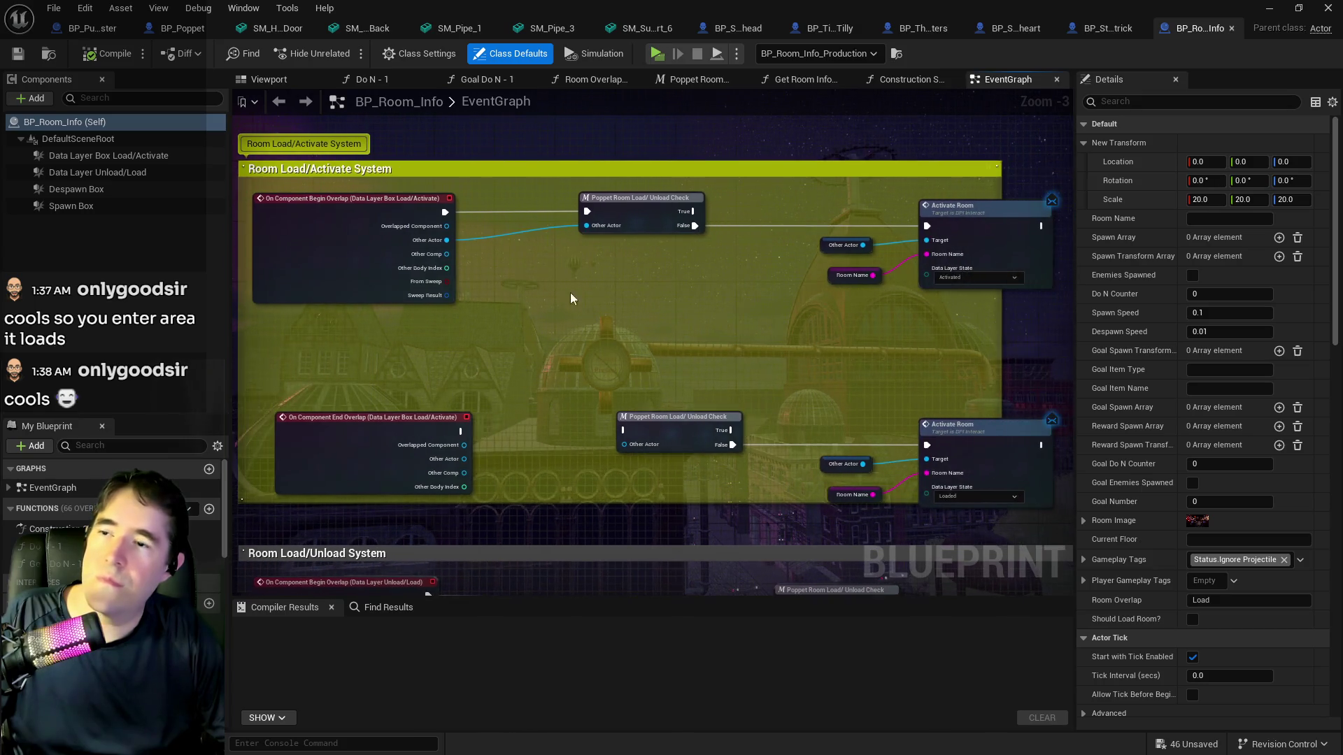
{"action": "left_click_drag", "start_coordinate": [586, 303], "coordinate": [803, 303]}
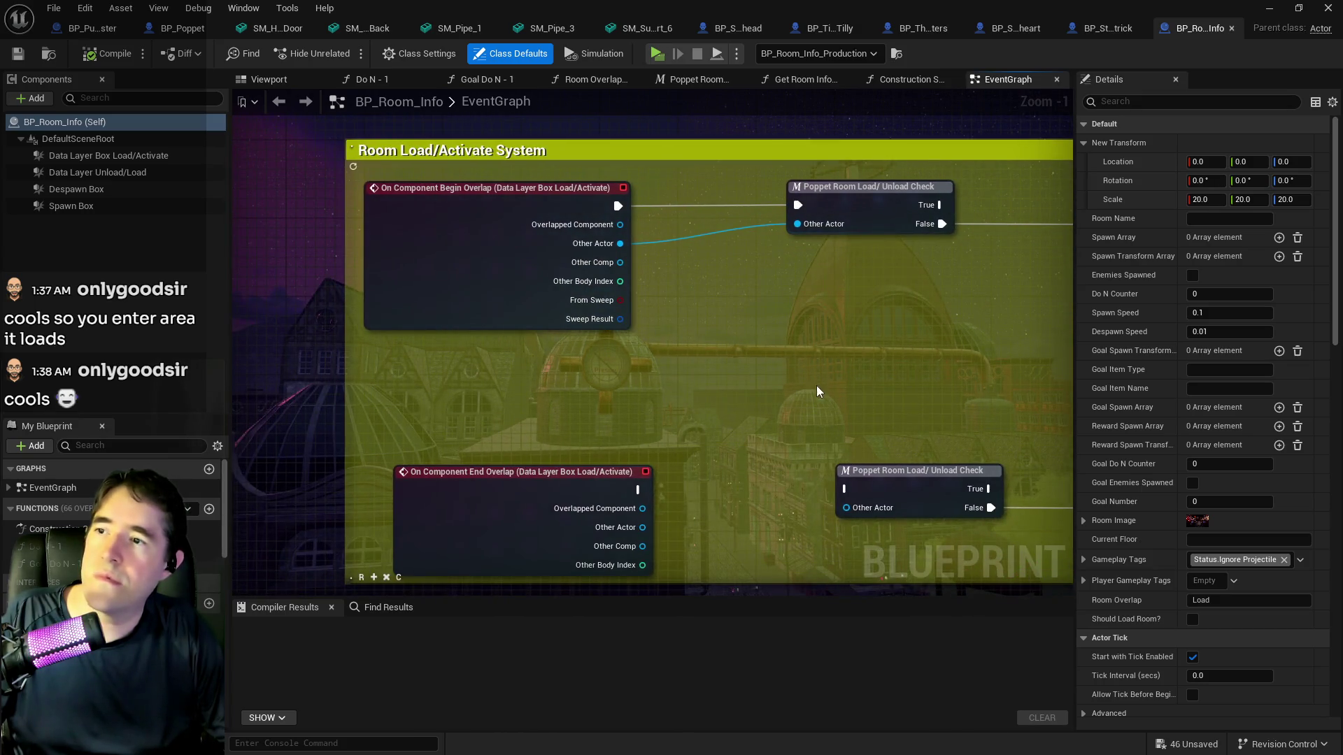
{"action": "scroll", "coordinate": [580, 401], "scroll_direction": "down", "scroll_amount": 2}
{"action": "mouse_move", "coordinate": [580, 402]}
{"action": "left_mouse_down"}
{"action": "mouse_move", "coordinate": [480, 180]}
{"action": "mouse_move", "coordinate": [494, 102]}
{"action": "left_mouse_up"}
{"action": "left_click_drag", "start_coordinate": [711, 300], "coordinate": [761, 383]}
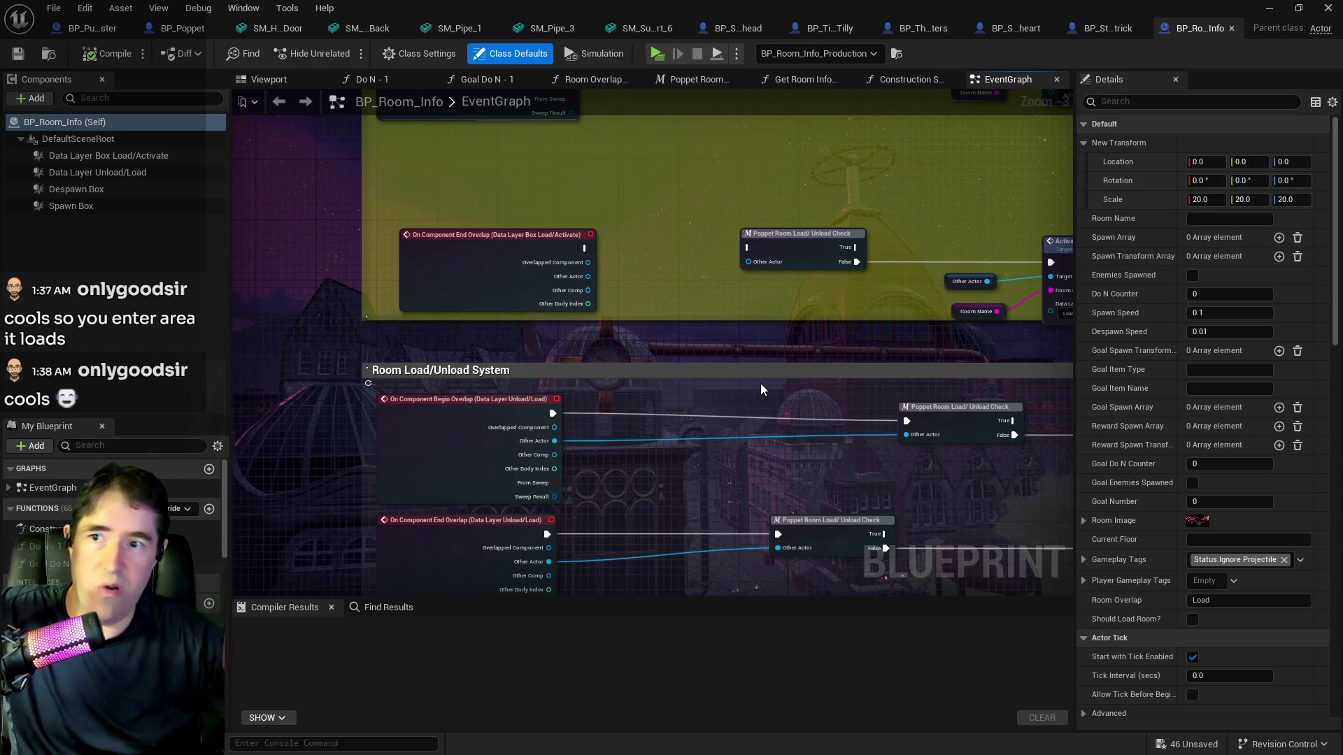
{"action": "left_click_drag", "start_coordinate": [805, 321], "coordinate": [799, 342]}
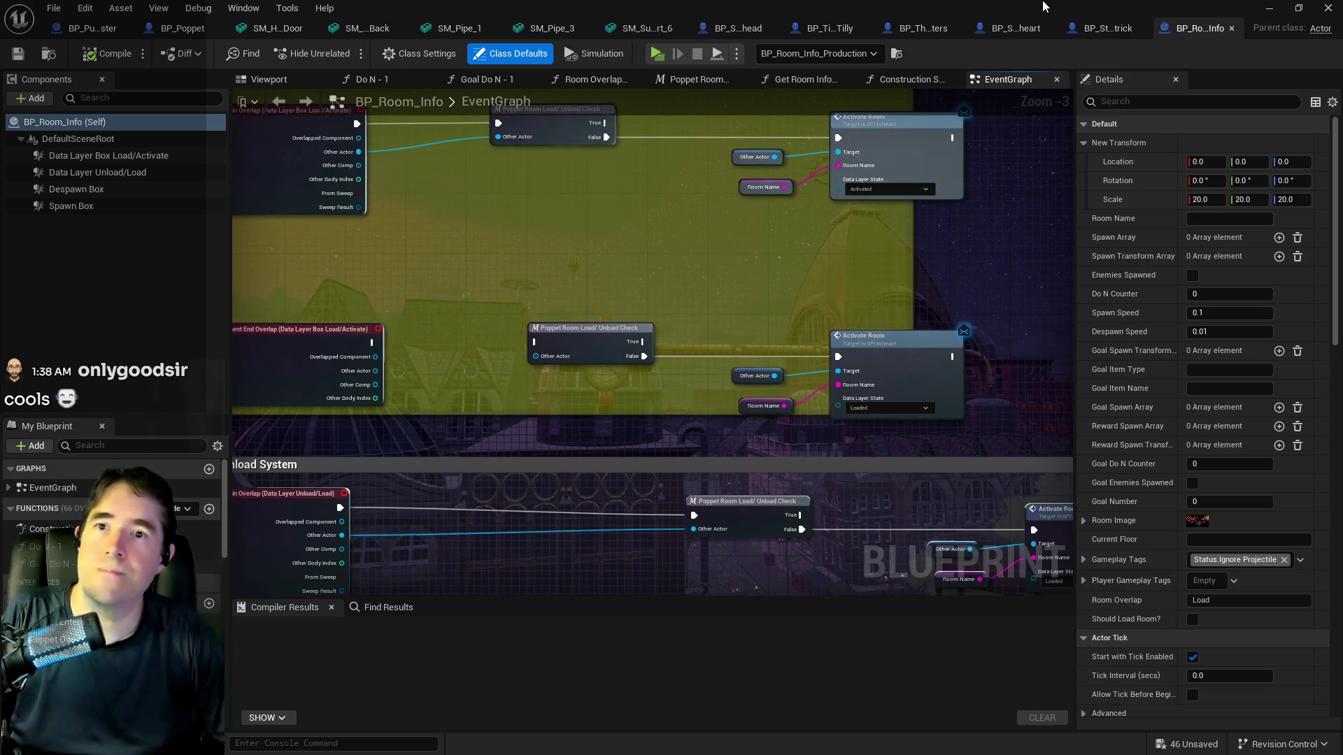
{"action": "scroll", "coordinate": [706, 224], "scroll_direction": "down", "scroll_amount": 1}
{"action": "scroll", "coordinate": [712, 177], "scroll_direction": "up", "scroll_amount": 2}
{"action": "scroll", "coordinate": [545, 179], "scroll_direction": "up", "scroll_amount": 1}
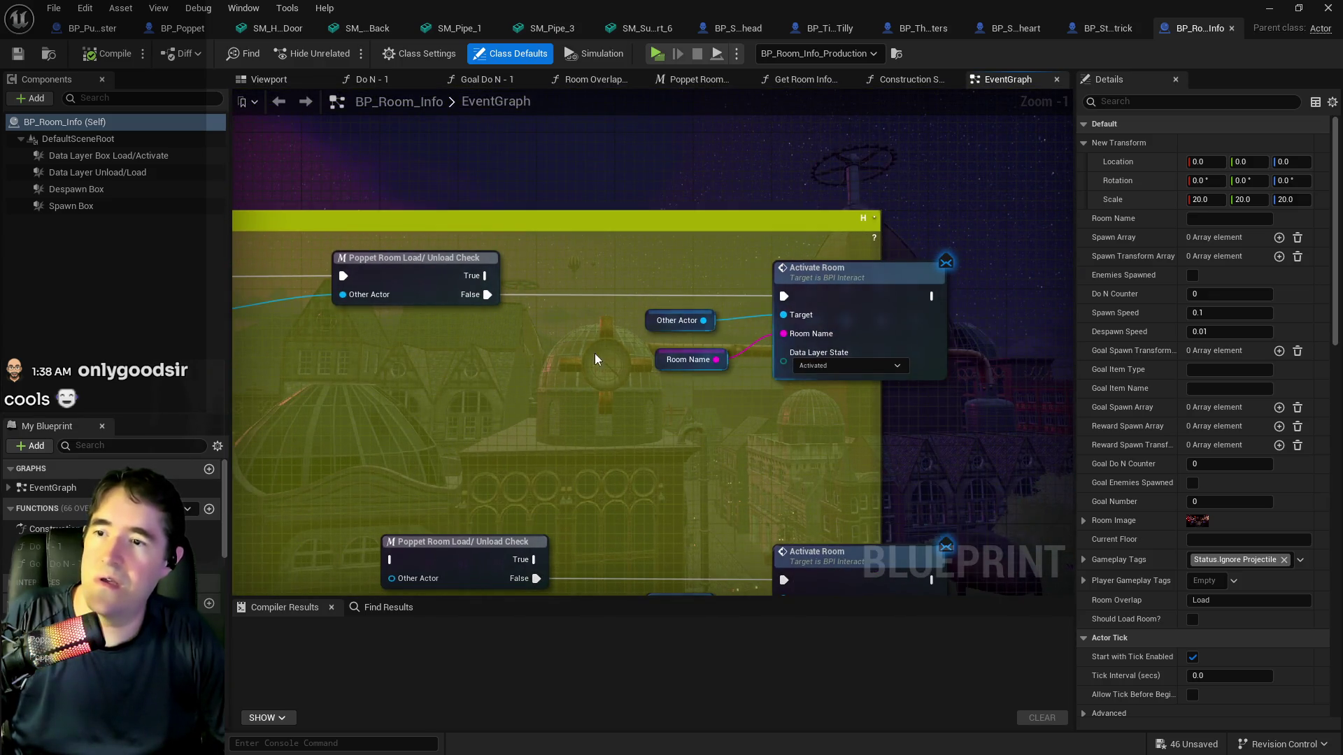
Look inside the Poppet Room Load/Unload Check macro, then return to the EventGraph
{"action": "double_click", "coordinate": [390, 279]}
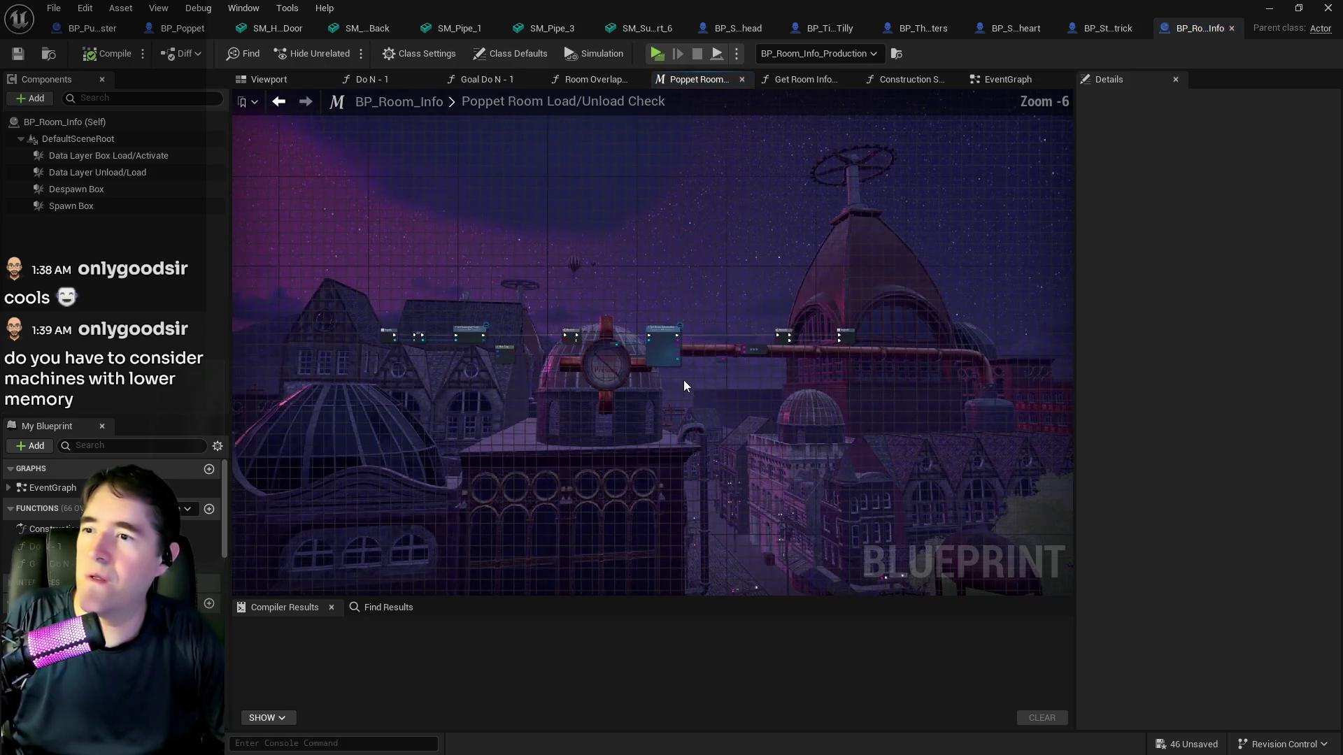
{"action": "left_click", "coordinate": [997, 81]}
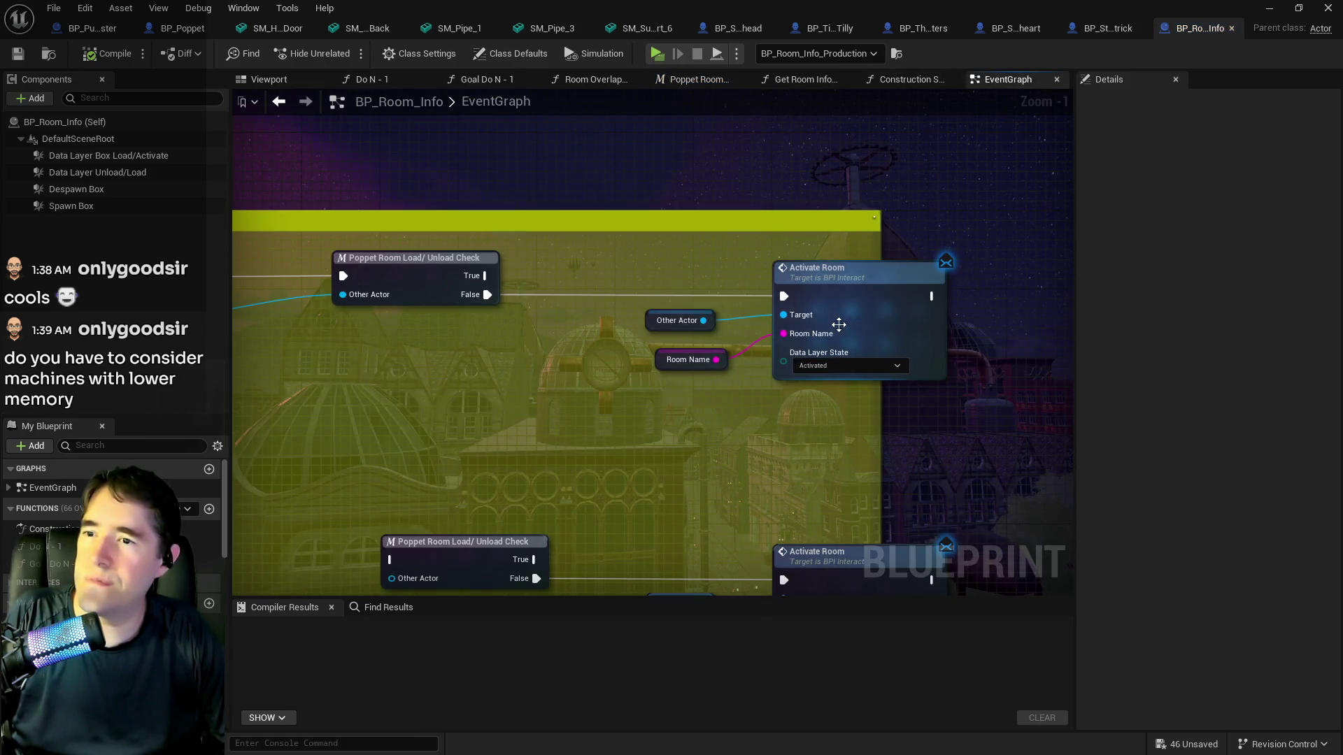
{"action": "scroll", "coordinate": [776, 367], "scroll_direction": "up", "scroll_amount": 1}
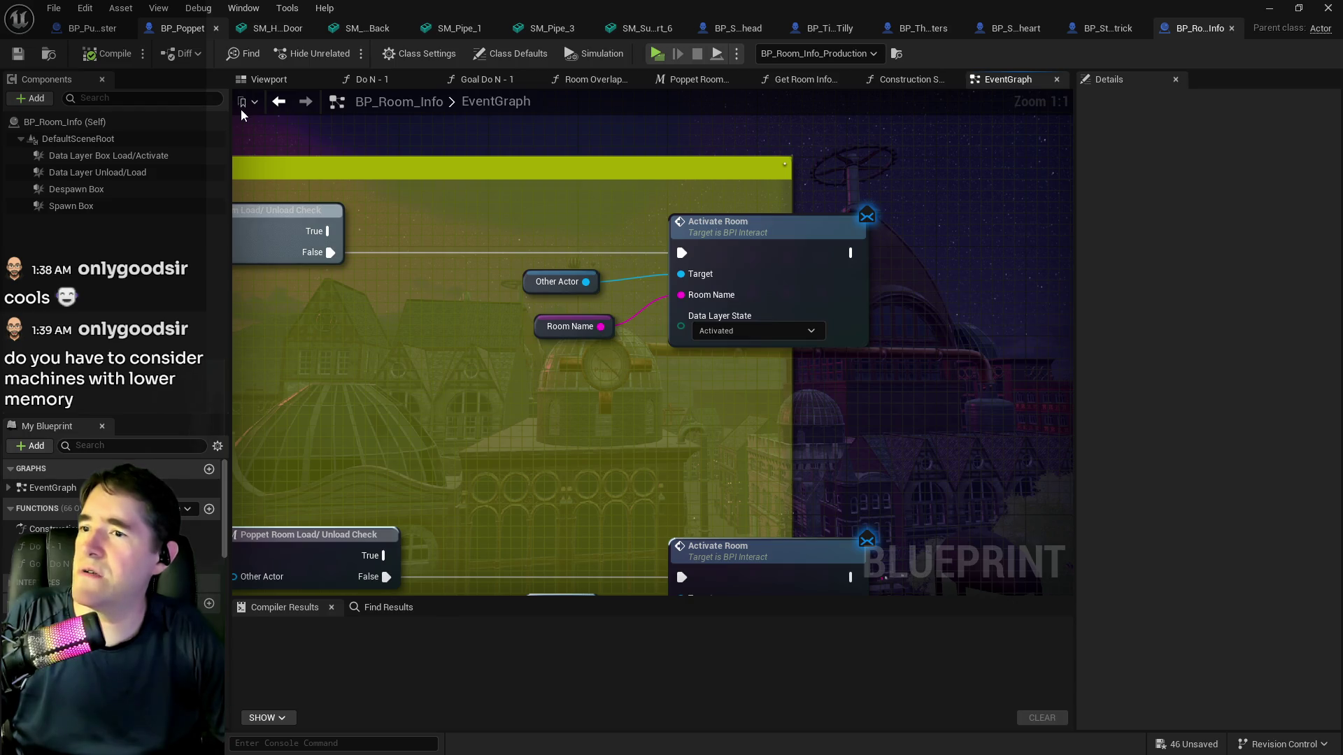
{"action": "left_click", "coordinate": [180, 28]}
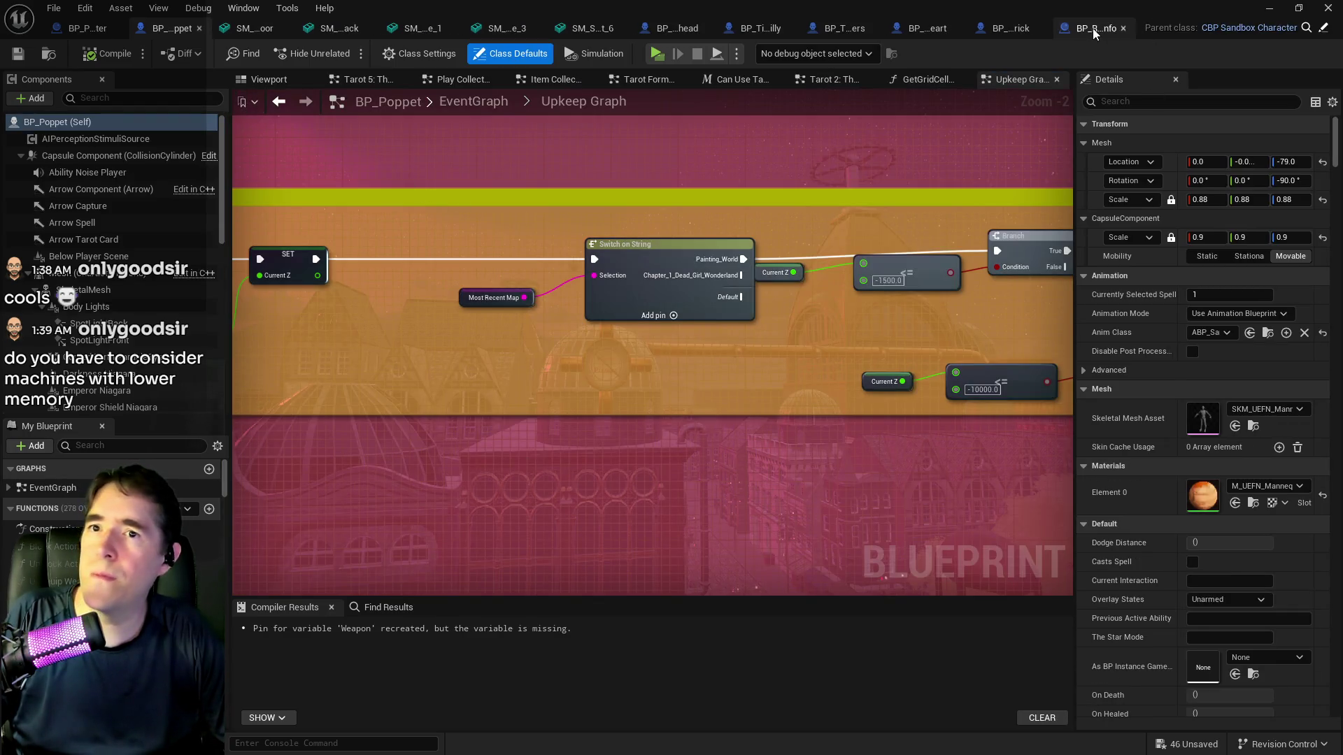
In BP_Poppet, search My Blueprint for 'activate room' and jump to the Activate Room event
{"action": "left_click", "coordinate": [1096, 28]}
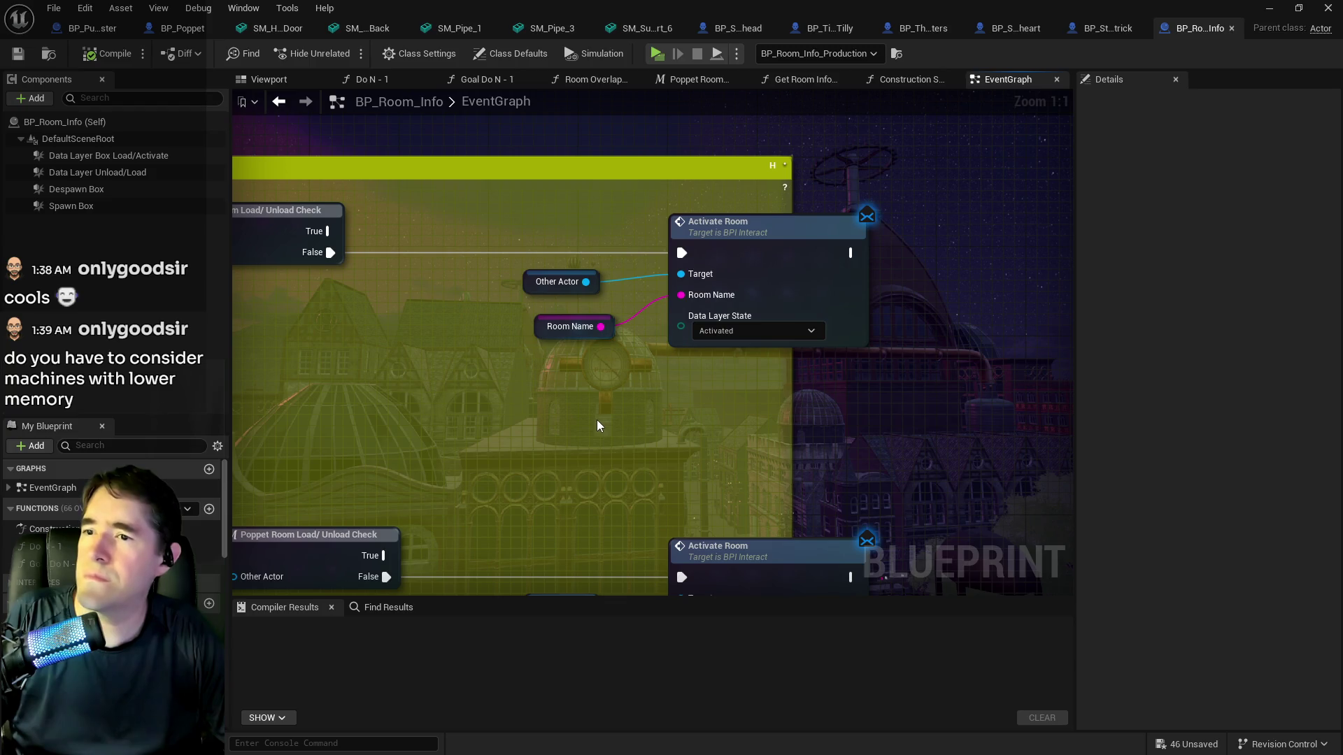
{"action": "left_click", "coordinate": [139, 29]}
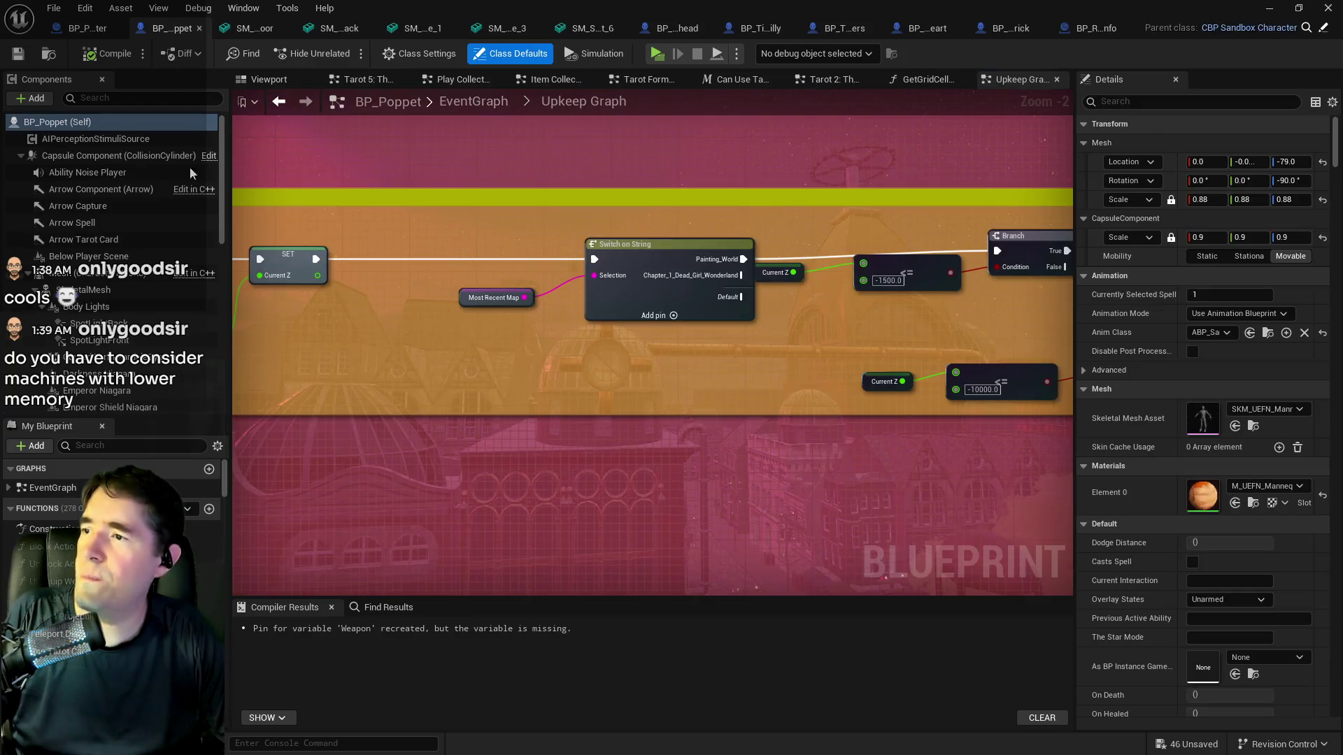
{"action": "left_click", "coordinate": [108, 448]}
{"action": "type", "text": "activateroom"}
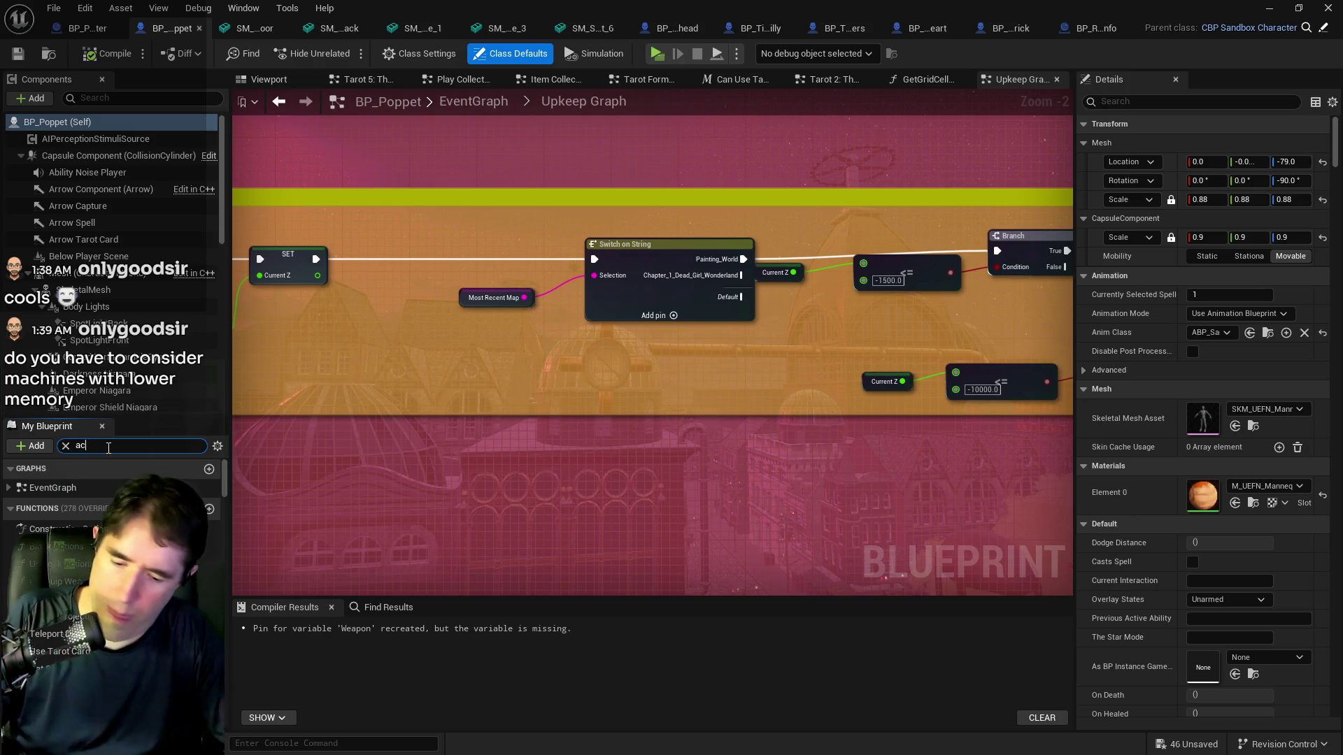
{"action": "left_click", "coordinate": [105, 445]}
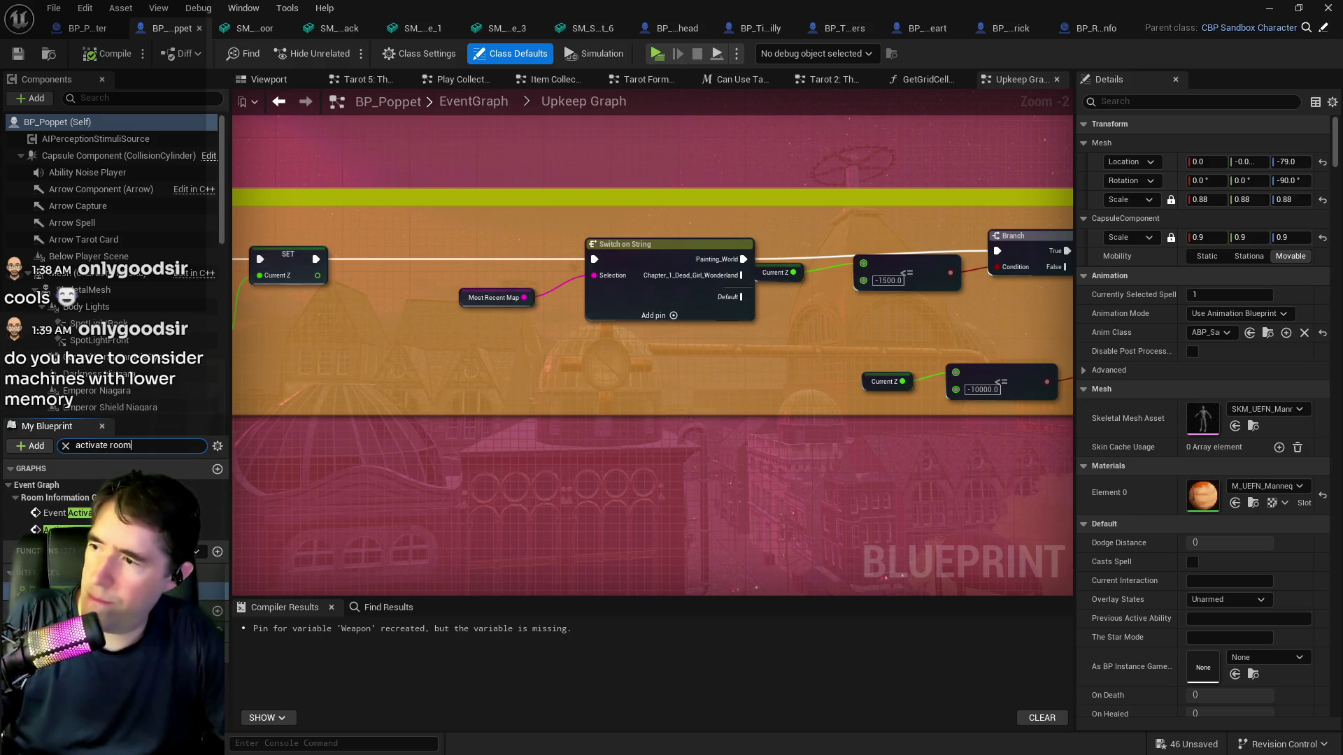
{"action": "double_click", "coordinate": [63, 513]}
Inspect the Activate Room Reset, Get Data Layer Instances loop and Set Data Layer Runtime State nodes
{"action": "scroll", "coordinate": [755, 440], "scroll_direction": "down", "scroll_amount": 10}
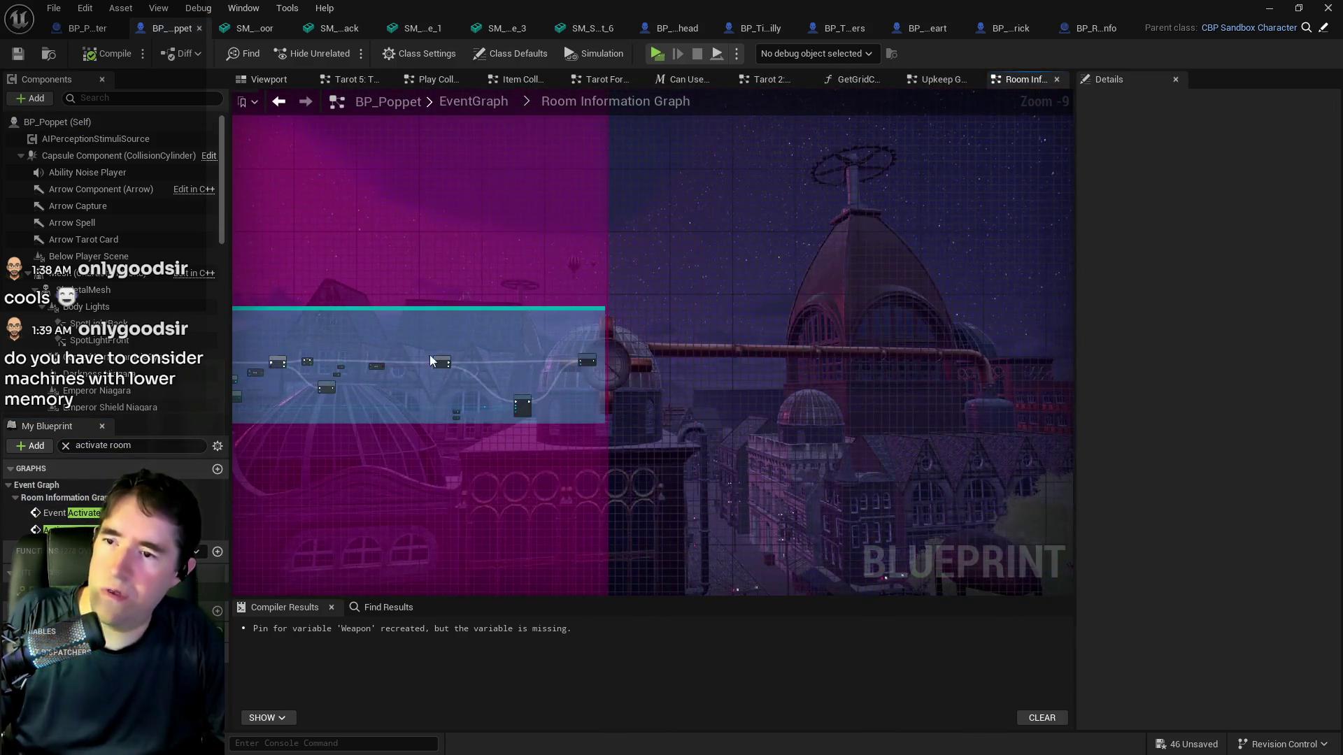
{"action": "scroll", "coordinate": [378, 427], "scroll_direction": "up", "scroll_amount": 6}
{"action": "scroll", "coordinate": [744, 427], "scroll_direction": "up", "scroll_amount": 3}
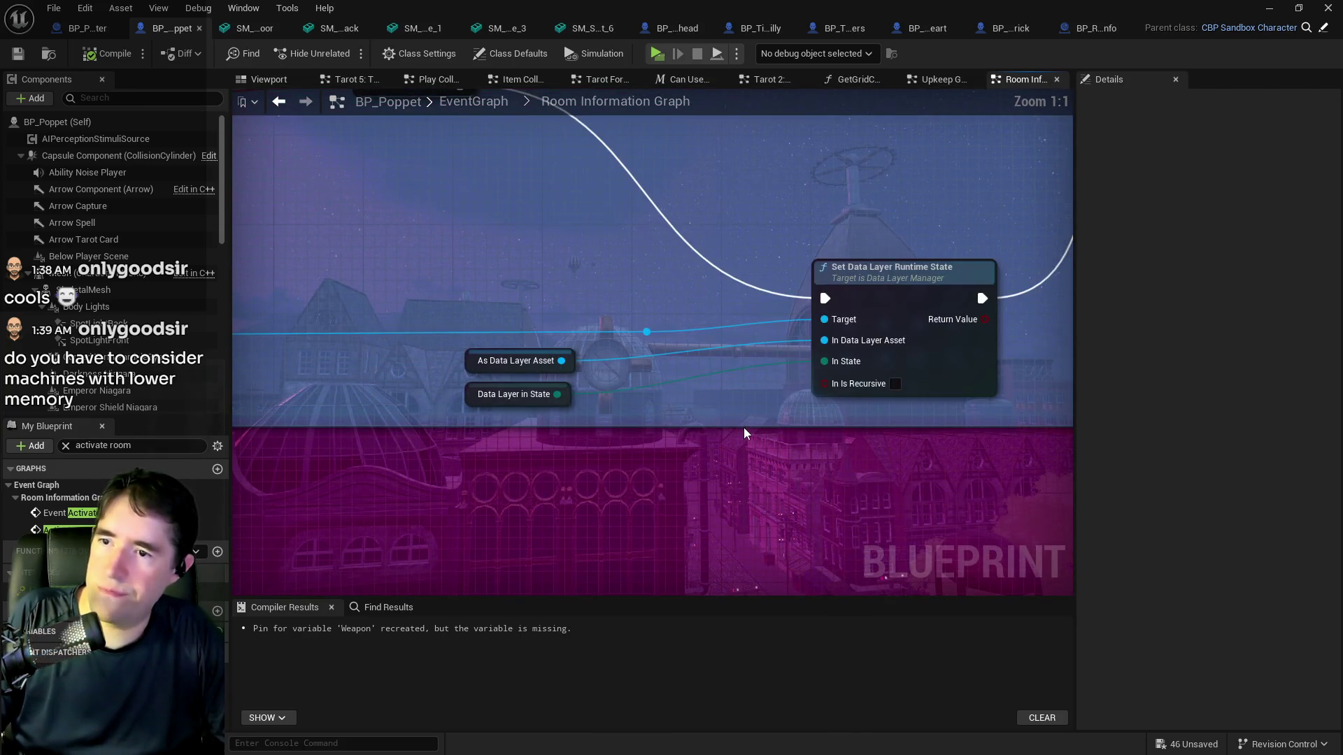
{"action": "scroll", "coordinate": [657, 413], "scroll_direction": "down", "scroll_amount": 1}
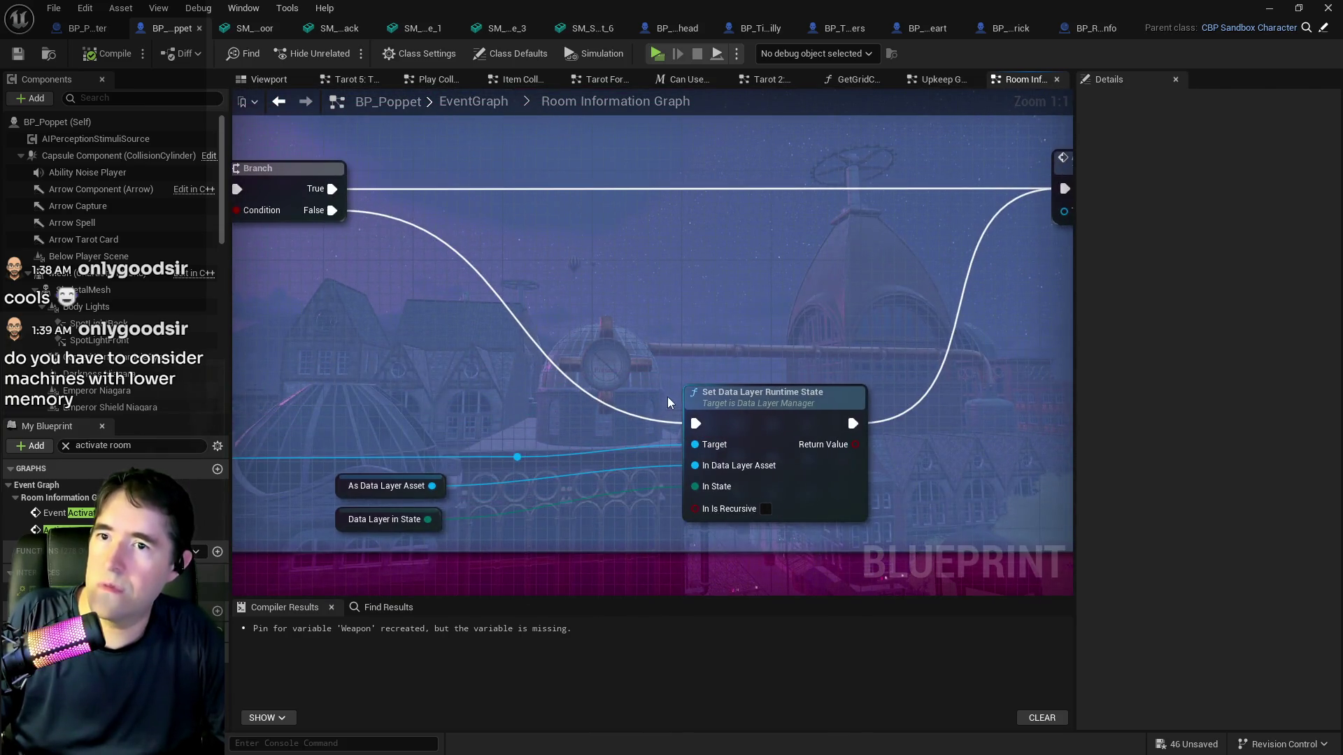
{"action": "mouse_move", "coordinate": [668, 397]}
{"action": "left_mouse_down"}
{"action": "mouse_move", "coordinate": [497, 414]}
{"action": "mouse_move", "coordinate": [809, 399]}
{"action": "left_mouse_up"}
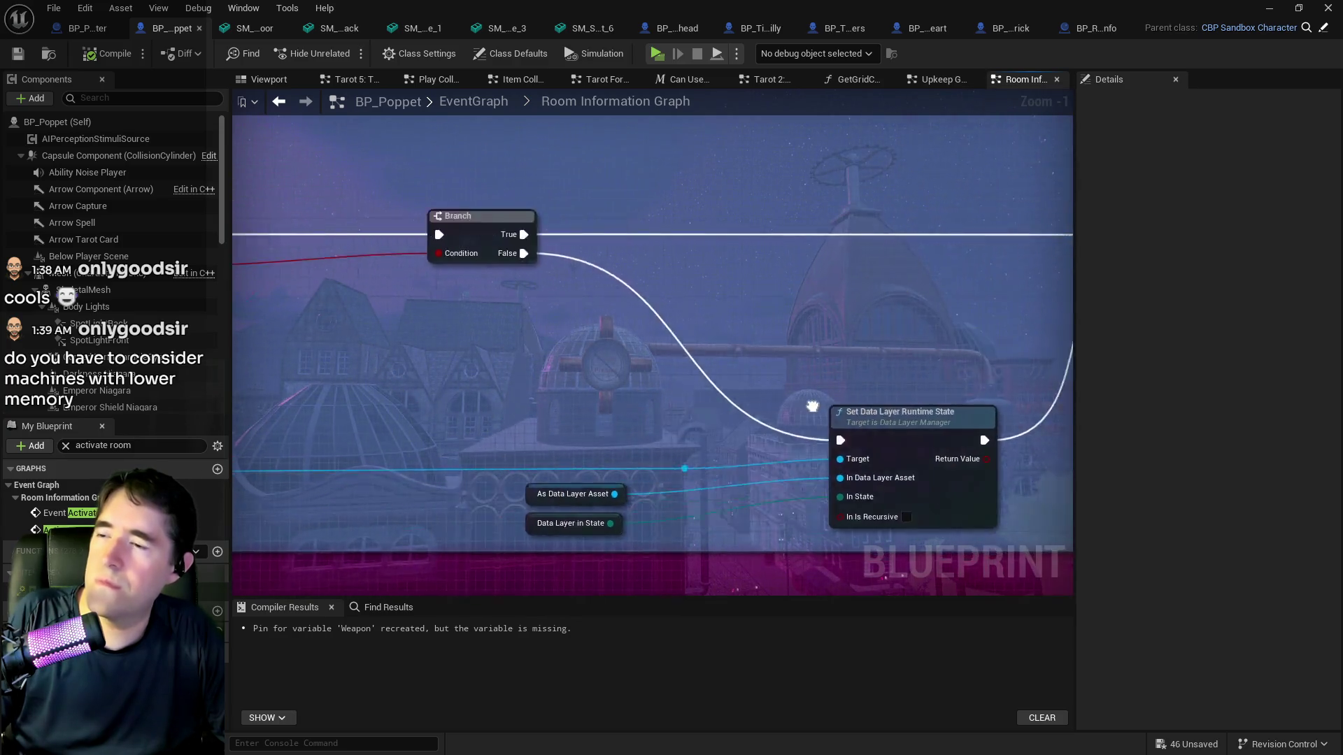
{"action": "mouse_move", "coordinate": [490, 392]}
{"action": "left_mouse_down"}
{"action": "mouse_move", "coordinate": [770, 378]}
{"action": "mouse_move", "coordinate": [993, 391]}
{"action": "mouse_move", "coordinate": [606, 440]}
{"action": "left_mouse_up"}
{"action": "scroll", "coordinate": [605, 440], "scroll_direction": "up", "scroll_amount": 1}
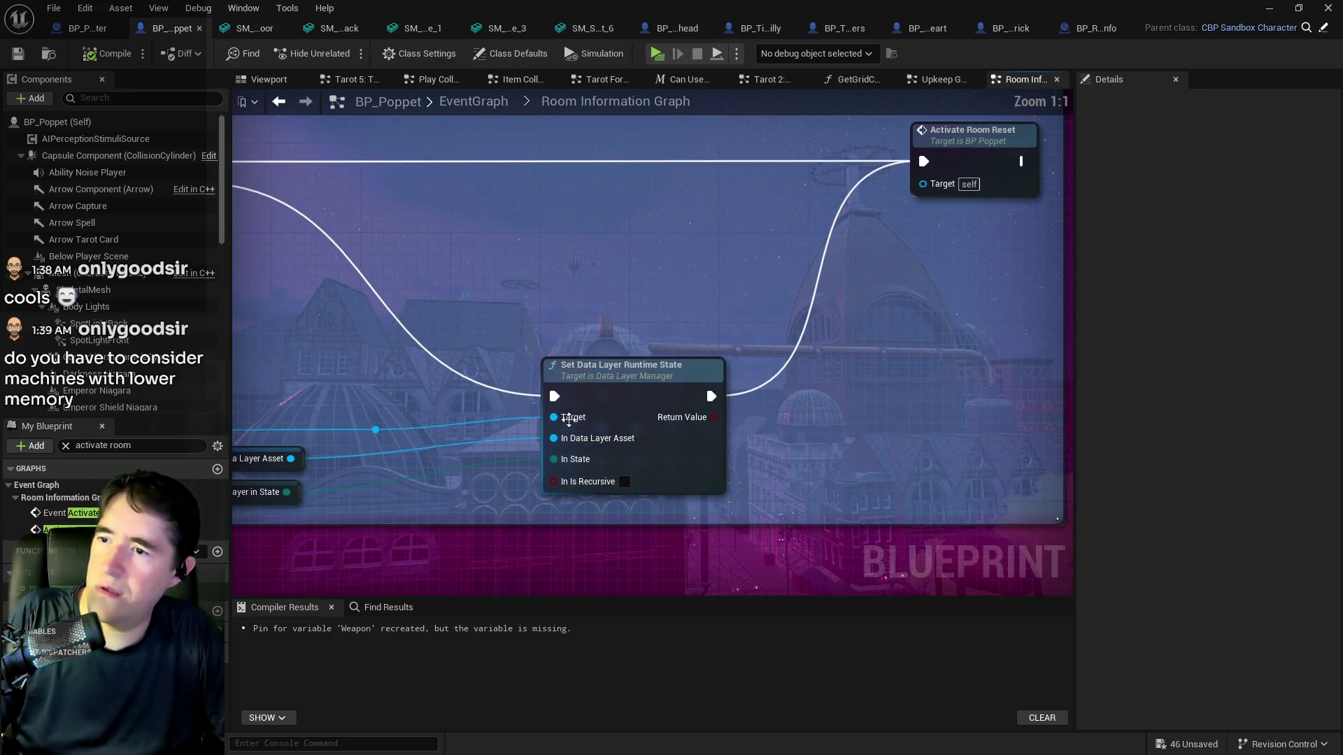
{"action": "left_click", "coordinate": [593, 370]}
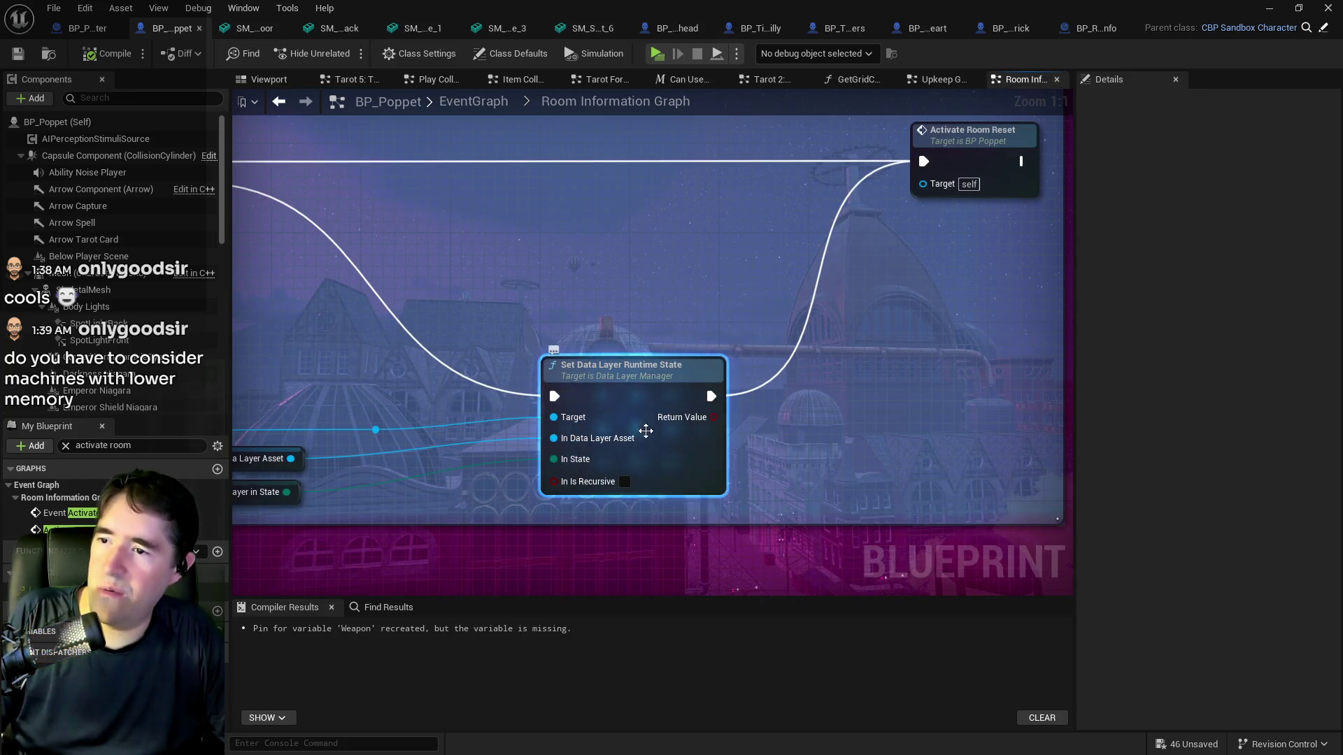
{"action": "mouse_move", "coordinate": [555, 437]}
{"action": "left_mouse_down"}
{"action": "mouse_move", "coordinate": [668, 406]}
{"action": "mouse_move", "coordinate": [916, 446]}
{"action": "mouse_move", "coordinate": [1064, 549]}
{"action": "left_mouse_up"}
{"action": "scroll", "coordinate": [667, 406], "scroll_direction": "down", "scroll_amount": 2}
{"action": "left_click_drag", "start_coordinate": [336, 527], "coordinate": [678, 510]}
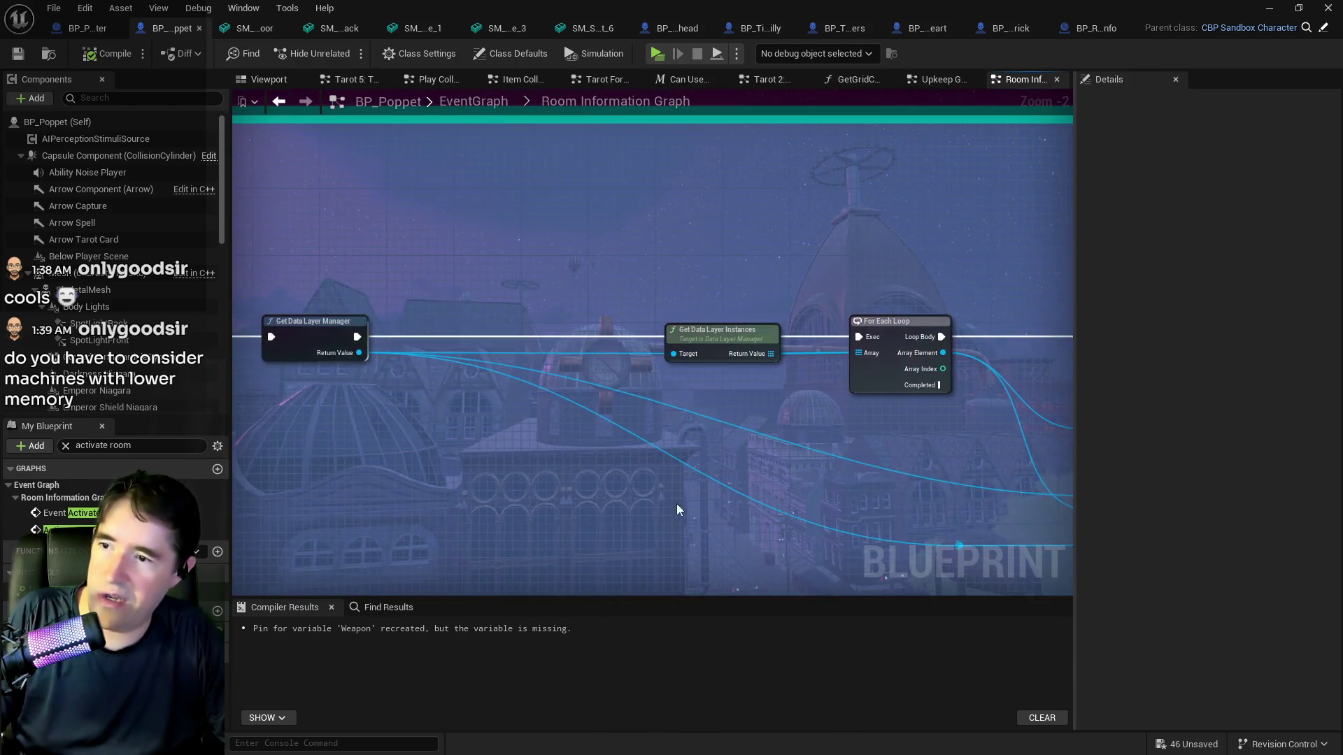
{"action": "scroll", "coordinate": [298, 330], "scroll_direction": "up", "scroll_amount": 2}
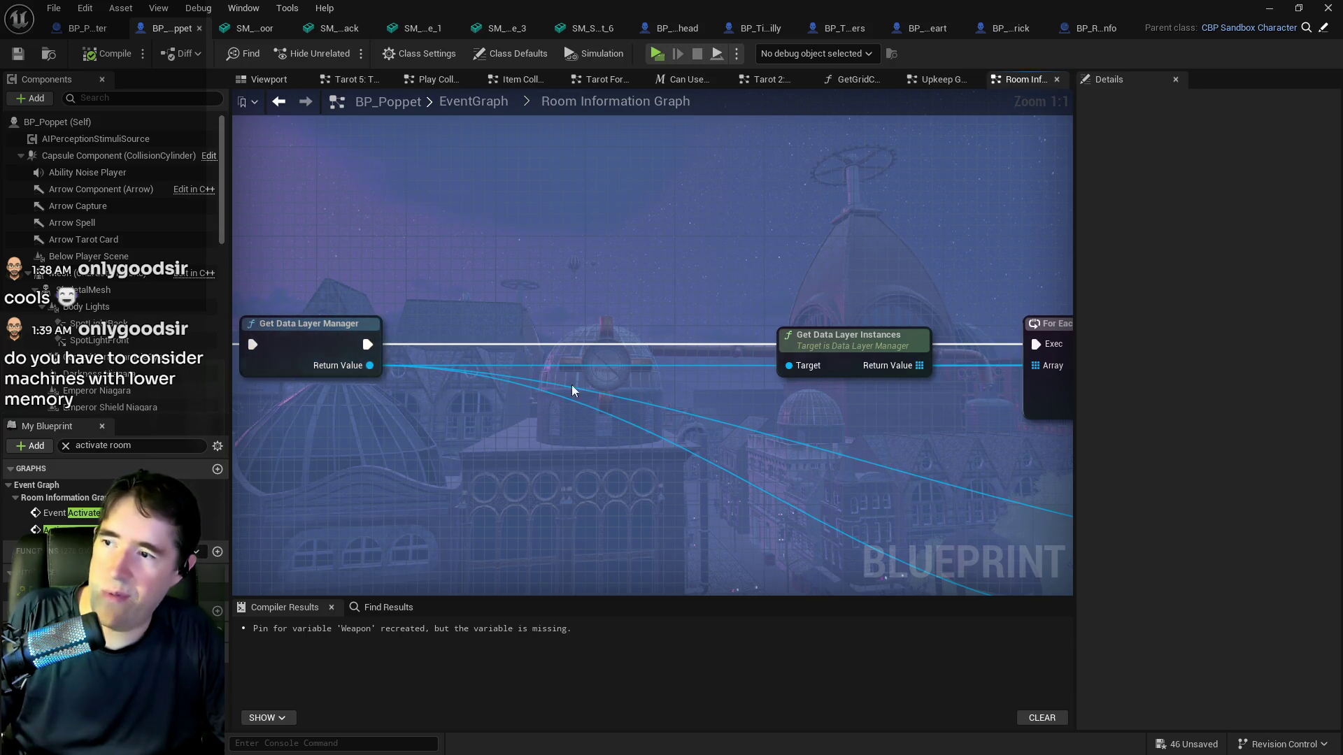
{"action": "mouse_move", "coordinate": [297, 330]}
{"action": "left_mouse_down"}
{"action": "mouse_move", "coordinate": [291, 354]}
{"action": "mouse_move", "coordinate": [234, 301]}
{"action": "left_mouse_up"}
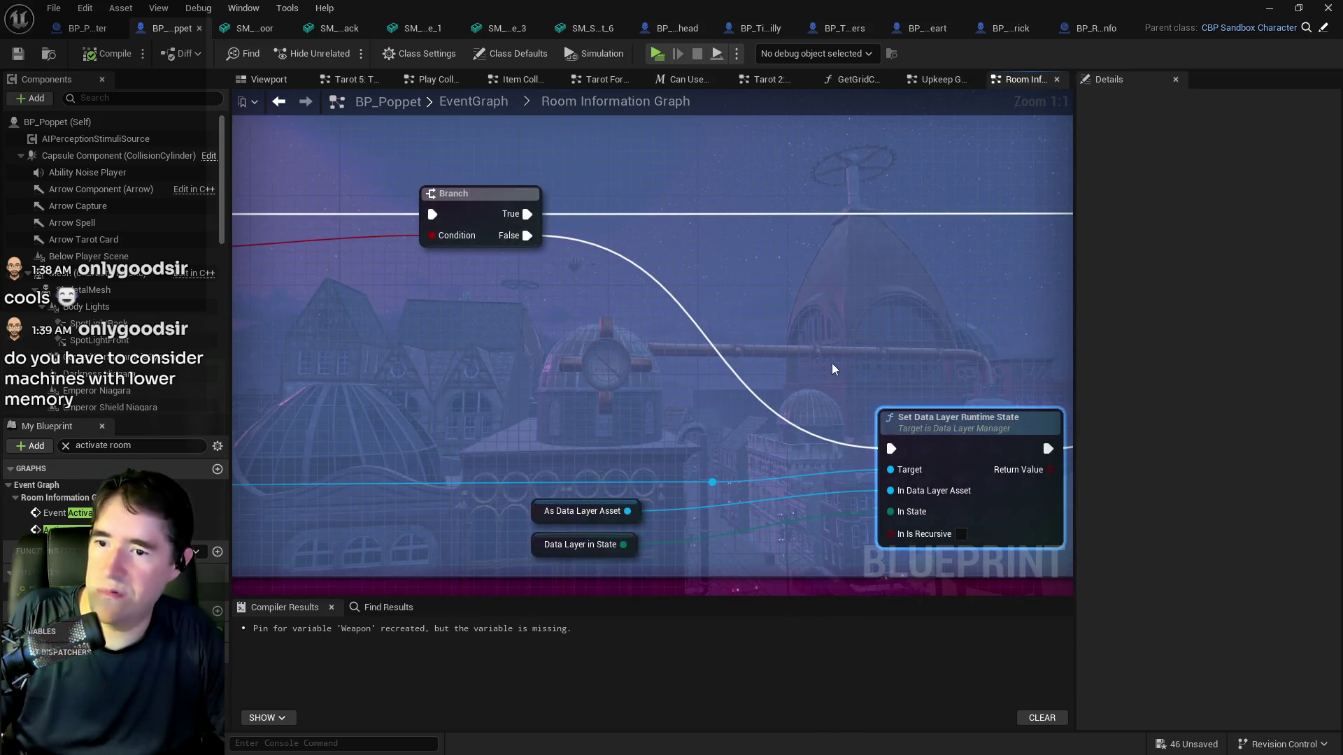
{"action": "left_click_drag", "start_coordinate": [833, 366], "coordinate": [548, 312]}
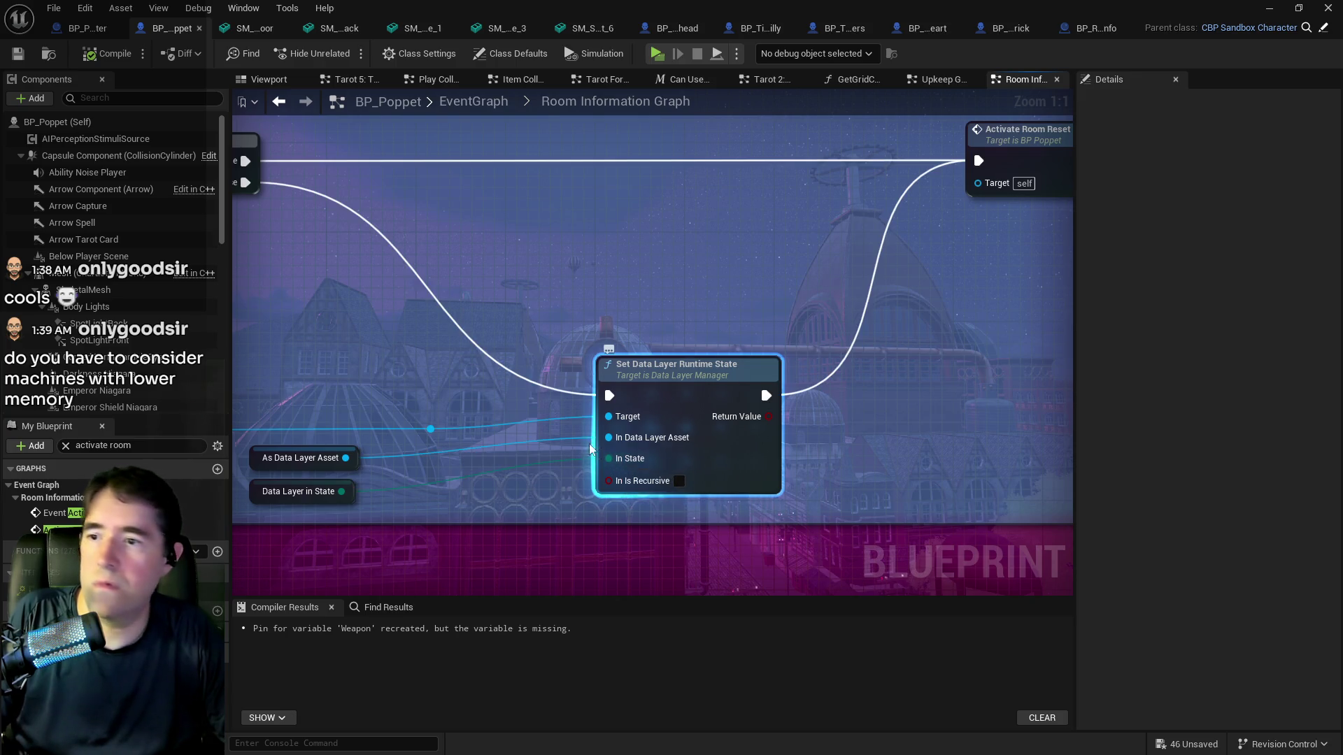
{"action": "left_click", "coordinate": [50, 8]}
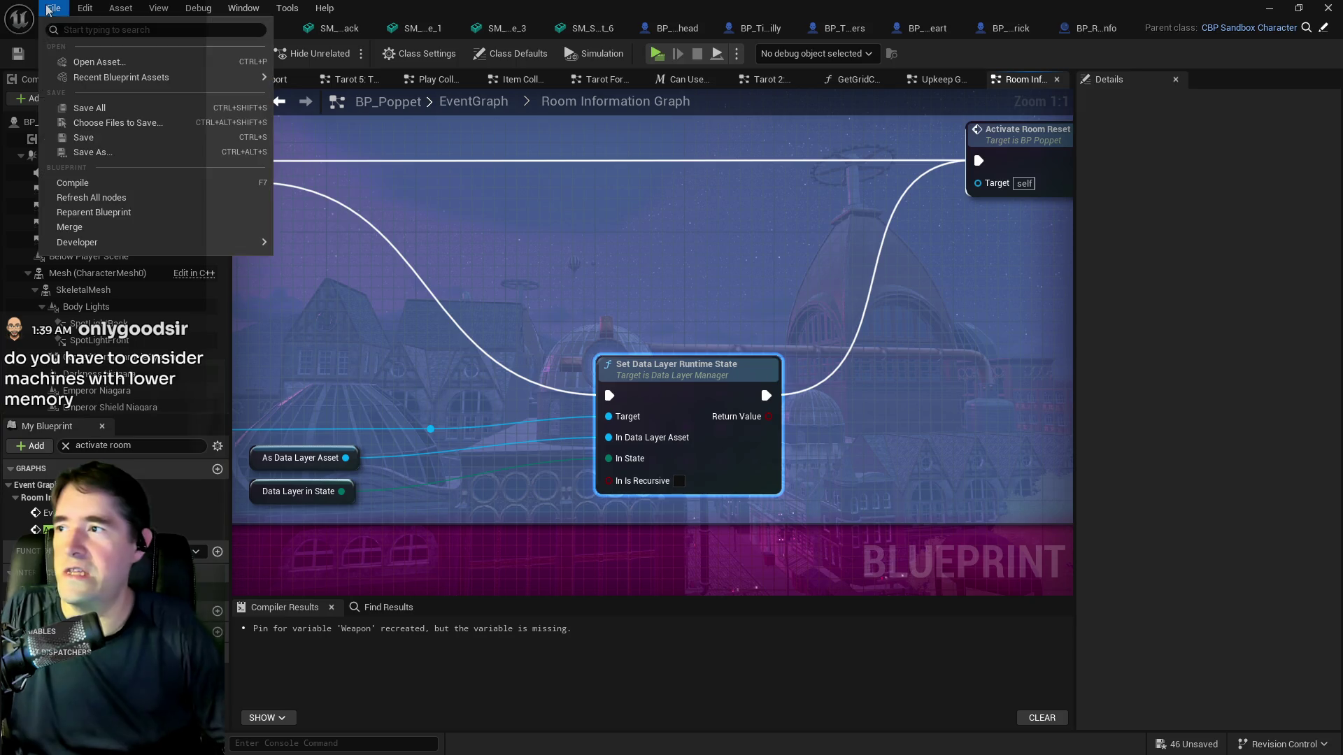
Save all assets with File > Save All and return to the level editor window
{"action": "left_click", "coordinate": [74, 108]}
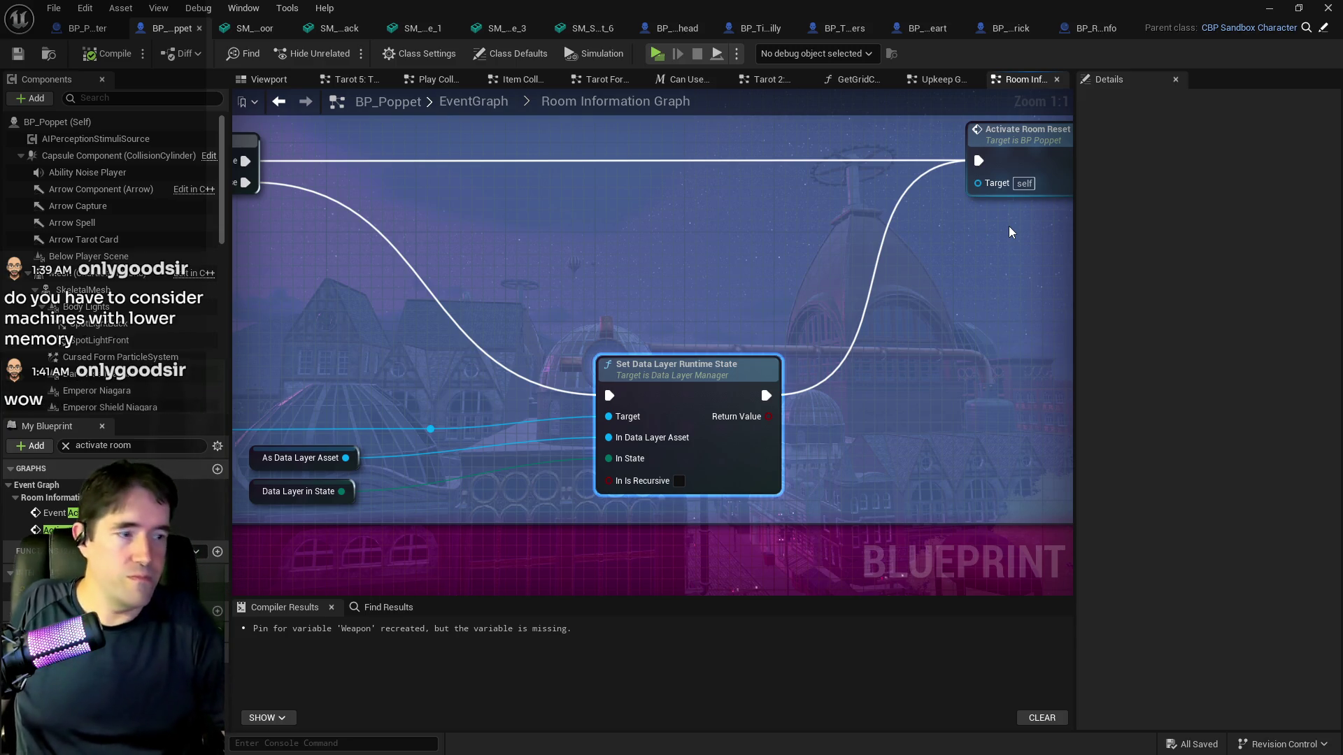
{"action": "key", "text": "alt+Tab"}
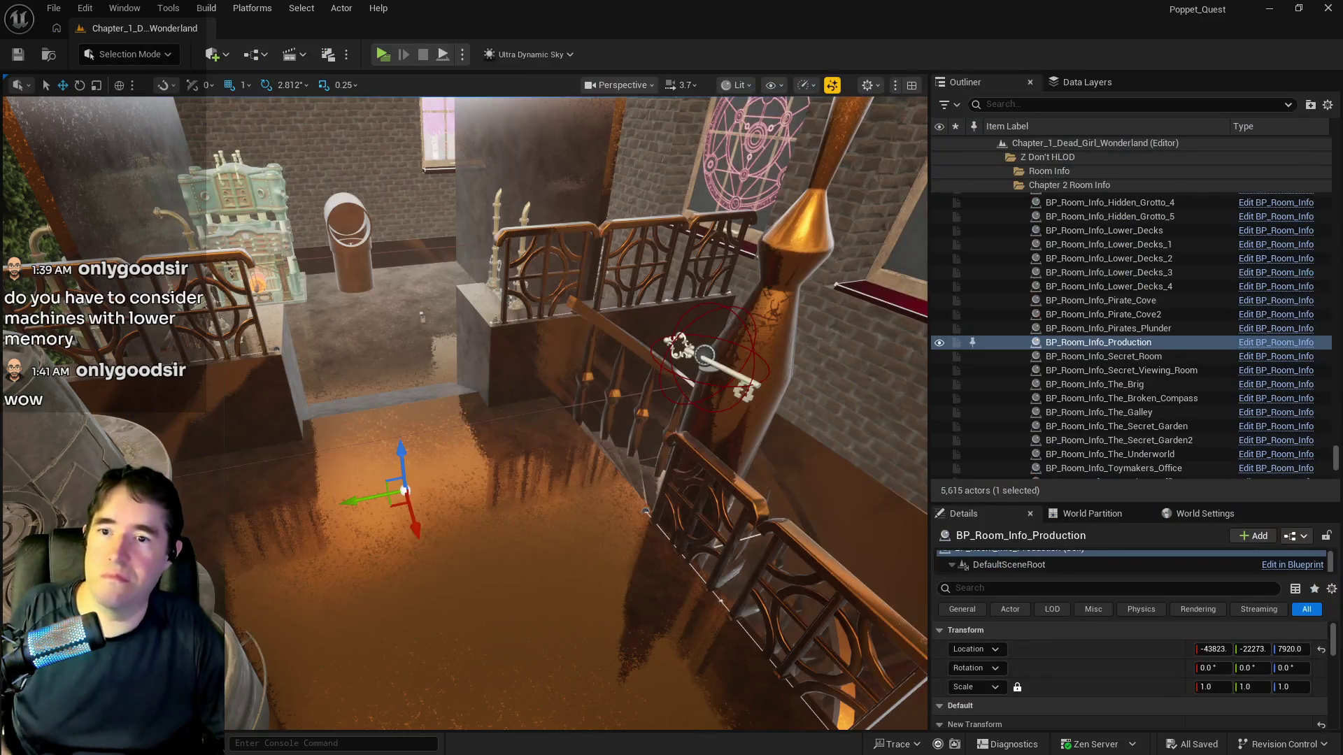
In the Data Layers list, click DL_1st_Floor, then select all 92 layers with Ctrl+A
{"action": "scroll", "coordinate": [1020, 402], "scroll_direction": "down", "scroll_amount": 5}
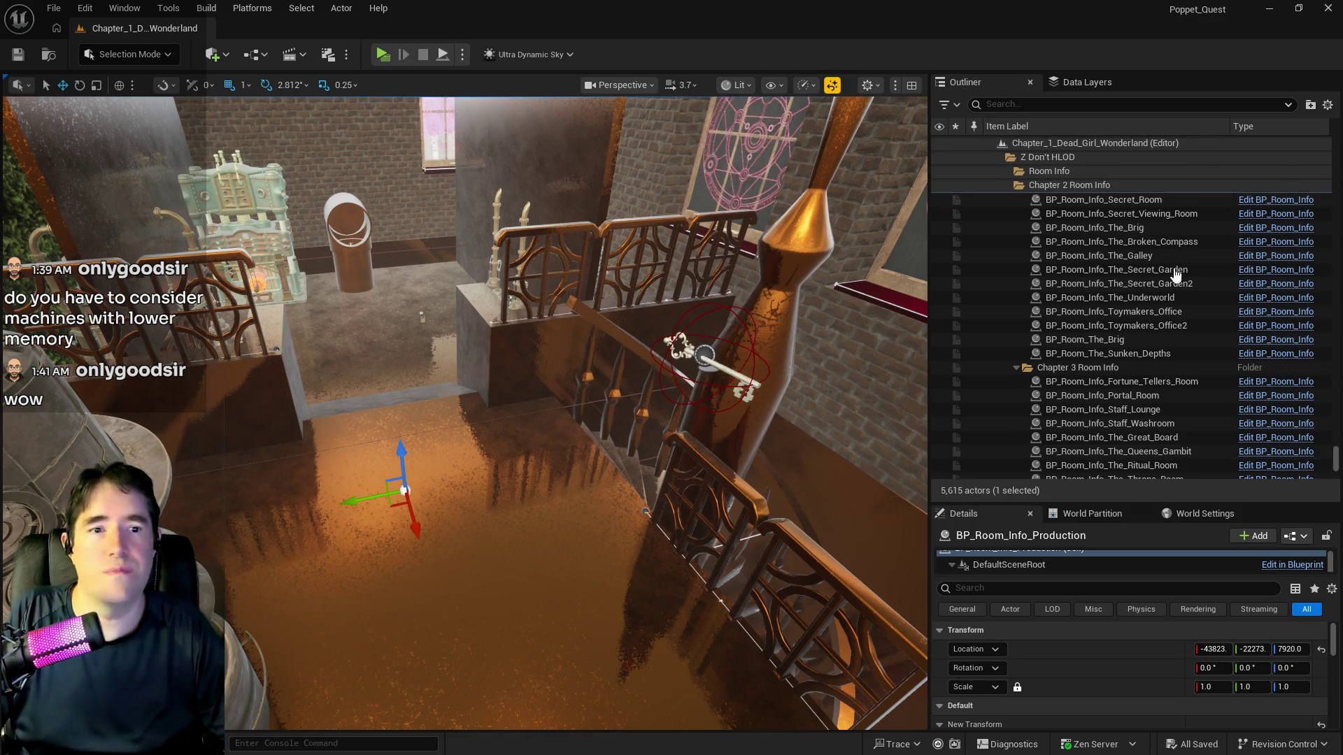
{"action": "left_click", "coordinate": [1082, 78]}
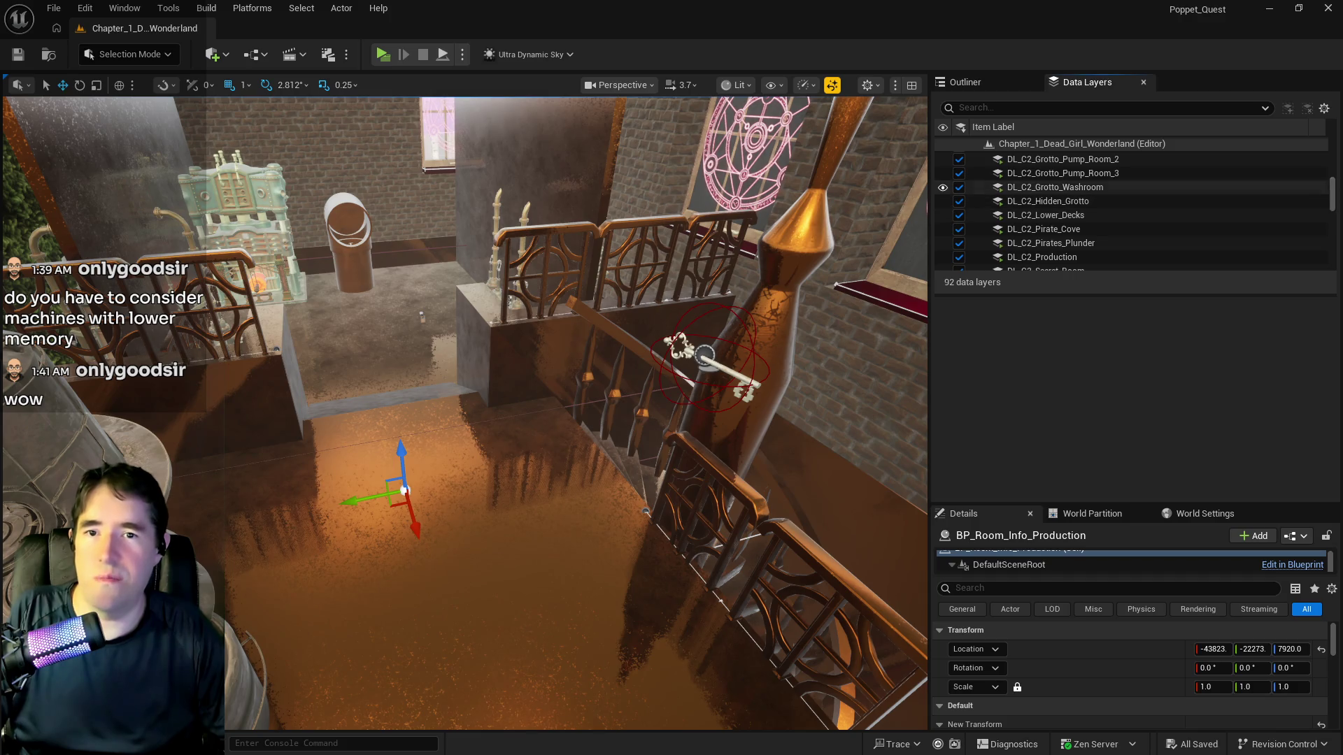
{"action": "scroll", "coordinate": [1049, 196], "scroll_direction": "up", "scroll_amount": 8}
{"action": "left_click", "coordinate": [1032, 157]}
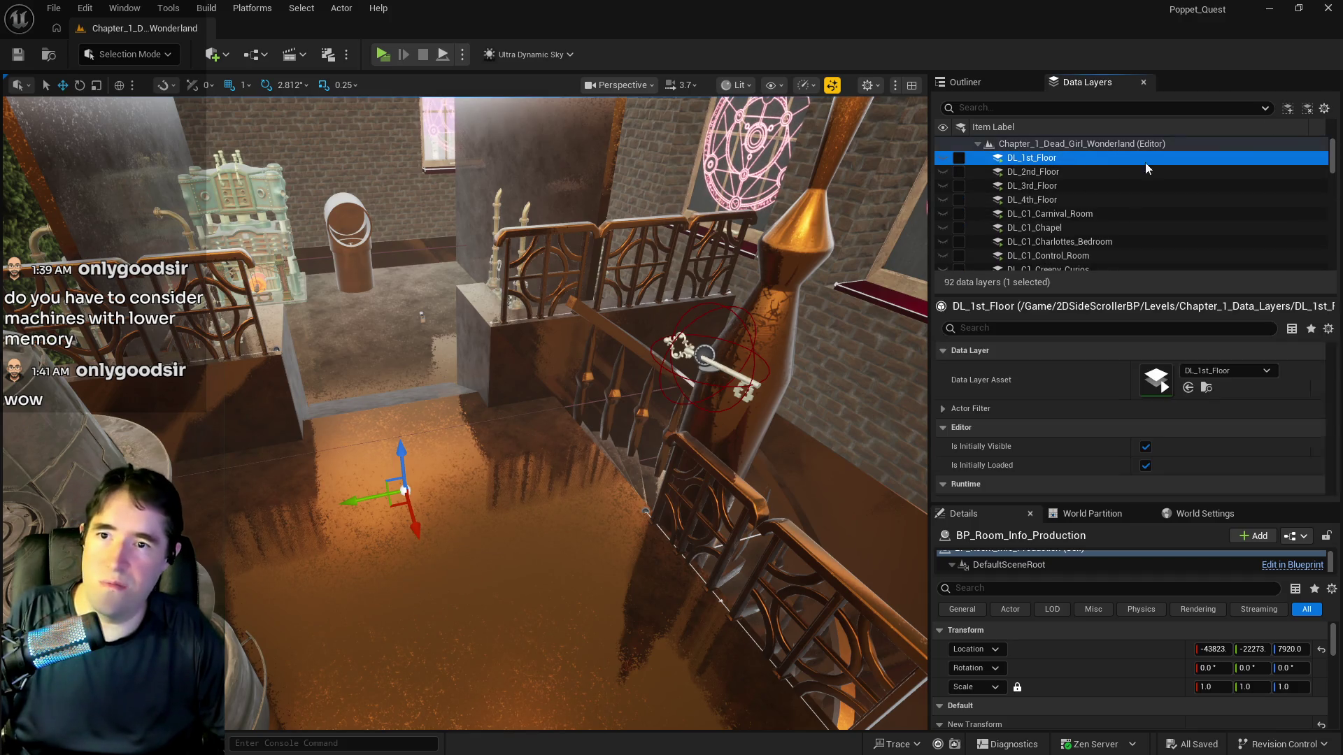
{"action": "left_click_drag", "start_coordinate": [1331, 156], "coordinate": [1339, 345]}
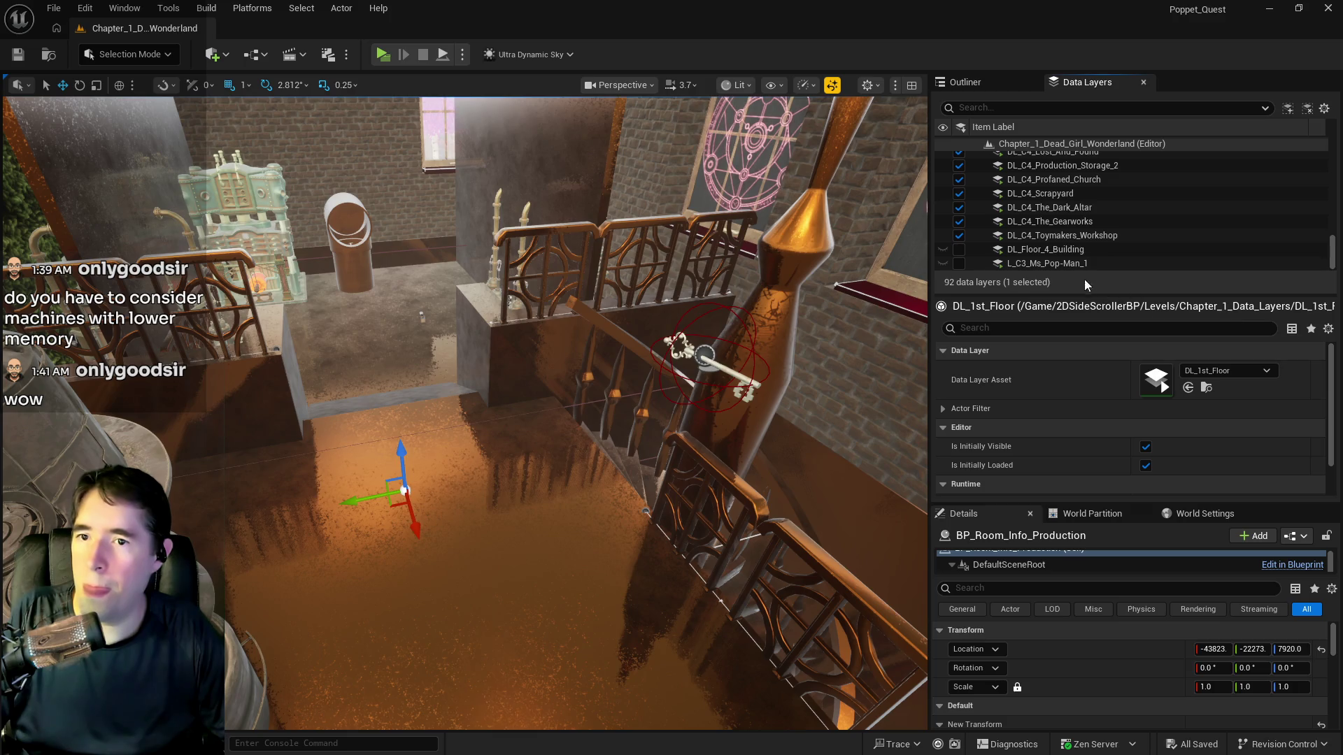
{"action": "key", "text": "ctrl+a"}
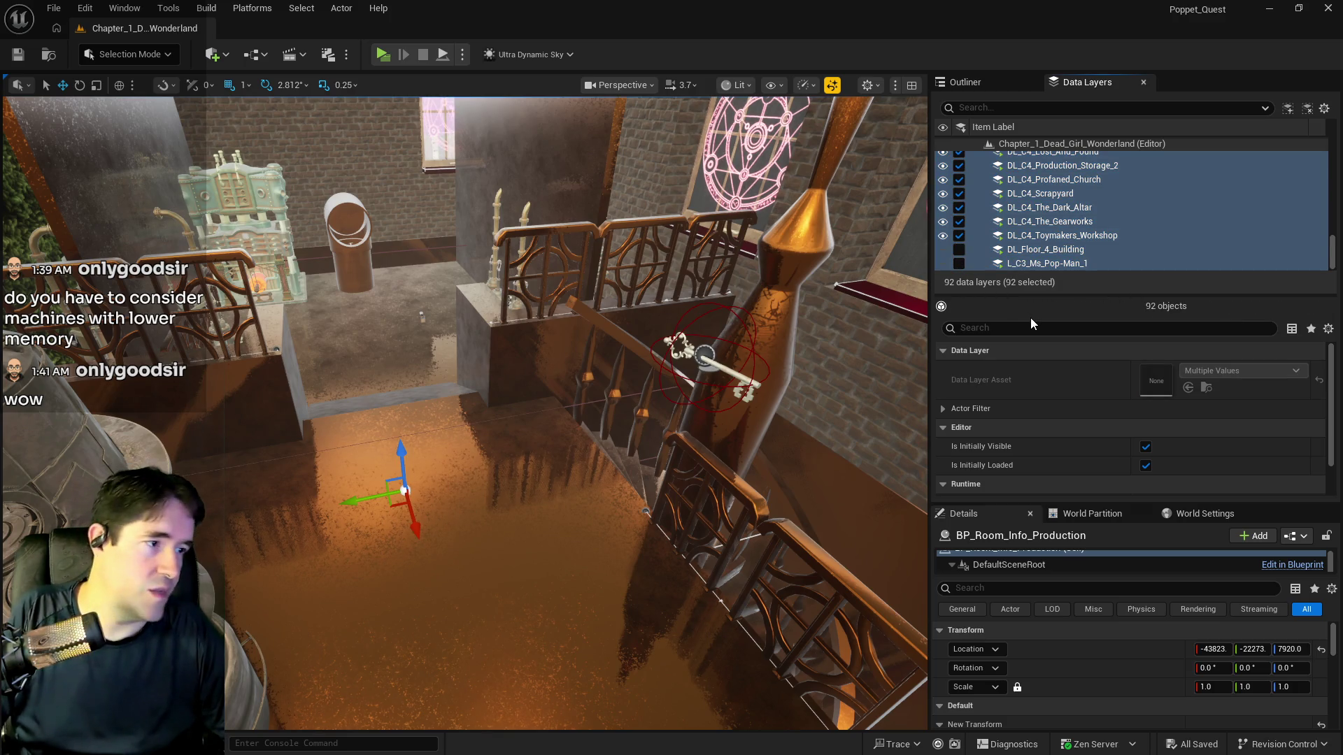
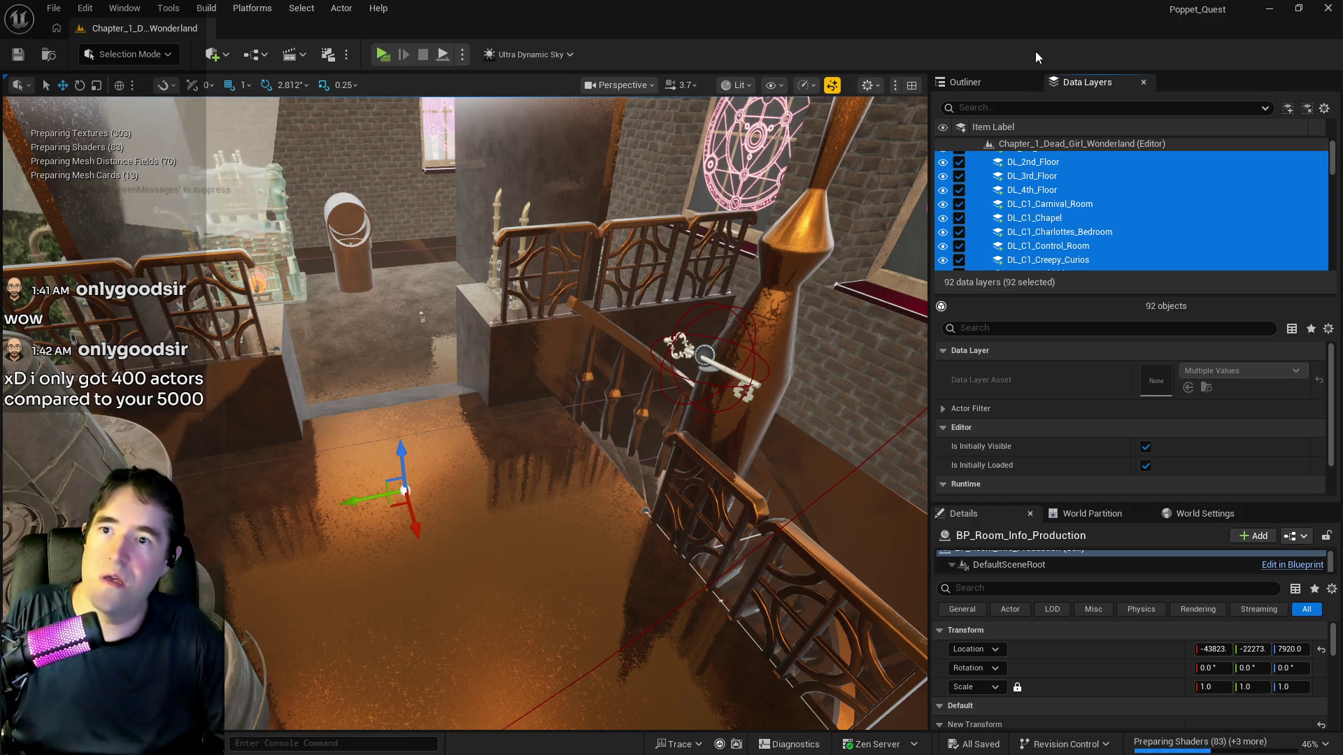
Show the Outliner actor list and frame the selected BP_Room_Info_Production actor in the viewport
{"action": "left_click", "coordinate": [1011, 86]}
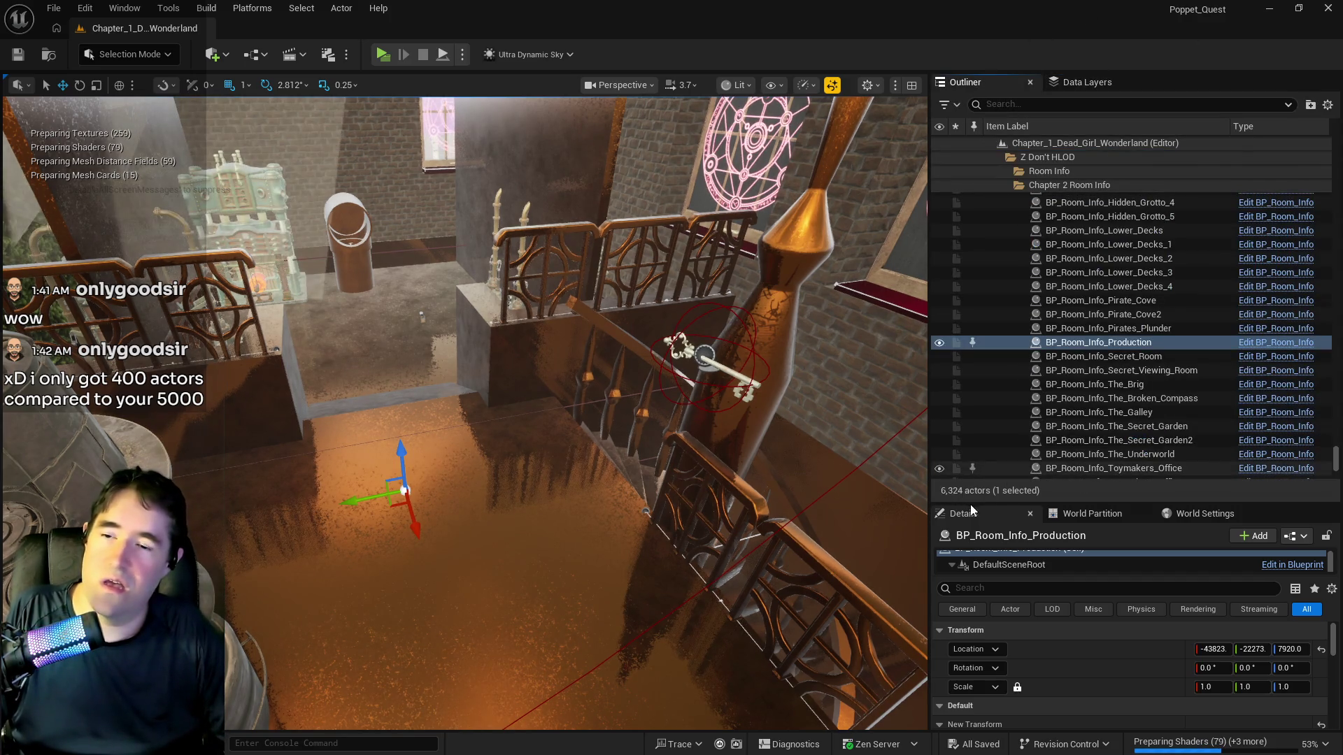
{"action": "left_click_drag", "start_coordinate": [591, 528], "coordinate": [591, 378]}
{"action": "key", "text": "f"}
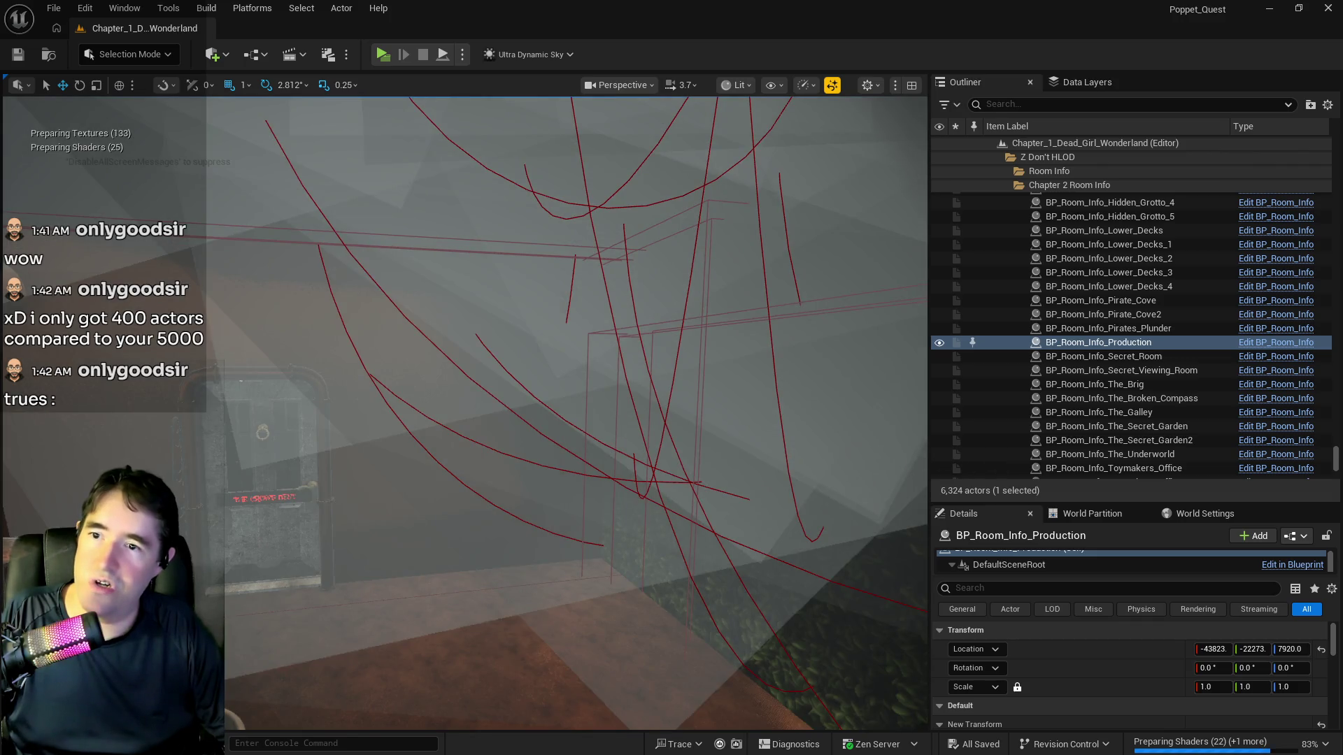
Fly the camera past the hedge room and staircase into the foggy Moonlit Garden room
{"action": "key", "text": "d"}
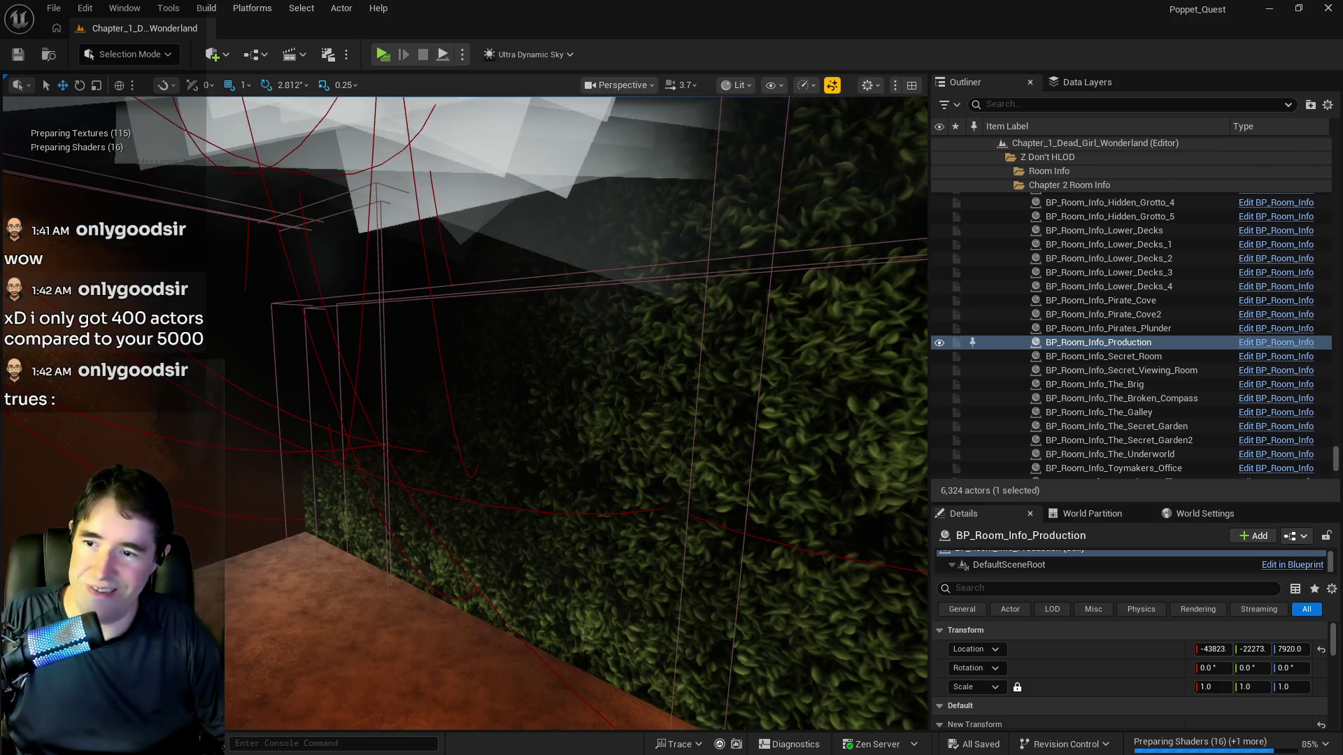
{"action": "key", "text": "f"}
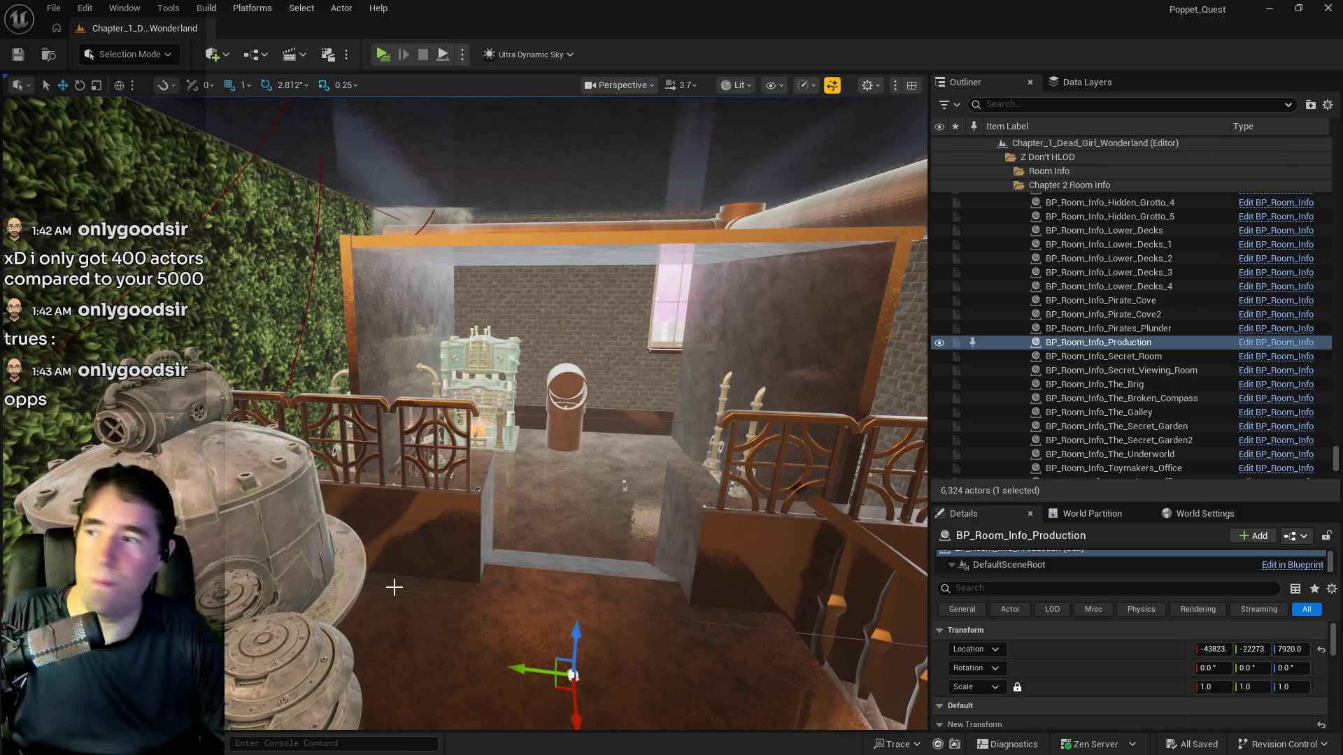
{"action": "key", "text": "f"}
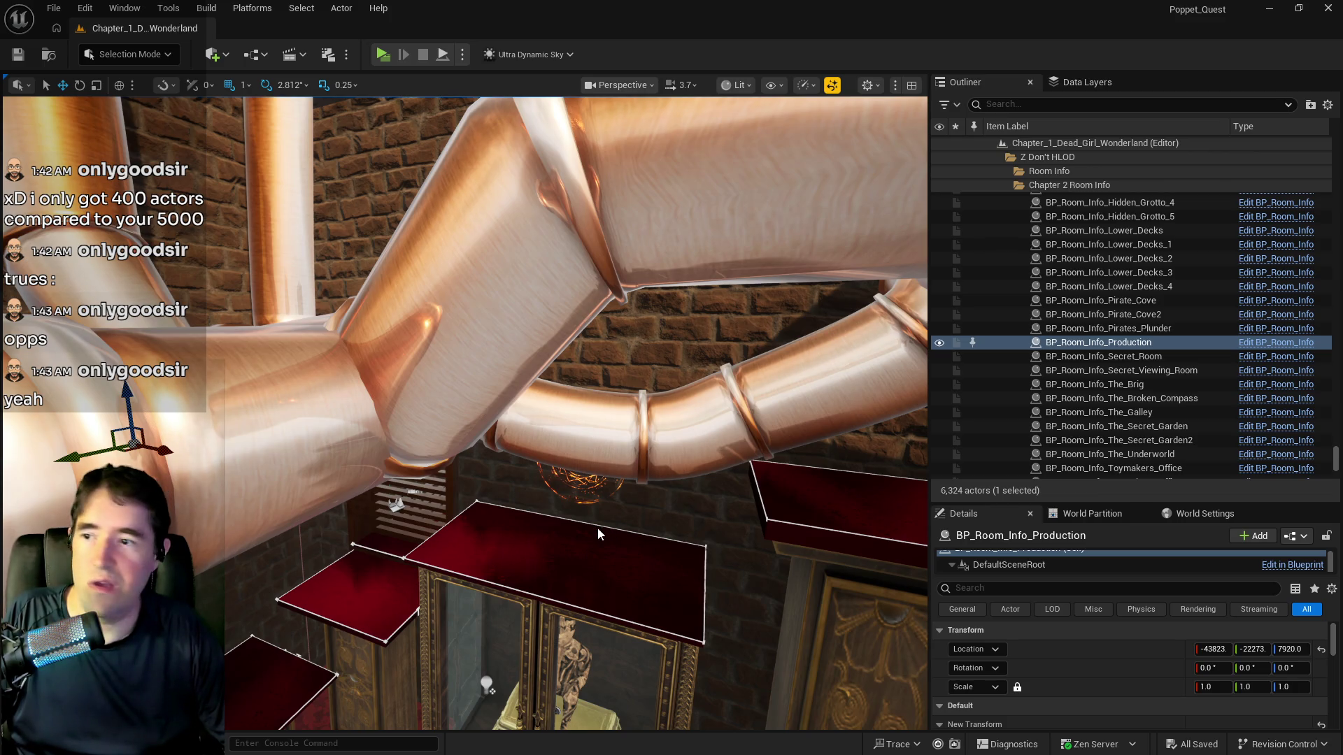
{"action": "scroll", "coordinate": [465, 413], "scroll_direction": "down", "scroll_amount": 5}
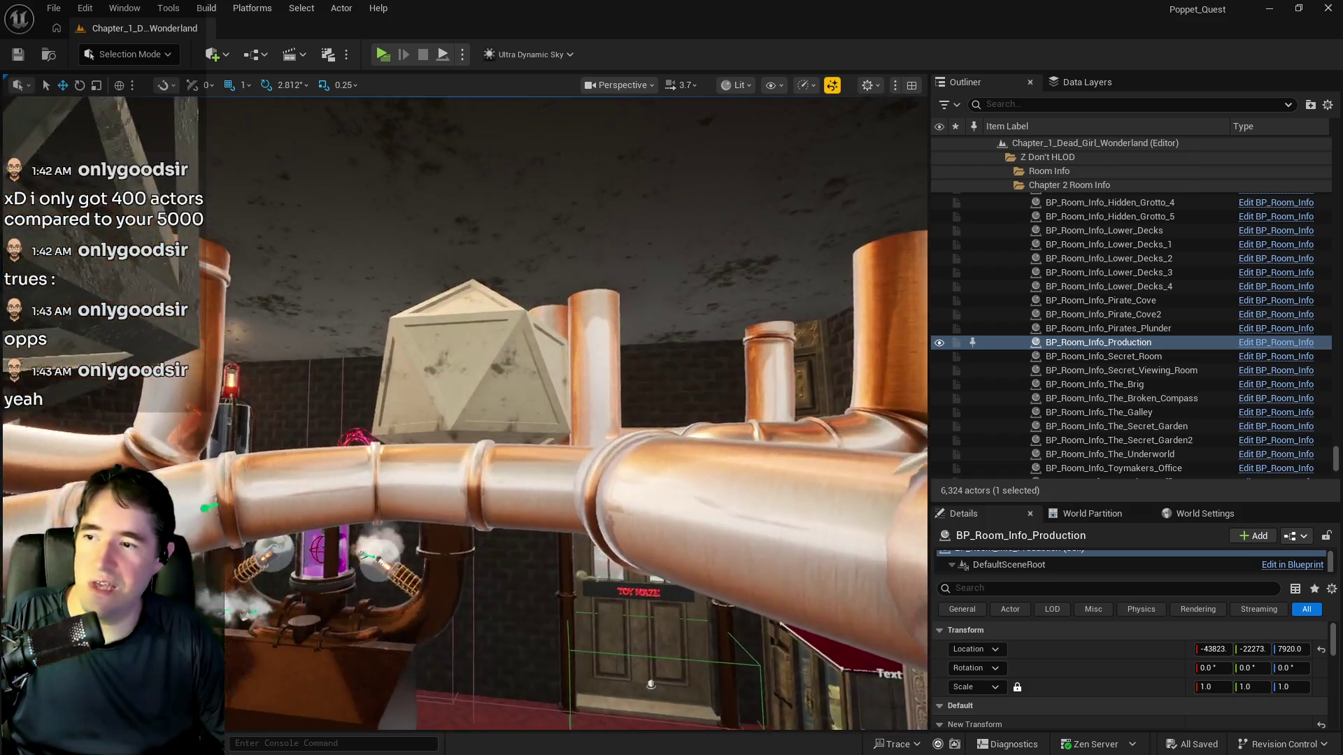
{"action": "scroll", "coordinate": [465, 412], "scroll_direction": "down", "scroll_amount": 10}
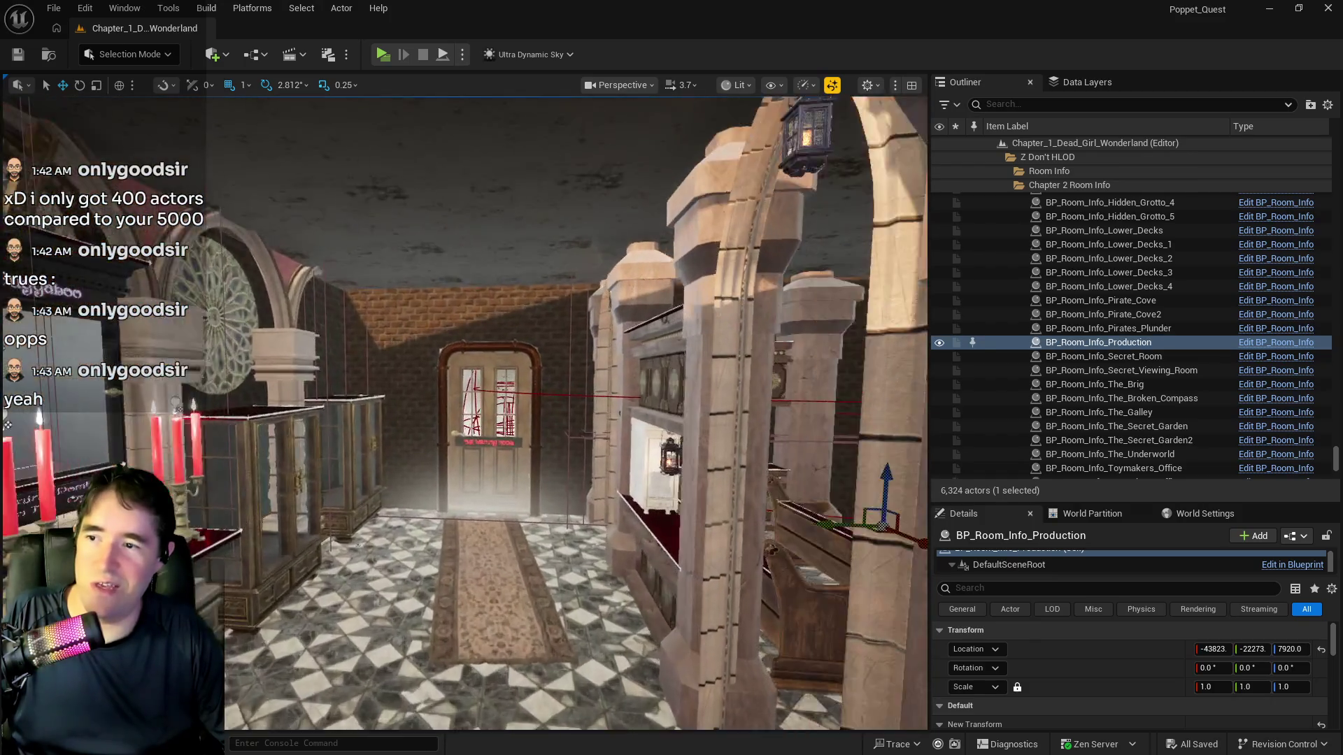
{"action": "scroll", "coordinate": [422, 590], "scroll_direction": "up", "scroll_amount": 10}
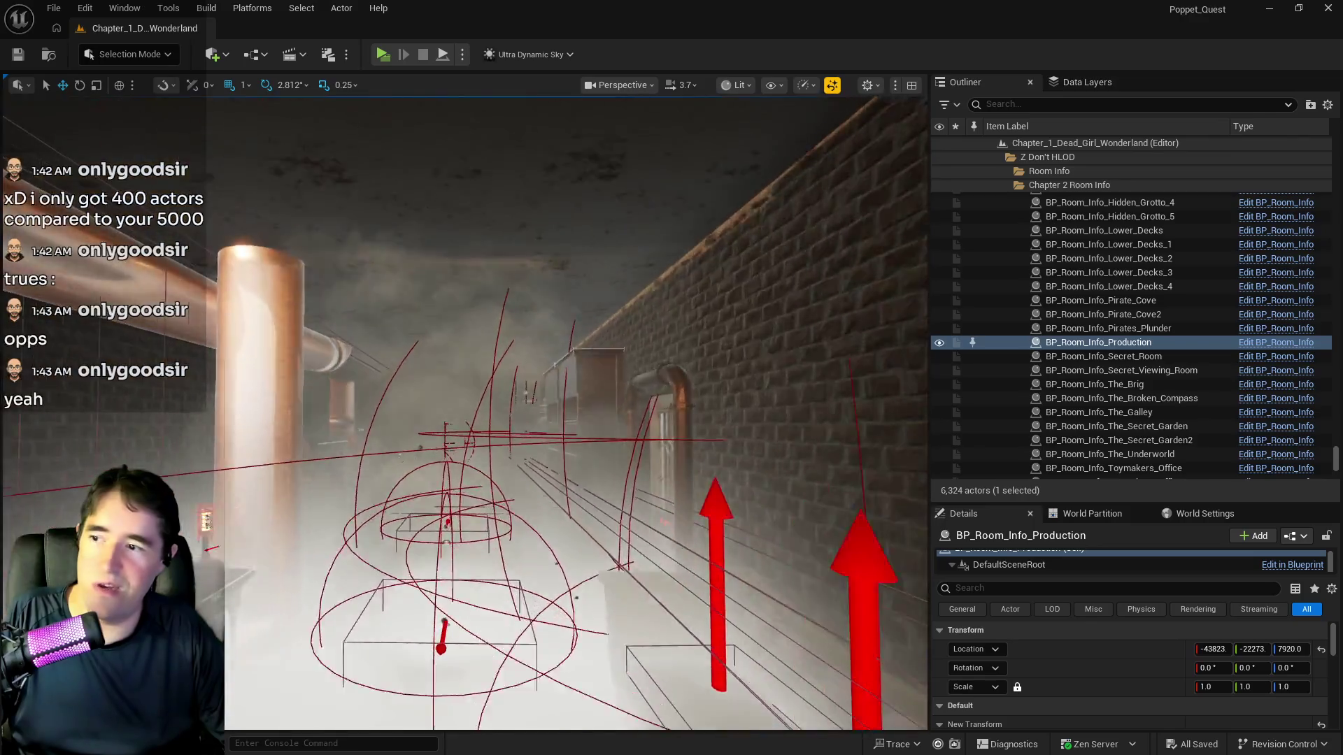
{"action": "scroll", "coordinate": [421, 590], "scroll_direction": "up", "scroll_amount": 15}
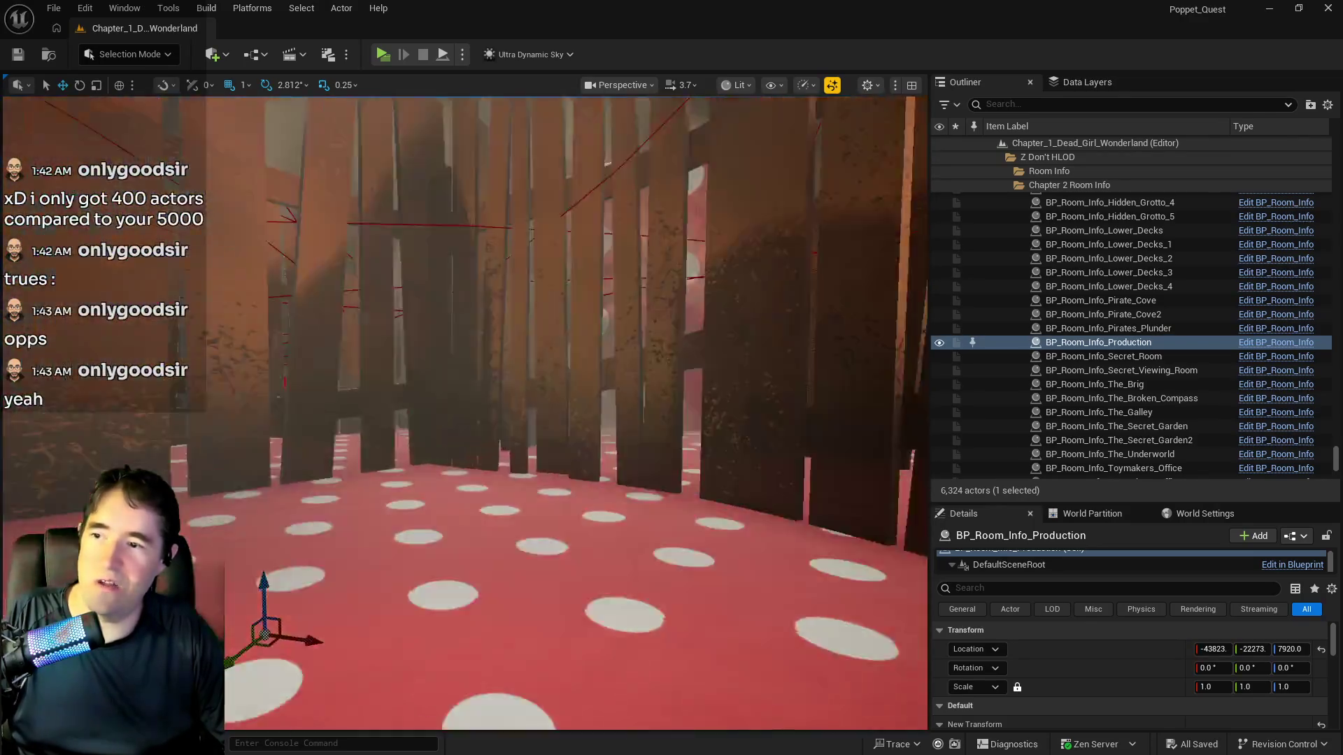
{"action": "scroll", "coordinate": [480, 420], "scroll_direction": "up", "scroll_amount": 15}
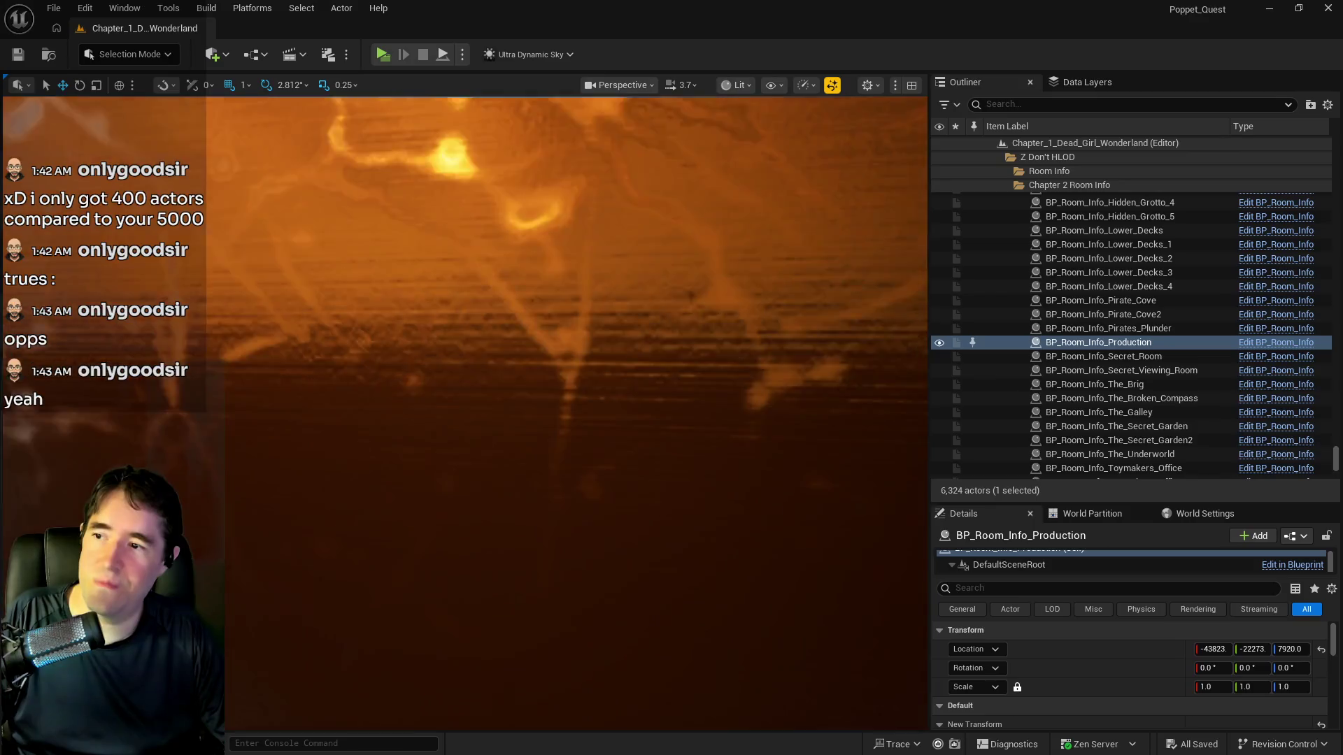
{"action": "scroll", "coordinate": [480, 419], "scroll_direction": "up", "scroll_amount": 15}
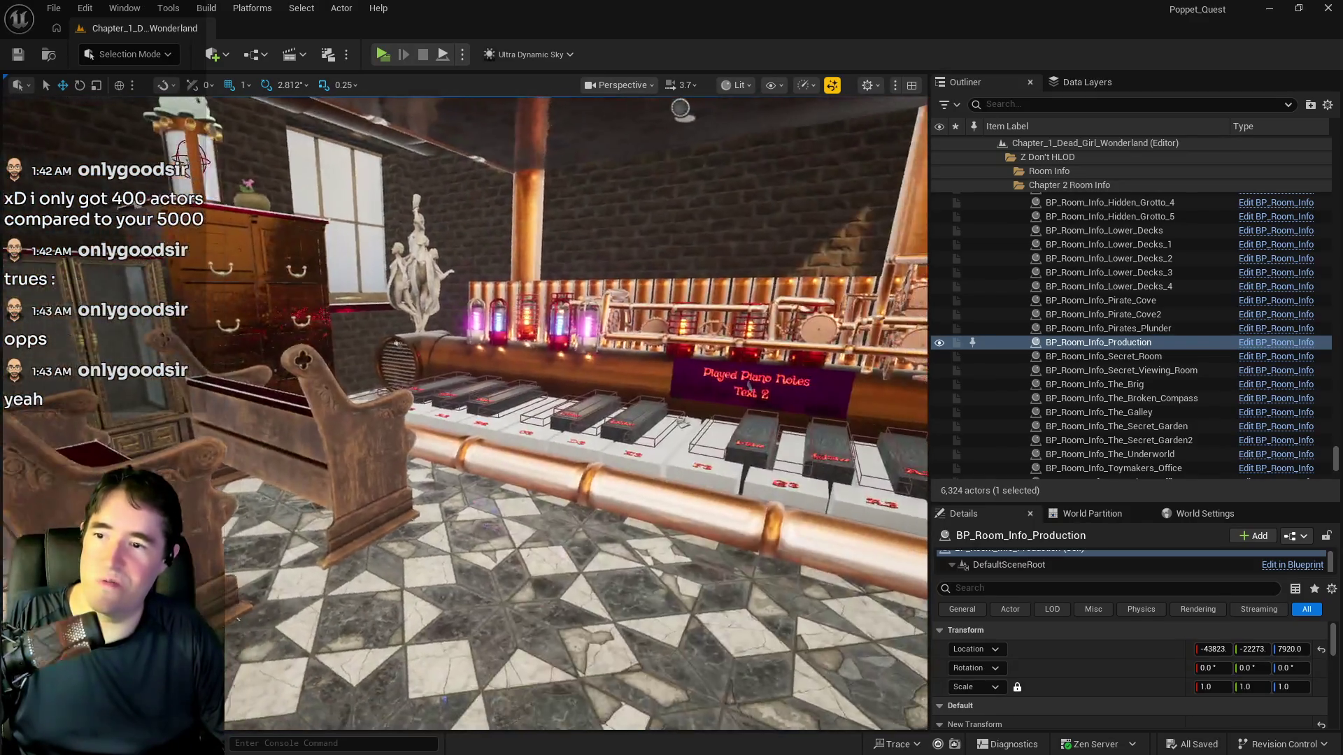
{"action": "scroll", "coordinate": [480, 420], "scroll_direction": "up", "scroll_amount": 15}
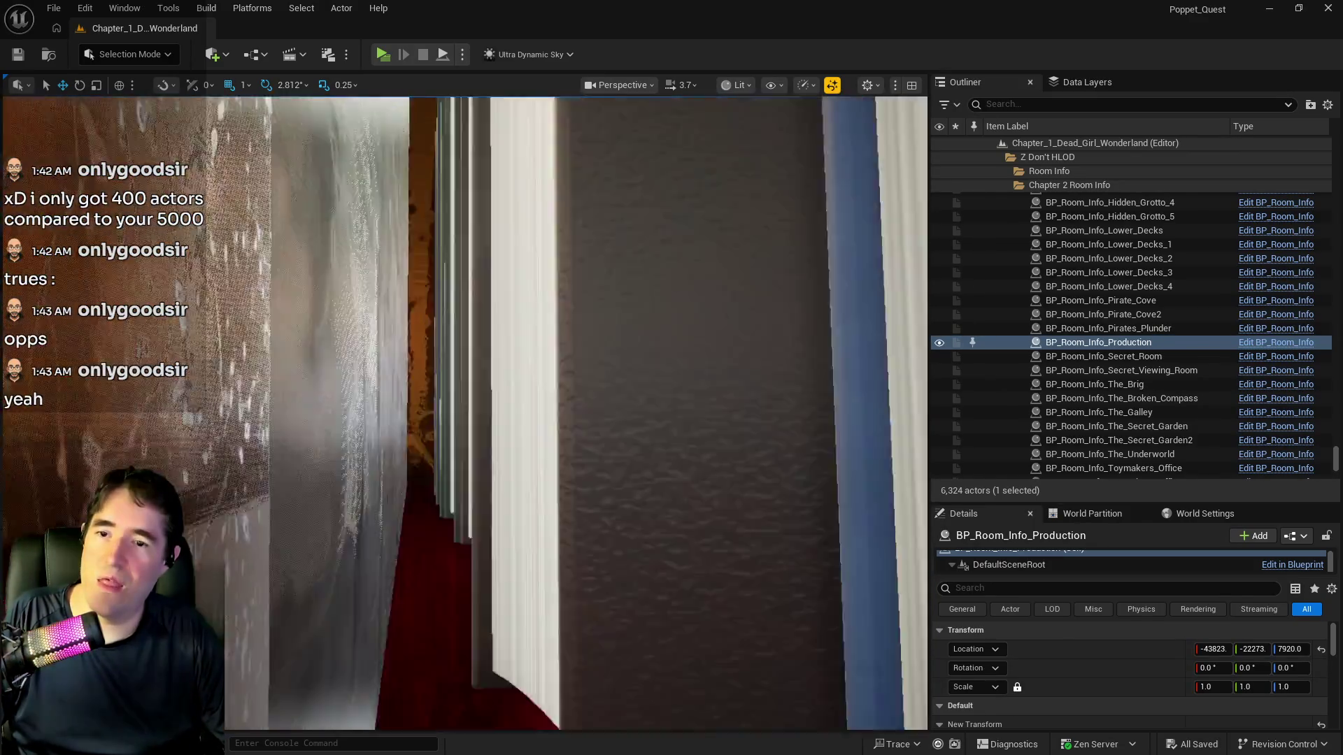
{"action": "scroll", "coordinate": [480, 419], "scroll_direction": "up", "scroll_amount": 5}
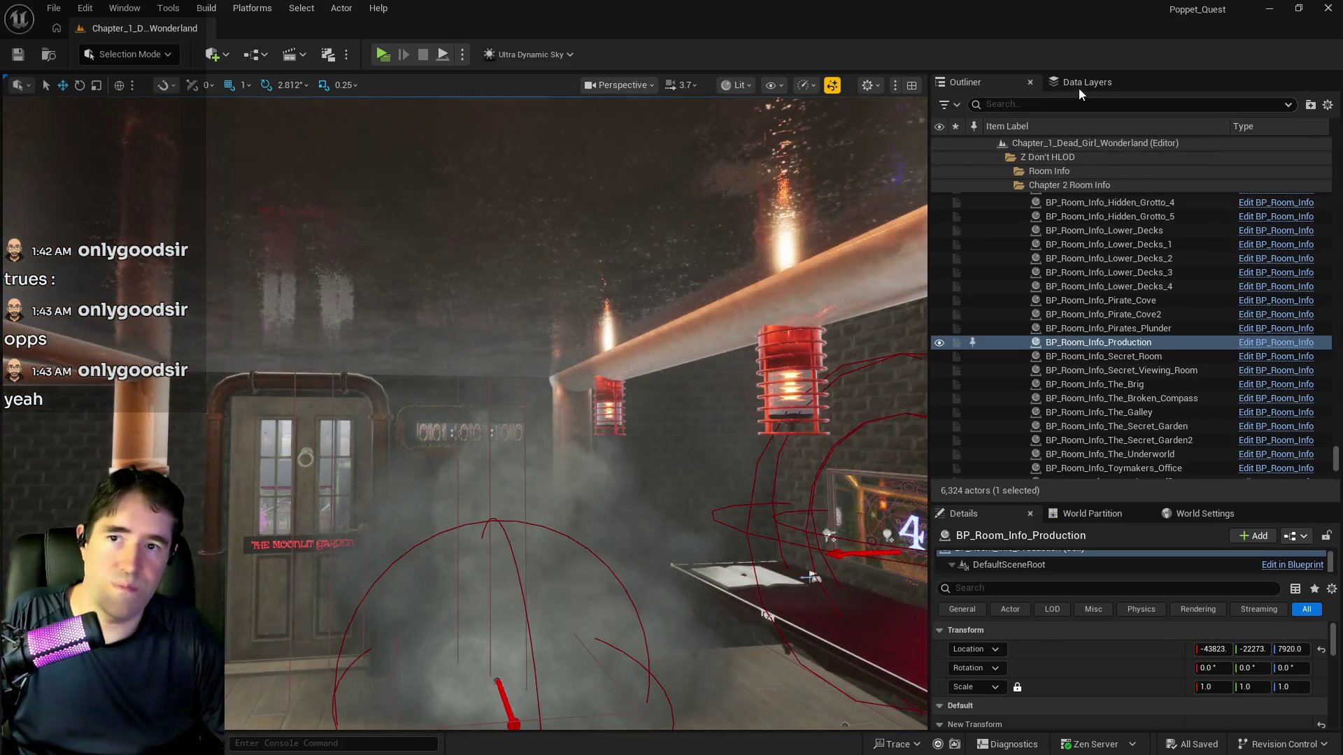
Unload all 92 selected data layers in the Data Layers list
{"action": "left_click", "coordinate": [1079, 88]}
{"action": "scroll", "coordinate": [1126, 195], "scroll_direction": "up", "scroll_amount": 1}
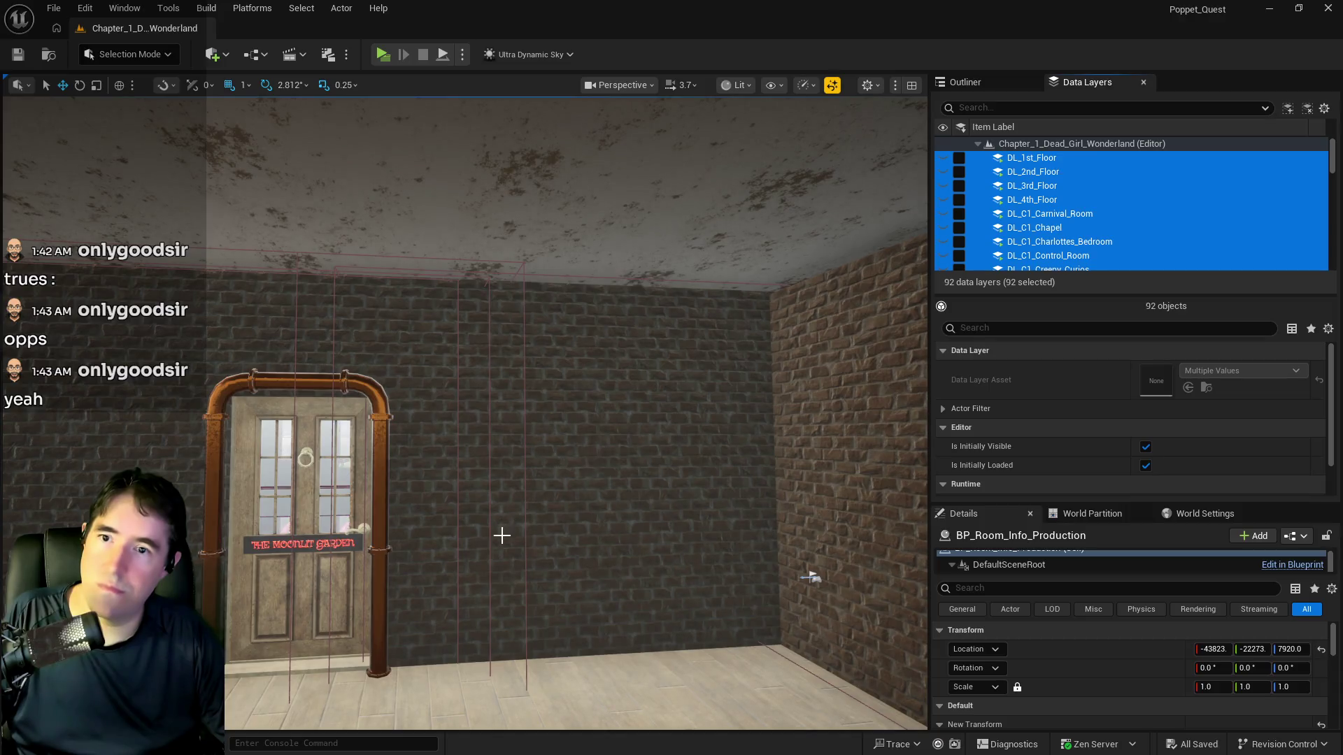
{"action": "left_click_drag", "start_coordinate": [501, 552], "coordinate": [433, 535]}
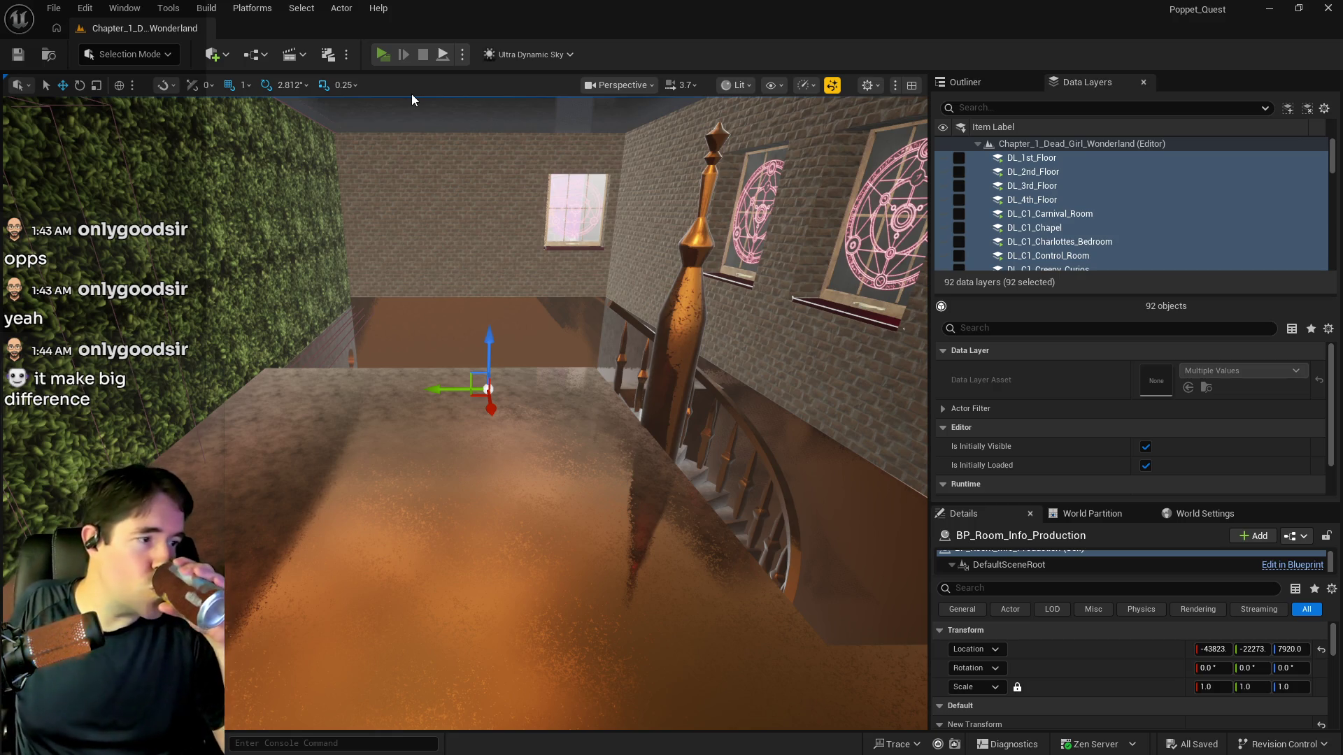
Start a standalone play session and run and jump the character across the courtyard
{"action": "key", "text": "alt+p"}
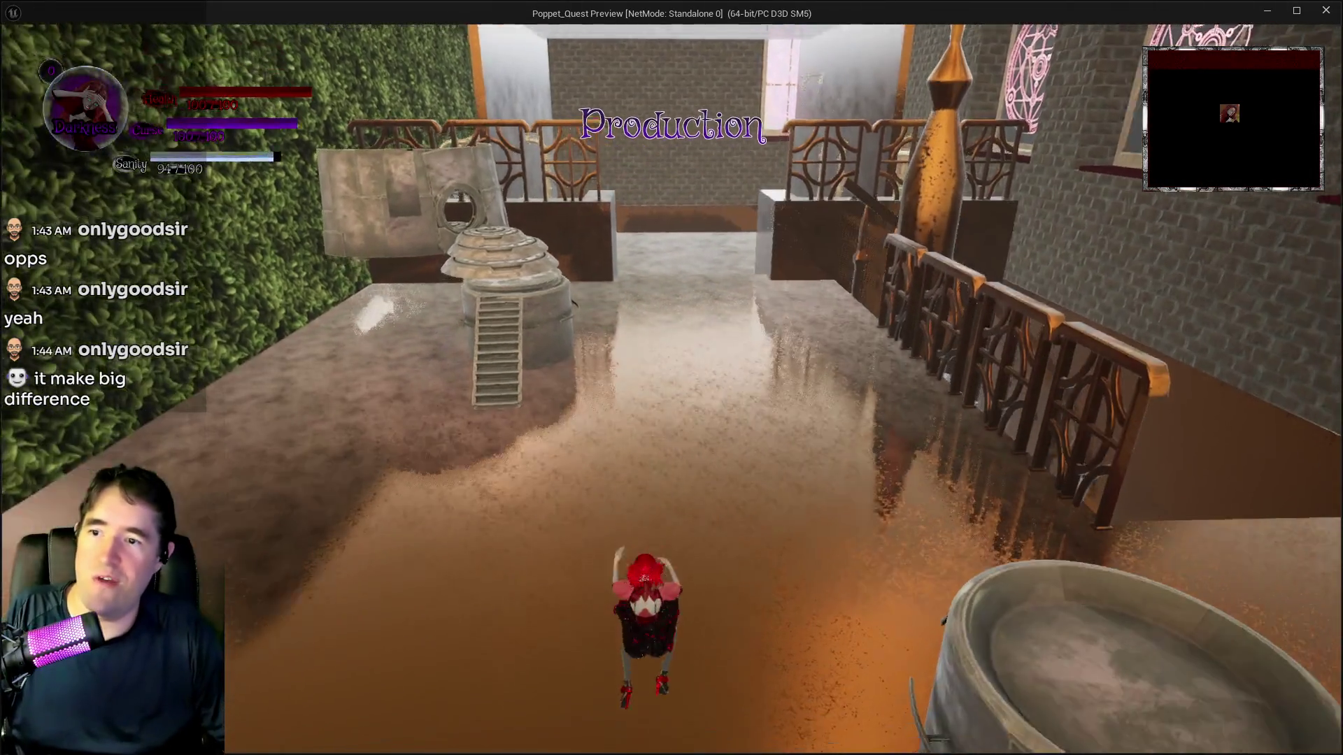
{"action": "key", "text": "w"}
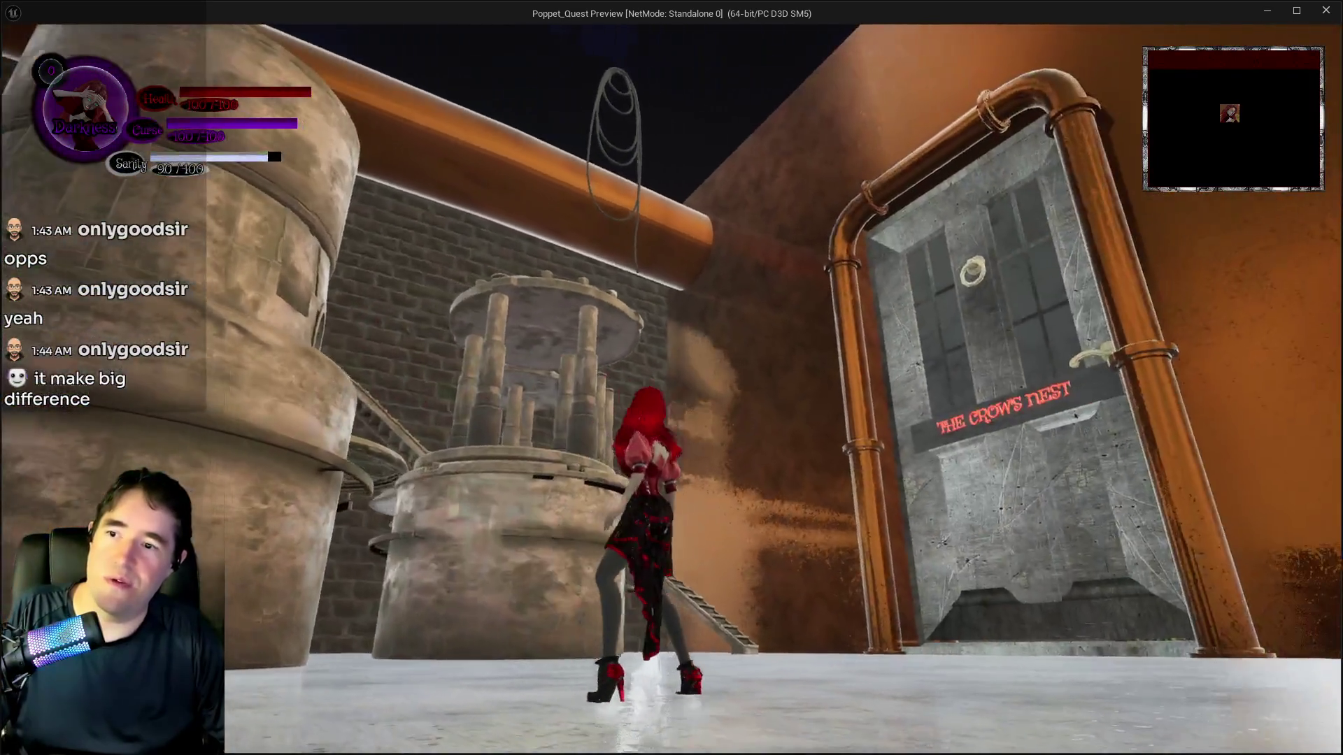
{"action": "key", "text": "a"}
{"action": "key", "text": "space"}
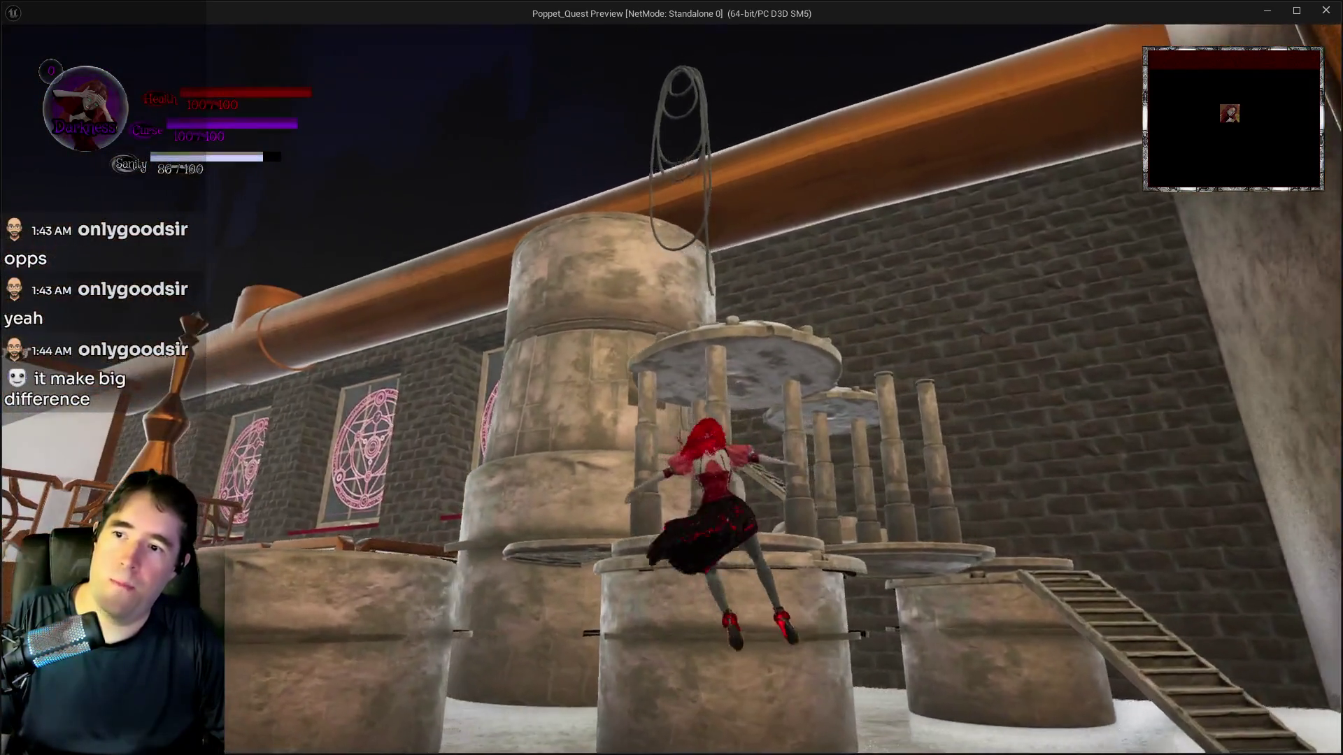
{"action": "key", "text": "w"}
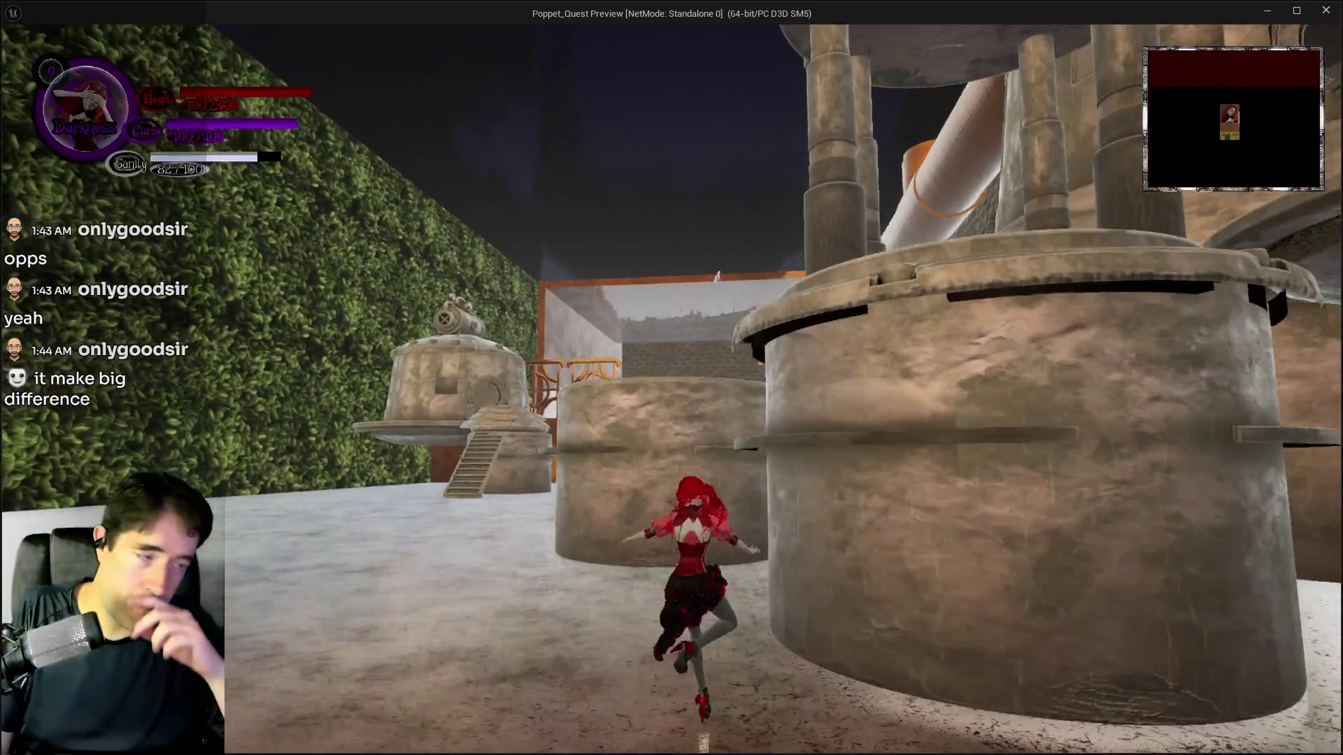
{"action": "key", "text": "w"}
{"action": "key", "text": "shift"}
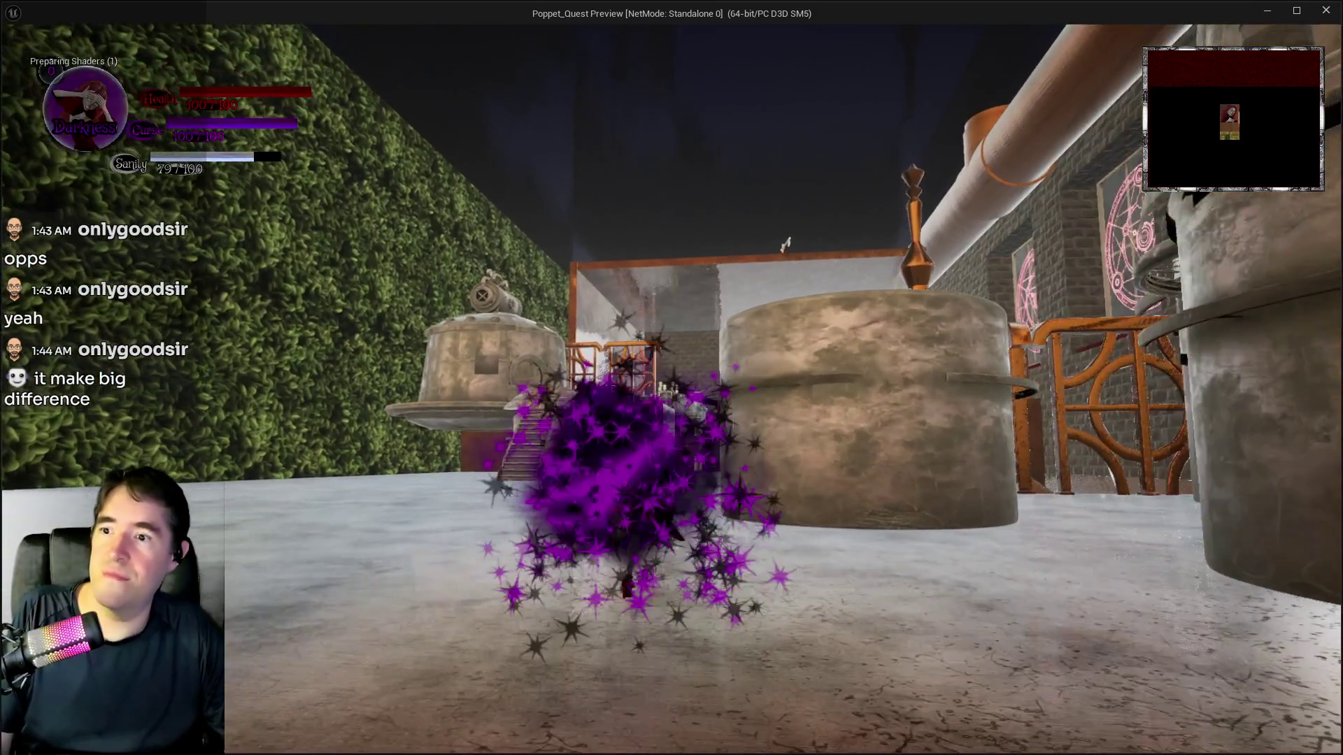
{"action": "key", "text": "w"}
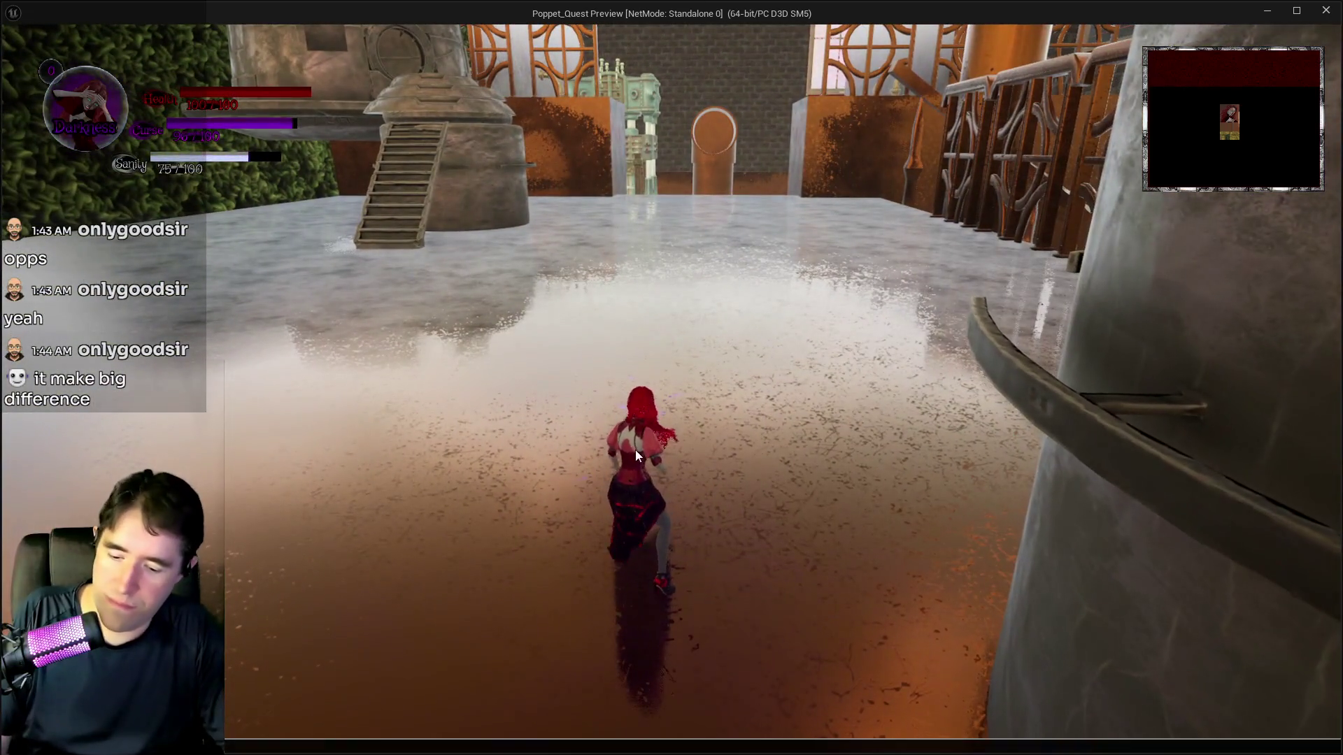
Show the frame rate with the stat fps console command, then leave the preview
{"action": "key", "text": "grave"}
{"action": "type", "text": "stat fps"}
{"action": "key", "text": "Return"}
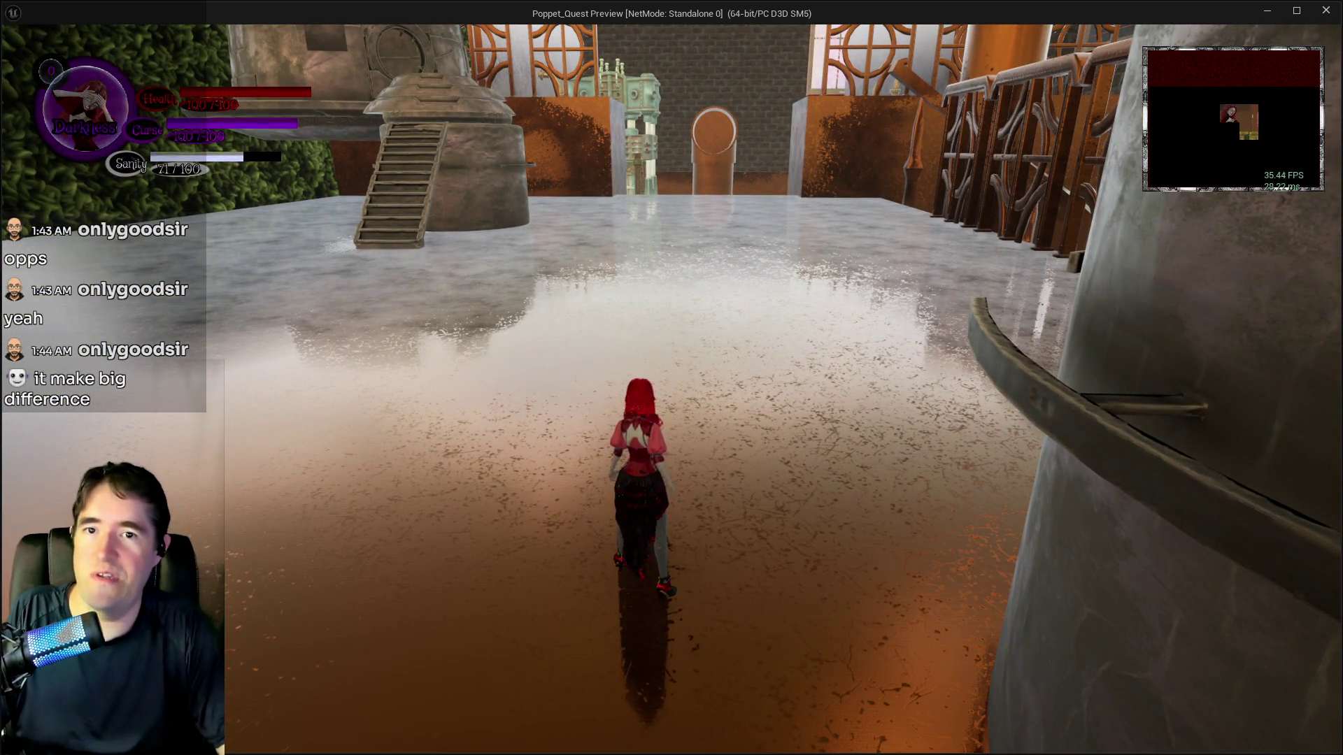
{"action": "key", "text": "w"}
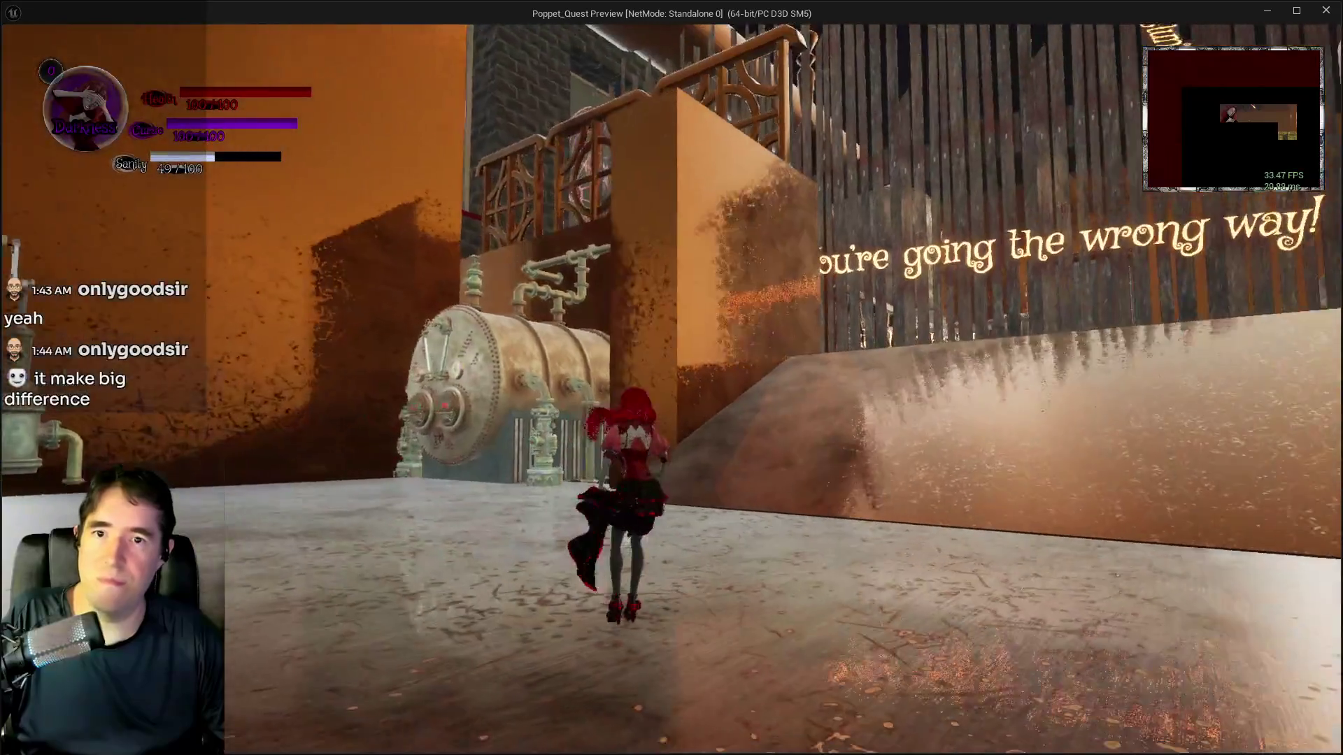
{"action": "key", "text": "alt+Tab"}
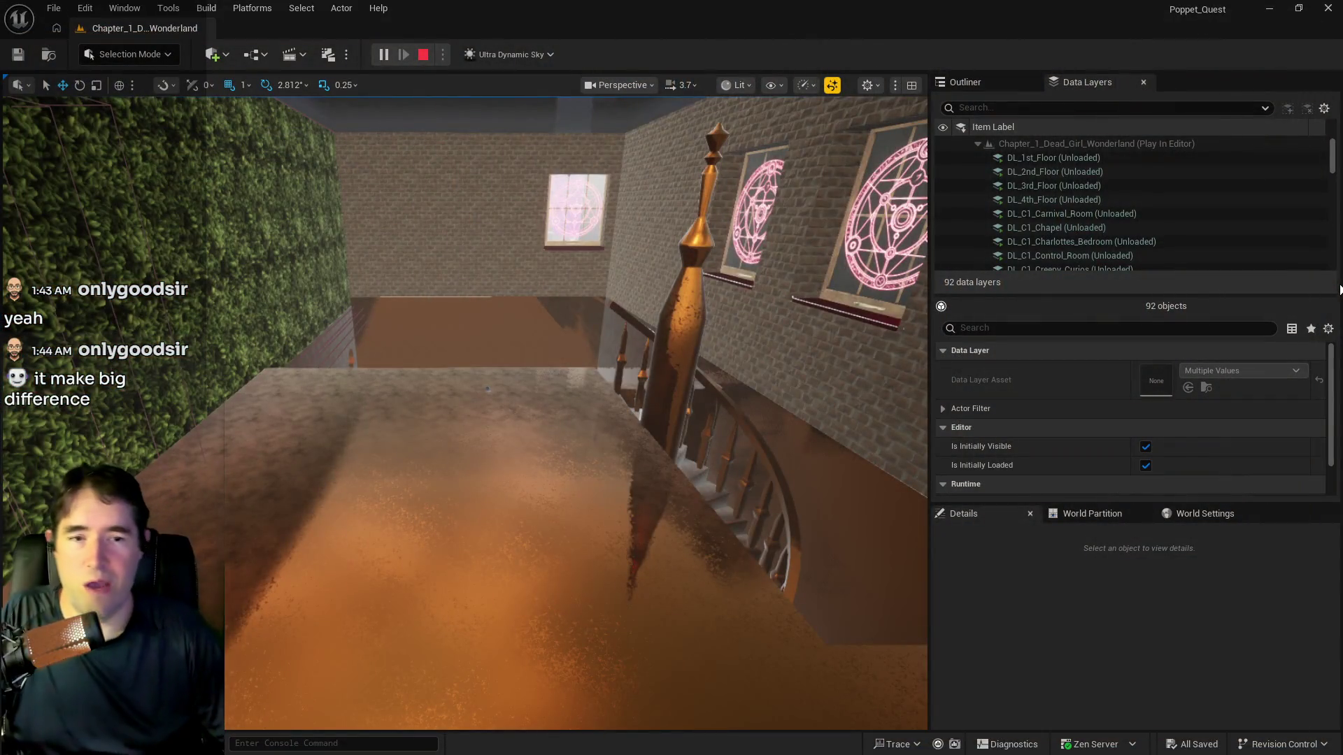
Stop the play session to return to the level editor
{"action": "key", "text": "Escape"}
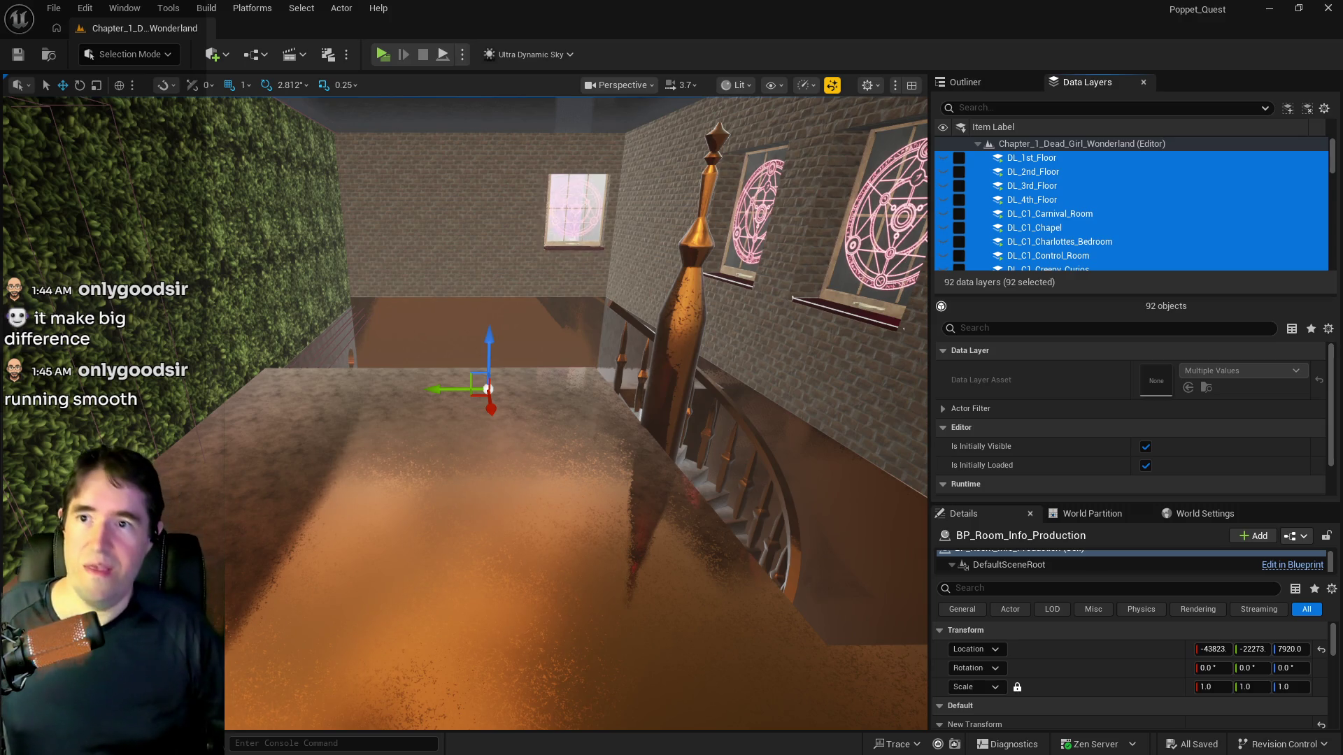
Collapse the Abandoned Area, Whimsy Wonders, Room Info, Trigger Boxes and other Outliner folders
{"action": "left_click", "coordinate": [976, 90]}
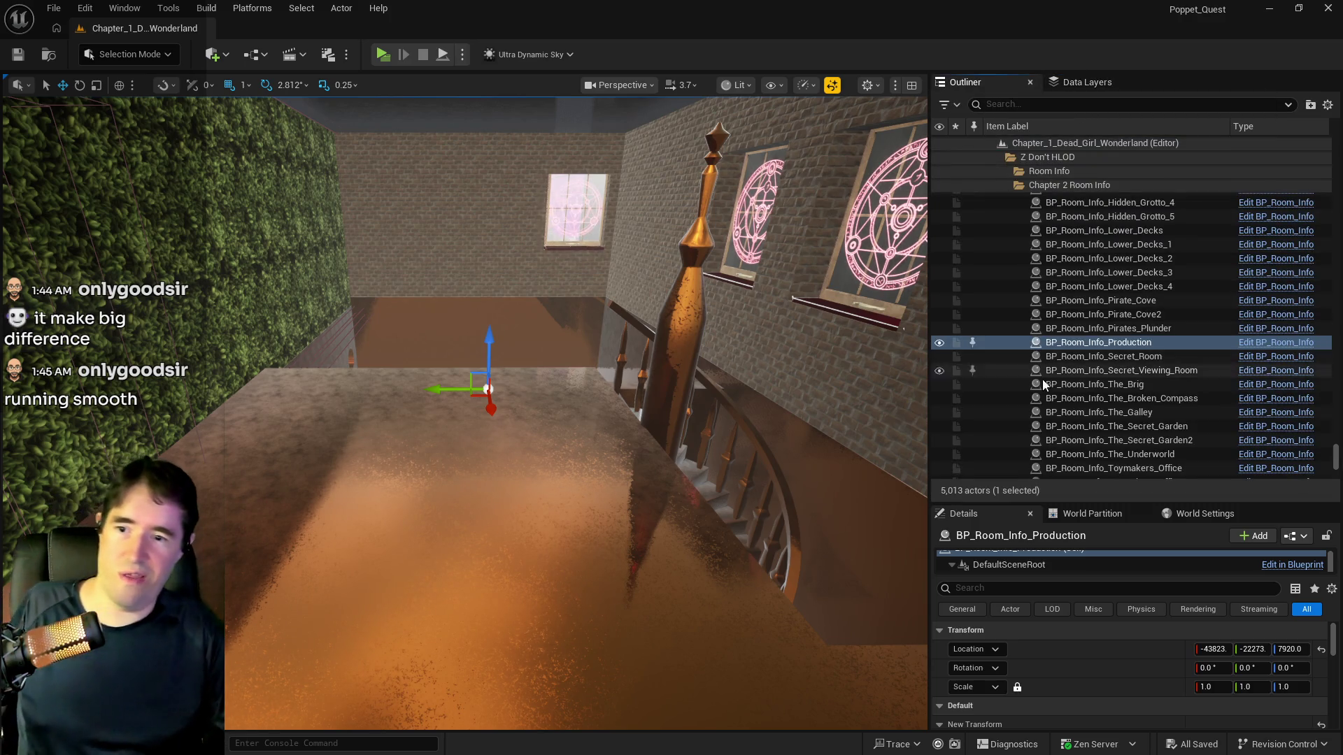
{"action": "scroll", "coordinate": [1154, 300], "scroll_direction": "up", "scroll_amount": 3}
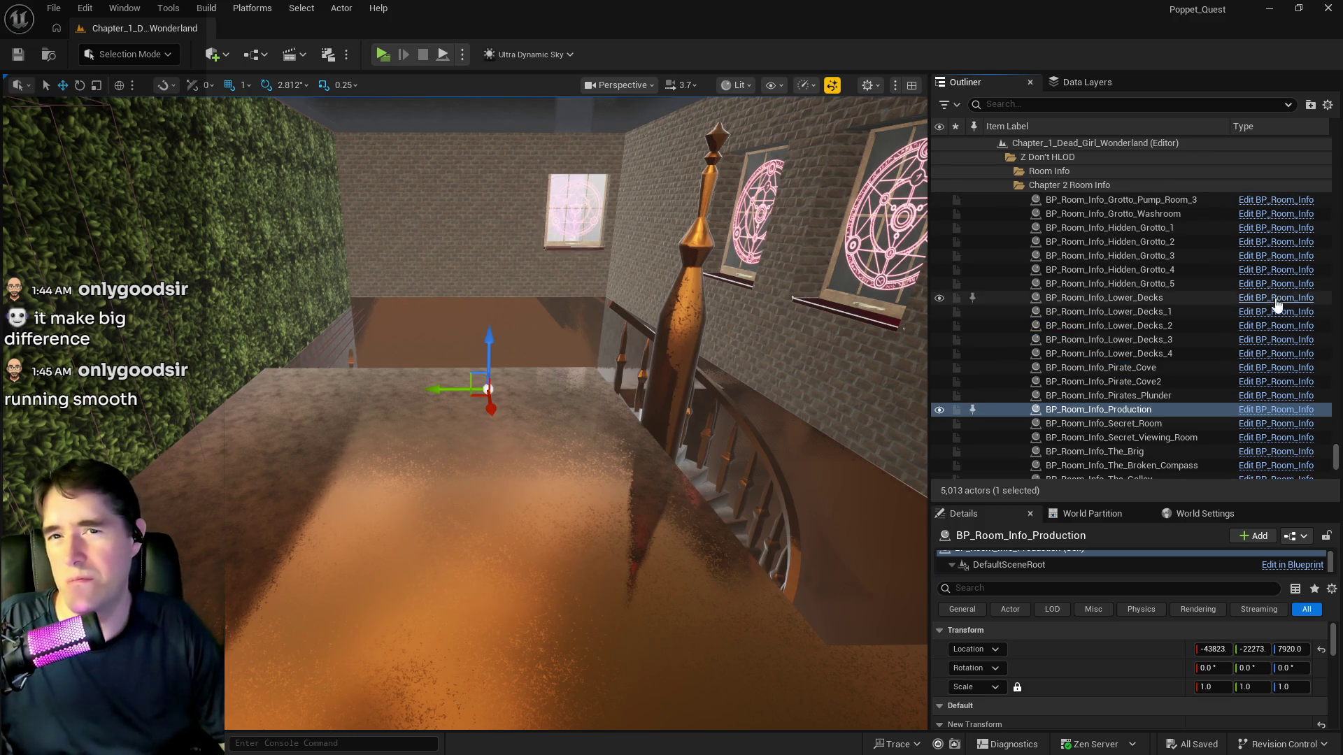
{"action": "left_click_drag", "start_coordinate": [1338, 456], "coordinate": [1338, 146]}
{"action": "left_click", "coordinate": [1013, 185]}
{"action": "left_click", "coordinate": [1063, 227]}
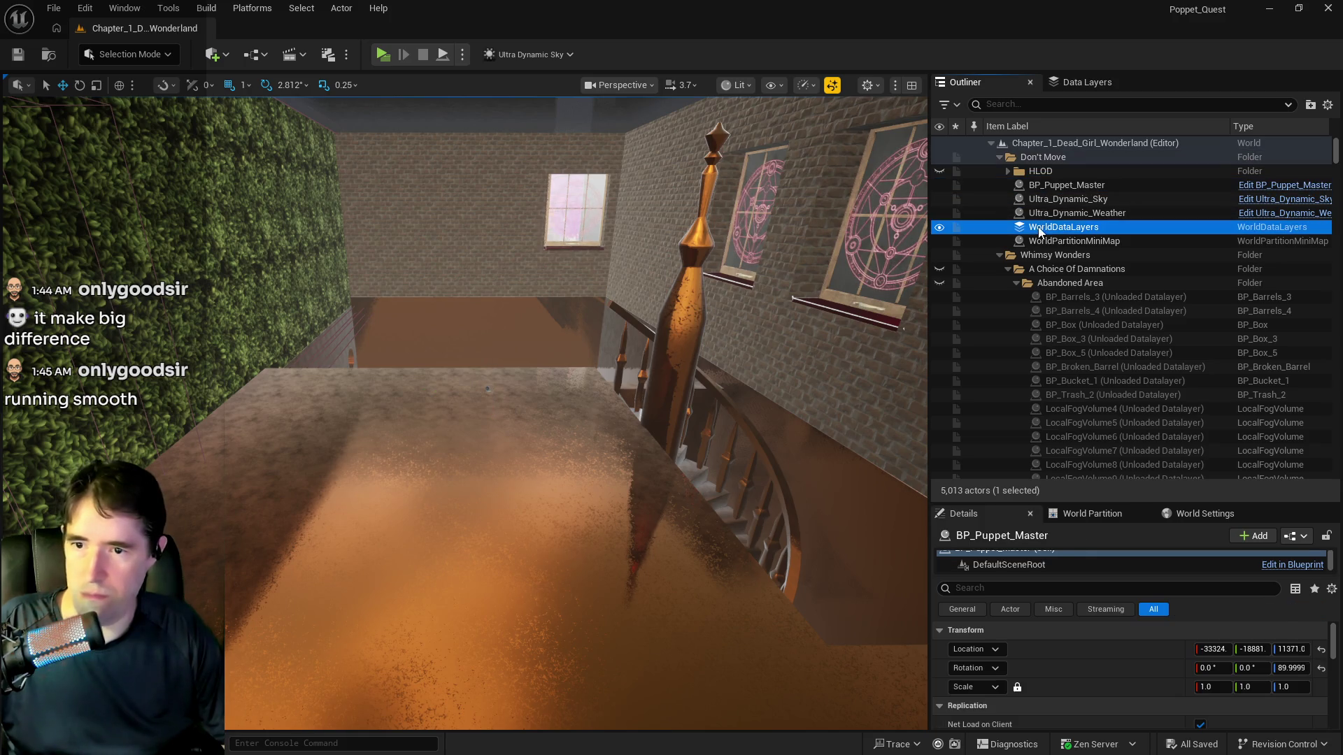
{"action": "left_click", "coordinate": [1046, 283]}
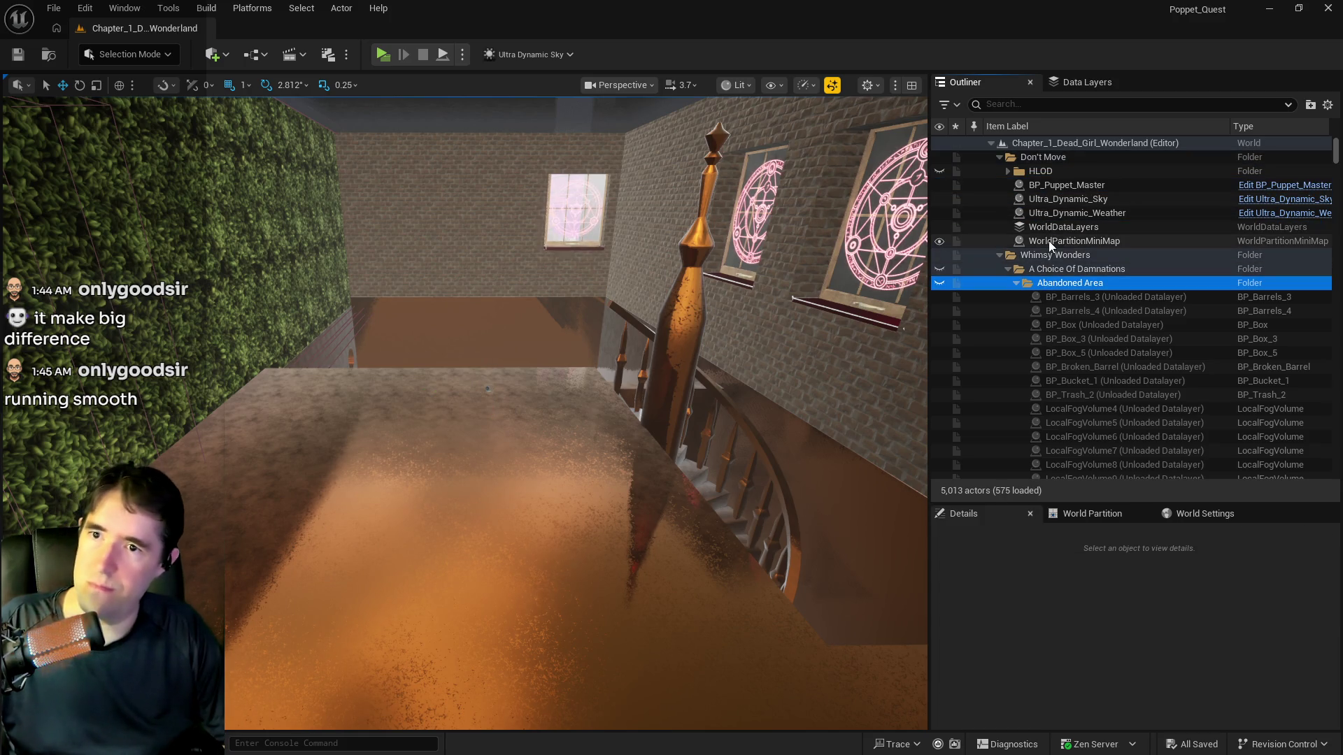
{"action": "left_click", "coordinate": [1017, 282]}
{"action": "left_click", "coordinate": [1008, 270]}
{"action": "left_click", "coordinate": [999, 255]}
{"action": "left_click", "coordinate": [1008, 296]}
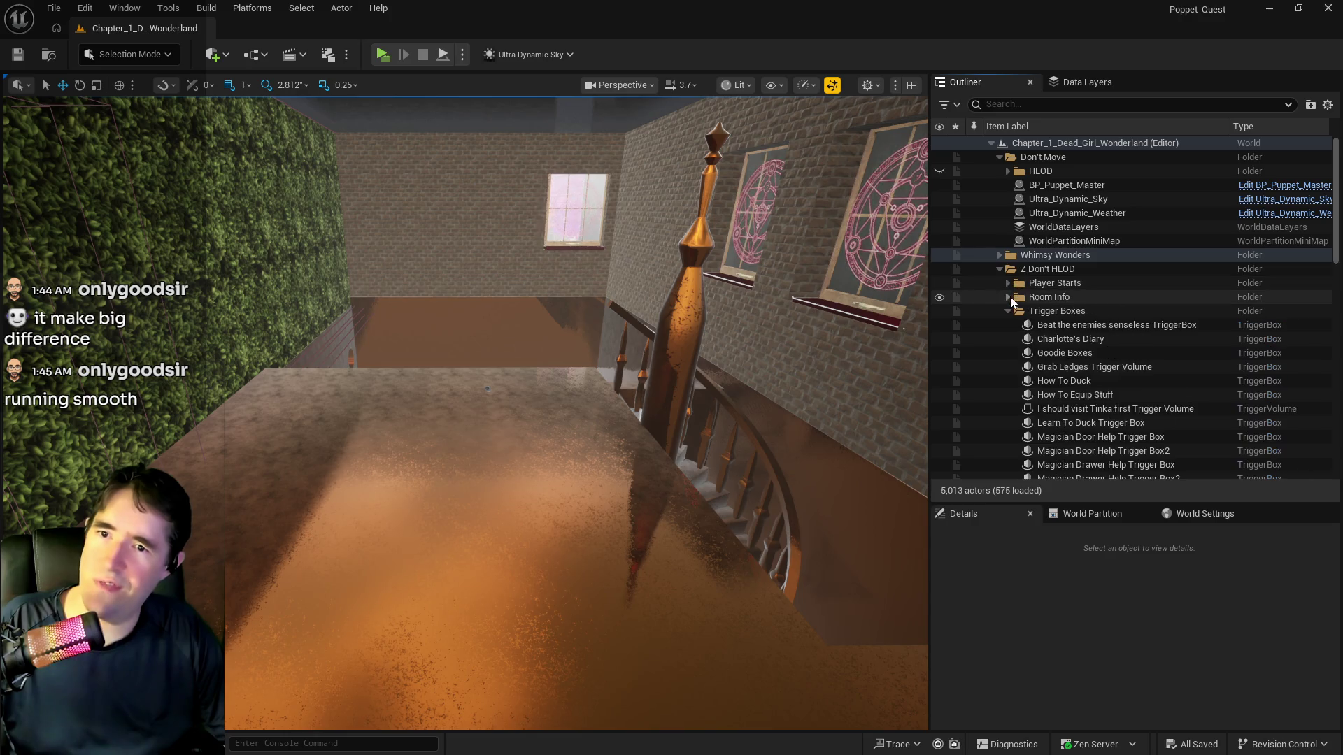
{"action": "left_click", "coordinate": [1007, 311]}
{"action": "left_click", "coordinate": [1007, 325]}
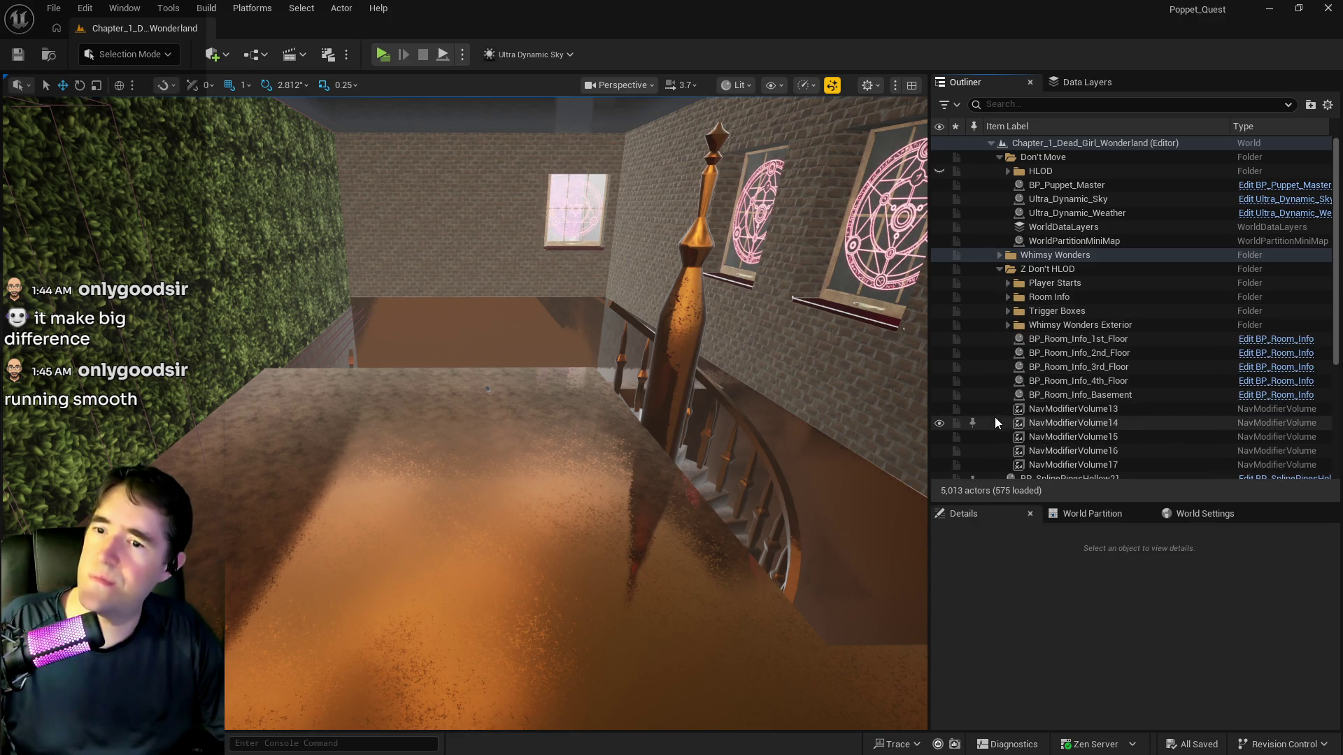
{"action": "scroll", "coordinate": [994, 419], "scroll_direction": "down", "scroll_amount": 1}
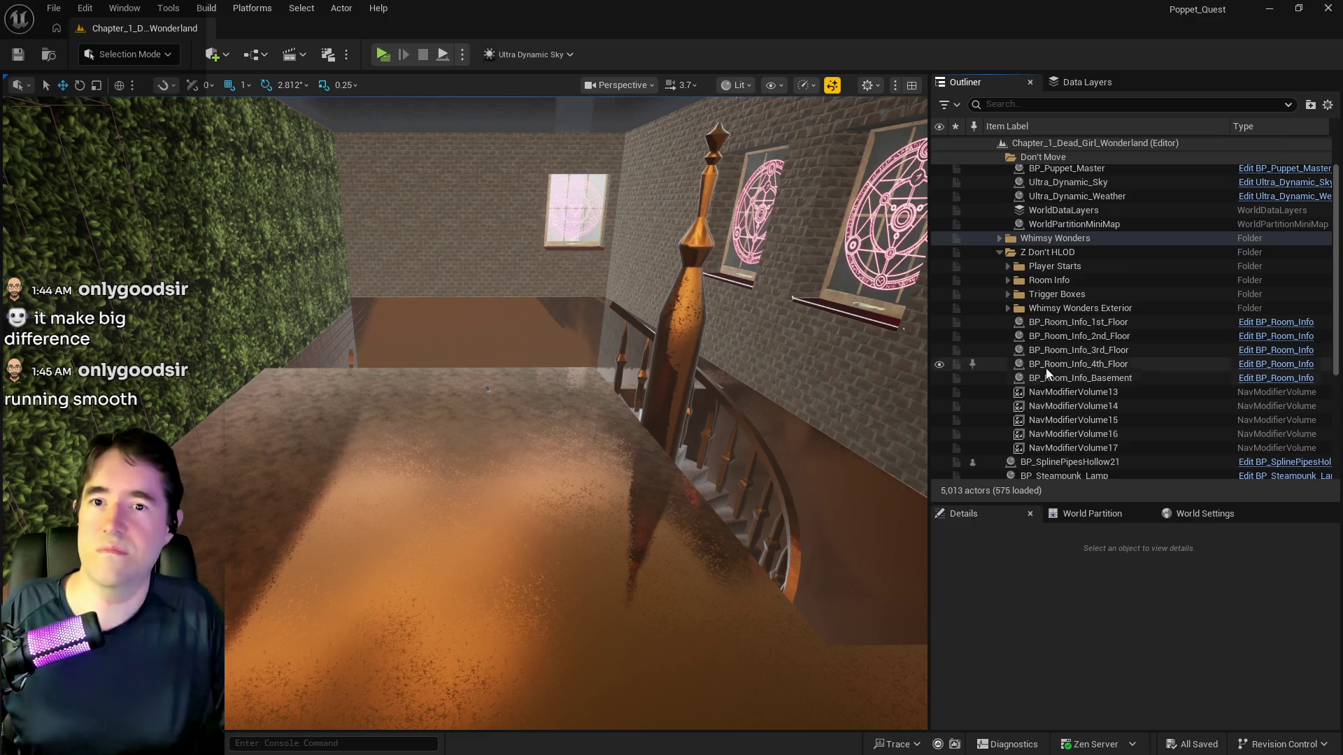
{"action": "scroll", "coordinate": [1037, 347], "scroll_direction": "down", "scroll_amount": 5}
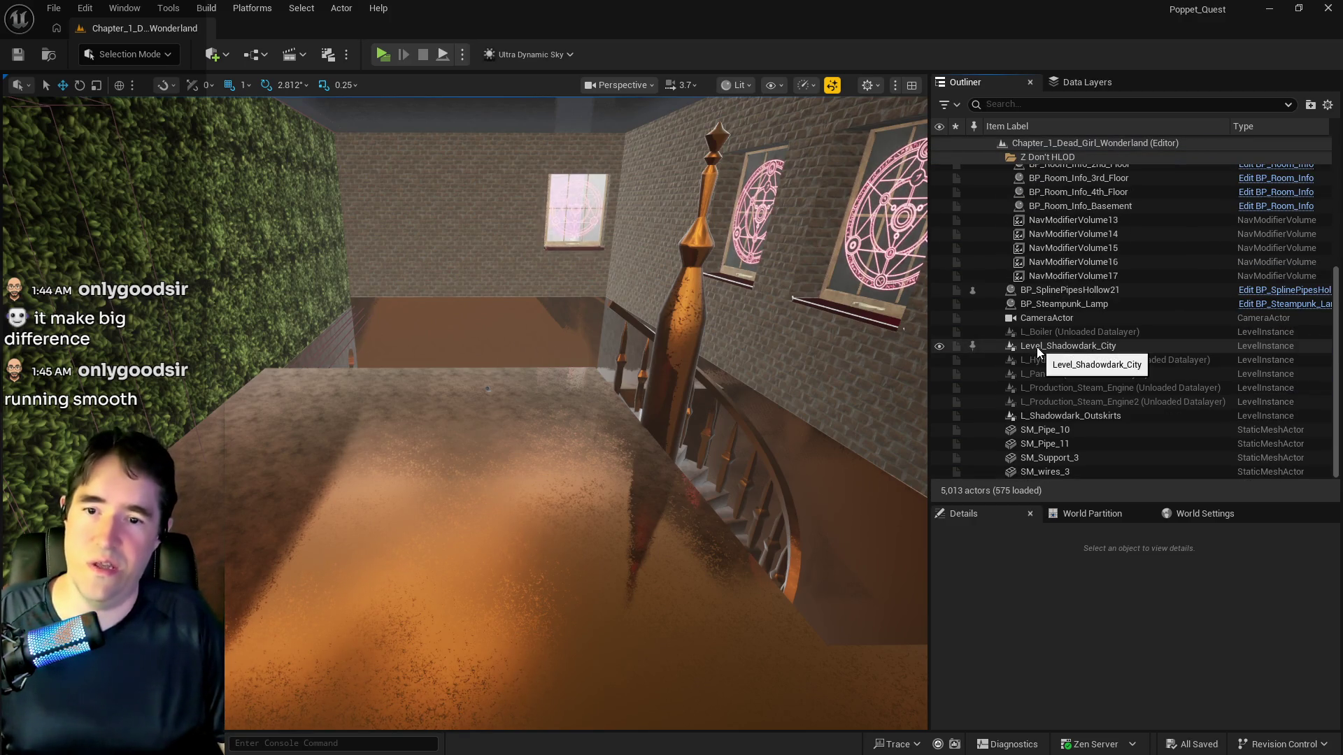
{"action": "scroll", "coordinate": [1071, 394], "scroll_direction": "up", "scroll_amount": 5}
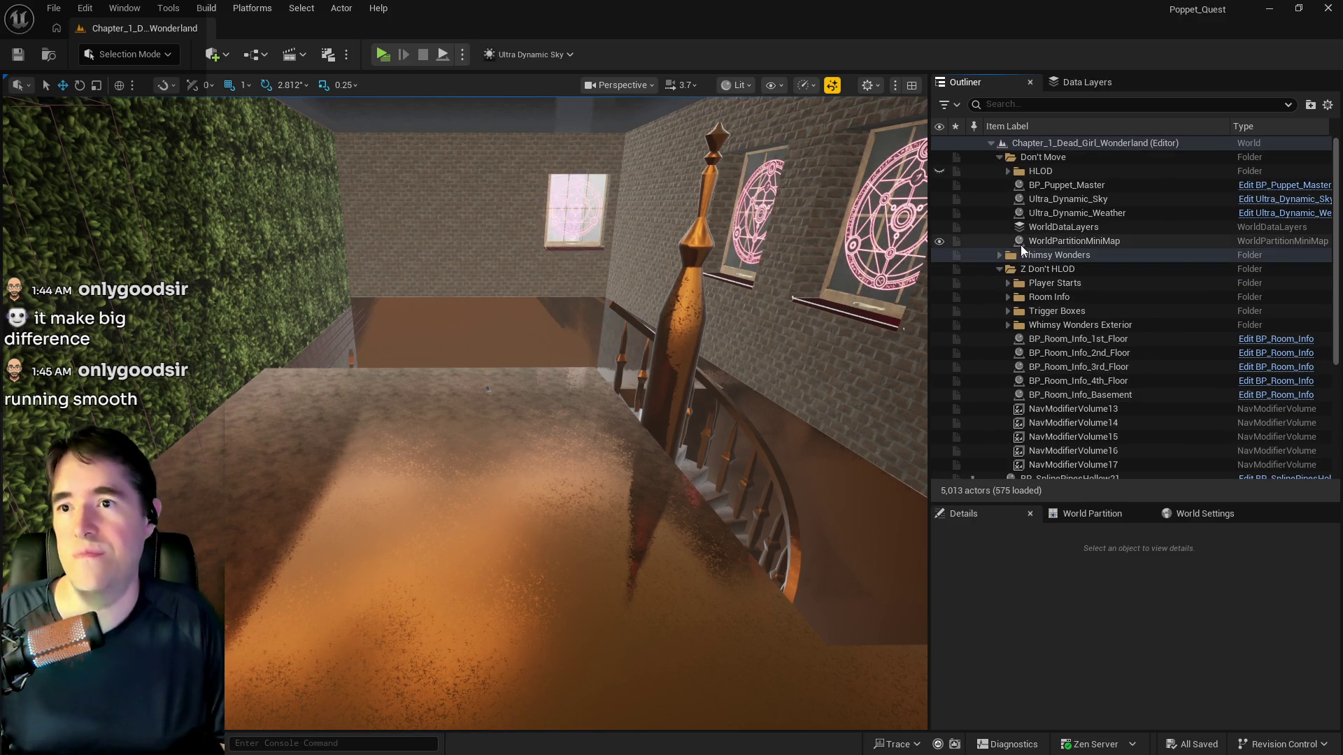
Expand the Whimsy Wonders folder and scroll through its contents
{"action": "left_click", "coordinate": [1000, 255]}
{"action": "scroll", "coordinate": [1034, 313], "scroll_direction": "down", "scroll_amount": 10}
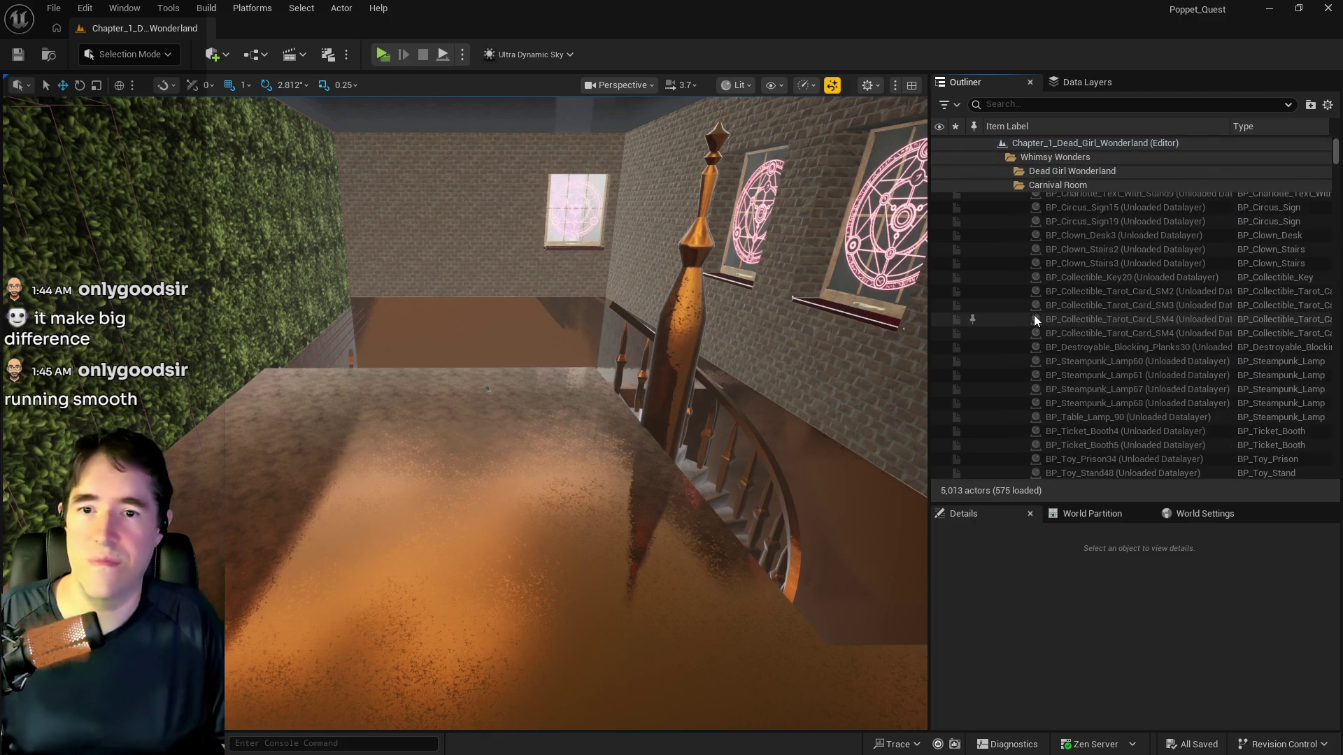
{"action": "scroll", "coordinate": [1037, 320], "scroll_direction": "down", "scroll_amount": 15}
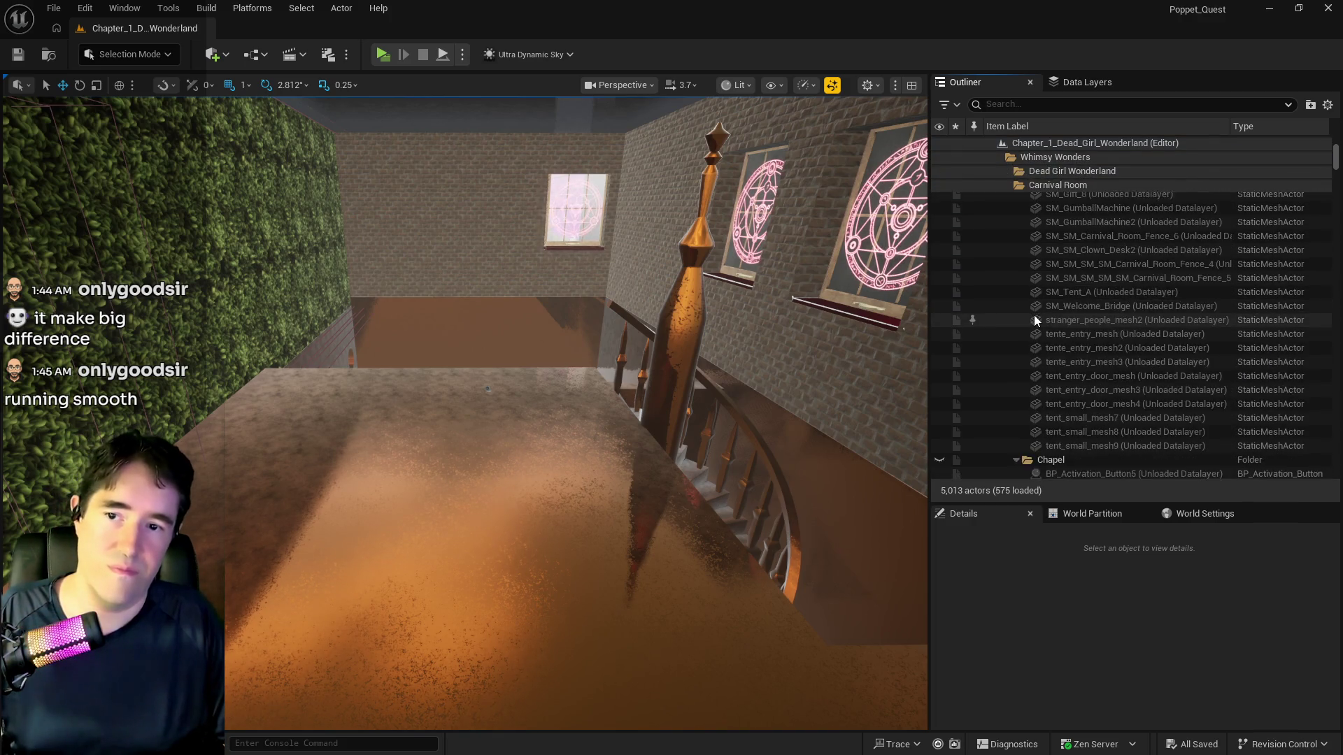
{"action": "scroll", "coordinate": [1035, 317], "scroll_direction": "down", "scroll_amount": 8}
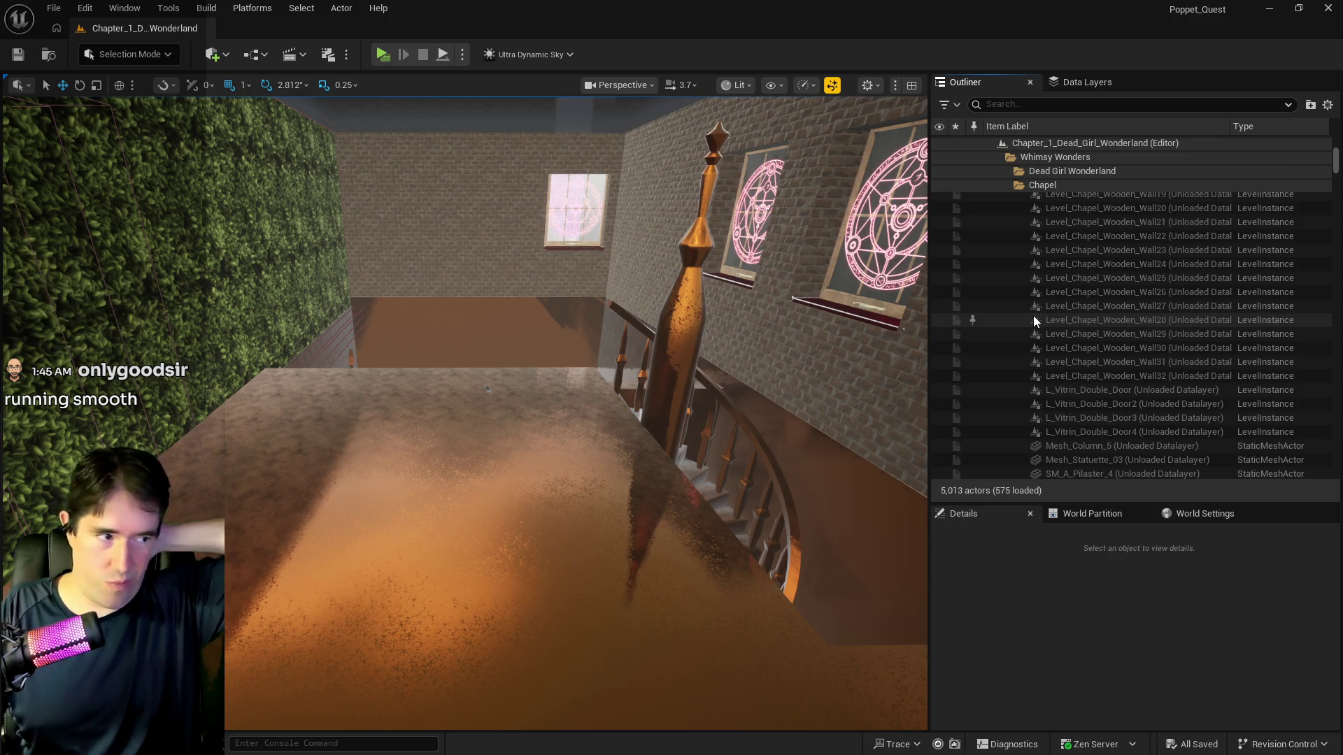
Fly out to the street facing the Whimsy Wonders facade and select Level_Shadowdark_City
{"action": "mouse_move", "coordinate": [699, 454]}
{"action": "left_mouse_down"}
{"action": "mouse_move", "coordinate": [672, 210]}
{"action": "mouse_move", "coordinate": [615, 237]}
{"action": "mouse_move", "coordinate": [602, 182]}
{"action": "left_mouse_up"}
{"action": "mouse_move", "coordinate": [498, 639]}
{"action": "left_mouse_down"}
{"action": "mouse_move", "coordinate": [545, 629]}
{"action": "mouse_move", "coordinate": [563, 539]}
{"action": "left_mouse_up"}
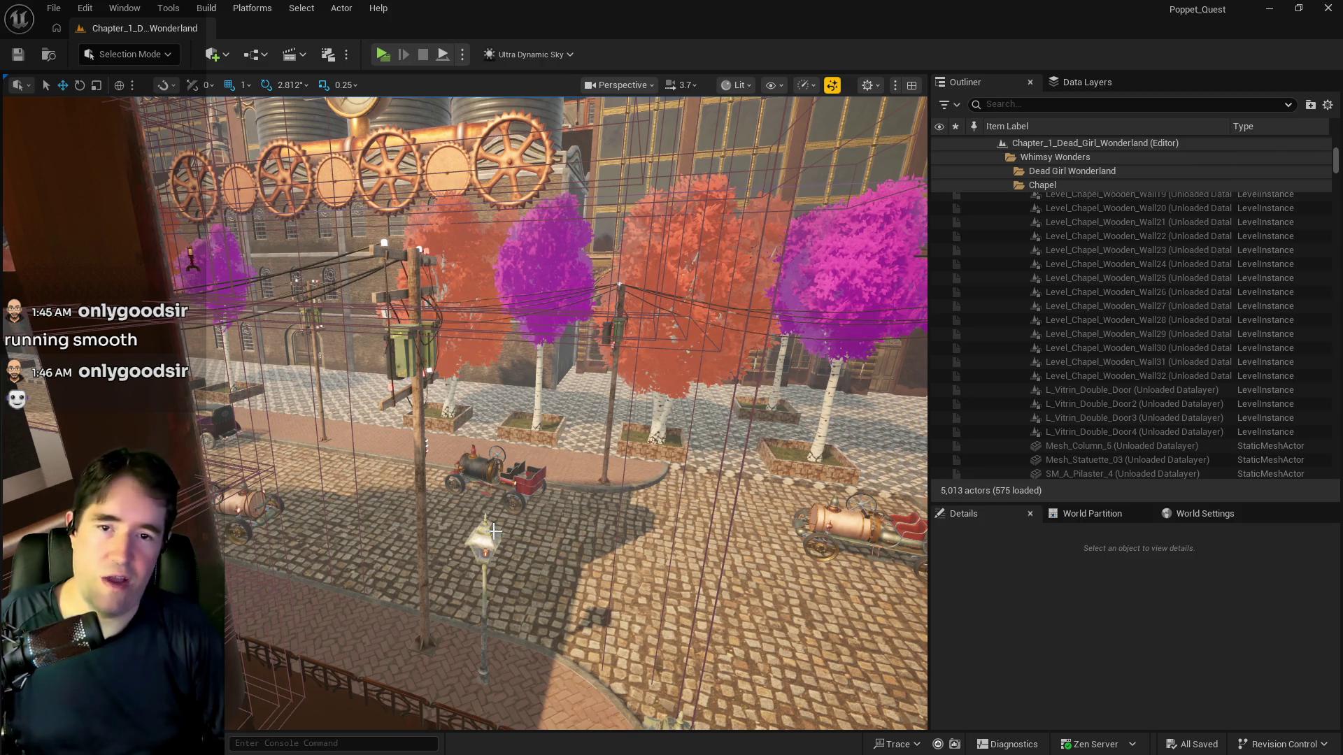
{"action": "left_click_drag", "start_coordinate": [486, 535], "coordinate": [487, 521]}
{"action": "left_click_drag", "start_coordinate": [619, 552], "coordinate": [620, 537]}
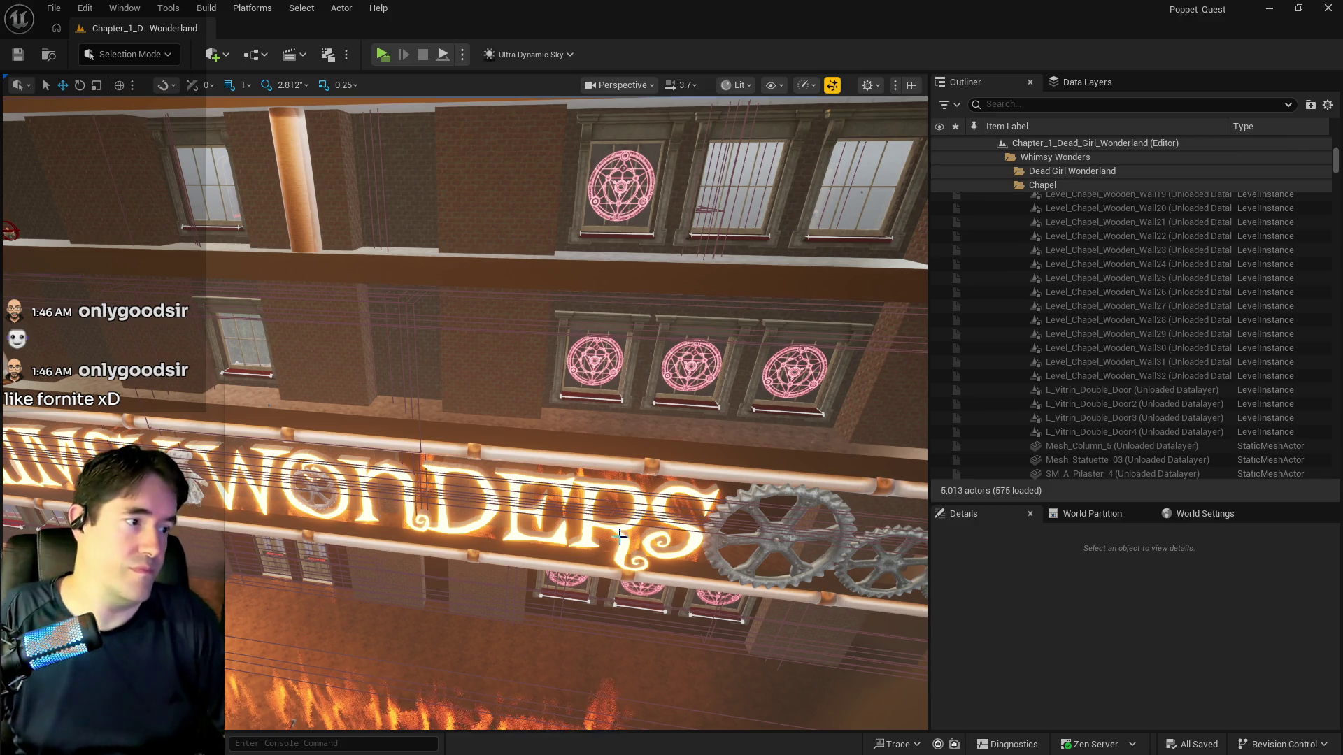
{"action": "left_click_drag", "start_coordinate": [488, 621], "coordinate": [489, 448]}
{"action": "mouse_move", "coordinate": [484, 214]}
{"action": "left_mouse_down"}
{"action": "mouse_move", "coordinate": [485, 370]}
{"action": "mouse_move", "coordinate": [485, 214]}
{"action": "left_mouse_up"}
{"action": "left_click_drag", "start_coordinate": [547, 278], "coordinate": [547, 230]}
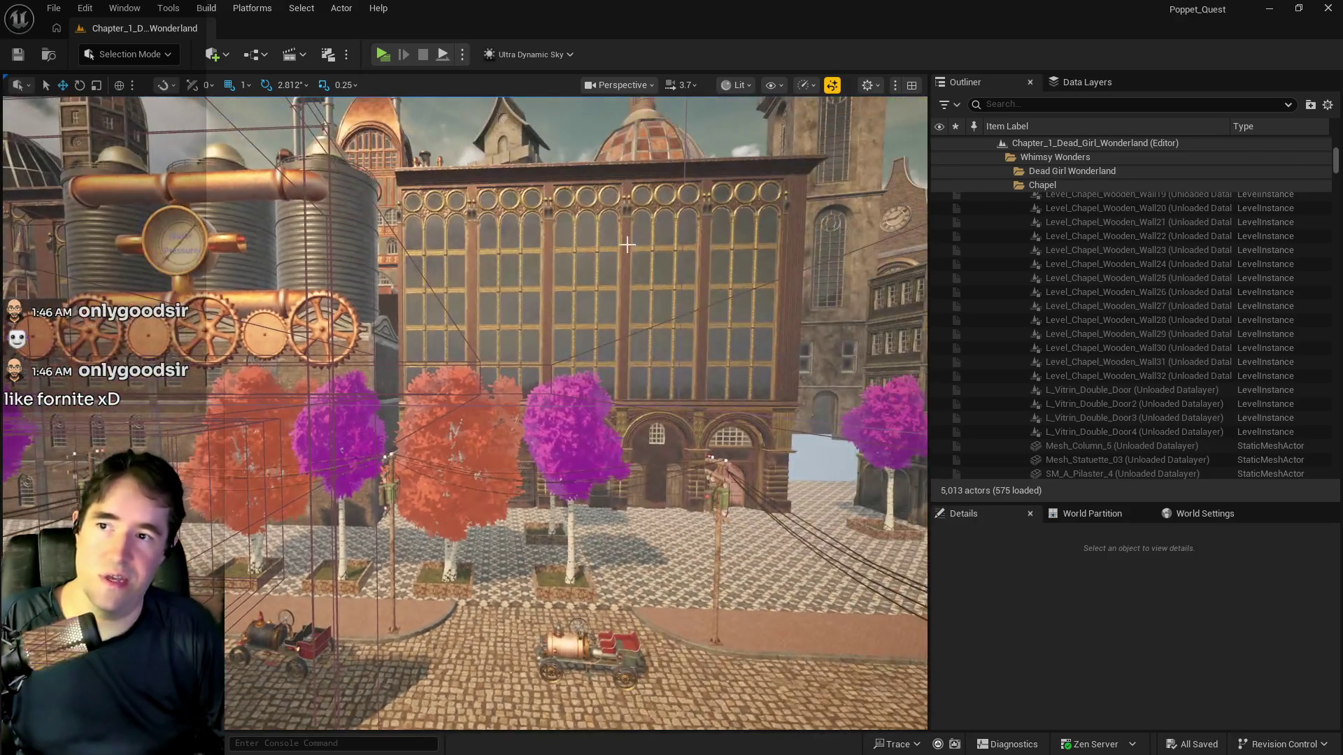
{"action": "left_click", "coordinate": [547, 278]}
{"action": "left_click_drag", "start_coordinate": [433, 327], "coordinate": [433, 327]}
{"action": "left_click_drag", "start_coordinate": [754, 215], "coordinate": [754, 215]}
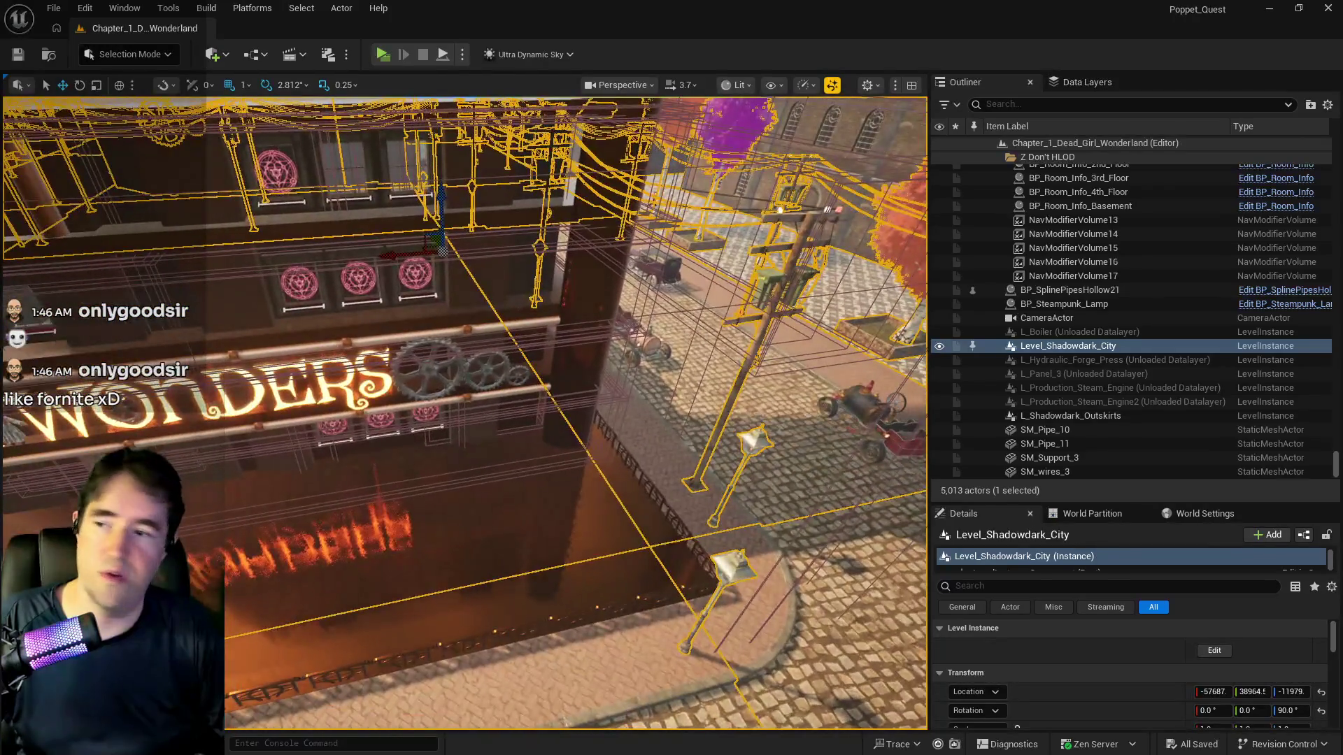
Select Level_Whimsy_Wonders_Building8 and fly through its doorway and courtyard into the brick room
{"action": "left_click", "coordinate": [317, 365]}
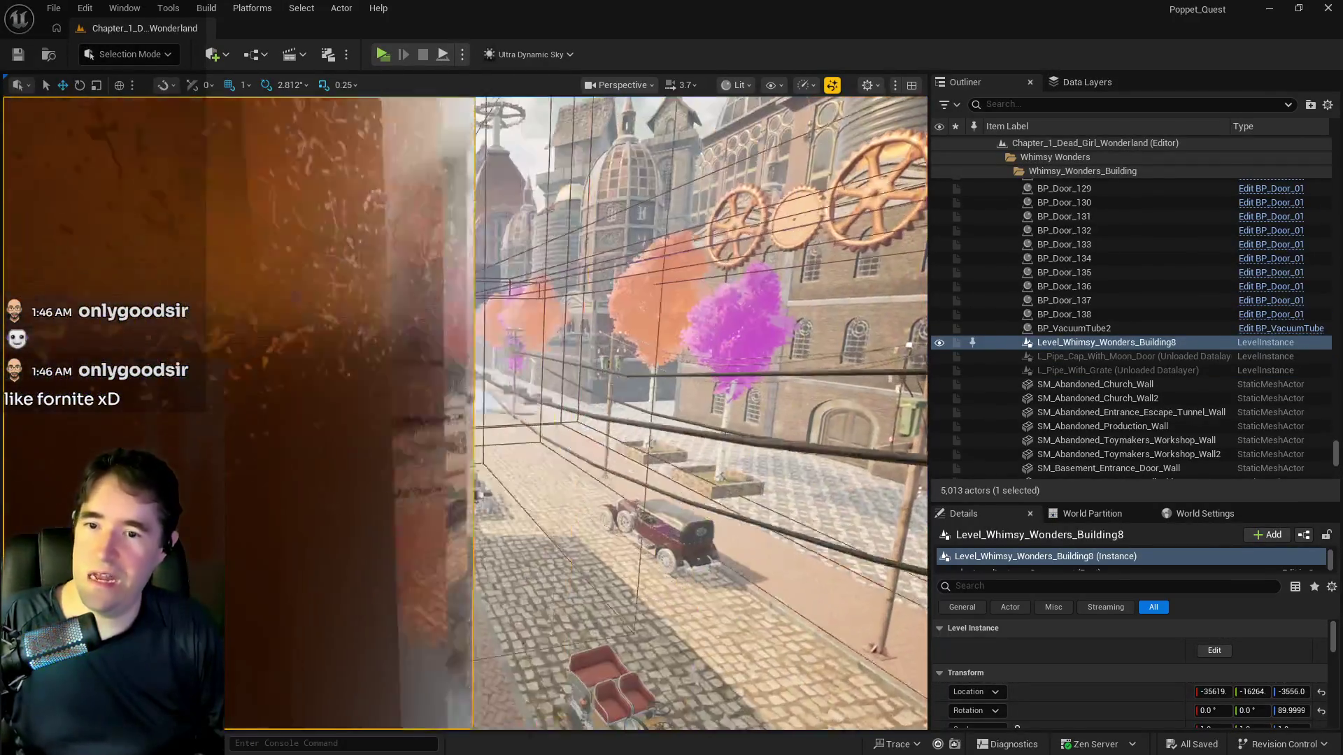
{"action": "left_click_drag", "start_coordinate": [478, 493], "coordinate": [478, 493]}
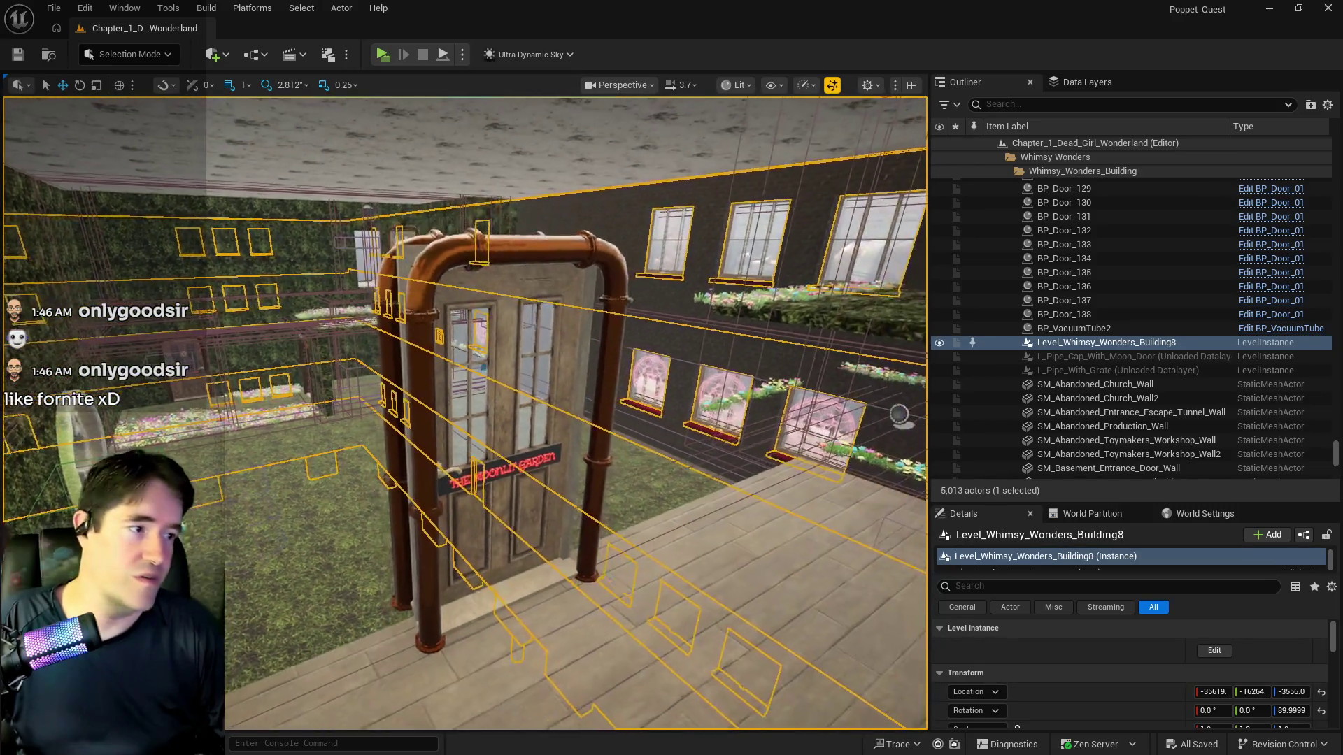
{"action": "left_click_drag", "start_coordinate": [318, 366], "coordinate": [318, 366]}
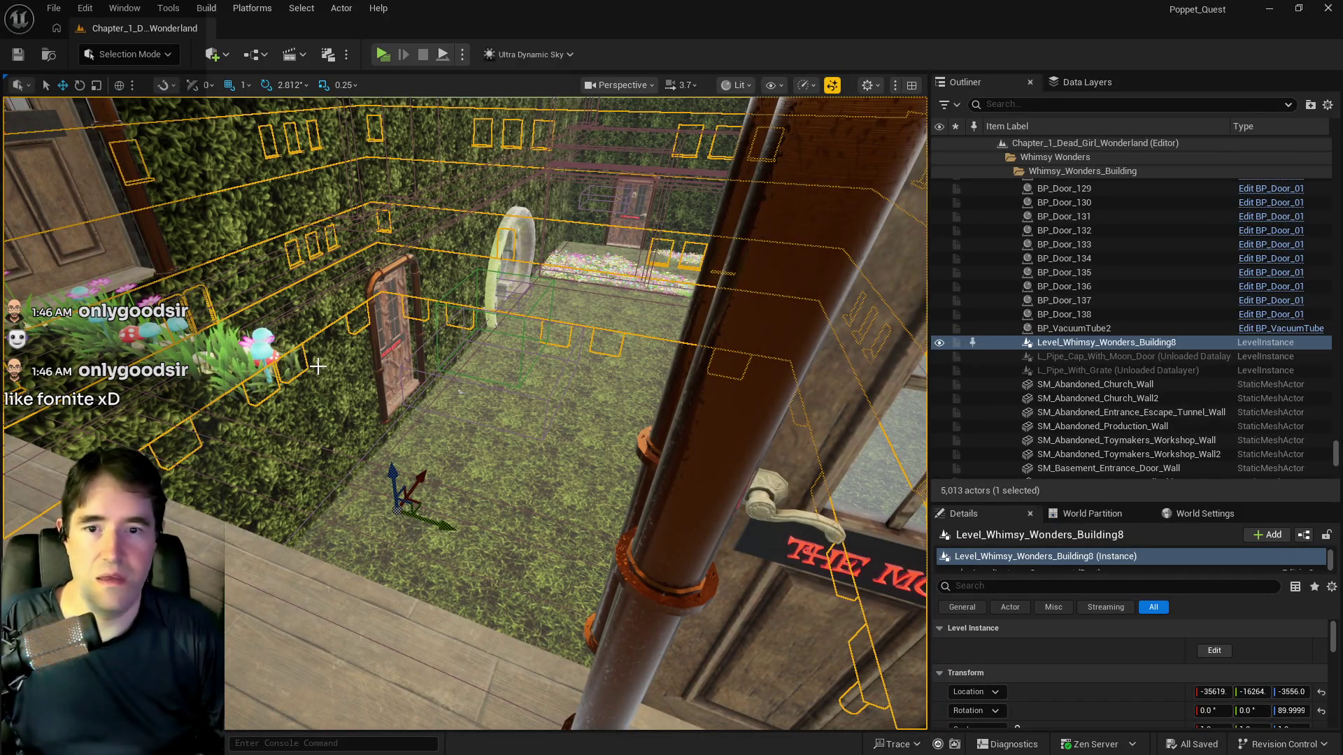
{"action": "left_click_drag", "start_coordinate": [261, 391], "coordinate": [262, 391]}
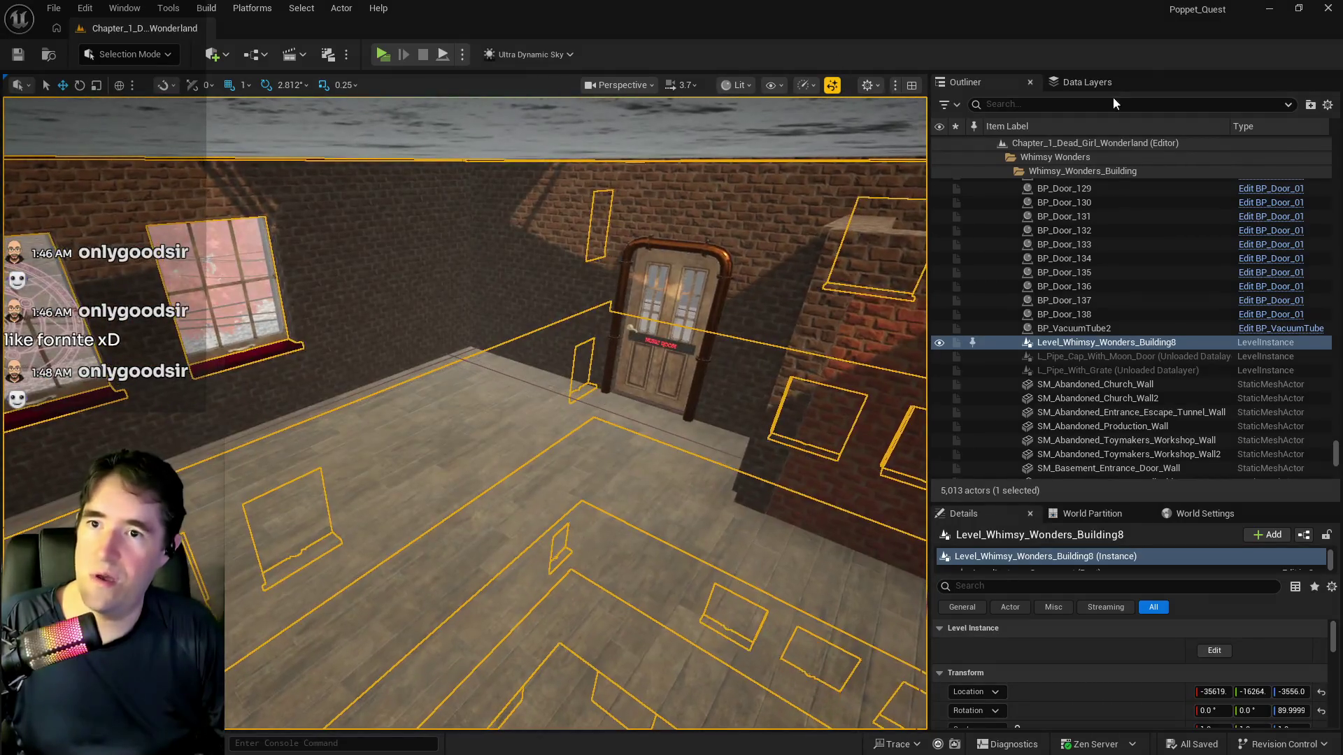
Load the DL_C1_Library data layer from the Data Layers list
{"action": "left_click", "coordinate": [1112, 82]}
{"action": "scroll", "coordinate": [1038, 246], "scroll_direction": "down", "scroll_amount": 6}
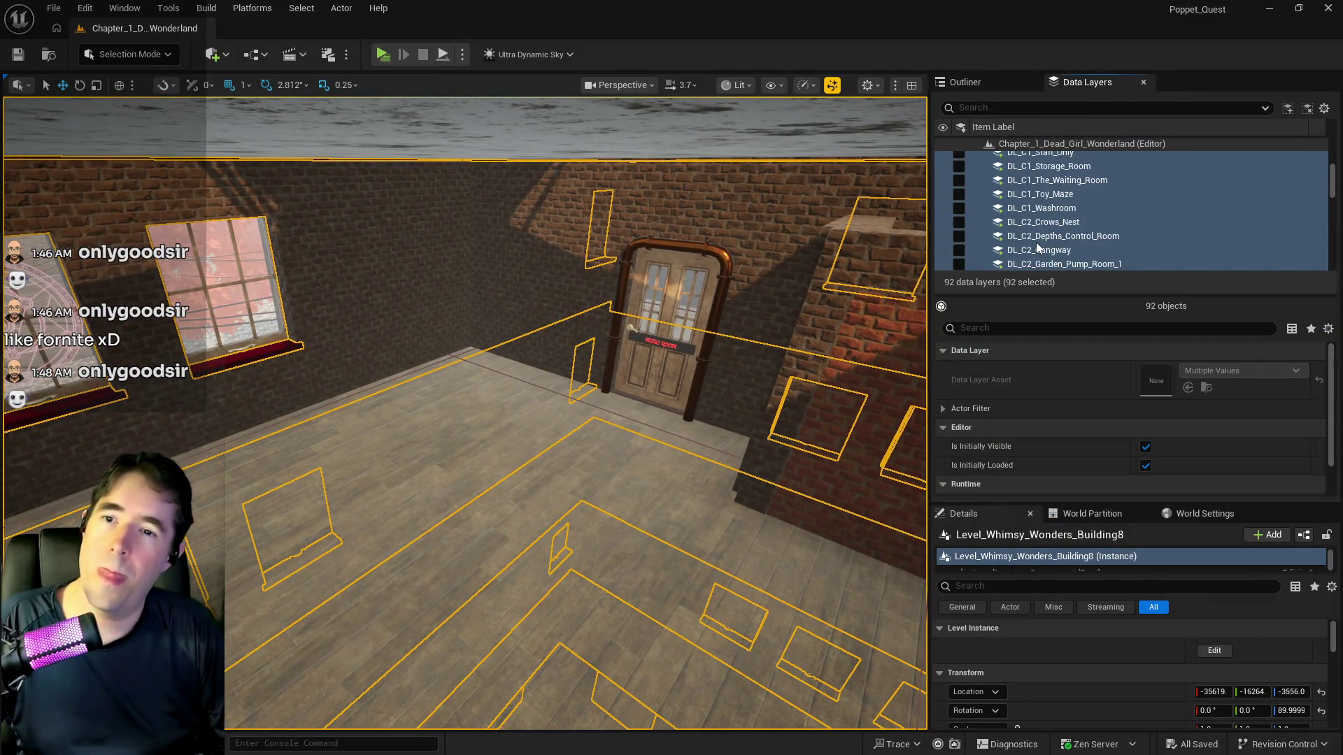
{"action": "scroll", "coordinate": [1038, 246], "scroll_direction": "up", "scroll_amount": 5}
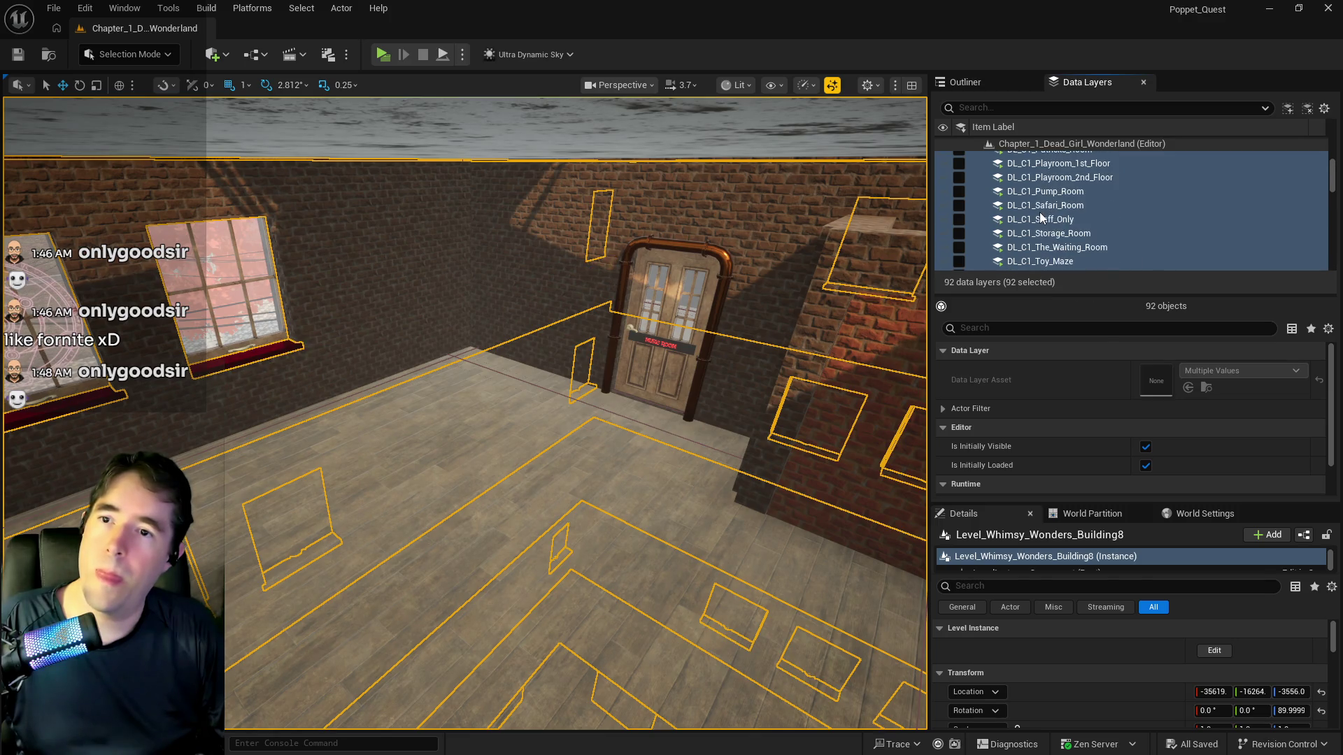
{"action": "scroll", "coordinate": [1042, 217], "scroll_direction": "up", "scroll_amount": 1}
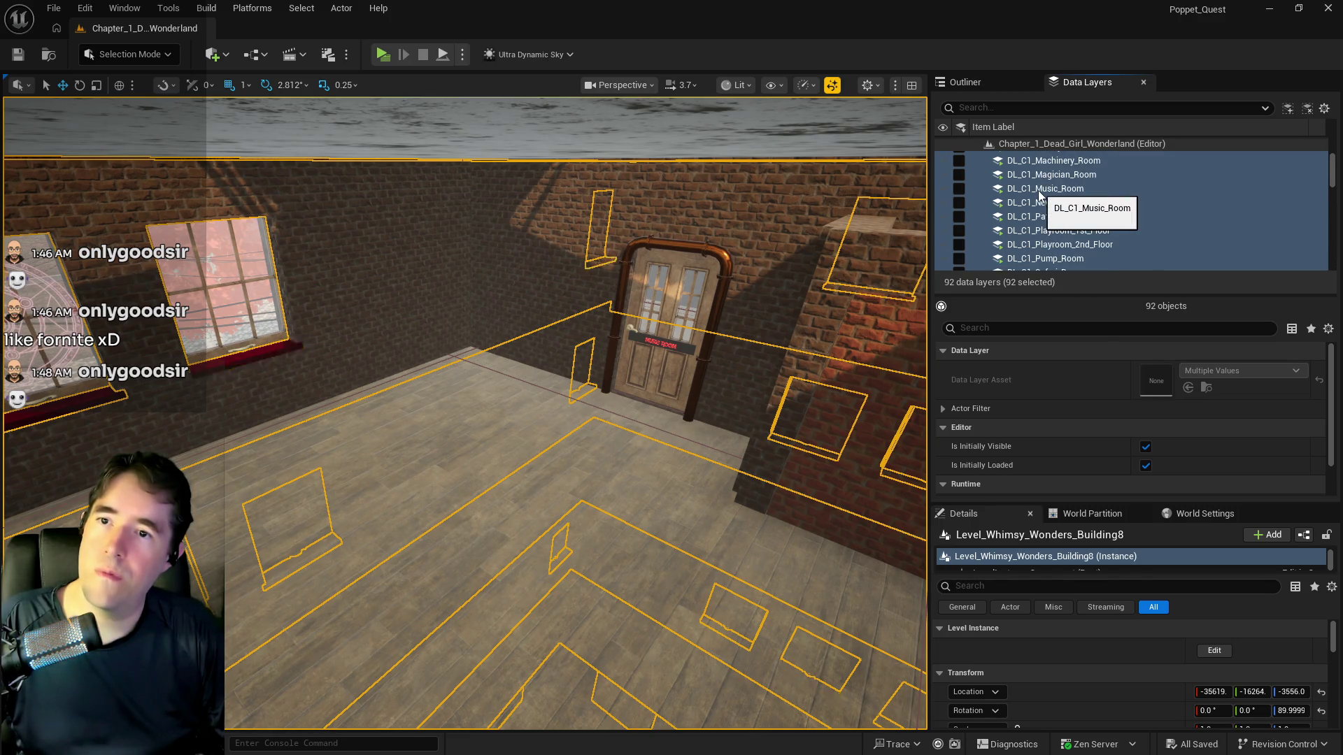
{"action": "scroll", "coordinate": [1075, 237], "scroll_direction": "up", "scroll_amount": 3}
{"action": "left_click", "coordinate": [997, 193]}
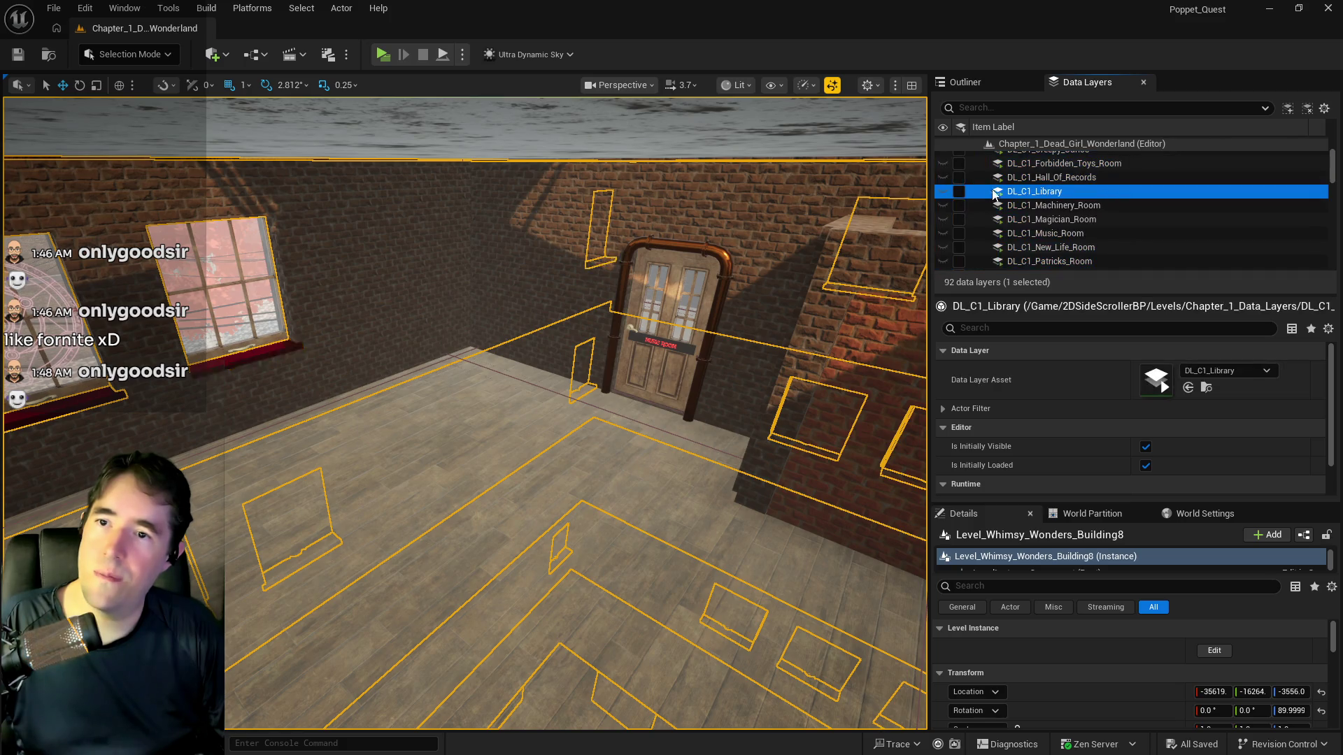
{"action": "left_click", "coordinate": [959, 192]}
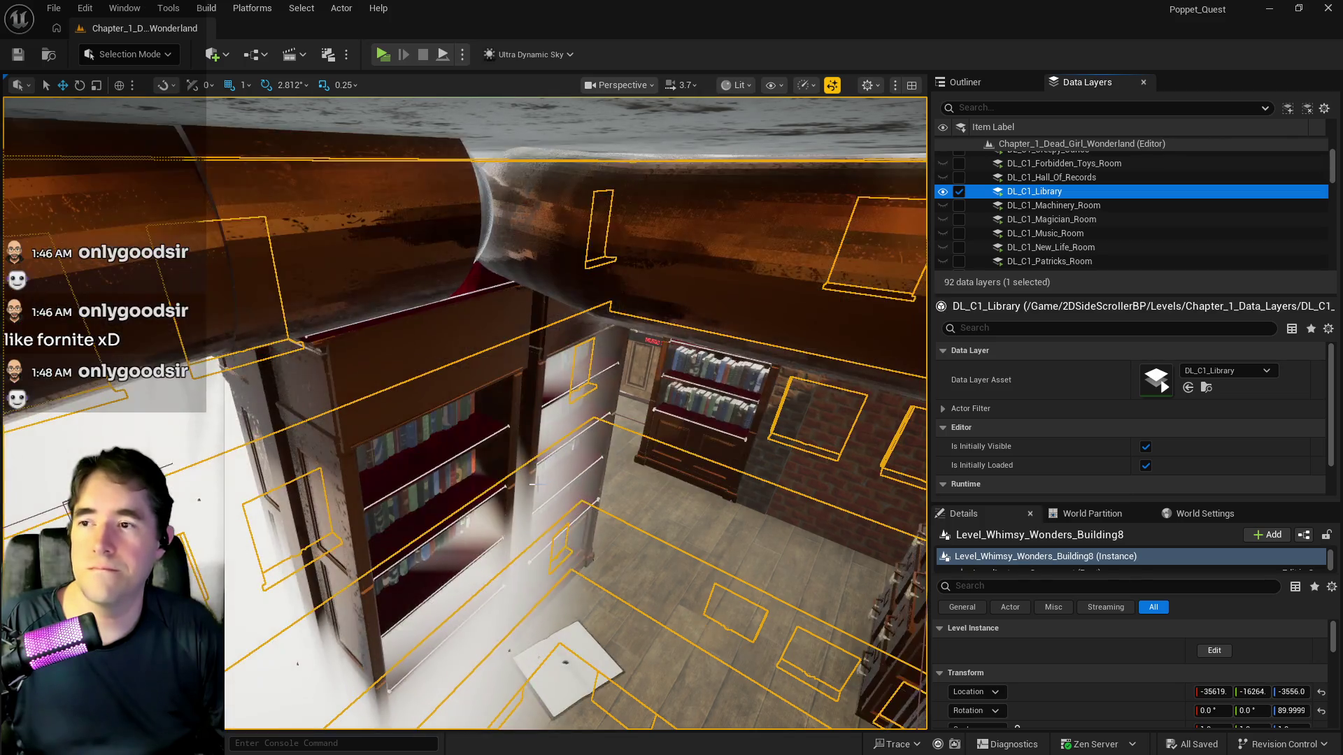
Inspect the library pipe mesh and smoke effect, then unload DL_C1_Library again
{"action": "left_click", "coordinate": [699, 273]}
{"action": "key", "text": "f"}
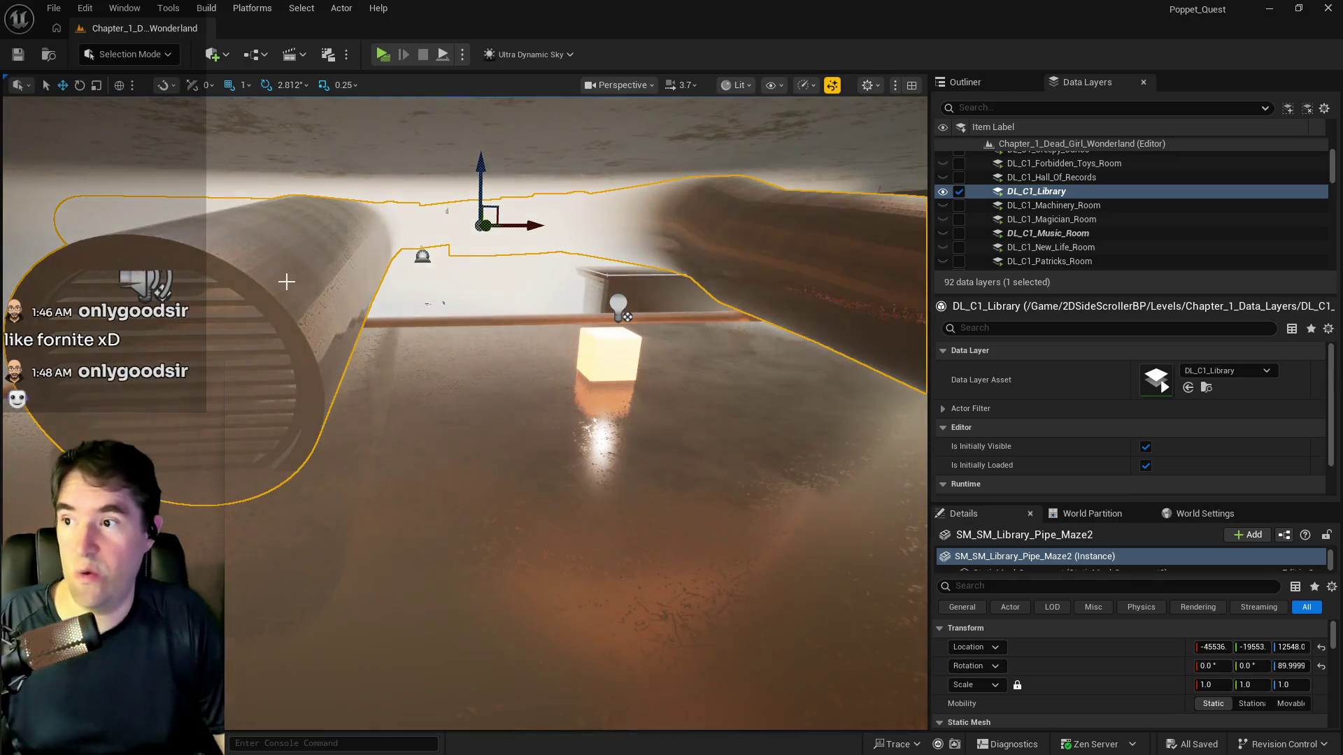
{"action": "mouse_move", "coordinate": [585, 359]}
{"action": "left_mouse_down"}
{"action": "mouse_move", "coordinate": [626, 377]}
{"action": "mouse_move", "coordinate": [609, 372]}
{"action": "left_mouse_up"}
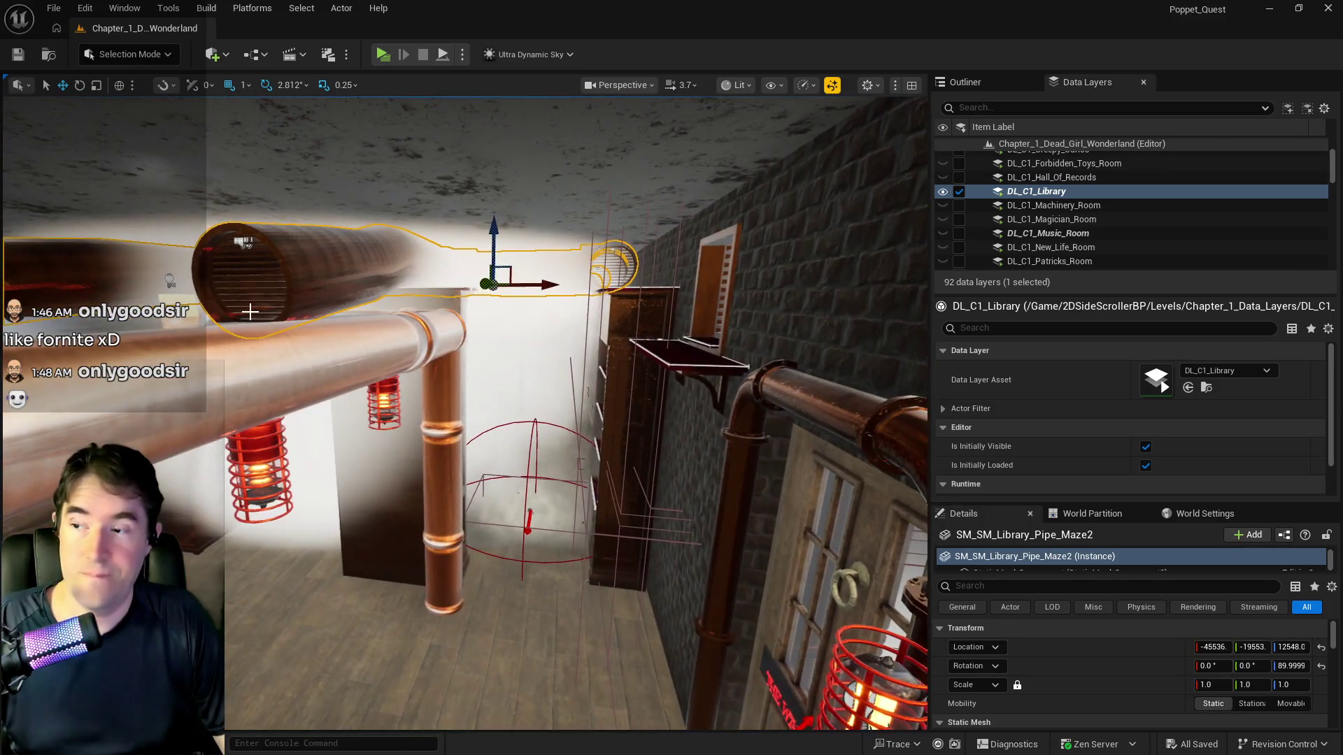
{"action": "left_click", "coordinate": [449, 326]}
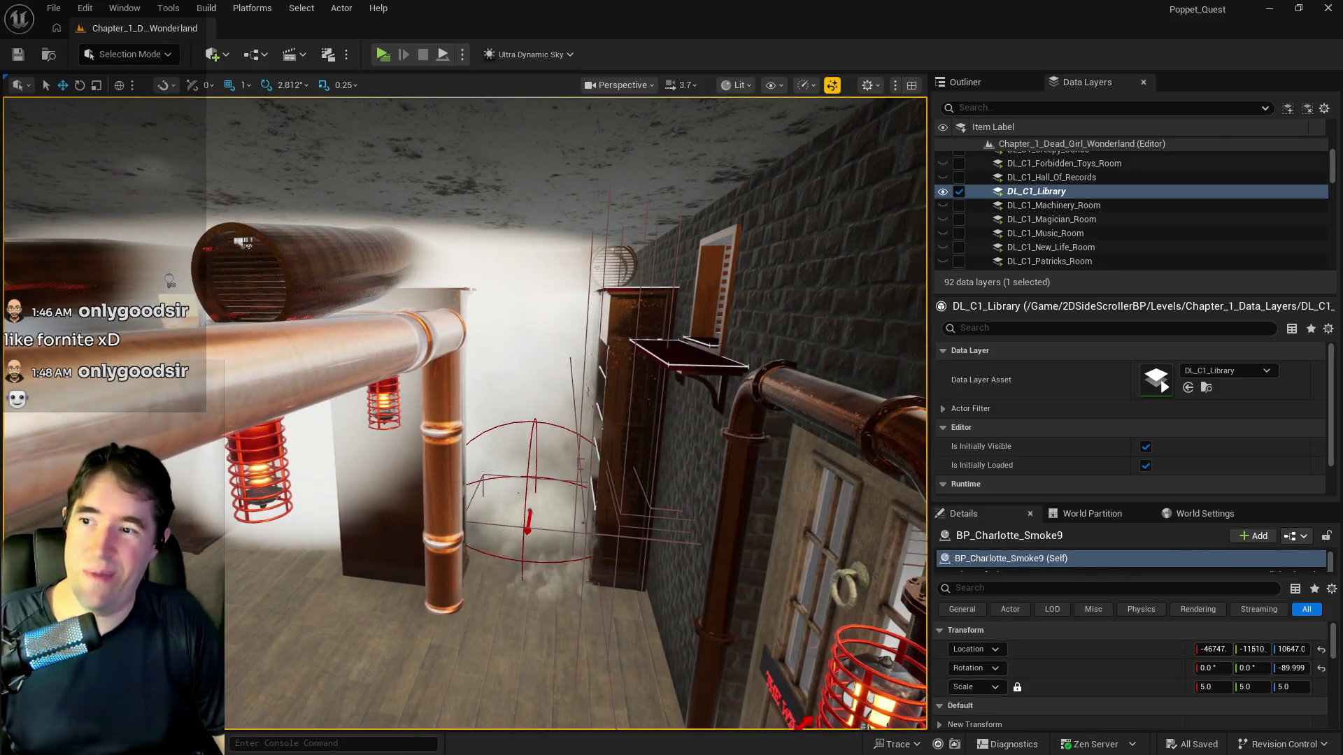
{"action": "scroll", "coordinate": [865, 184], "scroll_direction": "up", "scroll_amount": 3}
{"action": "left_click", "coordinate": [959, 191]}
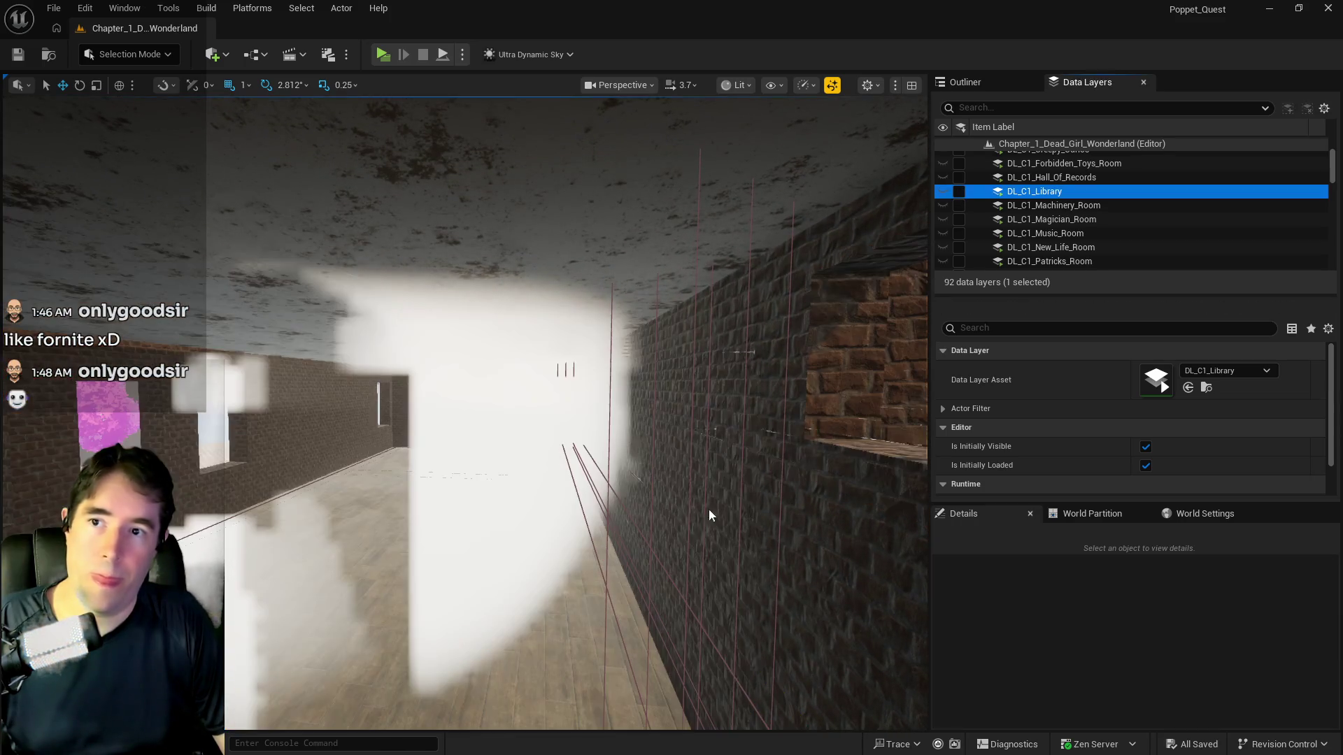
{"action": "mouse_move", "coordinate": [390, 608]}
{"action": "left_mouse_down"}
{"action": "mouse_move", "coordinate": [390, 560]}
{"action": "mouse_move", "coordinate": [364, 546]}
{"action": "left_mouse_up"}
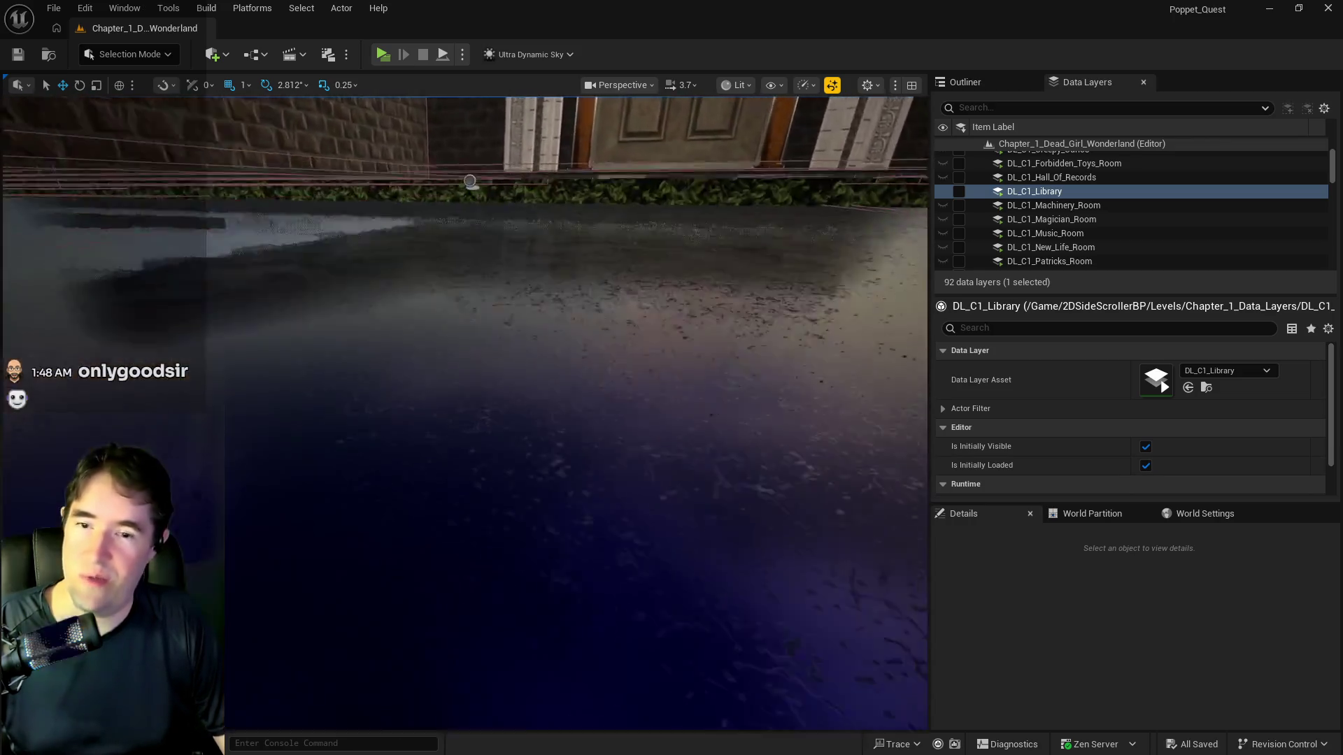
{"action": "left_click_drag", "start_coordinate": [389, 559], "coordinate": [390, 532]}
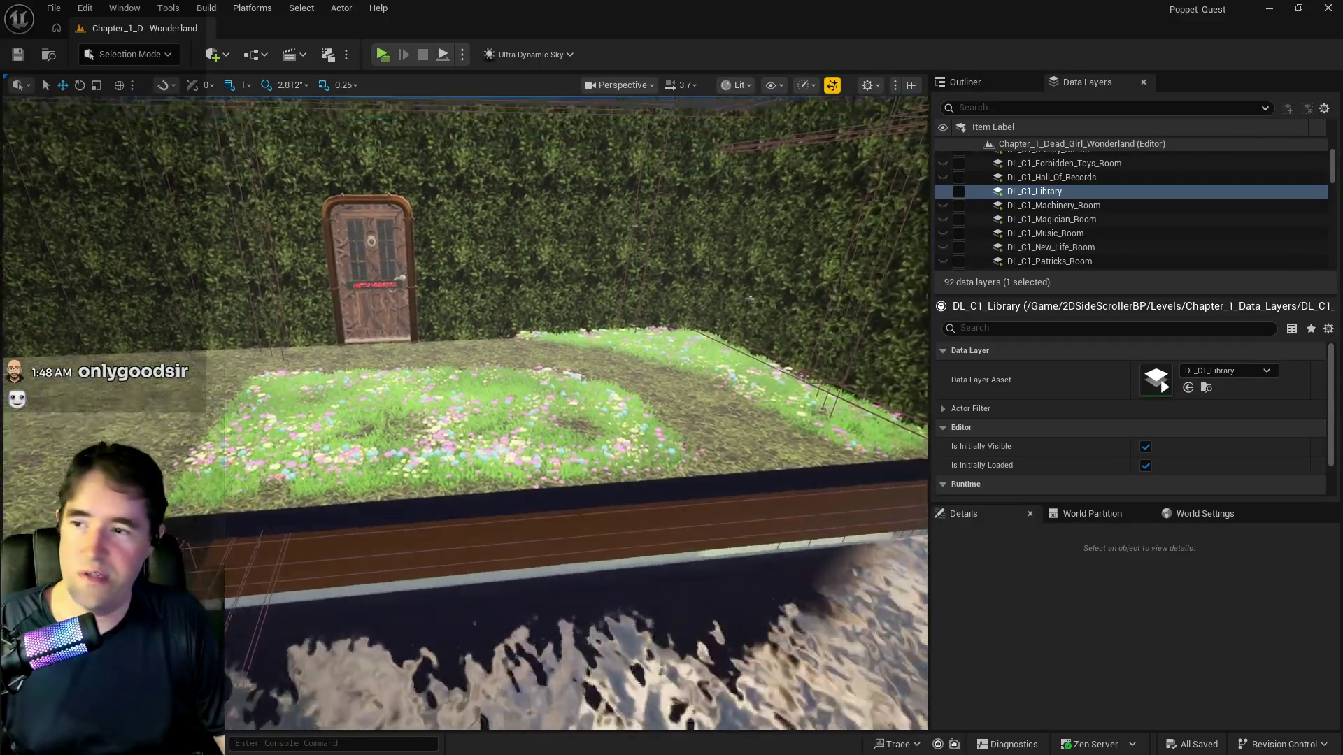
{"action": "left_click_drag", "start_coordinate": [389, 531], "coordinate": [389, 476]}
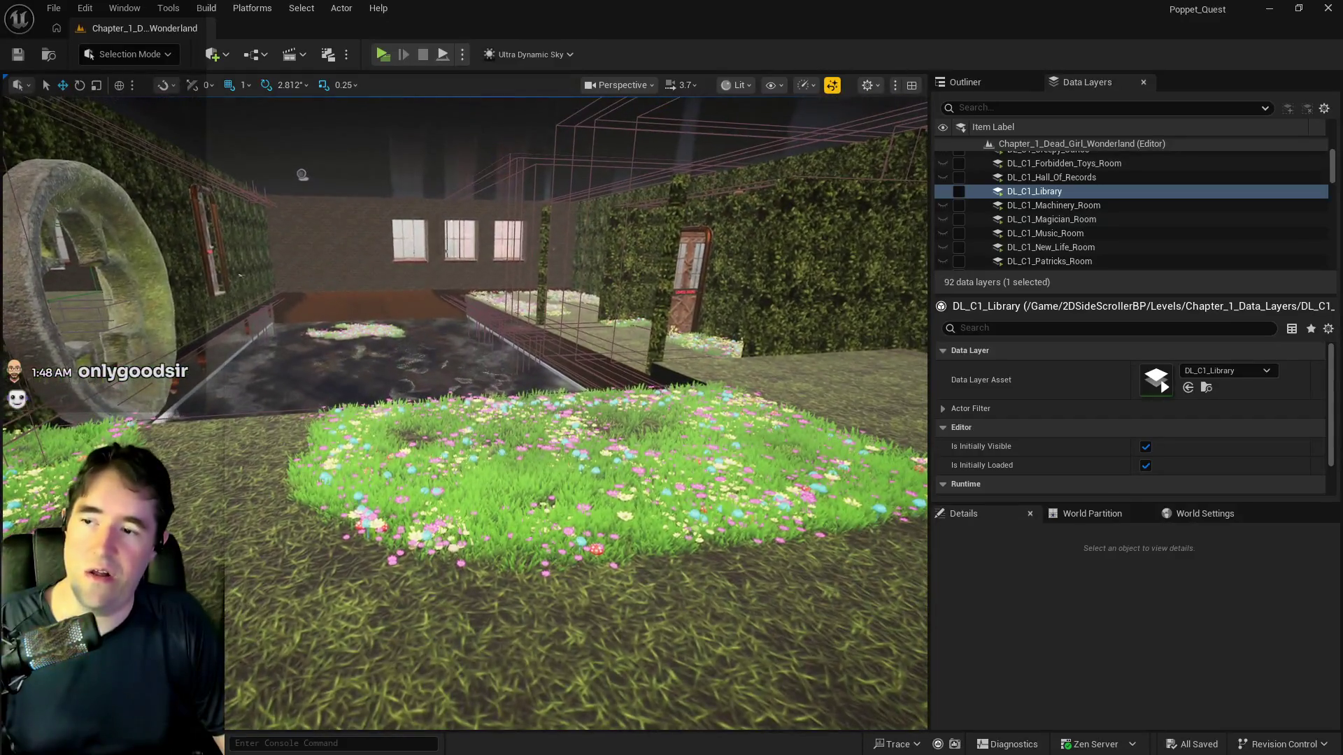
{"action": "left_click_drag", "start_coordinate": [302, 175], "coordinate": [92, 185]}
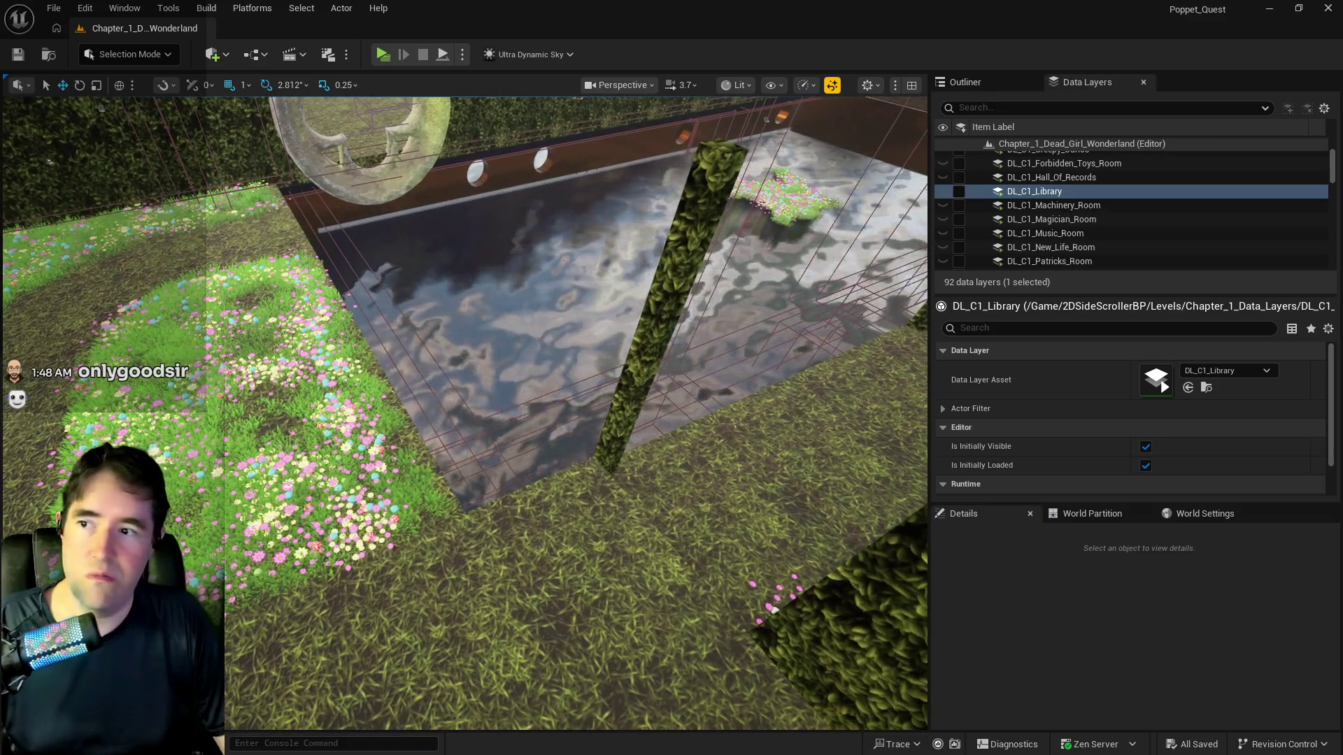
{"action": "mouse_move", "coordinate": [336, 319]}
{"action": "left_mouse_down"}
{"action": "mouse_move", "coordinate": [328, 238]}
{"action": "mouse_move", "coordinate": [336, 319]}
{"action": "mouse_move", "coordinate": [308, 264]}
{"action": "left_mouse_up"}
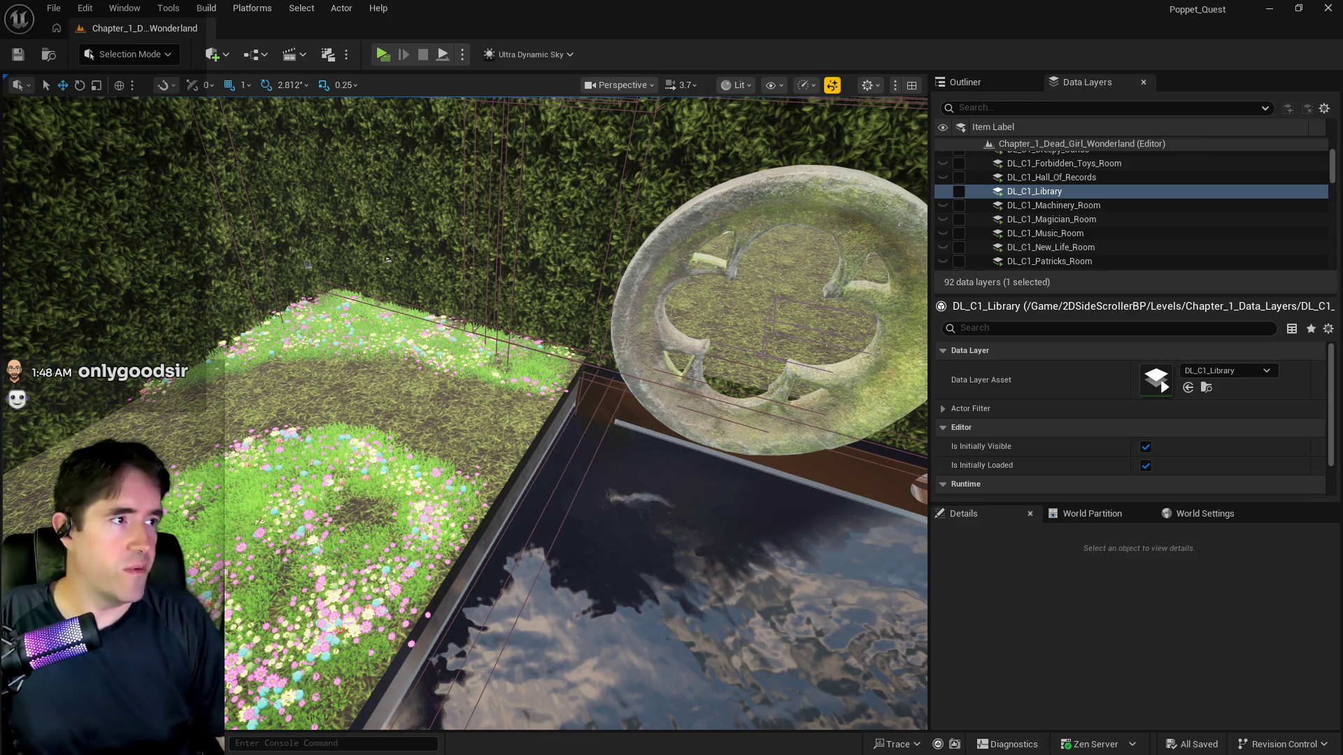
{"action": "left_click", "coordinate": [1226, 547]}
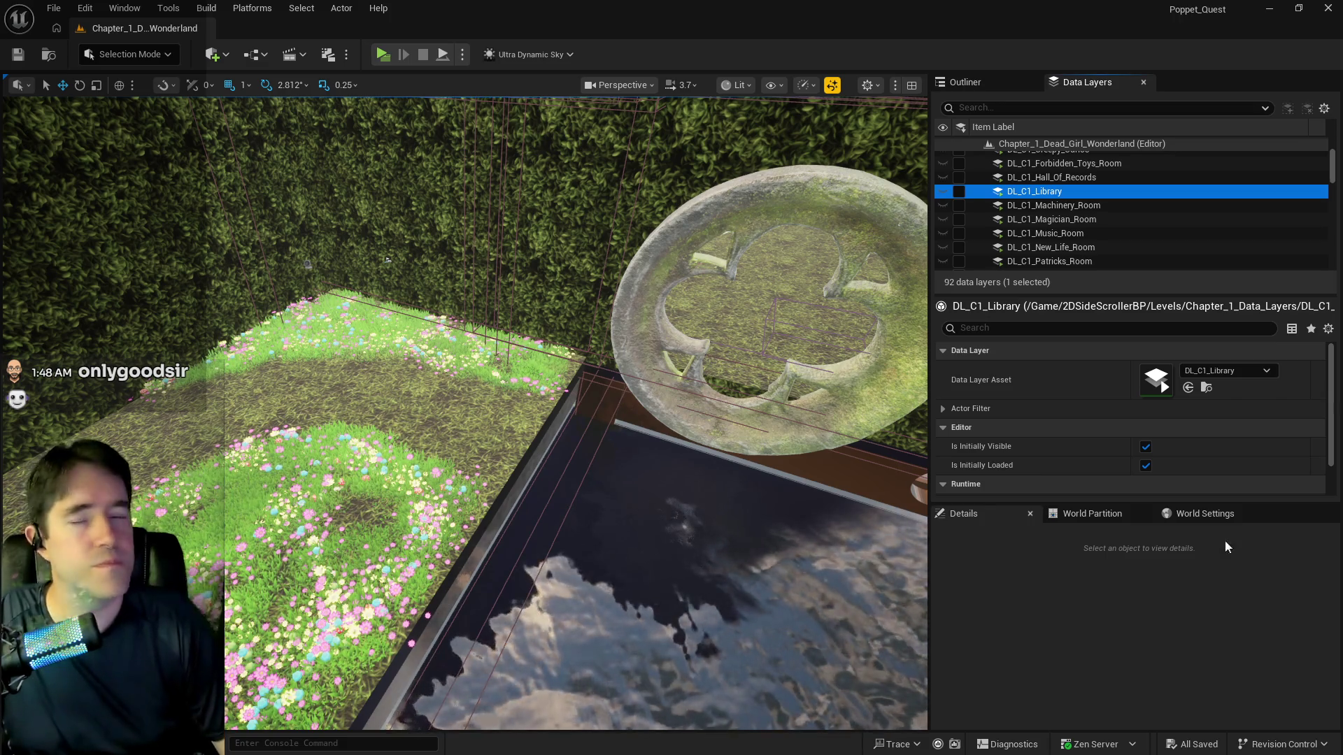
Select and load the DL_C2_Production data layer, then fly toward its copper pipes
{"action": "scroll", "coordinate": [1077, 231], "scroll_direction": "down", "scroll_amount": 2}
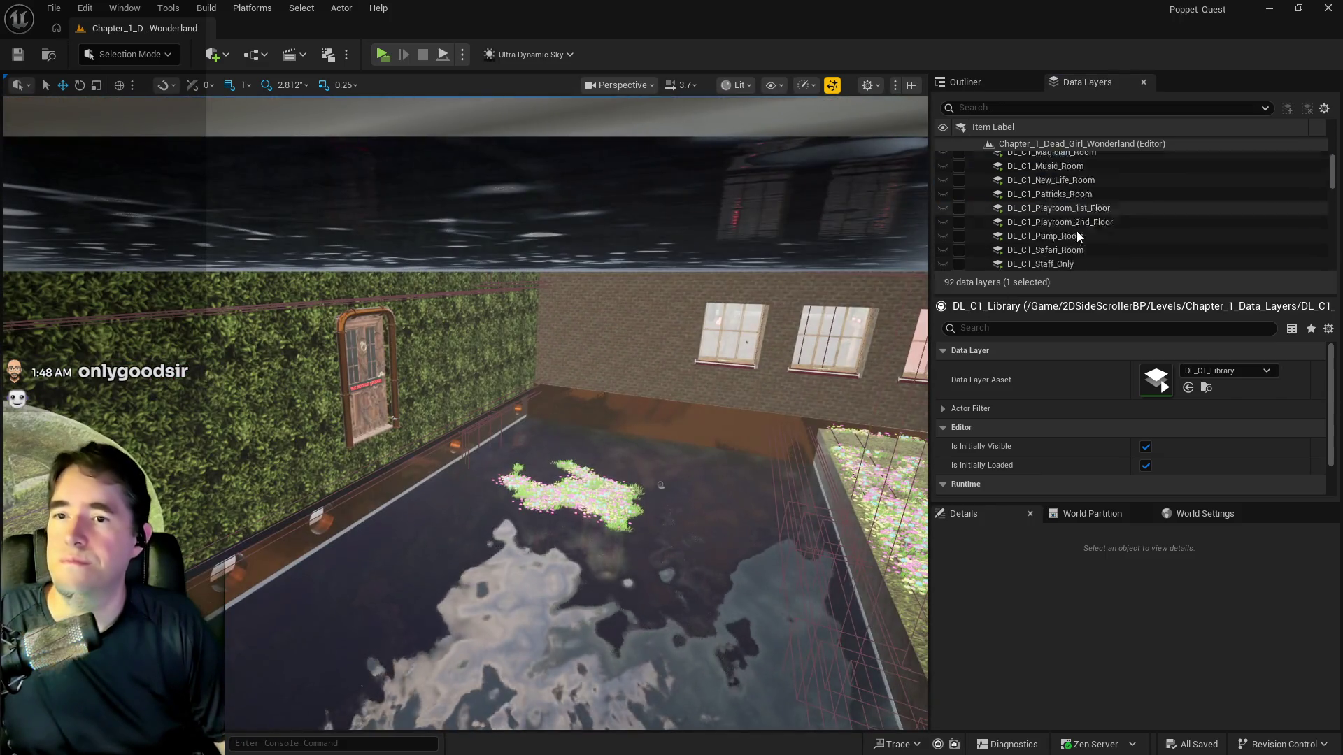
{"action": "scroll", "coordinate": [1077, 232], "scroll_direction": "down", "scroll_amount": 3}
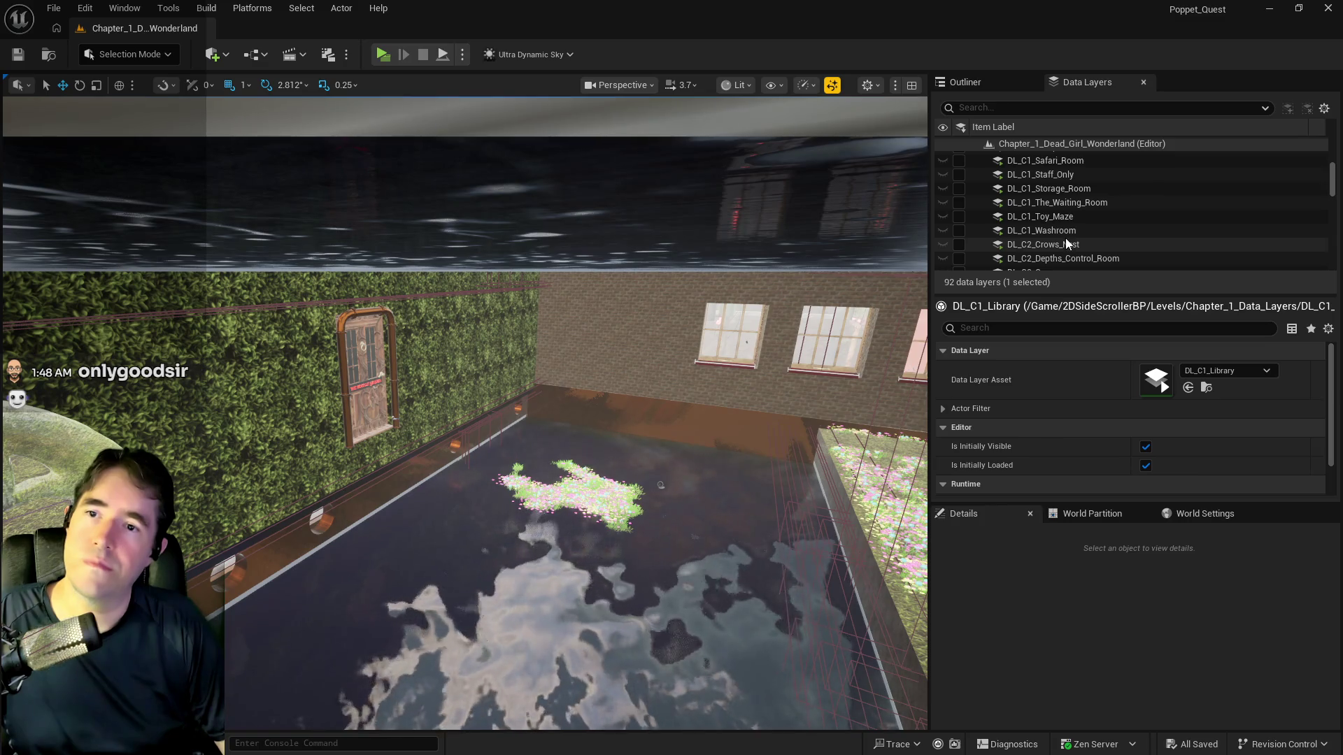
{"action": "scroll", "coordinate": [1066, 242], "scroll_direction": "down", "scroll_amount": 6}
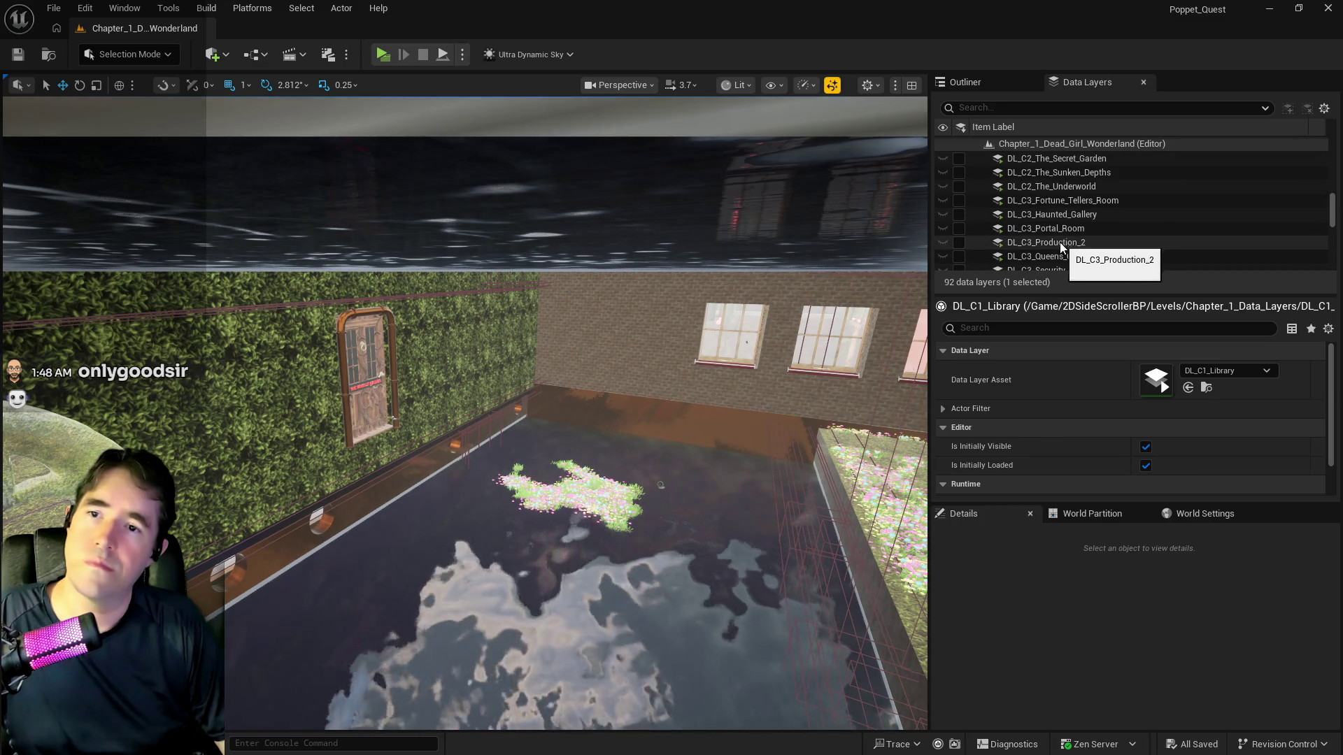
{"action": "scroll", "coordinate": [1059, 244], "scroll_direction": "down", "scroll_amount": 1}
{"action": "left_click", "coordinate": [1042, 198]}
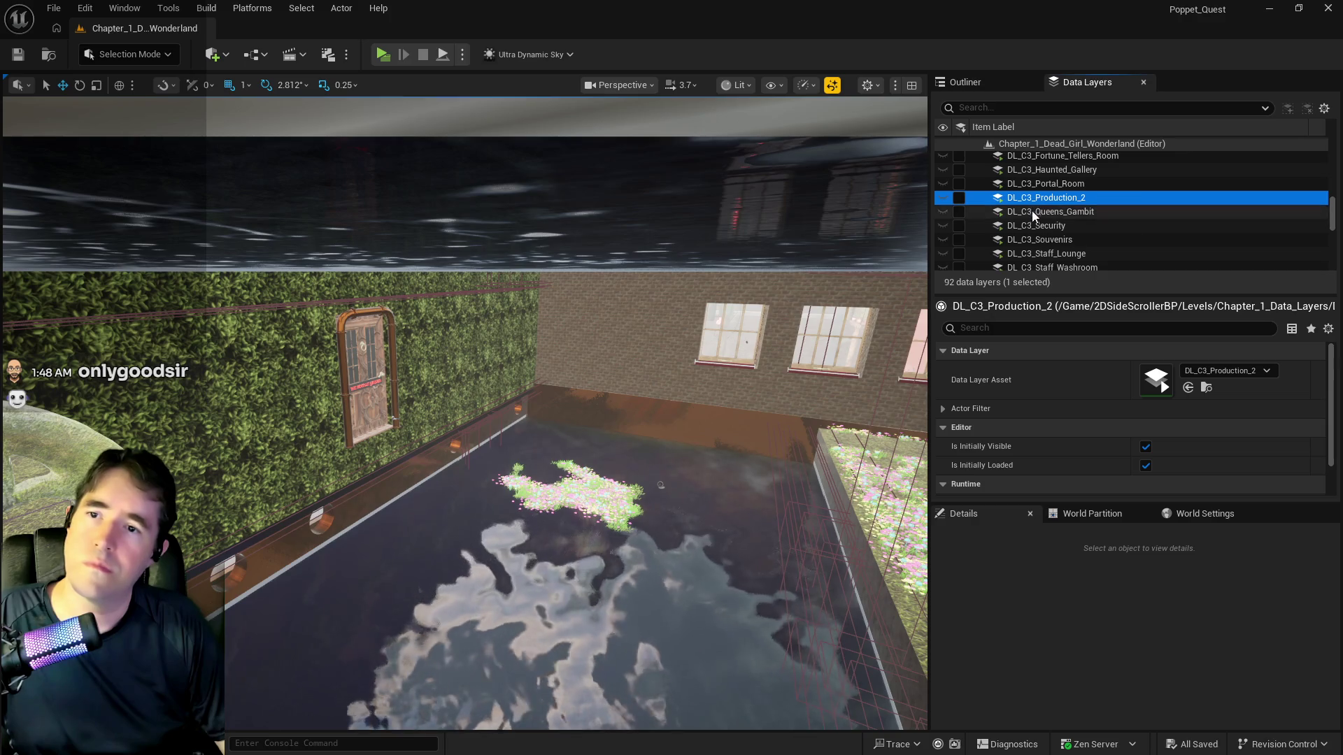
{"action": "scroll", "coordinate": [1035, 218], "scroll_direction": "up", "scroll_amount": 8}
{"action": "left_click", "coordinate": [1046, 240]}
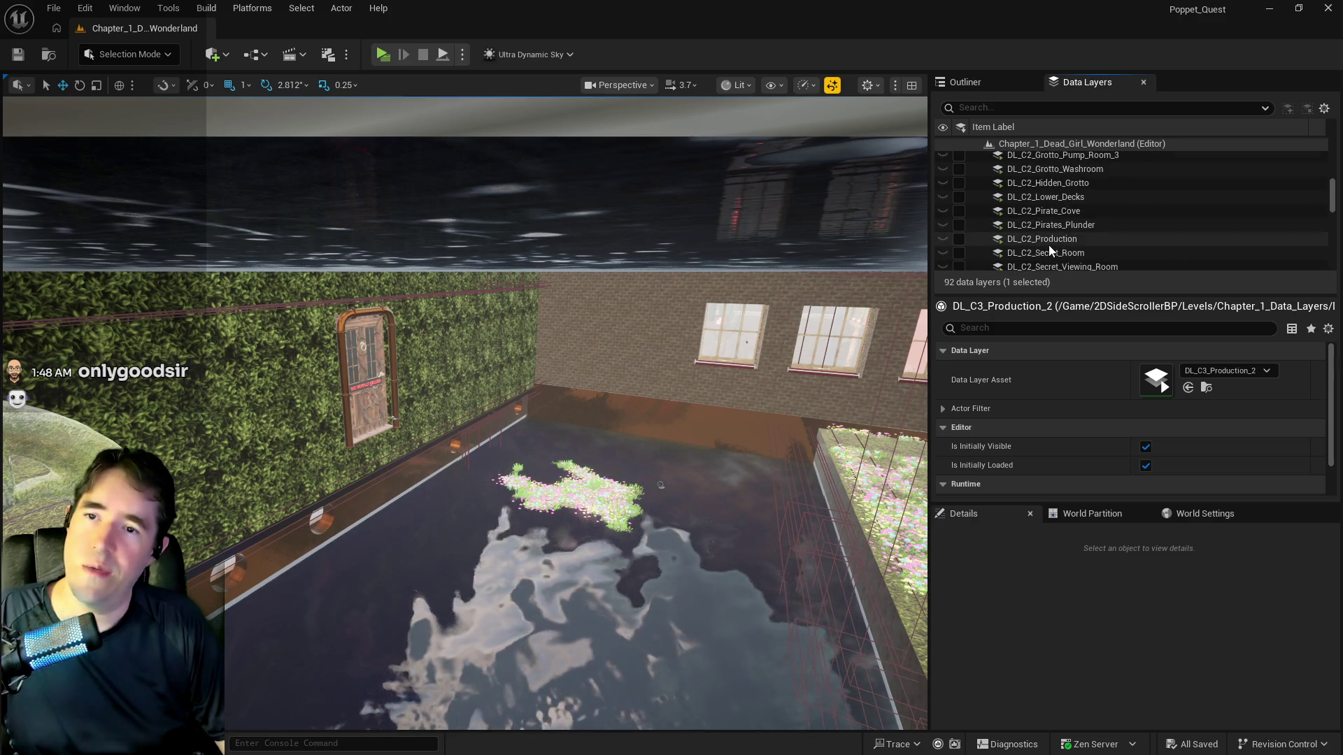
{"action": "left_click", "coordinate": [959, 239]}
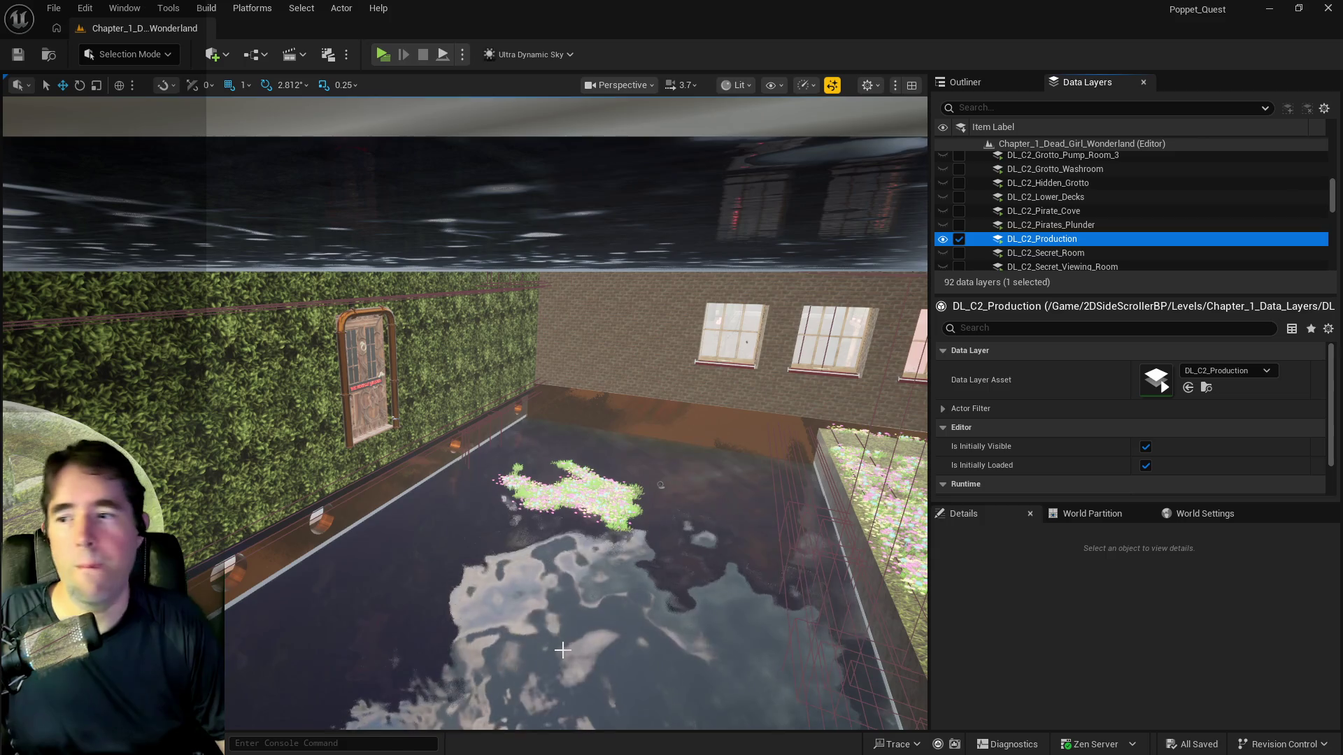
{"action": "mouse_move", "coordinate": [562, 650]}
{"action": "left_mouse_down"}
{"action": "mouse_move", "coordinate": [419, 615]}
{"action": "mouse_move", "coordinate": [423, 468]}
{"action": "mouse_move", "coordinate": [448, 462]}
{"action": "mouse_move", "coordinate": [434, 469]}
{"action": "mouse_move", "coordinate": [565, 633]}
{"action": "left_mouse_up"}
Duplicate the hollow pipe and stand the copy upright on the four-way junction
{"action": "left_click", "coordinate": [616, 420]}
{"action": "mouse_move", "coordinate": [615, 419]}
{"action": "left_mouse_down"}
{"action": "mouse_move", "coordinate": [458, 572]}
{"action": "mouse_move", "coordinate": [532, 476]}
{"action": "left_mouse_up"}
{"action": "left_click", "coordinate": [536, 471]}
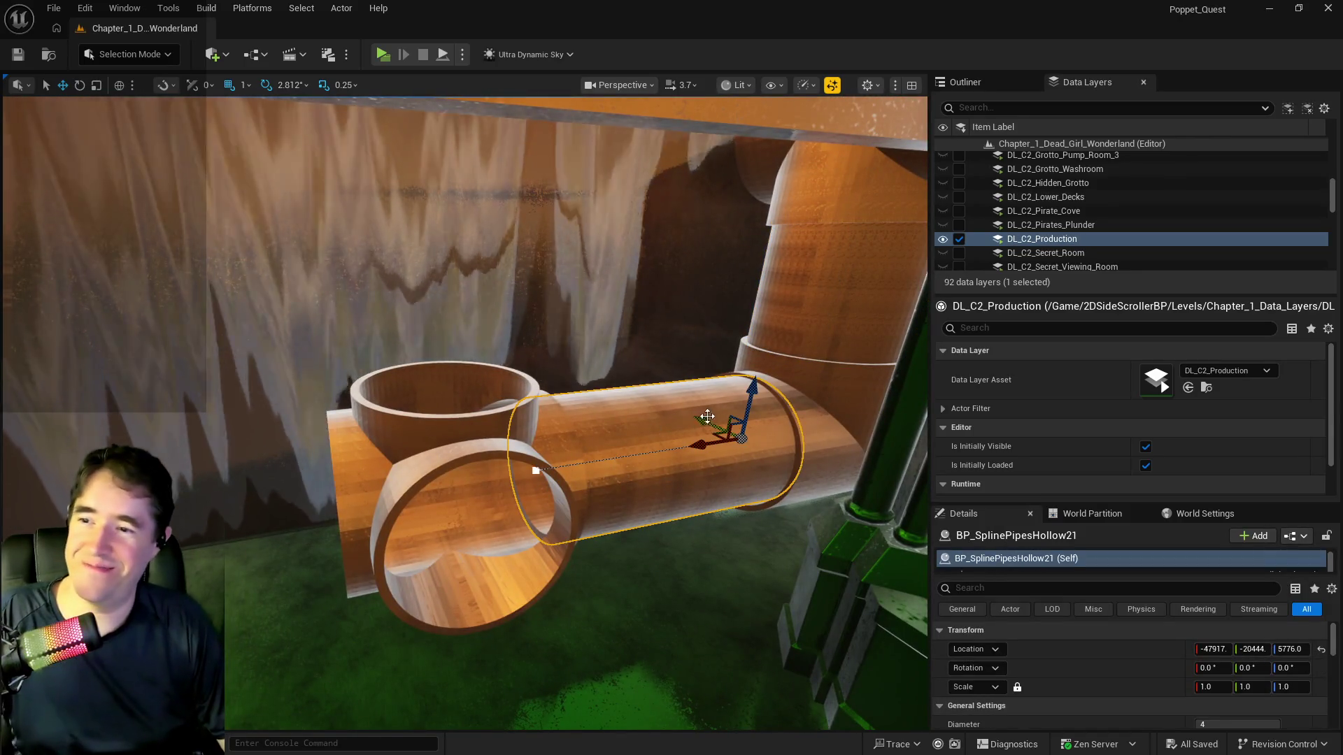
{"action": "mouse_move", "coordinate": [752, 399]}
{"action": "left_mouse_down", "text": "alt"}
{"action": "mouse_move", "coordinate": [785, 261]}
{"action": "mouse_move", "coordinate": [729, 206]}
{"action": "left_mouse_up", "text": "alt"}
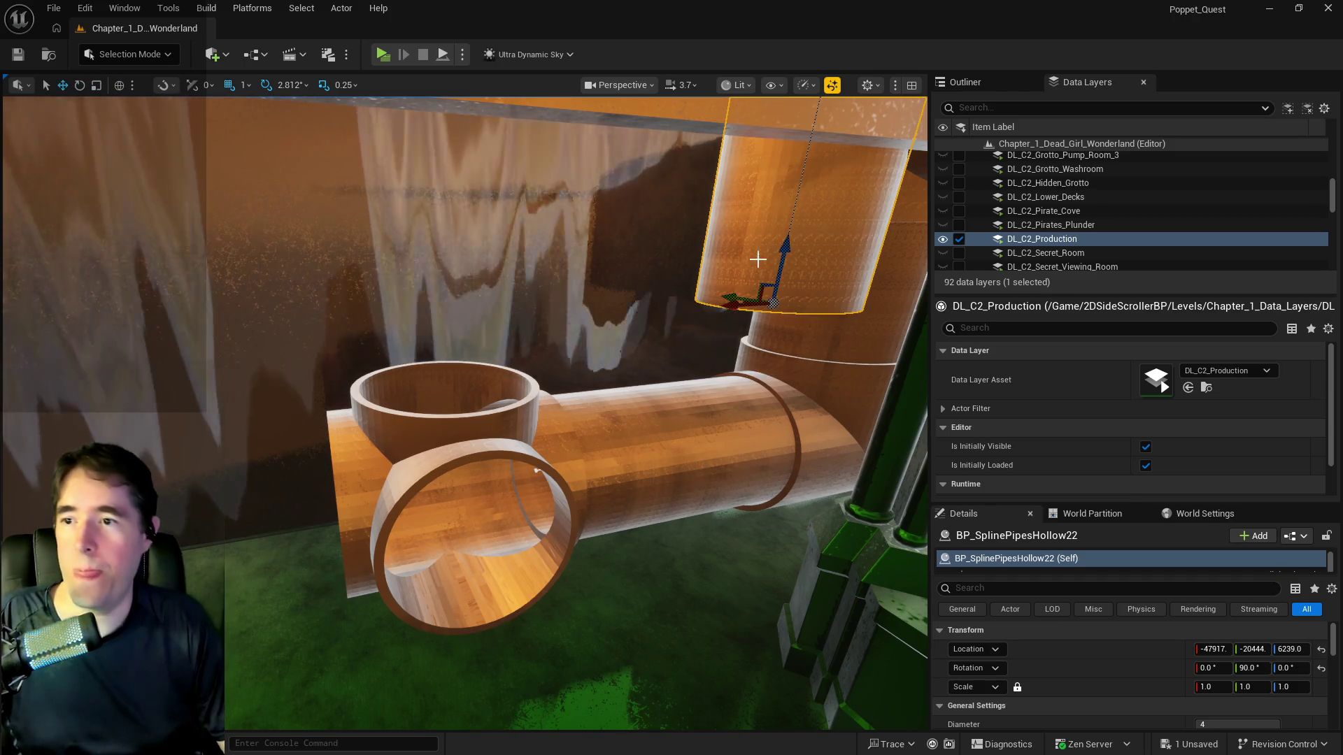
{"action": "mouse_move", "coordinate": [740, 308]}
{"action": "left_mouse_down"}
{"action": "mouse_move", "coordinate": [483, 315]}
{"action": "mouse_move", "coordinate": [424, 367]}
{"action": "left_mouse_up"}
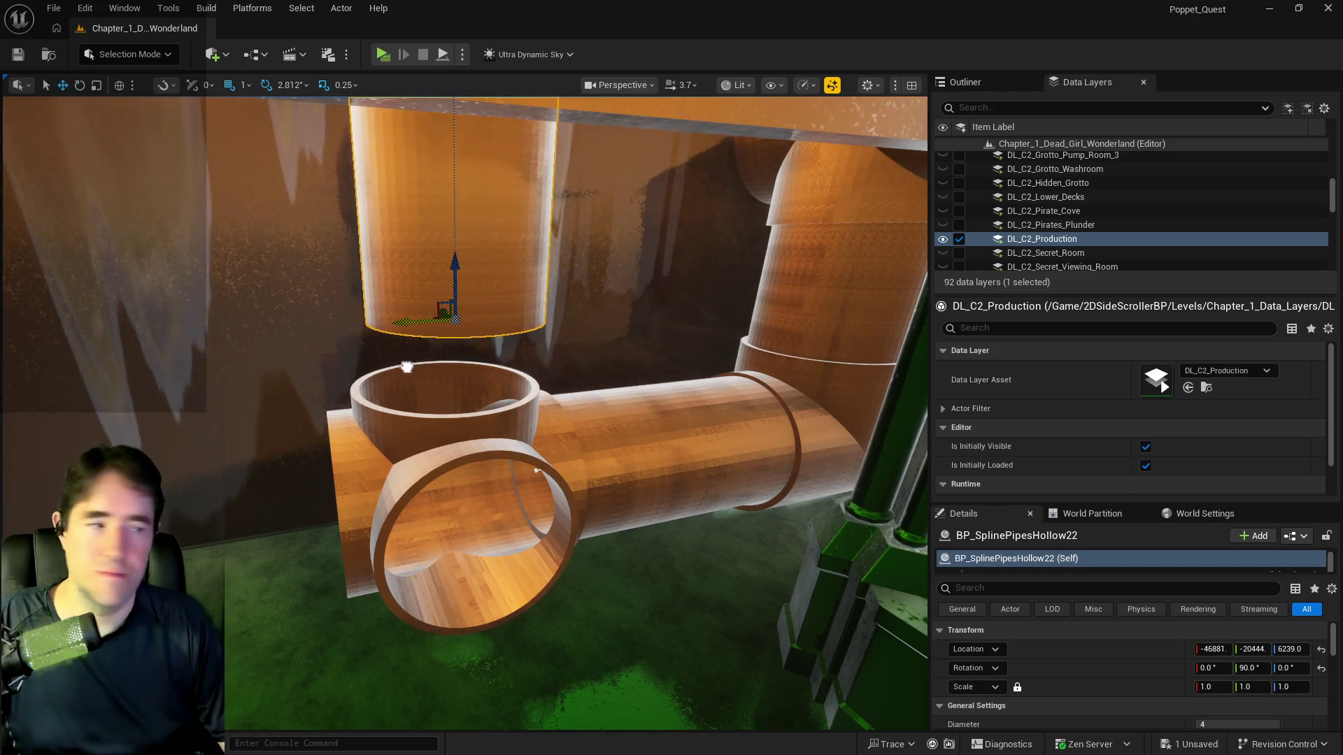
{"action": "left_click_drag", "start_coordinate": [454, 296], "coordinate": [447, 349]}
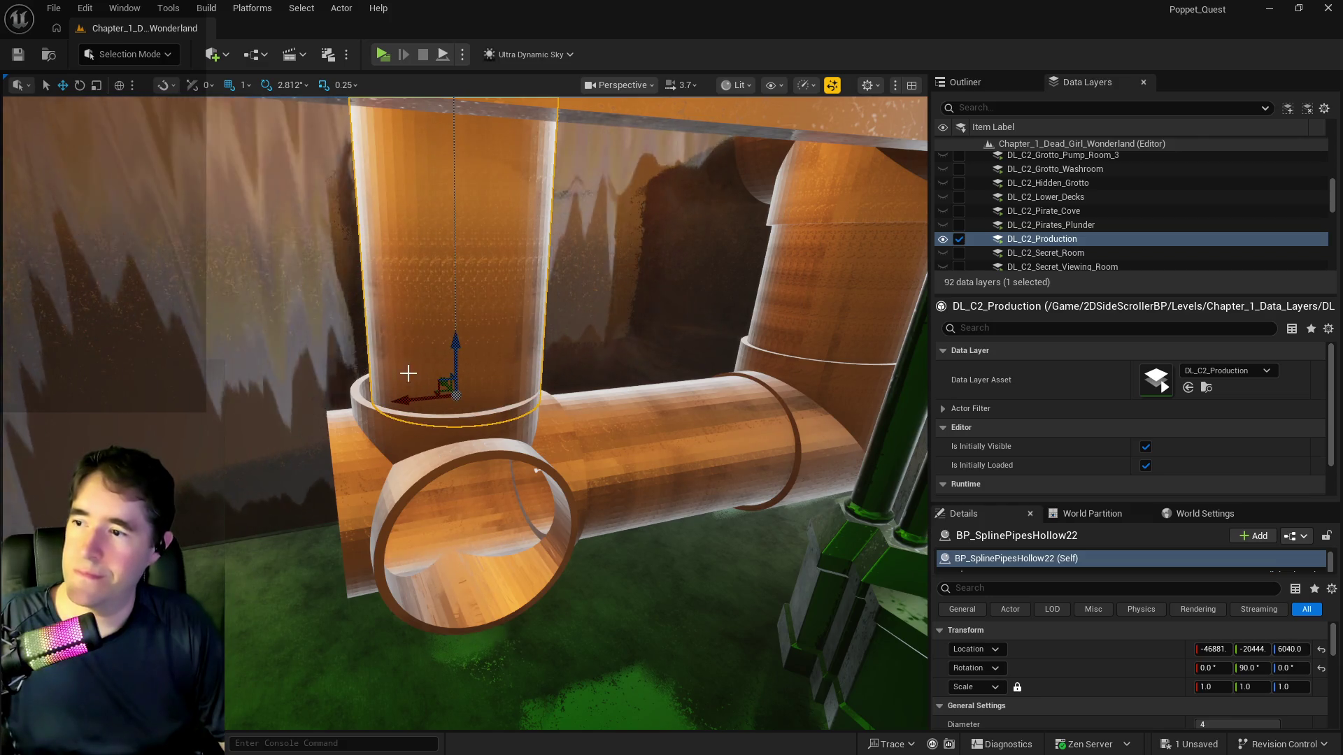
{"action": "mouse_move", "coordinate": [389, 403]}
{"action": "left_mouse_down"}
{"action": "mouse_move", "coordinate": [567, 396]}
{"action": "mouse_move", "coordinate": [558, 248]}
{"action": "left_mouse_up"}
{"action": "left_click_drag", "start_coordinate": [483, 498], "coordinate": [469, 506]}
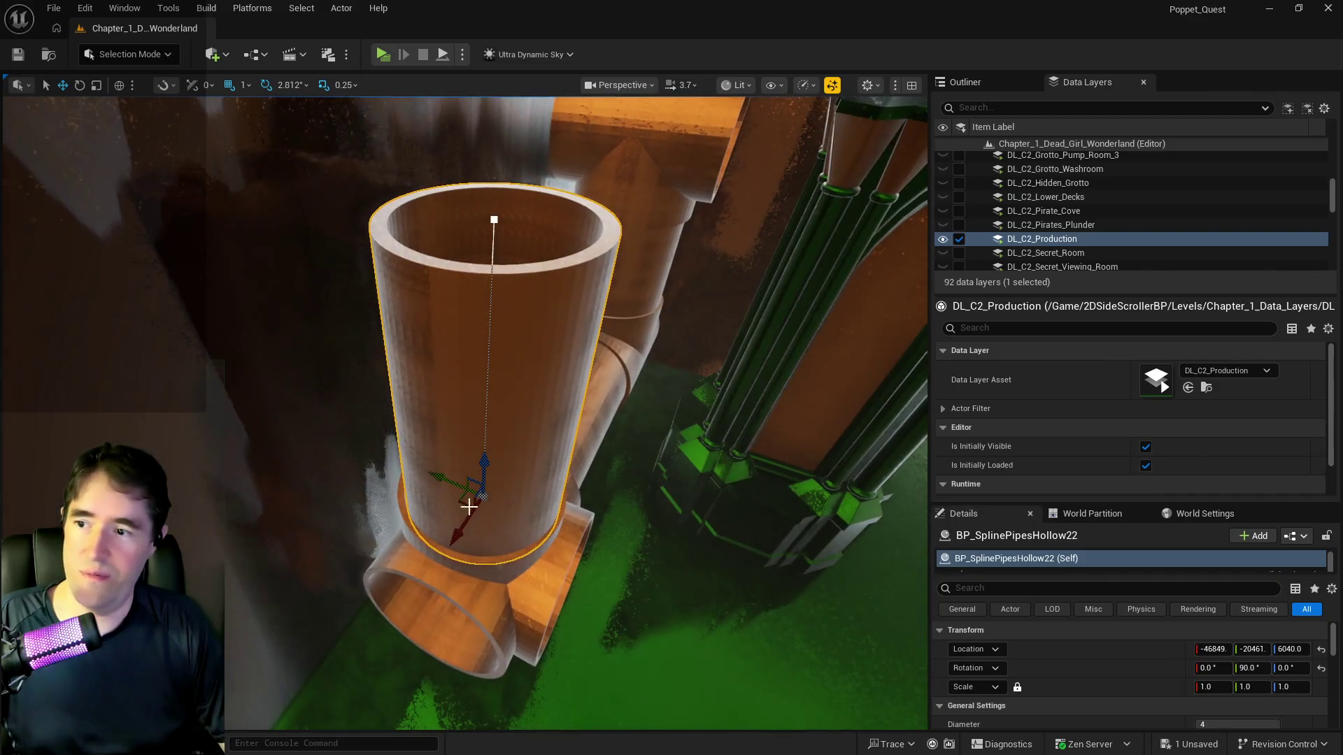
Locate the four-way junction's SM_Pipes_Vertical_4_Way mesh in the content browser
{"action": "left_click", "coordinate": [489, 582]}
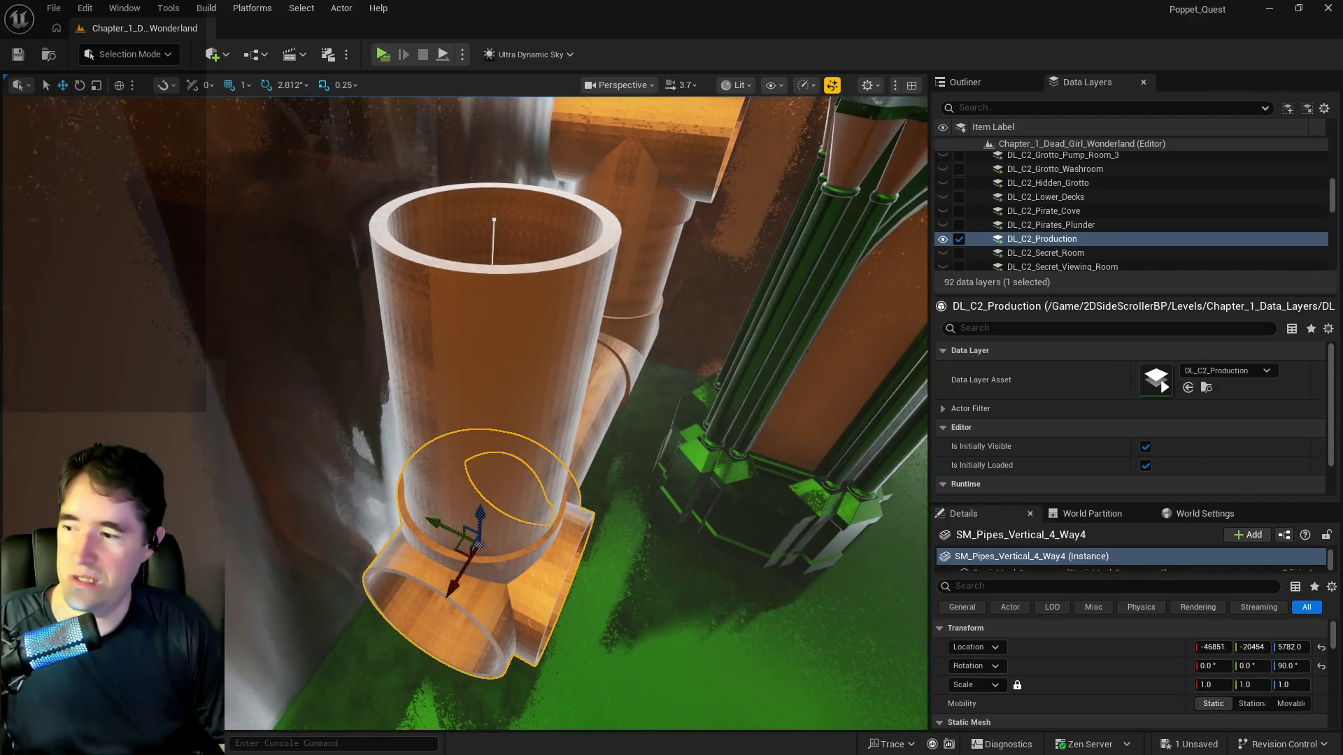
{"action": "left_click", "coordinate": [965, 82]}
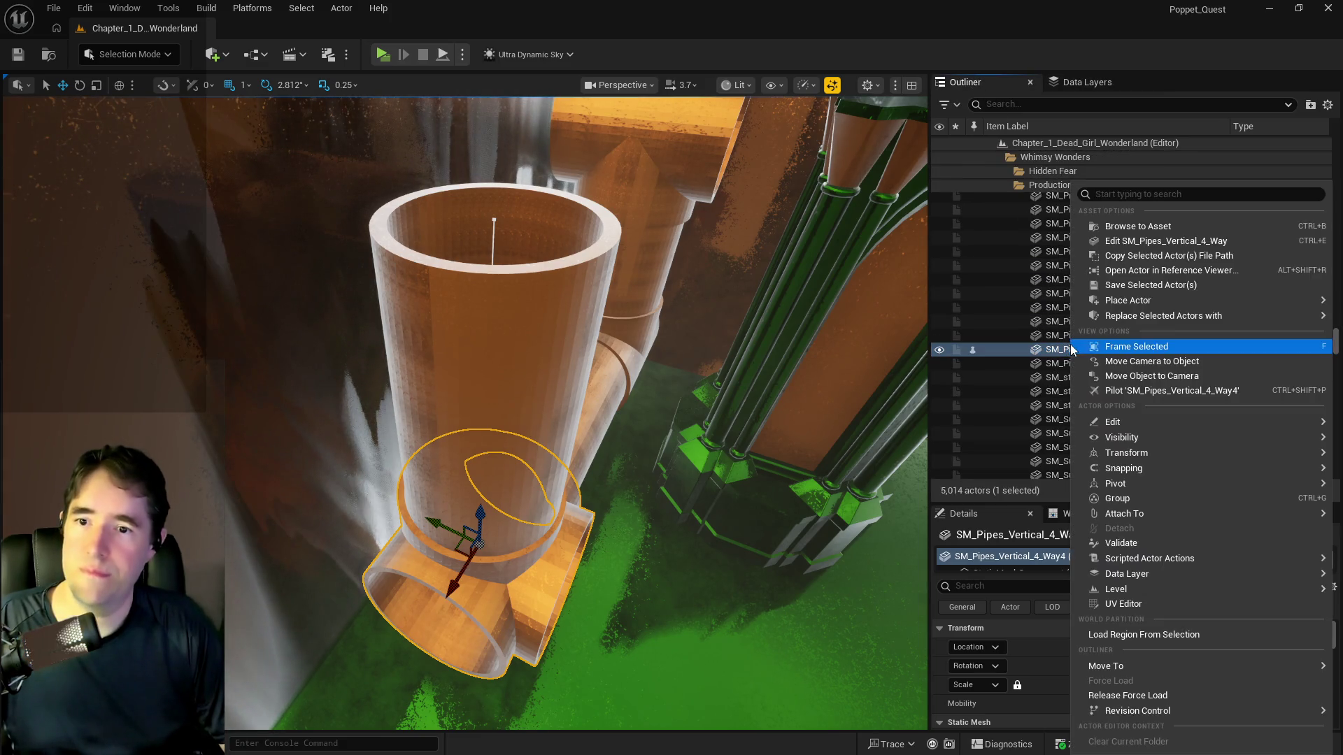
{"action": "right_click", "coordinate": [1056, 349]}
{"action": "left_click", "coordinate": [1136, 228]}
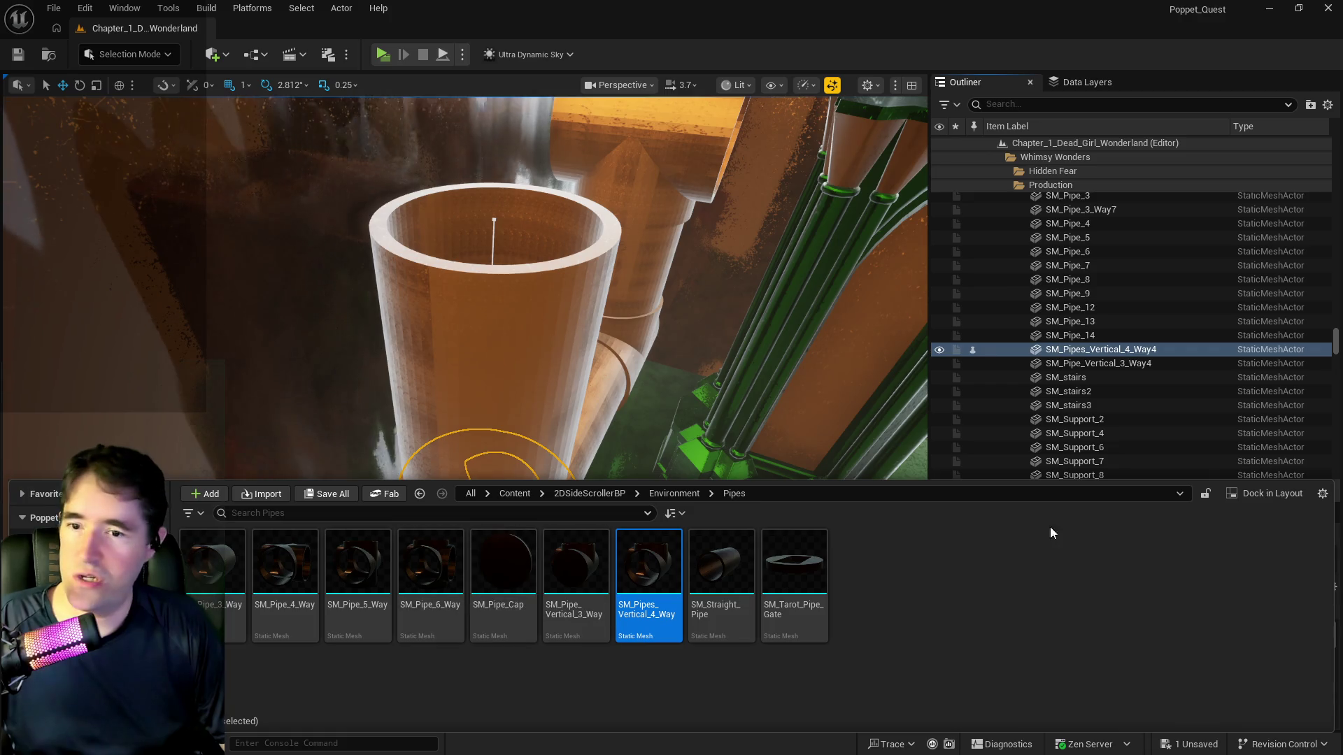
Shorten the upright hollow pipe BP_SplinePipesHollow22 by lowering its top spline point, then add an SM_Pipe_3_Way piece
{"action": "key", "text": "ctrl+space"}
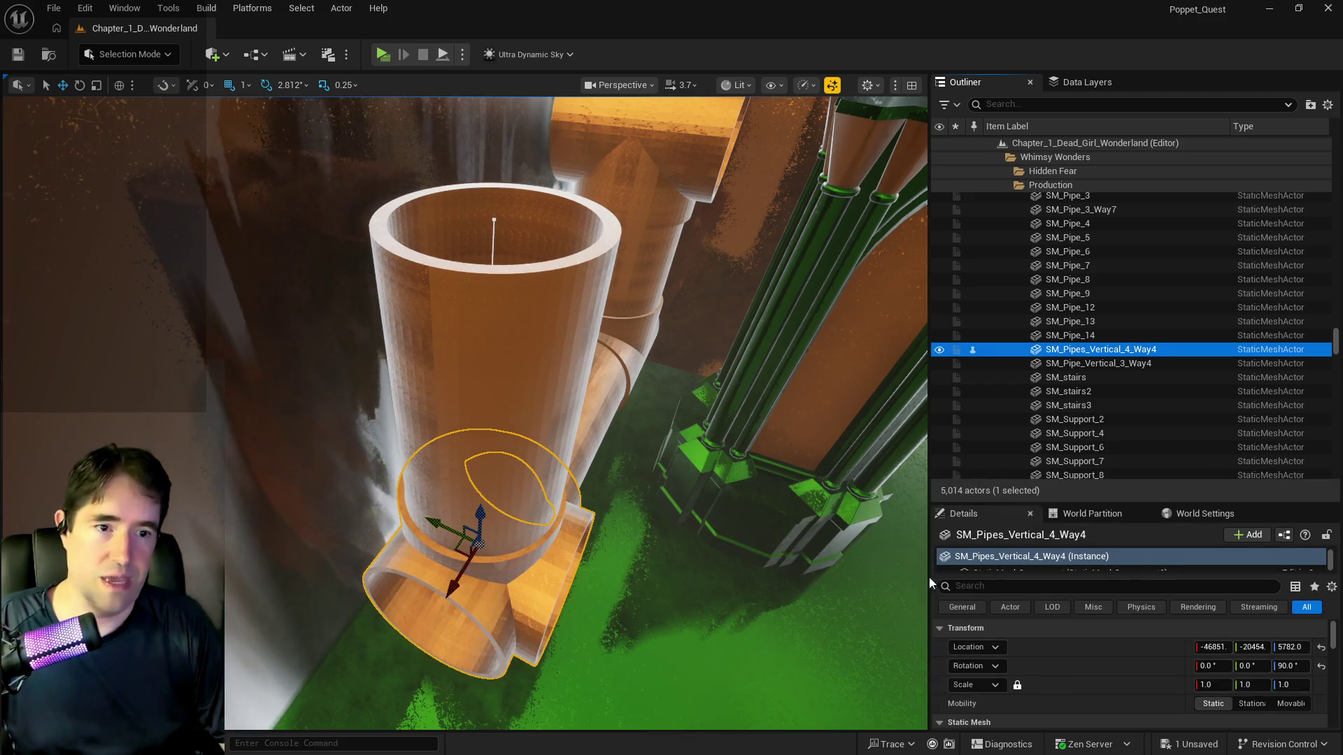
{"action": "left_click_drag", "start_coordinate": [703, 468], "coordinate": [703, 469]}
{"action": "left_click", "coordinate": [581, 324]}
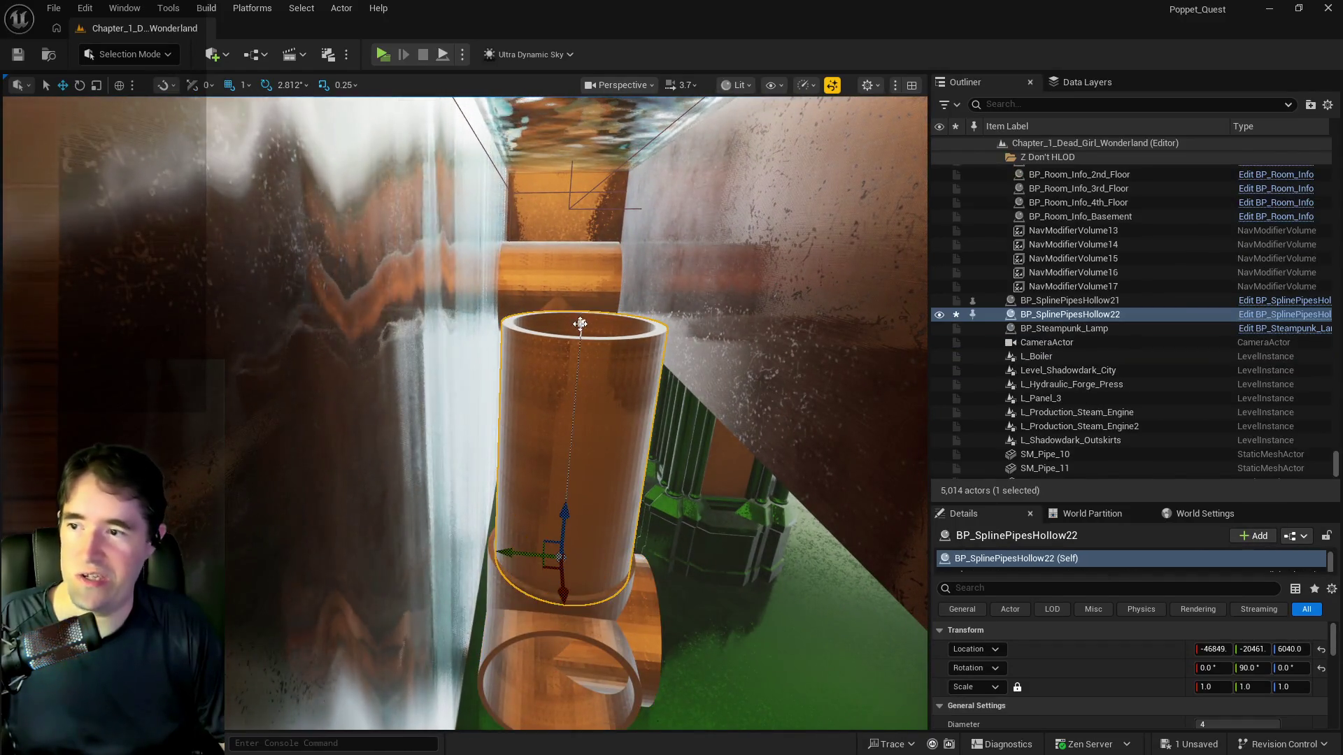
{"action": "left_click_drag", "start_coordinate": [584, 286], "coordinate": [574, 382]}
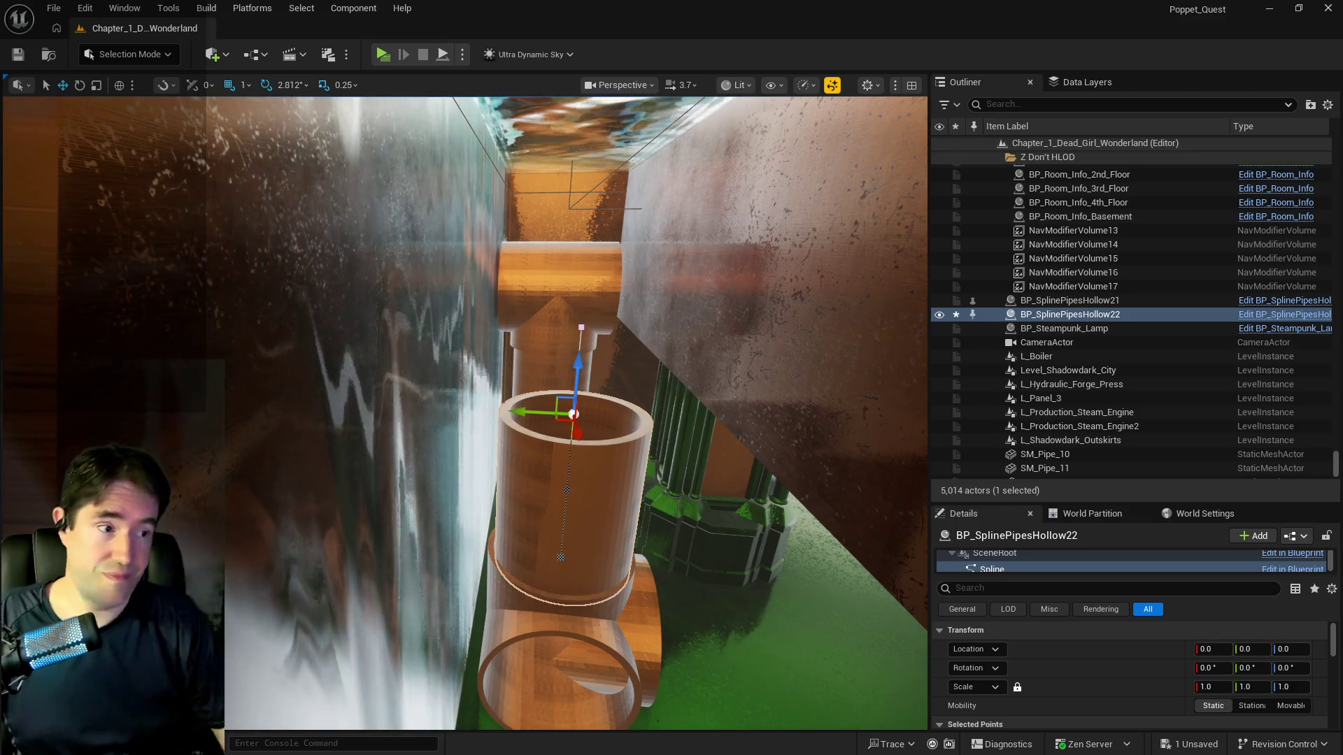
{"action": "left_click_drag", "start_coordinate": [582, 364], "coordinate": [572, 445]}
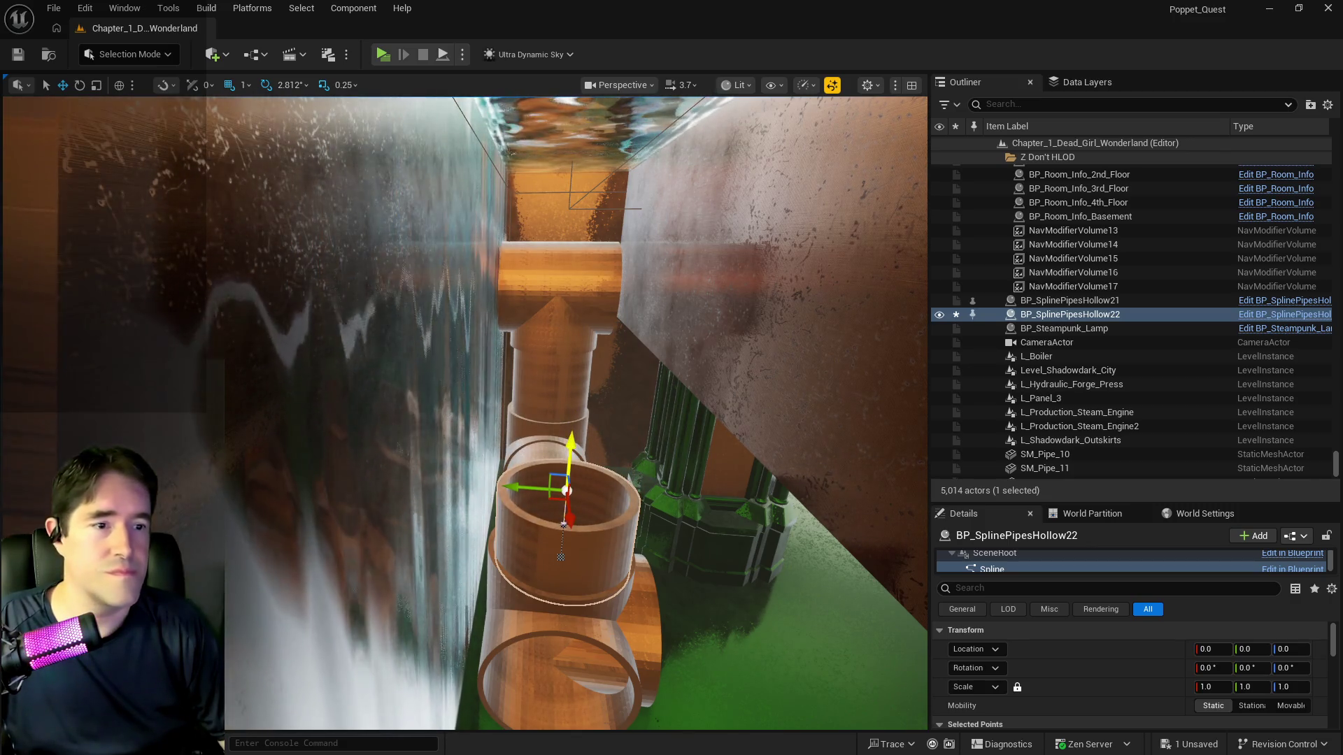
{"action": "mouse_move", "coordinate": [1342, 489]}
{"action": "left_mouse_down"}
{"action": "mouse_move", "coordinate": [899, 489]}
{"action": "mouse_move", "coordinate": [666, 576]}
{"action": "mouse_move", "coordinate": [722, 666]}
{"action": "mouse_move", "coordinate": [741, 618]}
{"action": "left_mouse_up"}
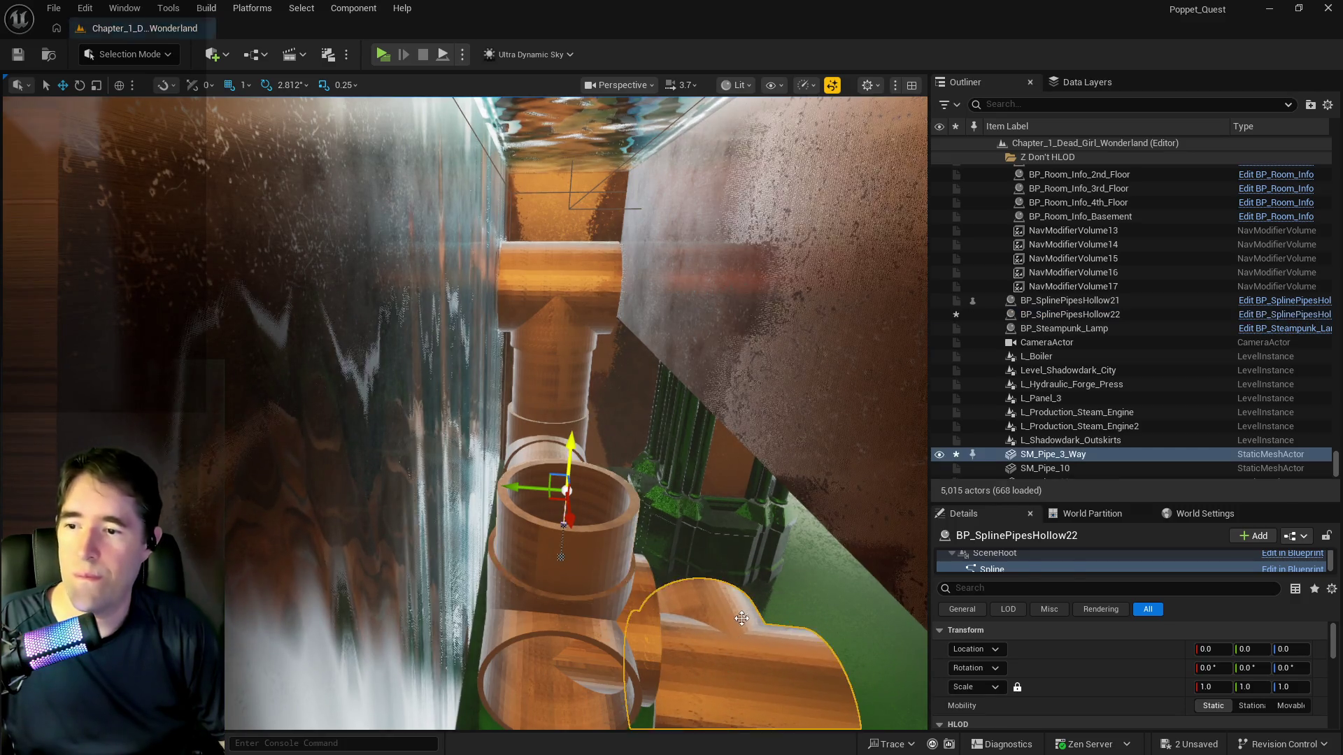
Rotate the SM_Pipe_3_Way piece 90° and raise it to about Z 6452 to cap the upright pipe
{"action": "key", "text": "f"}
{"action": "key", "text": "e"}
{"action": "mouse_move", "coordinate": [591, 500]}
{"action": "left_mouse_down"}
{"action": "mouse_move", "coordinate": [579, 514]}
{"action": "mouse_move", "coordinate": [547, 358]}
{"action": "left_mouse_up"}
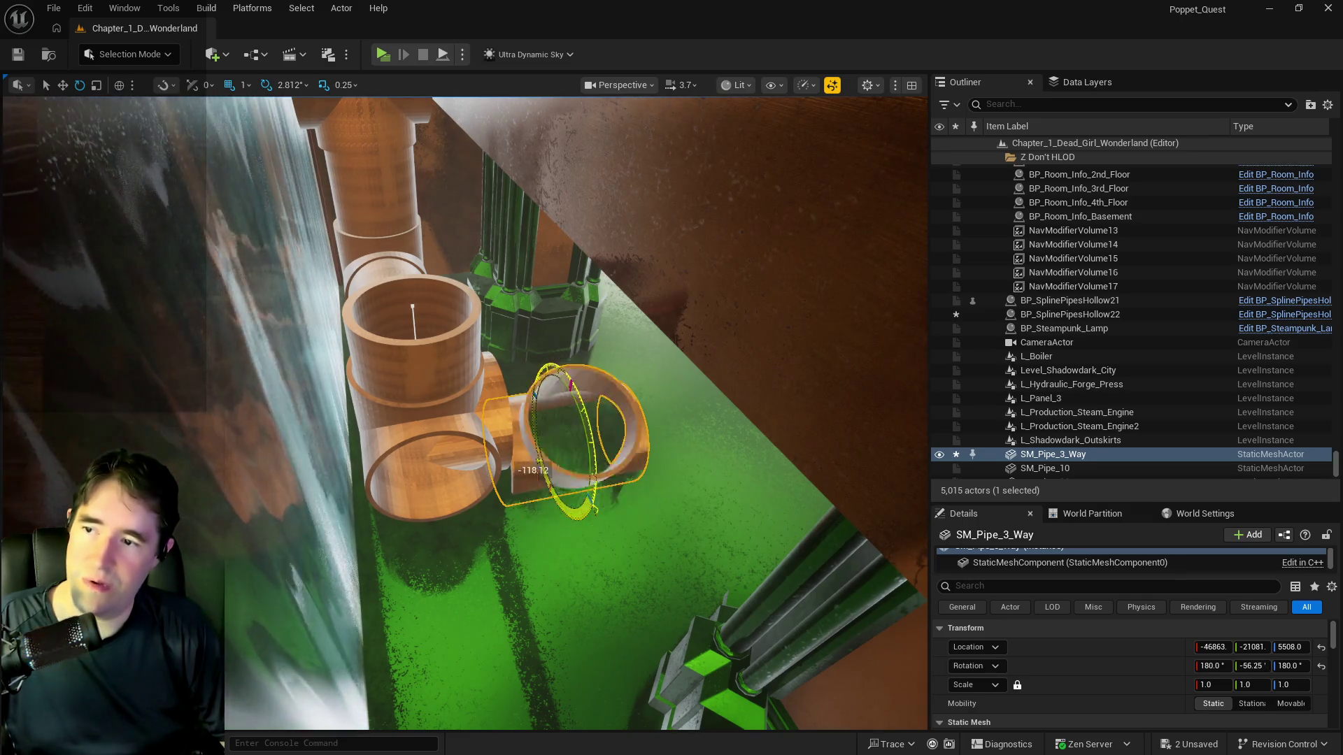
{"action": "left_click_drag", "start_coordinate": [595, 509], "coordinate": [584, 525]}
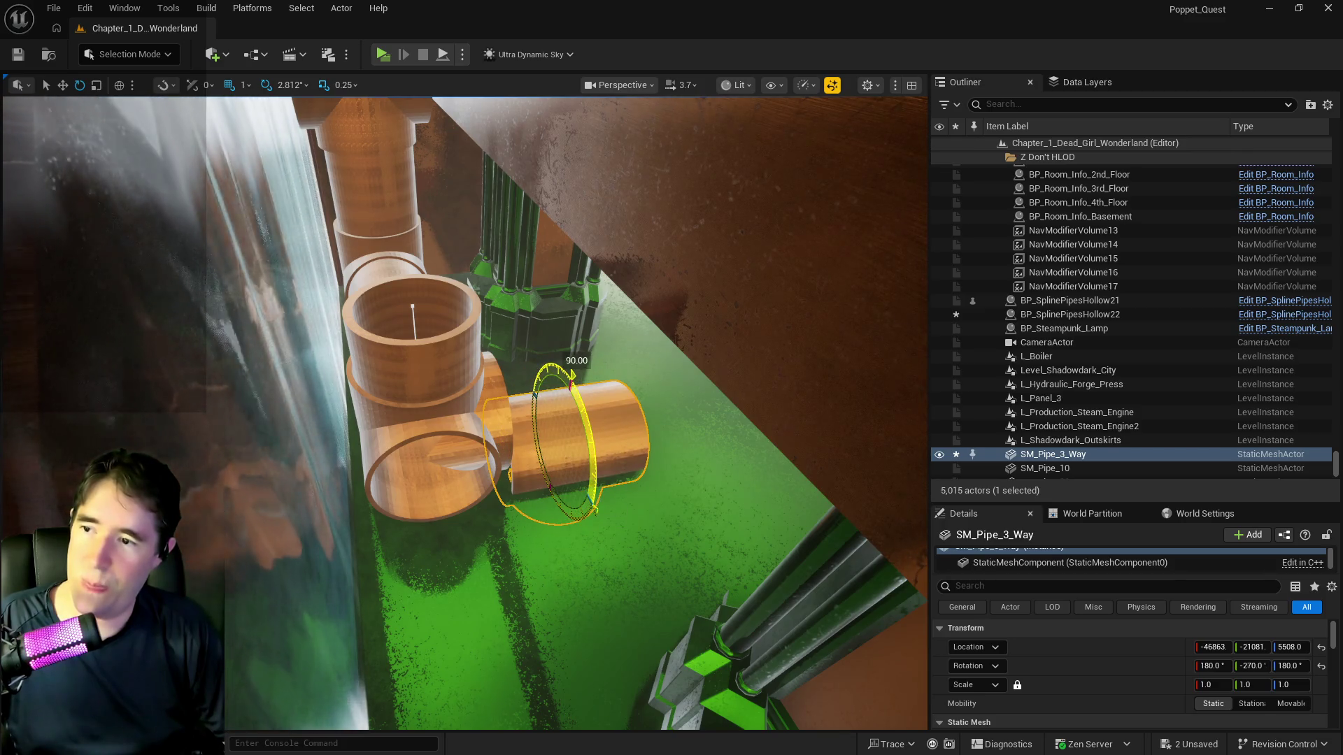
{"action": "left_click_drag", "start_coordinate": [564, 407], "coordinate": [615, 132]}
{"action": "left_click_drag", "start_coordinate": [564, 219], "coordinate": [350, 238]}
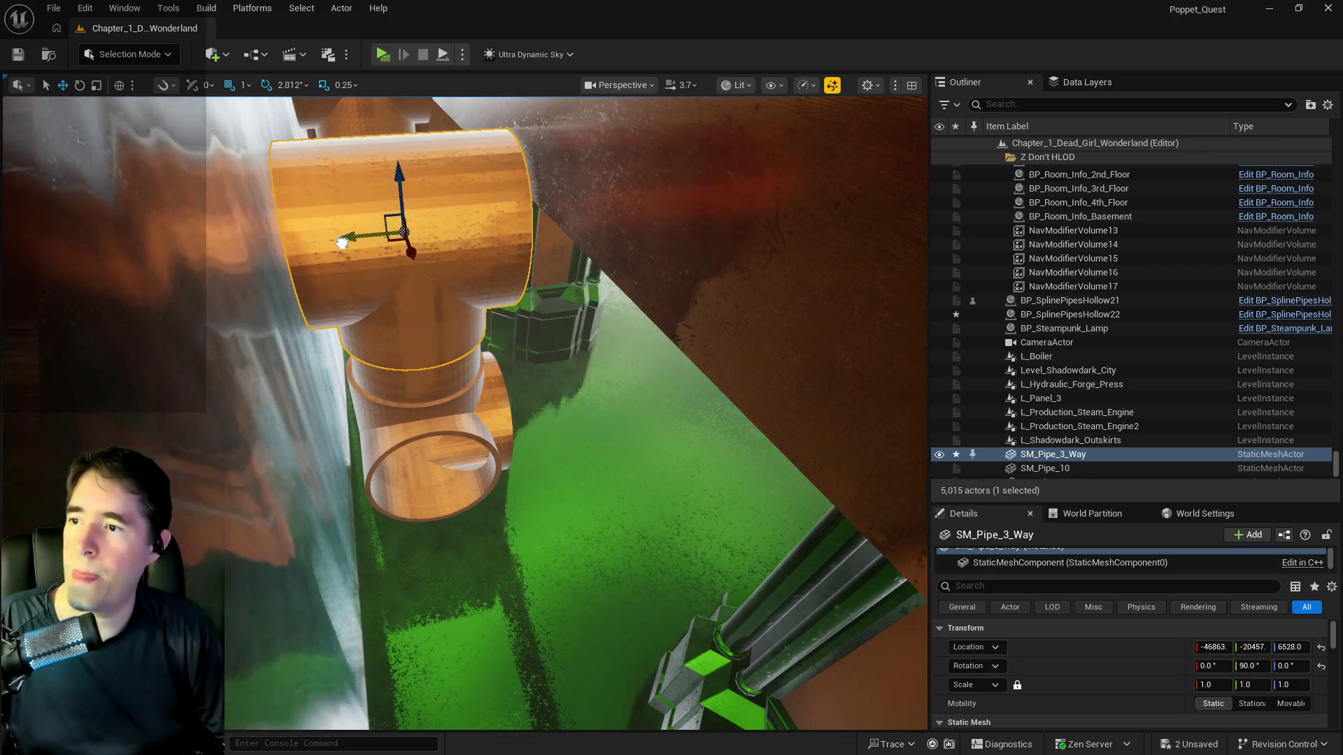
{"action": "key", "text": "f"}
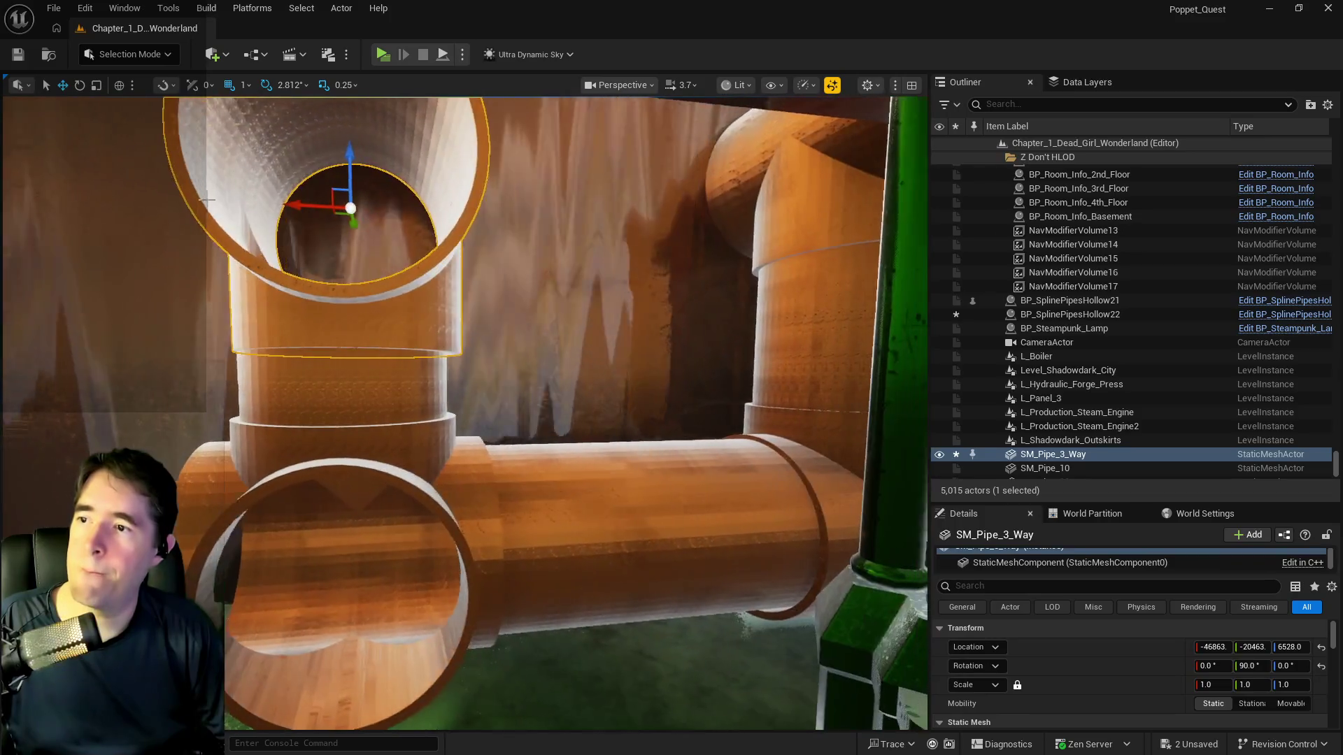
{"action": "left_click_drag", "start_coordinate": [295, 205], "coordinate": [476, 204]}
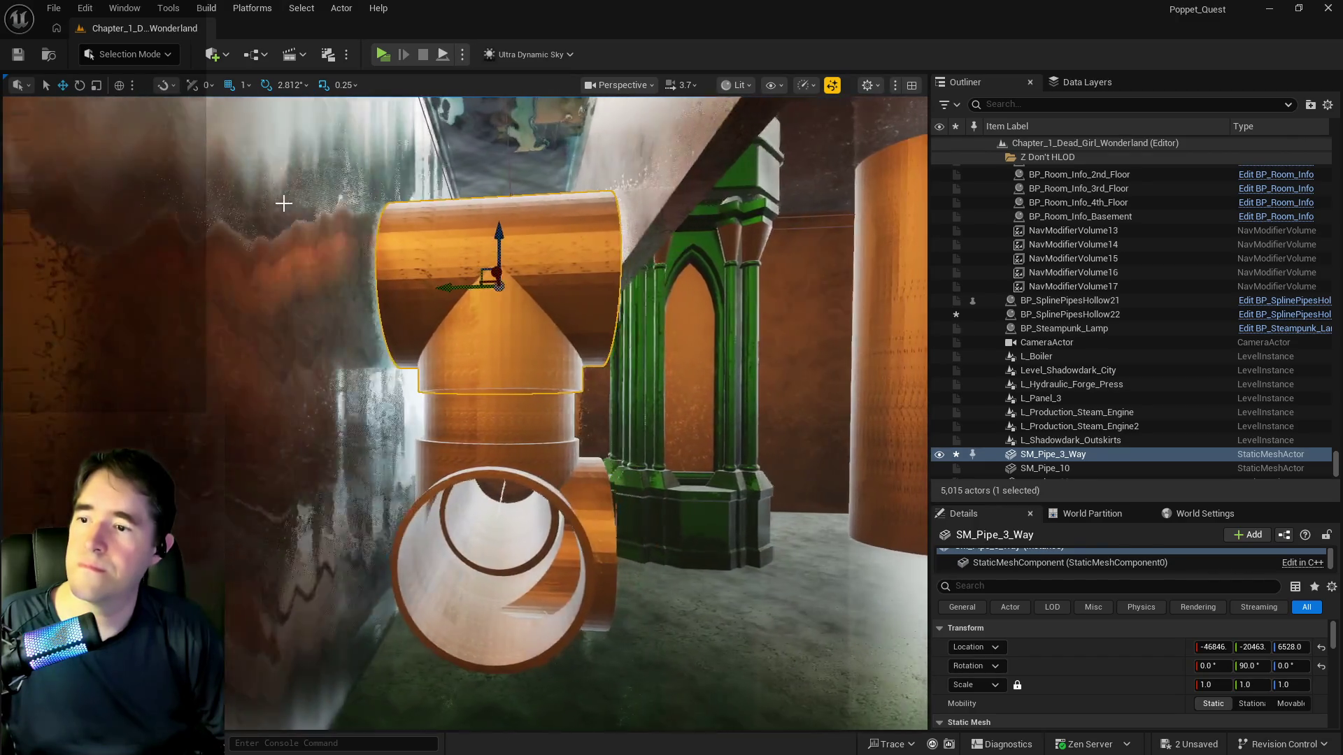
{"action": "left_click", "coordinate": [489, 399]}
{"action": "left_click", "coordinate": [490, 368]}
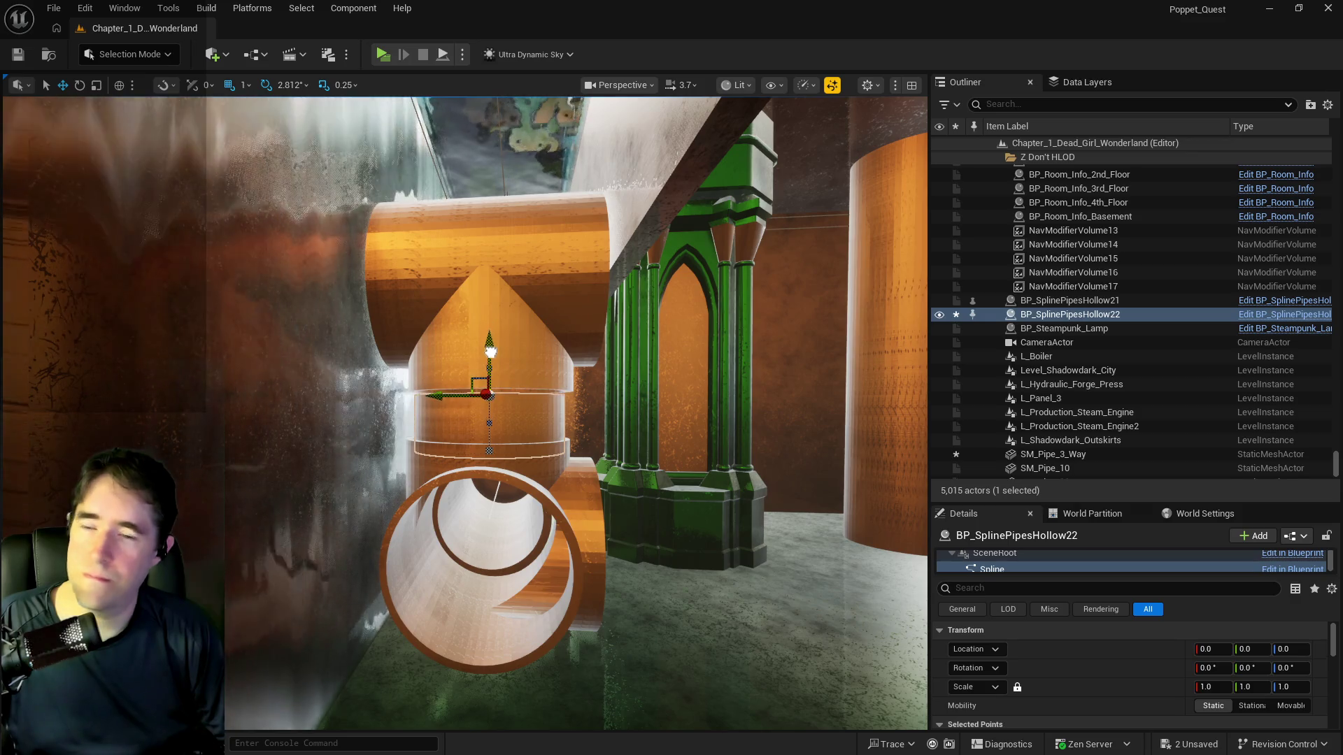
{"action": "left_click", "coordinate": [507, 276]}
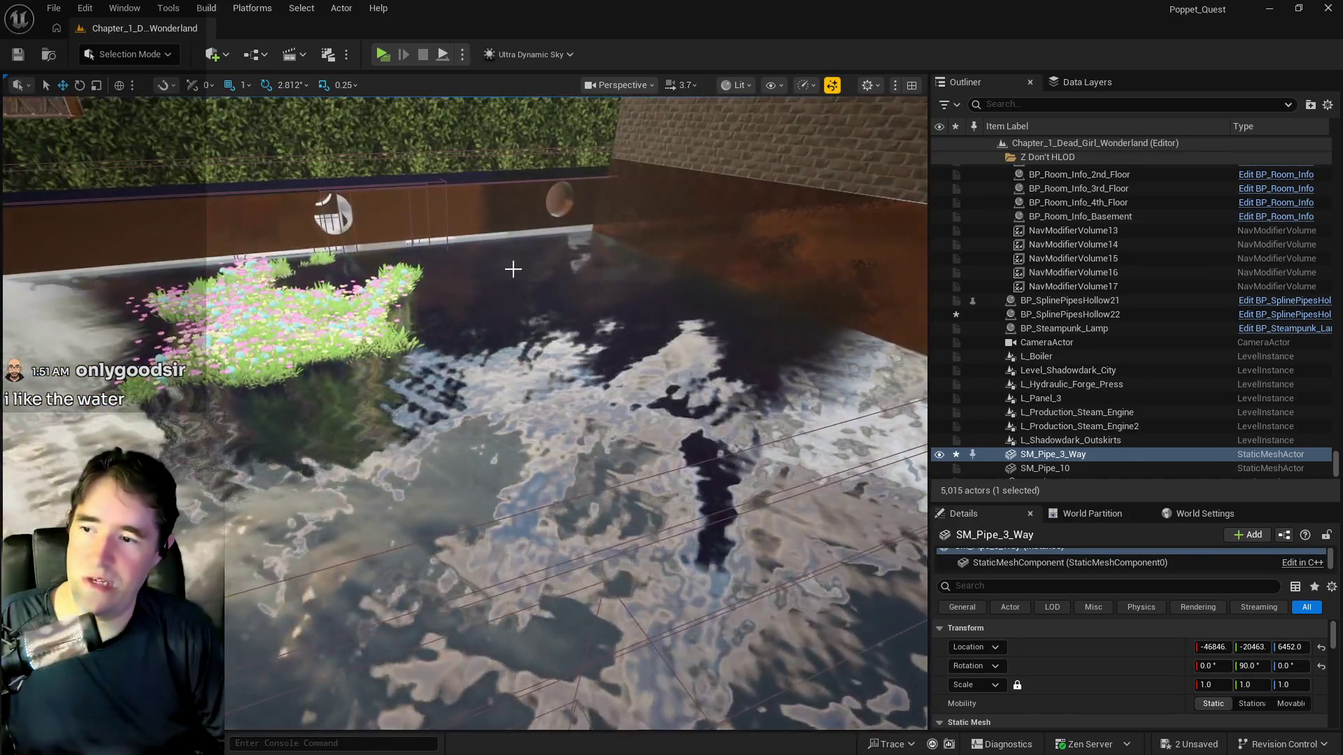
Put the cursor in the Outliner's actor search box
{"action": "left_click", "coordinate": [998, 104]}
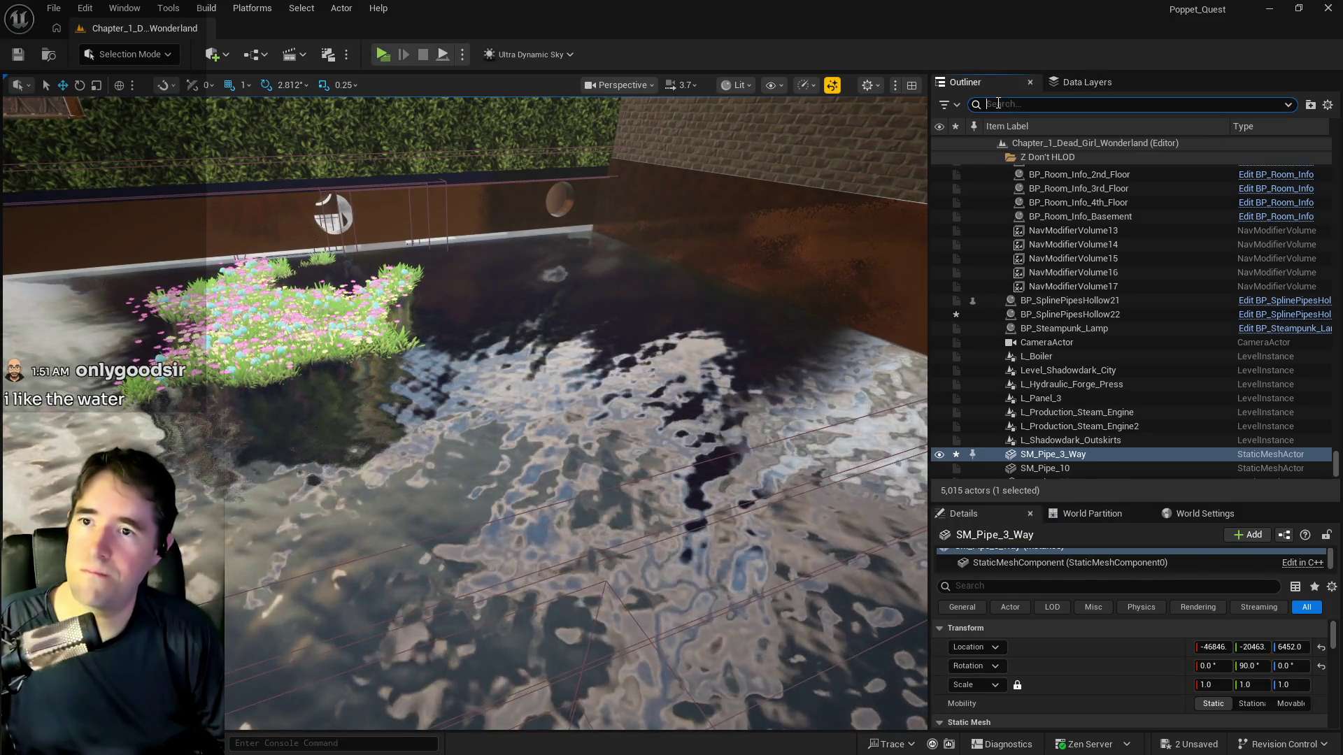
Find Ultra_Dynamic_Sky with an 'ultr' Outliner search and set its Time Of Day to 2400
{"action": "type", "text": "ult"}
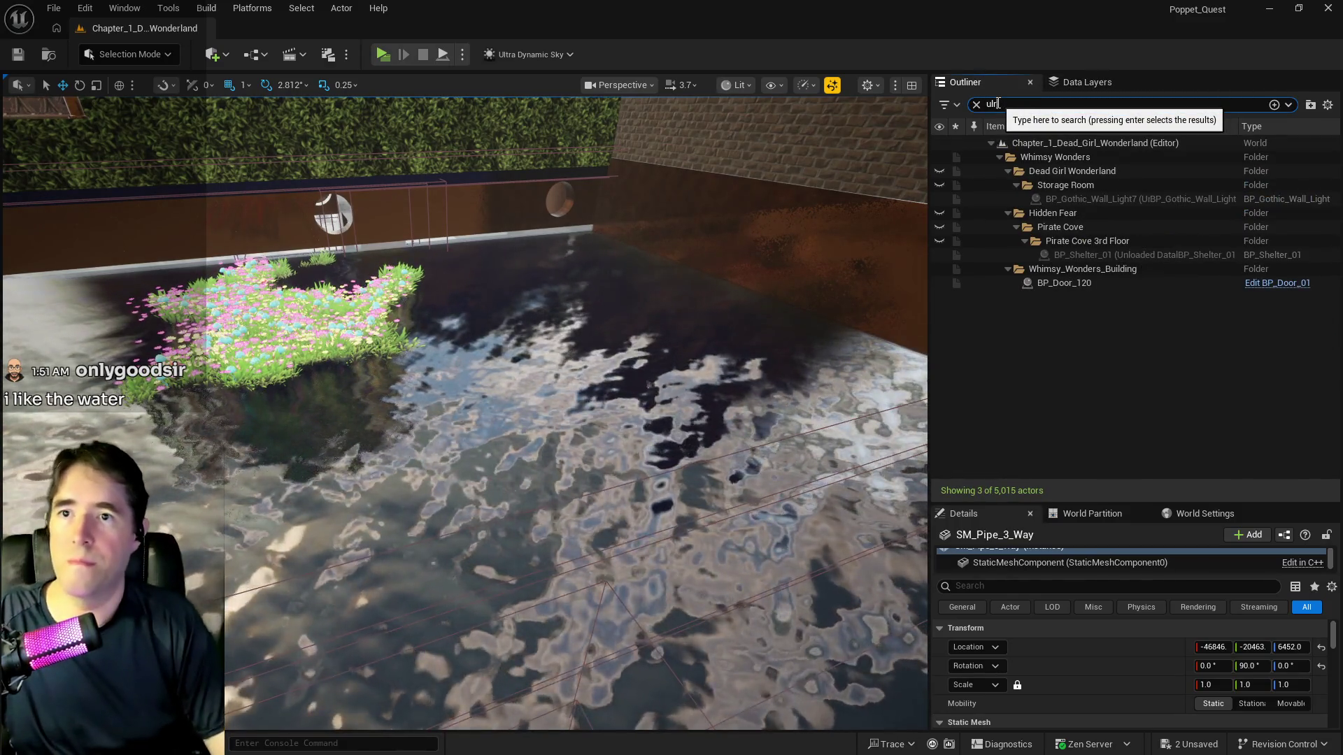
{"action": "type", "text": "r"}
{"action": "left_click", "coordinate": [1094, 171]}
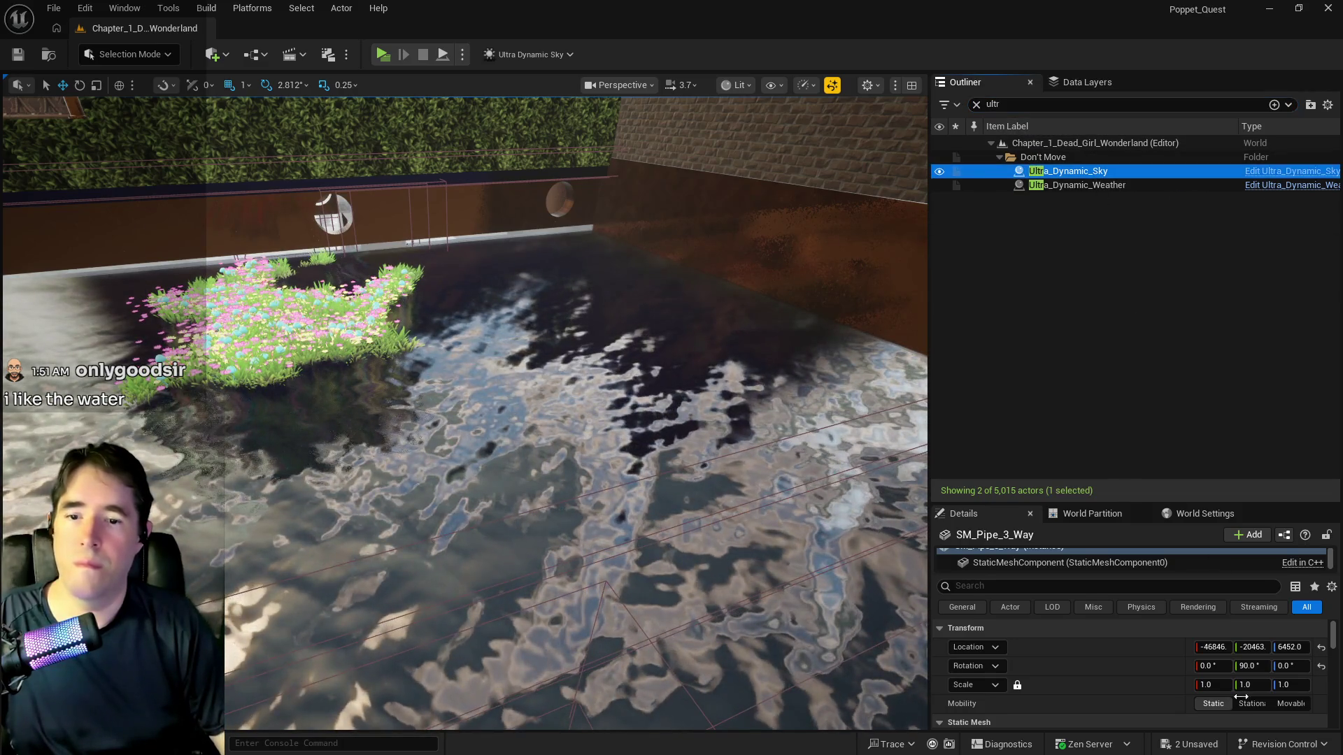
{"action": "scroll", "coordinate": [1184, 695], "scroll_direction": "down", "scroll_amount": 2}
{"action": "left_click_drag", "start_coordinate": [1231, 673], "coordinate": [1301, 673]}
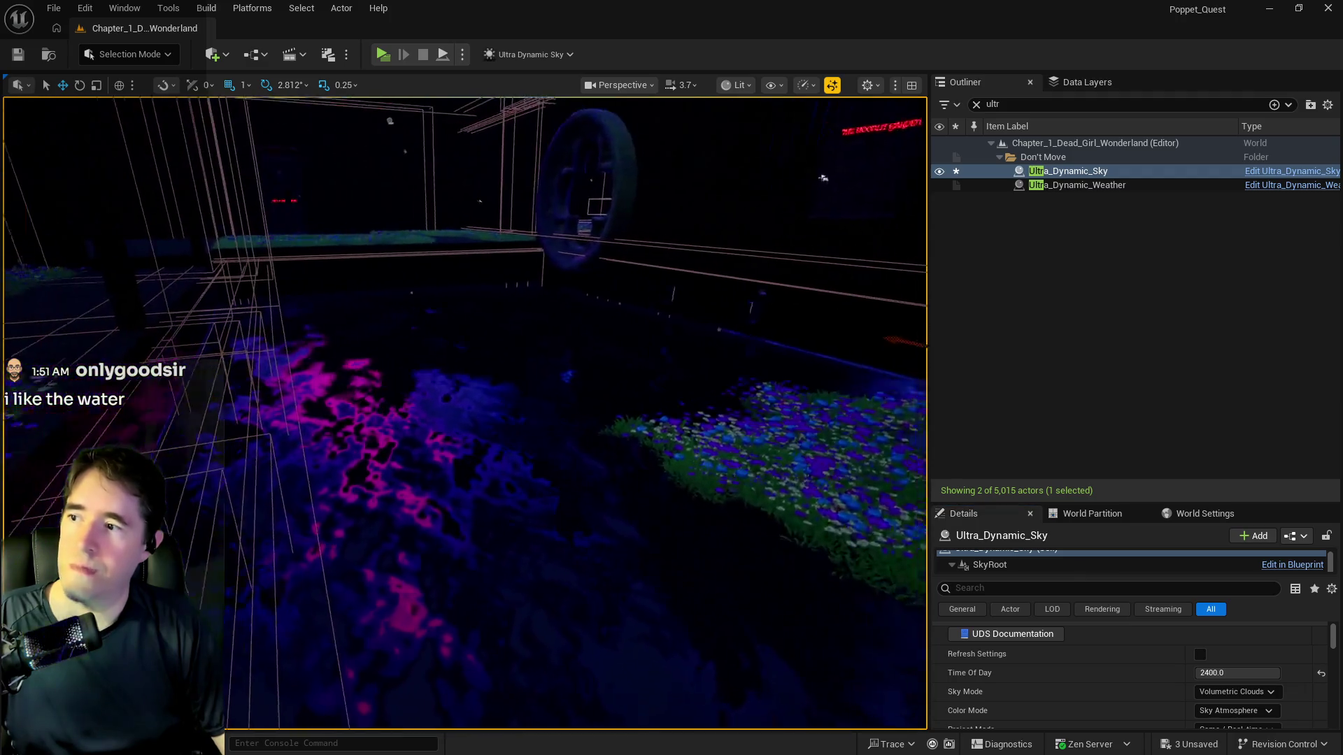
Fly through the night-lit room to the pipes and tank and select the boiler
{"action": "left_click_drag", "start_coordinate": [838, 221], "coordinate": [838, 301]}
{"action": "mouse_move", "coordinate": [509, 230]}
{"action": "left_mouse_down"}
{"action": "mouse_move", "coordinate": [448, 133]}
{"action": "mouse_move", "coordinate": [452, 167]}
{"action": "mouse_move", "coordinate": [488, 202]}
{"action": "left_mouse_up"}
{"action": "left_click_drag", "start_coordinate": [692, 557], "coordinate": [692, 556]}
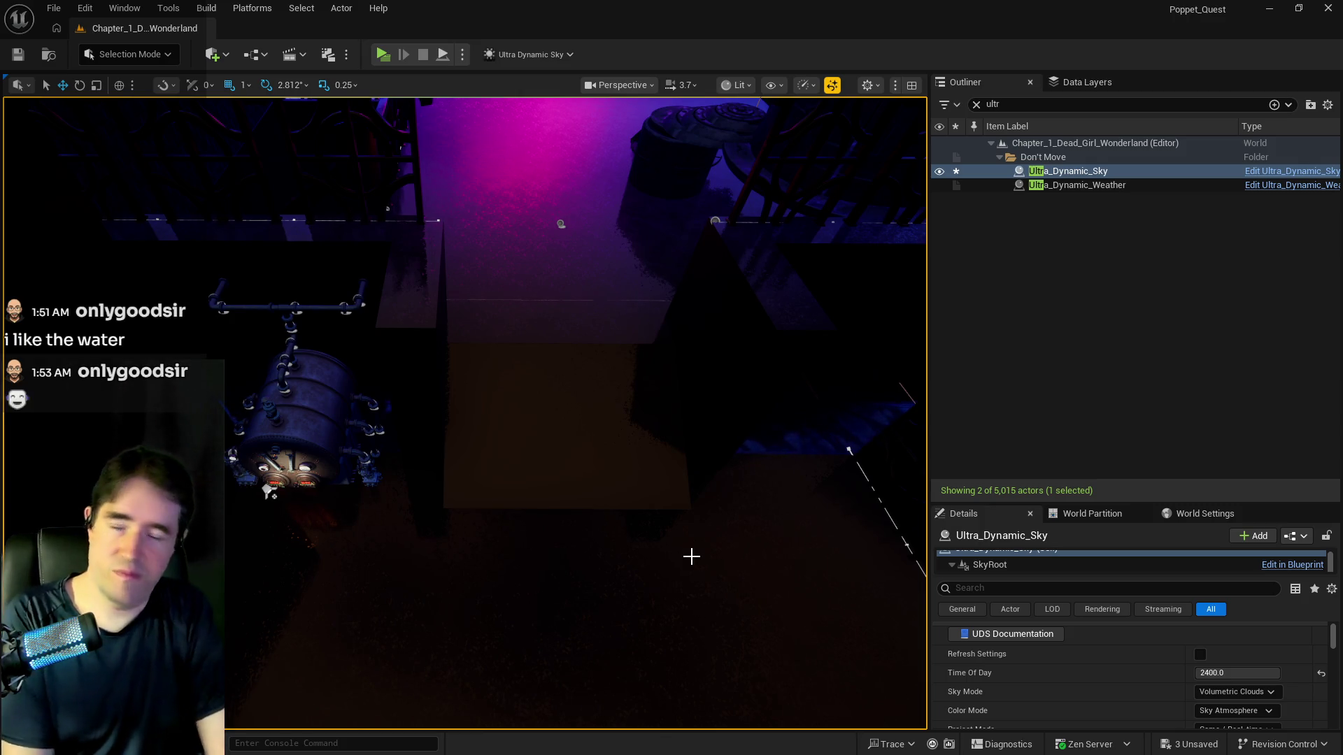
{"action": "left_click", "coordinate": [313, 408]}
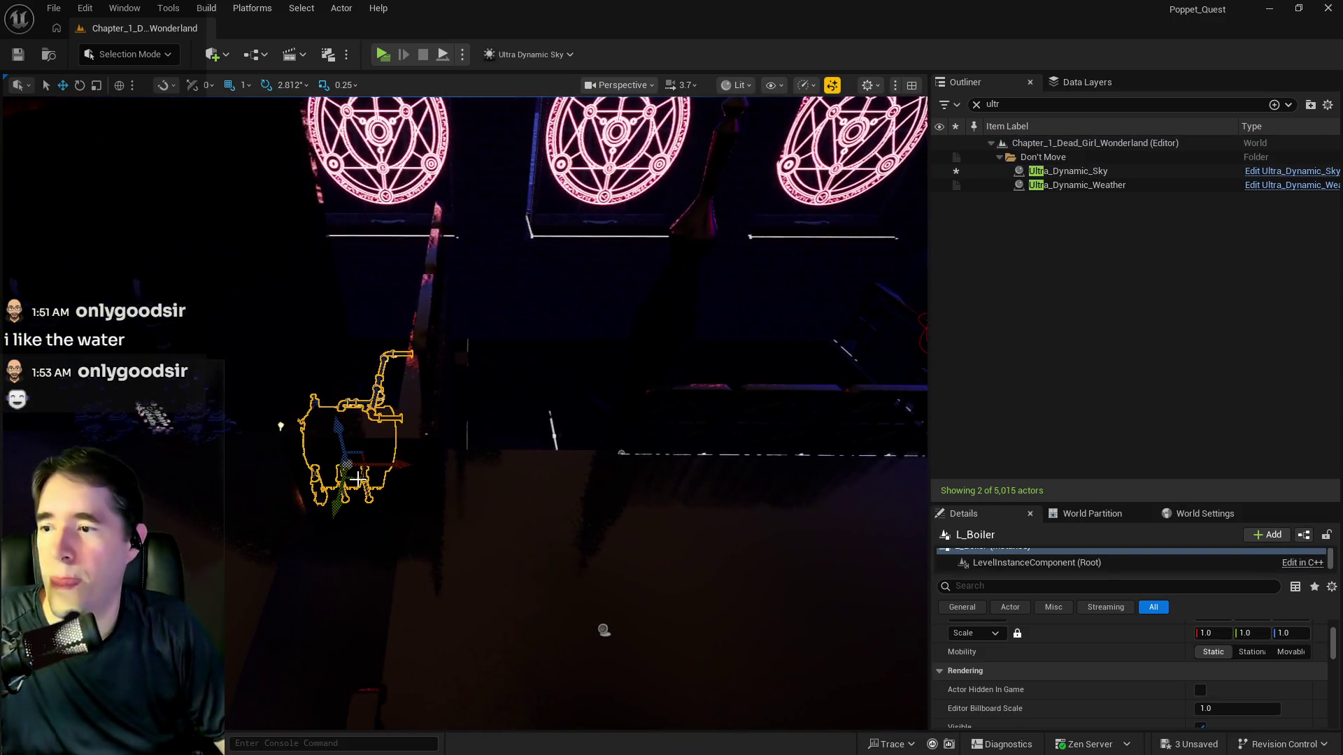
Rotate the L_Boiler level instance about 87° and move it beside the round tank
{"action": "mouse_move", "coordinate": [358, 478]}
{"action": "left_mouse_down"}
{"action": "mouse_move", "coordinate": [350, 363]}
{"action": "mouse_move", "coordinate": [374, 276]}
{"action": "left_mouse_up"}
{"action": "mouse_move", "coordinate": [361, 323]}
{"action": "left_mouse_down"}
{"action": "mouse_move", "coordinate": [606, 254]}
{"action": "mouse_move", "coordinate": [564, 254]}
{"action": "mouse_move", "coordinate": [773, 409]}
{"action": "mouse_move", "coordinate": [405, 328]}
{"action": "mouse_move", "coordinate": [259, 455]}
{"action": "mouse_move", "coordinate": [503, 405]}
{"action": "mouse_move", "coordinate": [534, 412]}
{"action": "left_mouse_up"}
{"action": "left_click_drag", "start_coordinate": [621, 436], "coordinate": [339, 372]}
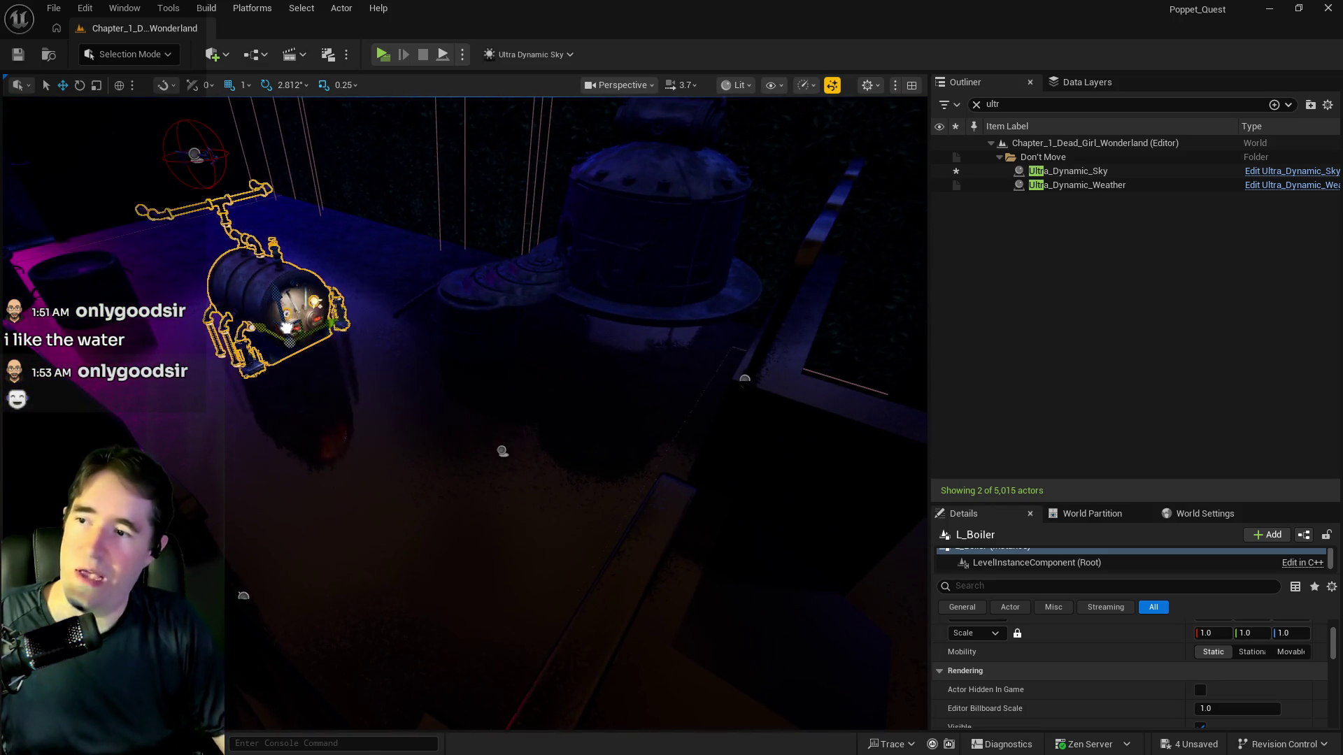
{"action": "key", "text": "e"}
{"action": "left_click_drag", "start_coordinate": [221, 311], "coordinate": [181, 293]}
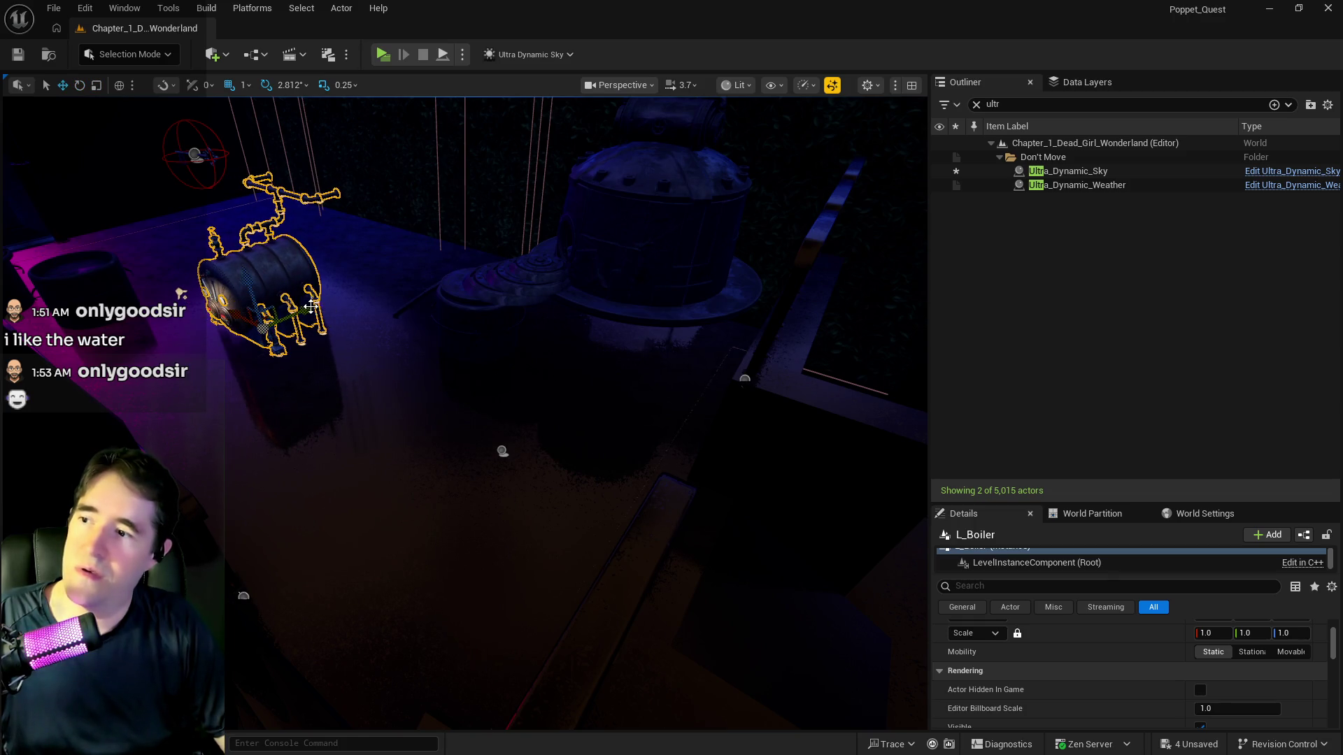
{"action": "mouse_move", "coordinate": [311, 306]}
{"action": "left_mouse_down"}
{"action": "mouse_move", "coordinate": [420, 280]}
{"action": "mouse_move", "coordinate": [458, 248]}
{"action": "mouse_move", "coordinate": [420, 553]}
{"action": "mouse_move", "coordinate": [630, 490]}
{"action": "mouse_move", "coordinate": [720, 495]}
{"action": "mouse_move", "coordinate": [785, 373]}
{"action": "mouse_move", "coordinate": [621, 325]}
{"action": "left_mouse_up"}
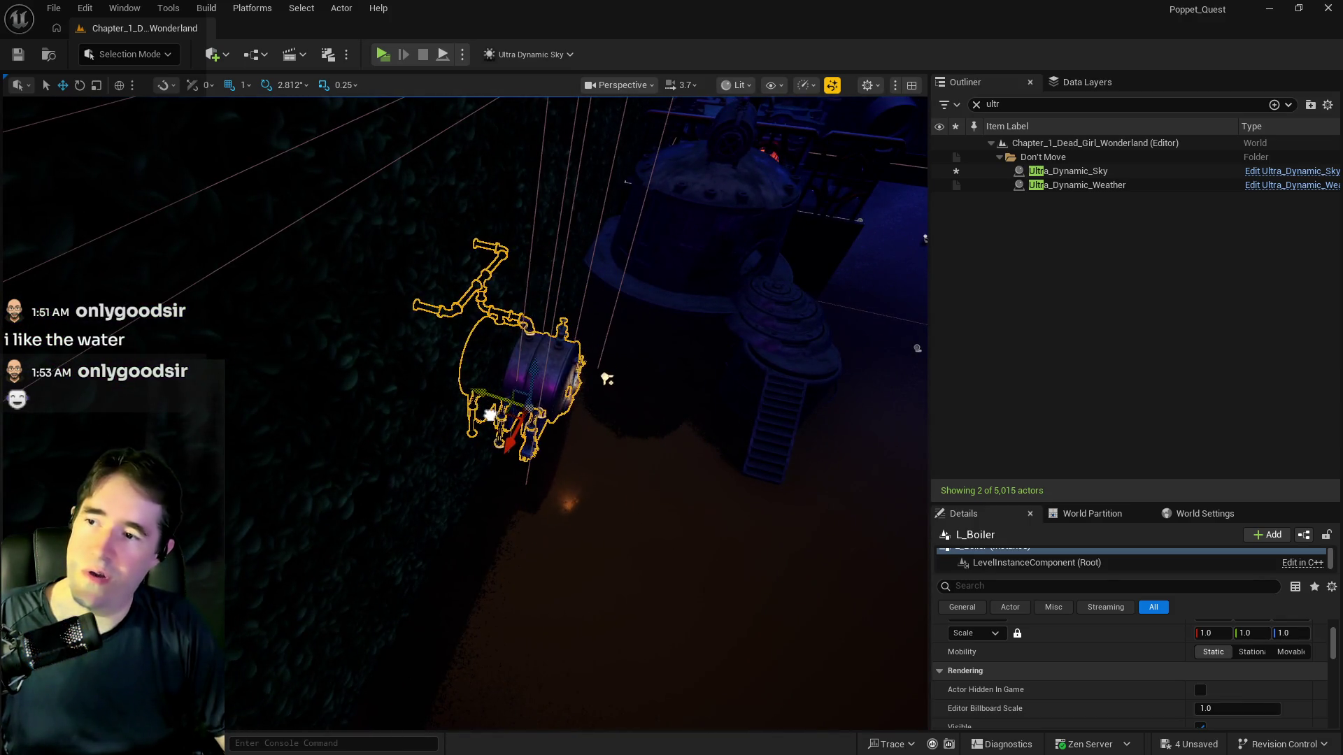
{"action": "mouse_move", "coordinate": [605, 378]}
{"action": "left_mouse_down"}
{"action": "mouse_move", "coordinate": [653, 390]}
{"action": "mouse_move", "coordinate": [561, 371]}
{"action": "mouse_move", "coordinate": [608, 365]}
{"action": "left_mouse_up"}
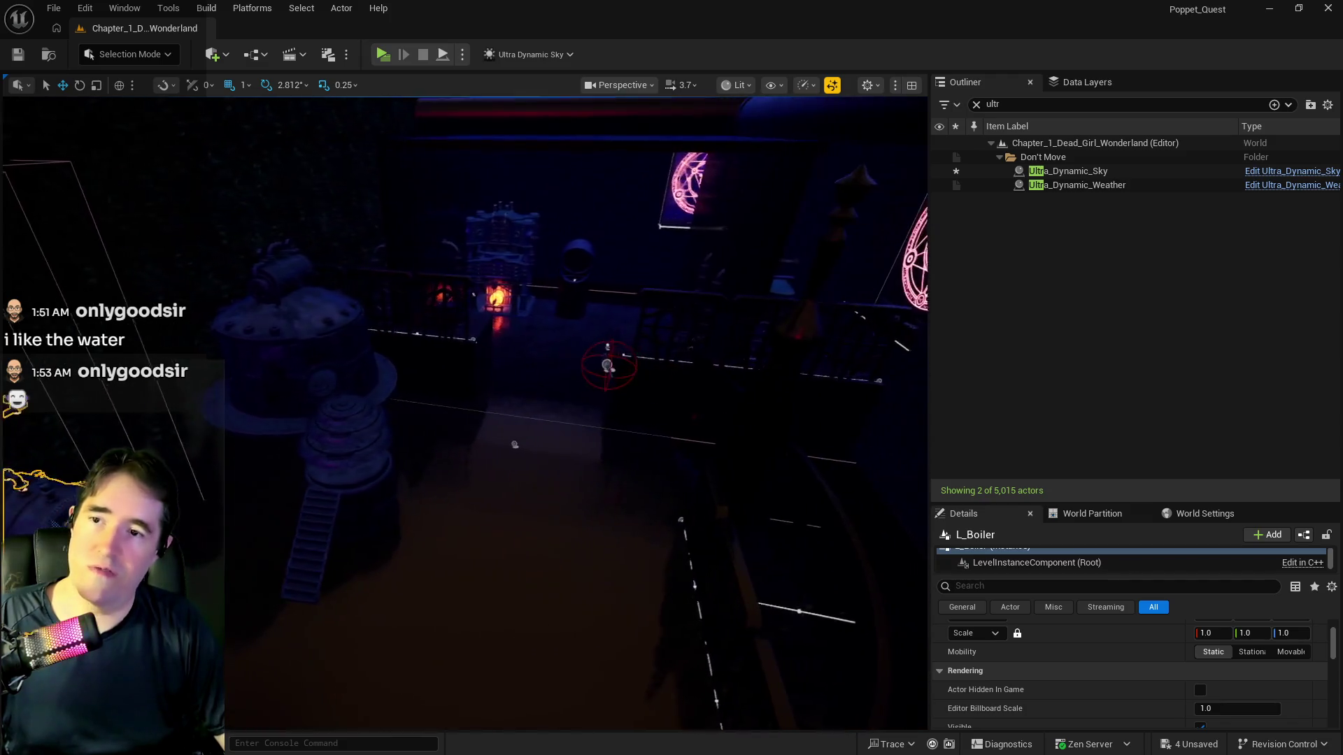
{"action": "left_click_drag", "start_coordinate": [531, 459], "coordinate": [579, 552]}
{"action": "left_click", "coordinate": [1069, 171]}
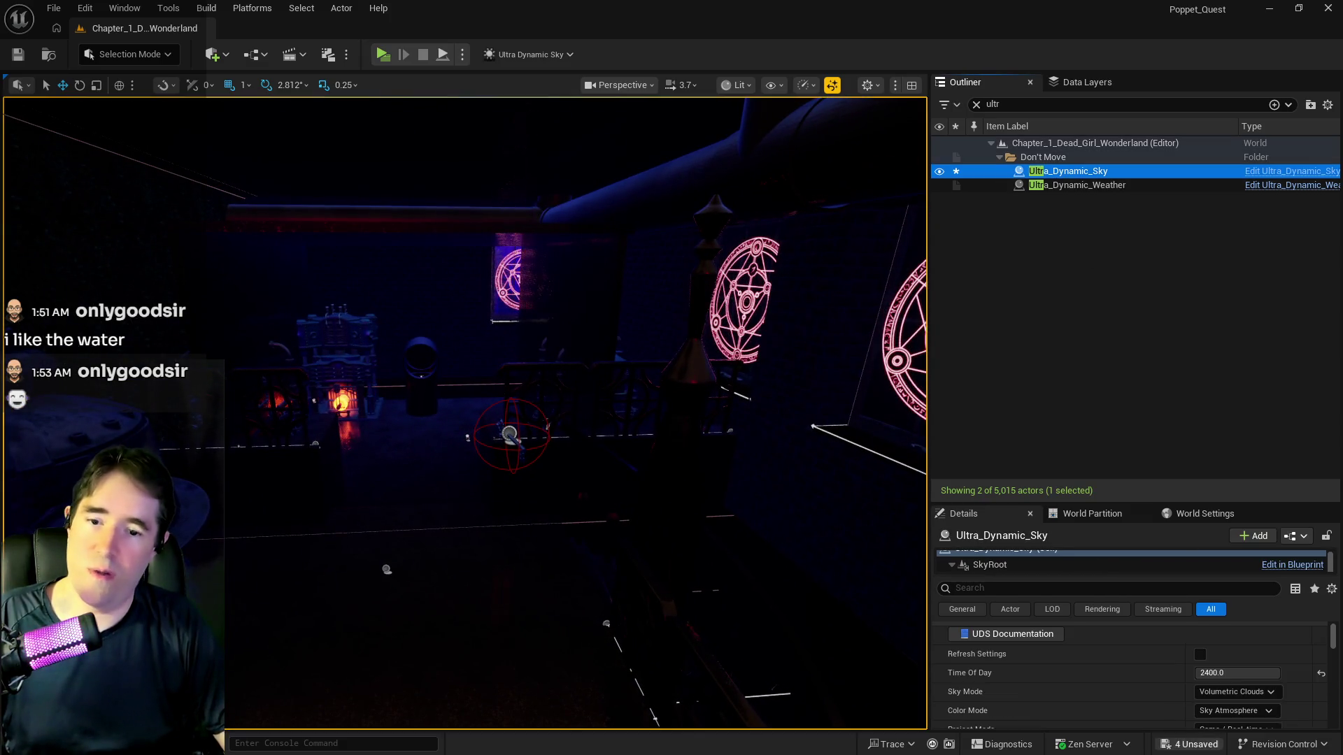
Return Time Of Day to 960 for daylight, then select the boss floor mesh and pipe elbow
{"action": "left_click_drag", "start_coordinate": [1277, 673], "coordinate": [1229, 673]}
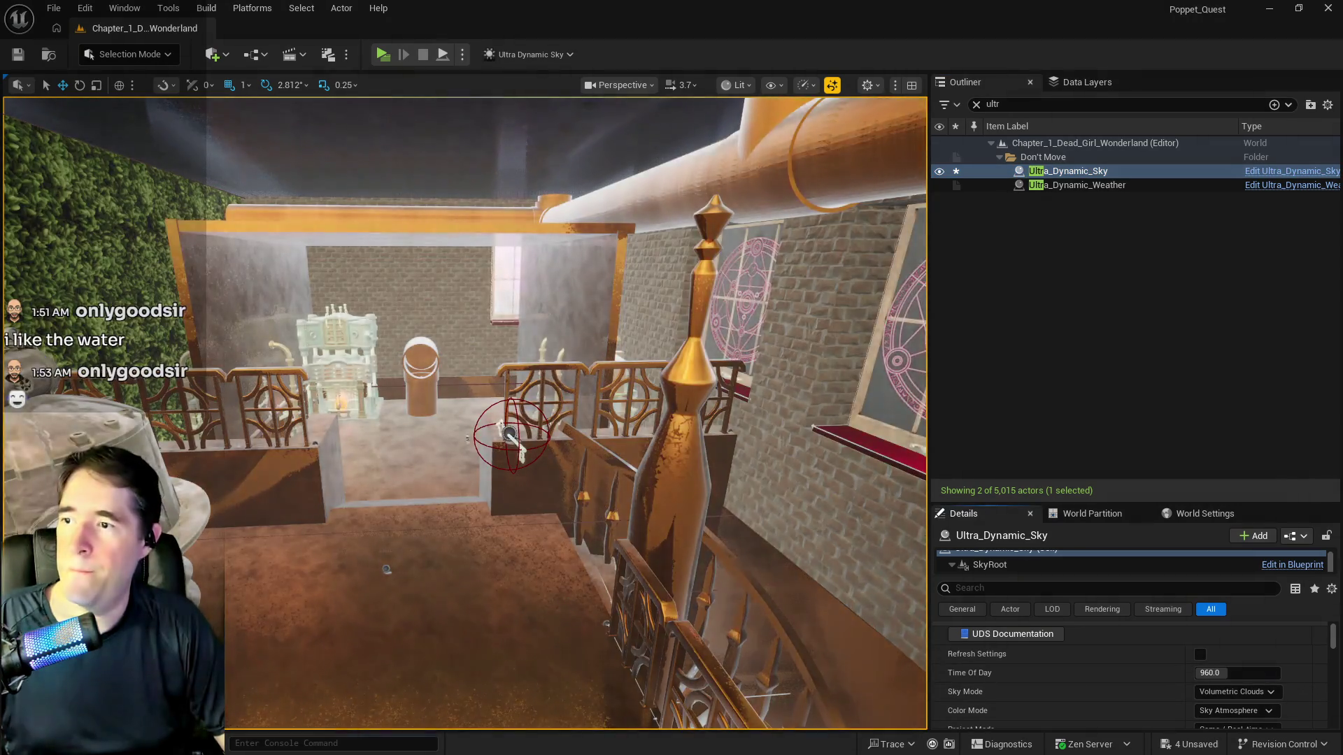
{"action": "mouse_move", "coordinate": [461, 412]}
{"action": "left_mouse_down"}
{"action": "mouse_move", "coordinate": [462, 371]}
{"action": "mouse_move", "coordinate": [461, 447]}
{"action": "left_mouse_up"}
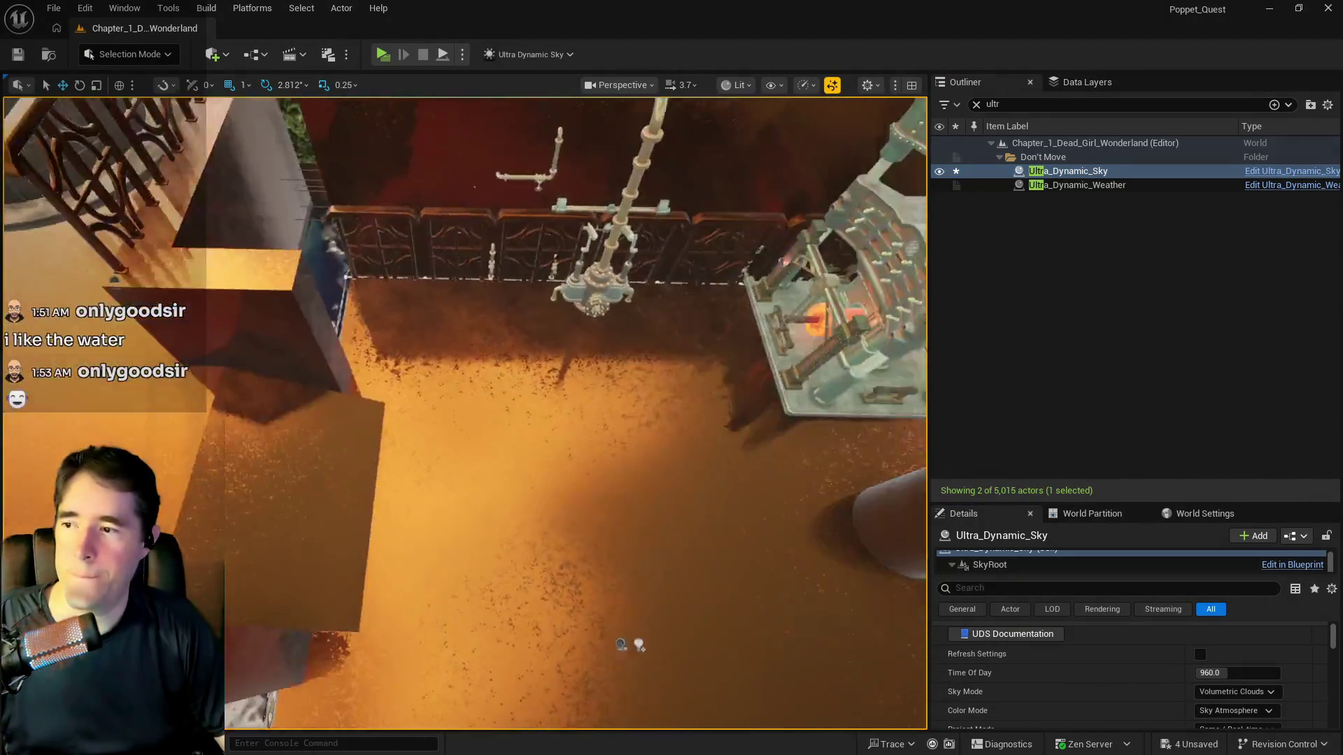
{"action": "mouse_move", "coordinate": [568, 608]}
{"action": "left_mouse_down"}
{"action": "mouse_move", "coordinate": [568, 524]}
{"action": "mouse_move", "coordinate": [568, 608]}
{"action": "left_mouse_up"}
{"action": "left_click", "coordinate": [568, 608]}
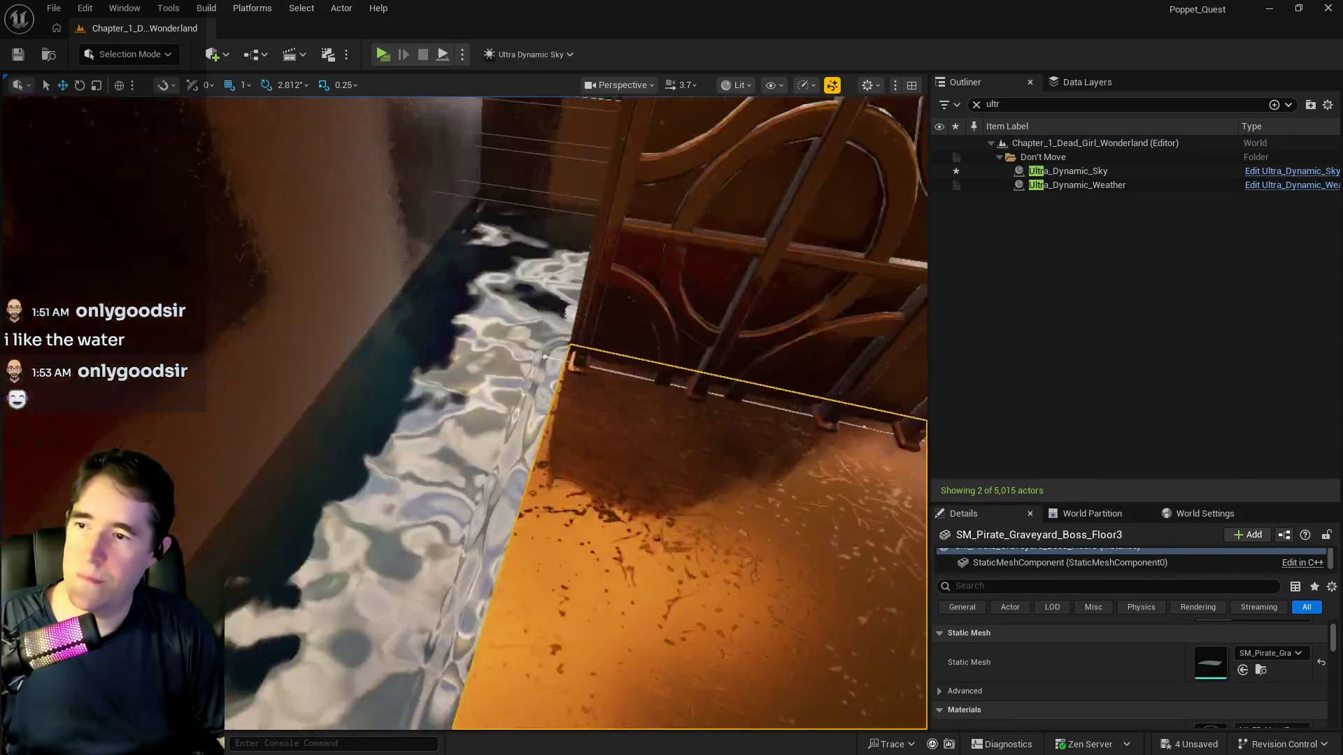
{"action": "mouse_move", "coordinate": [484, 461]}
{"action": "left_mouse_down"}
{"action": "mouse_move", "coordinate": [484, 420]}
{"action": "mouse_move", "coordinate": [484, 461]}
{"action": "left_mouse_up"}
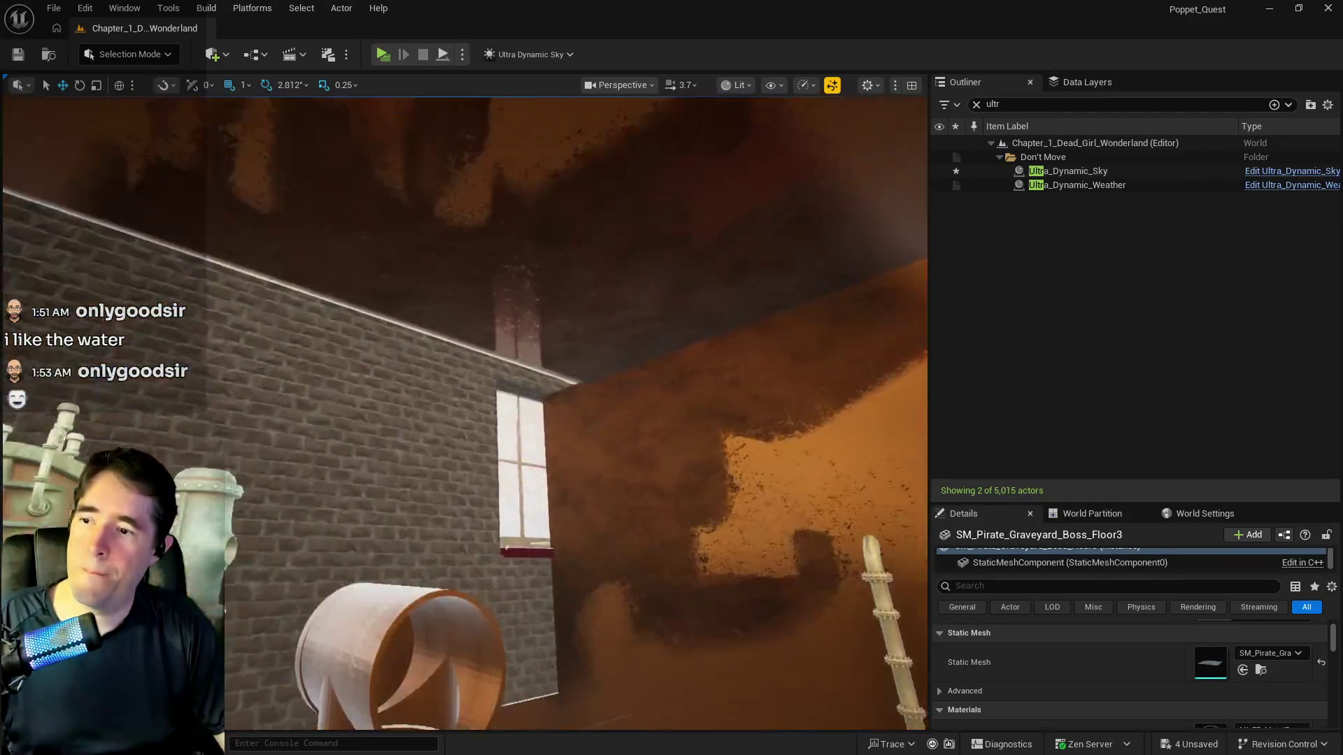
{"action": "left_click_drag", "start_coordinate": [438, 419], "coordinate": [437, 448]}
{"action": "left_click", "coordinate": [479, 478], "text": "ctrl"}
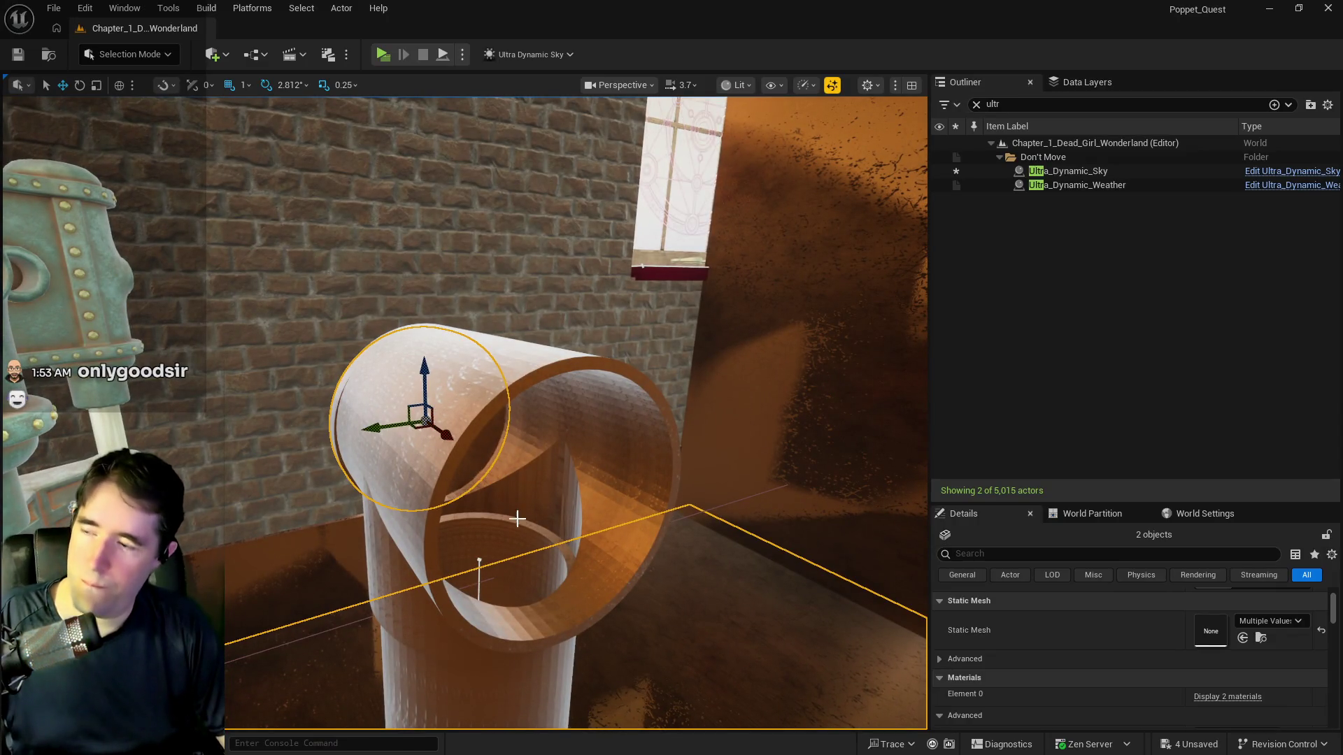
Undo the stray pipe move, adjust the pipe selection, and undo an accidental duplicate
{"action": "key", "text": "ctrl+z"}
{"action": "left_click", "coordinate": [540, 447], "text": "ctrl"}
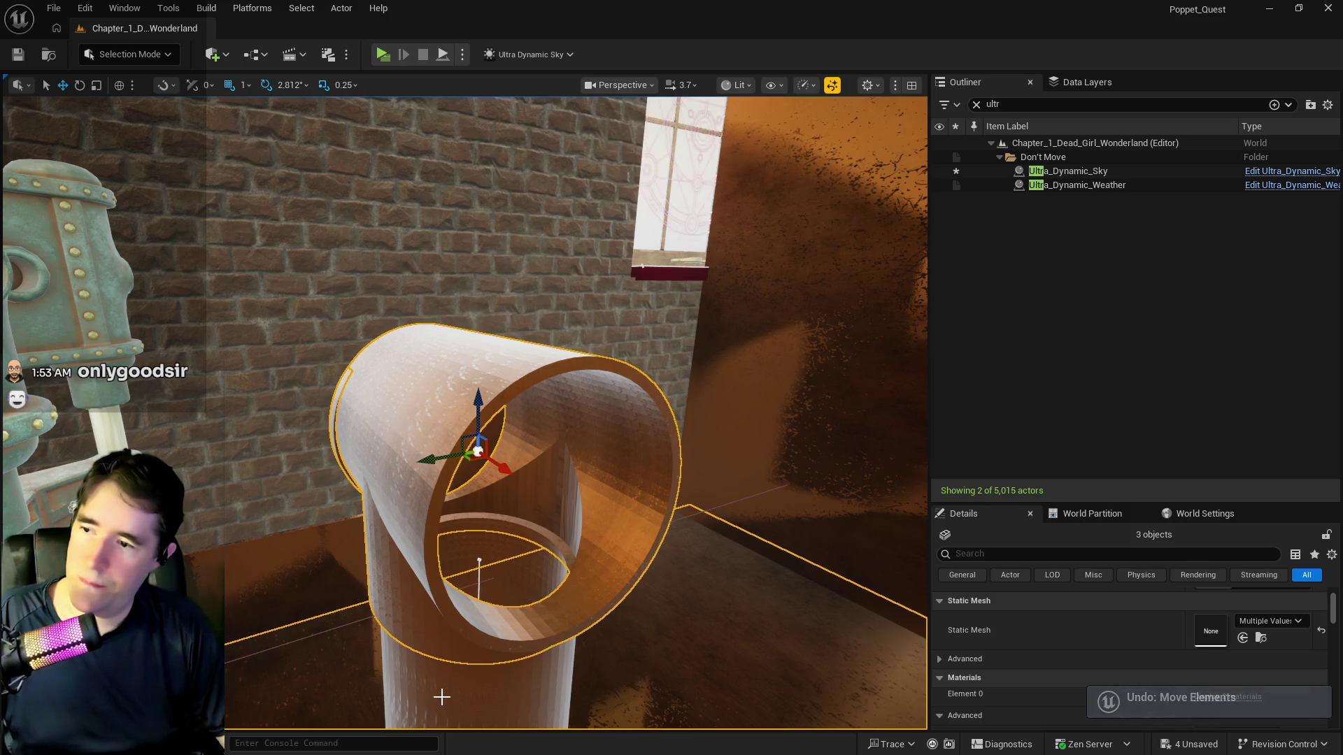
{"action": "left_click_drag", "start_coordinate": [442, 697], "coordinate": [441, 706]}
{"action": "left_click", "coordinate": [505, 536], "text": "ctrl"}
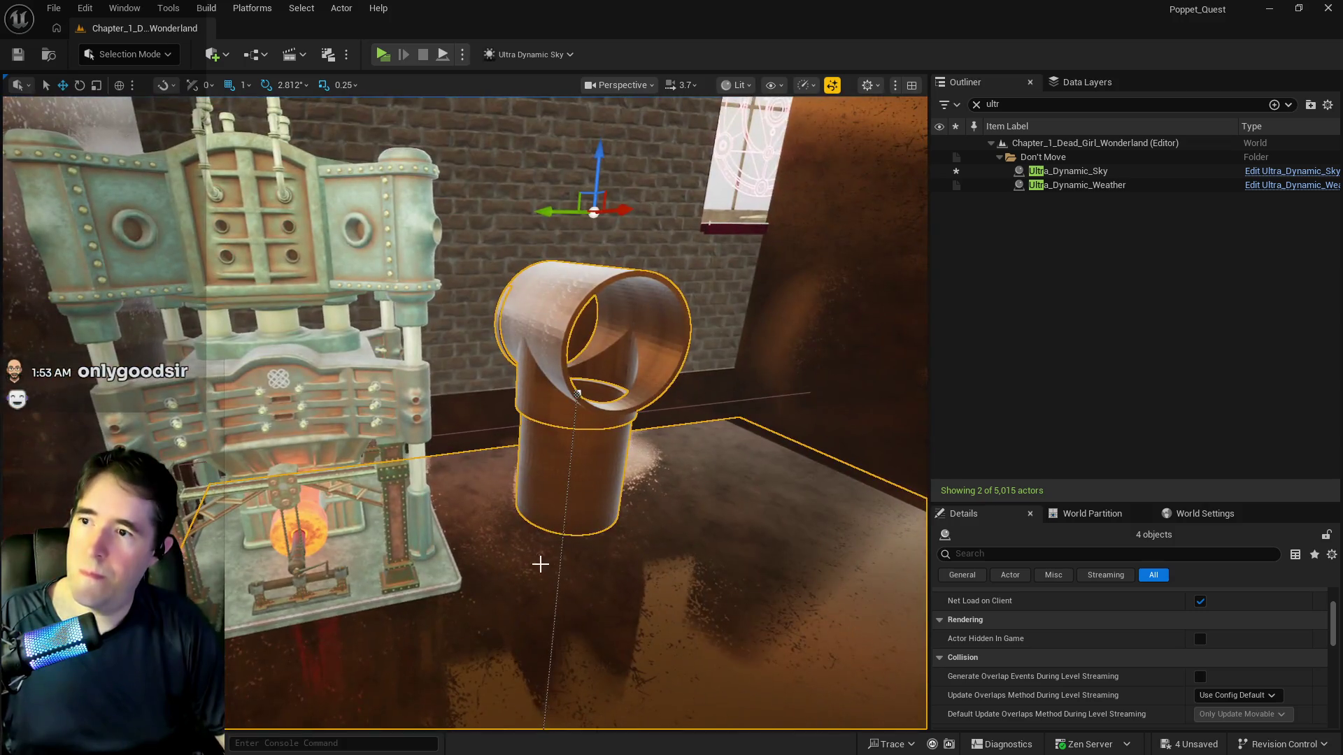
{"action": "left_click", "coordinate": [586, 477], "text": "ctrl"}
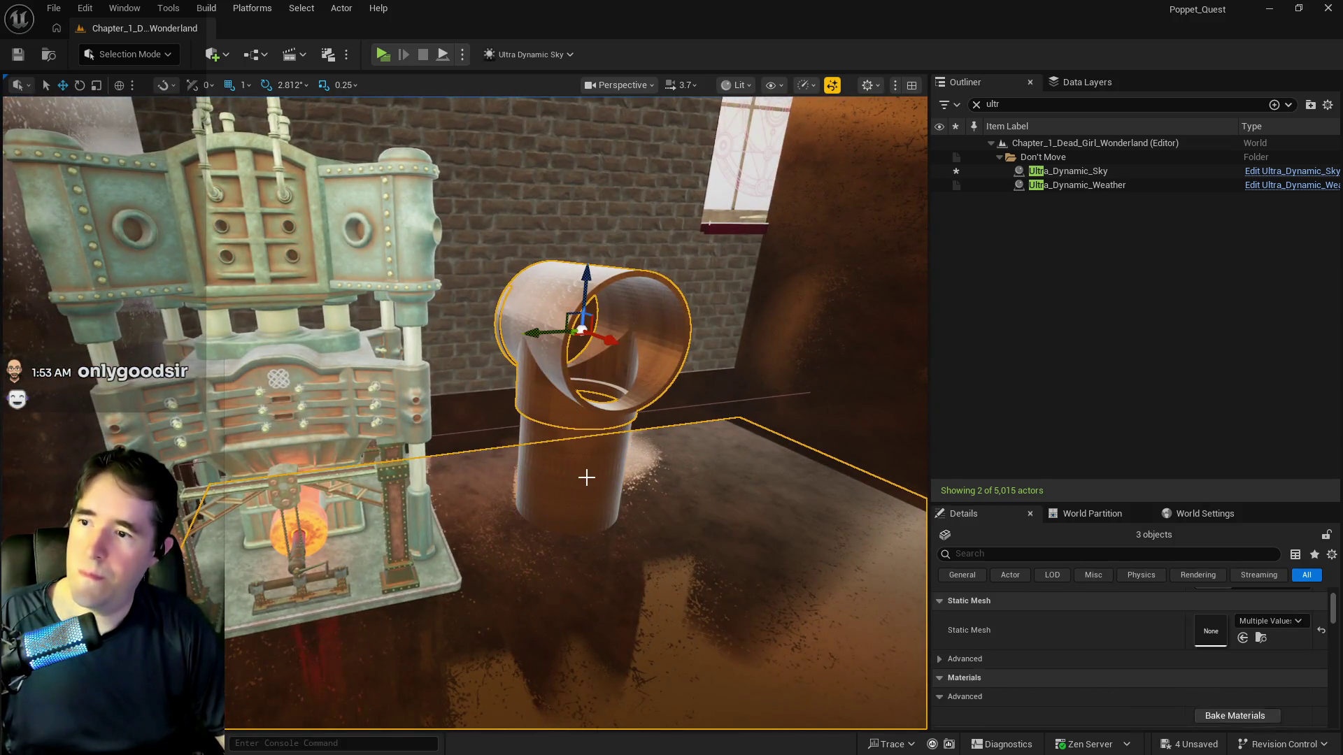
{"action": "left_click_drag", "start_coordinate": [601, 335], "coordinate": [733, 498]}
{"action": "key", "text": "ctrl+z"}
{"action": "key", "text": "ctrl+z"}
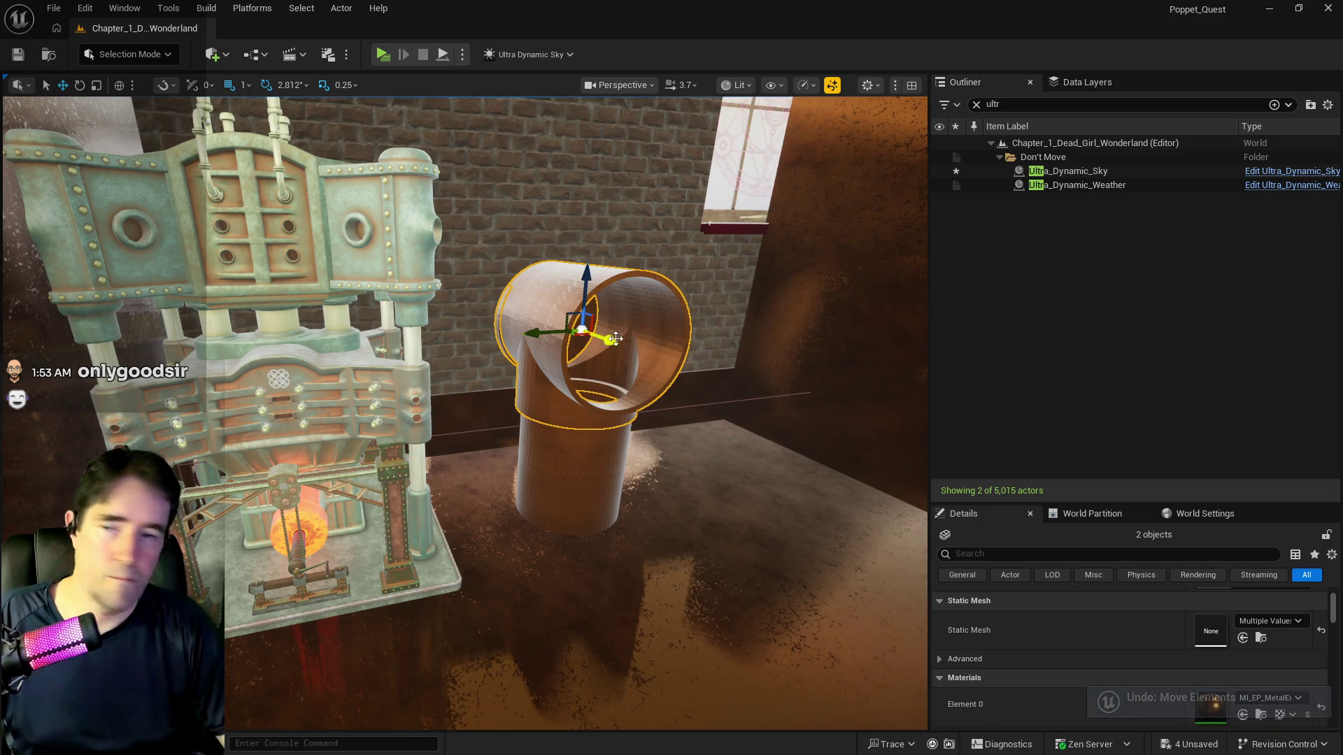
Clear the Outliner search to show all 5,015 actors and frame the selected pipes
{"action": "left_click_drag", "start_coordinate": [615, 338], "coordinate": [615, 448]}
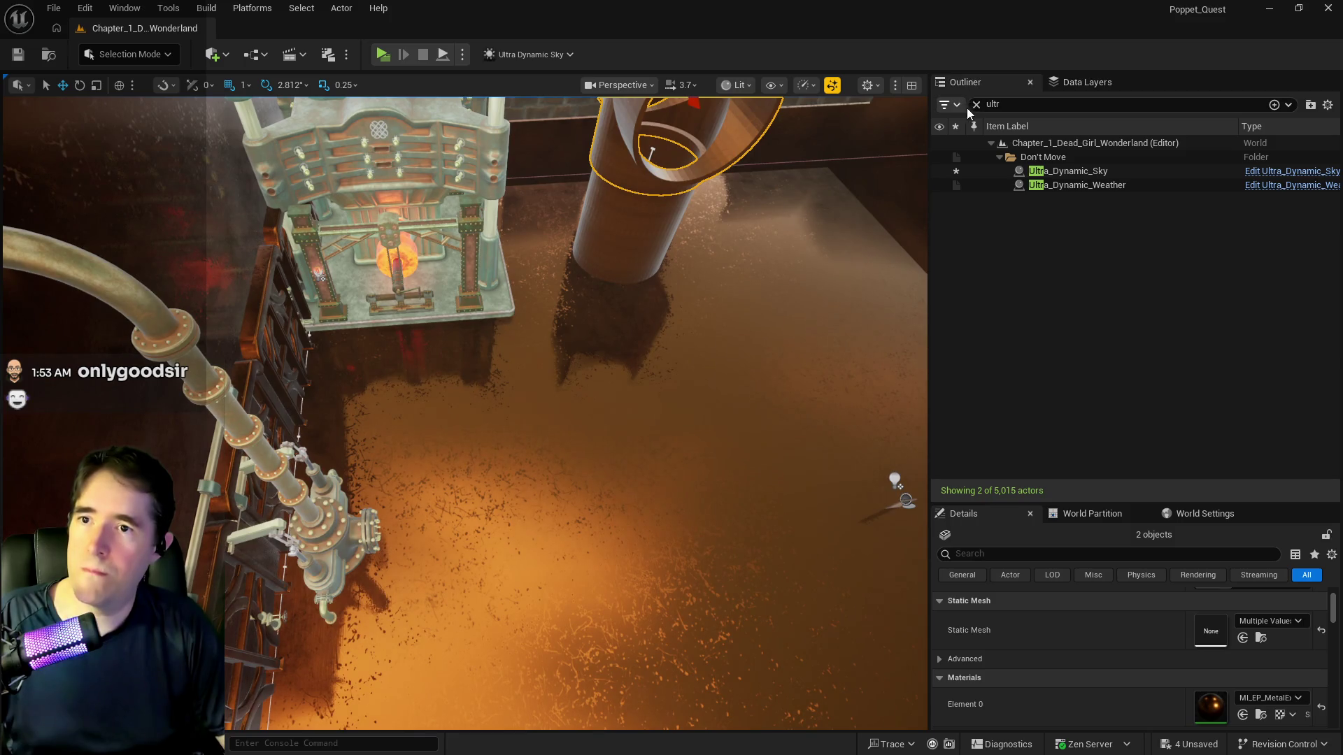
{"action": "left_click", "coordinate": [975, 105]}
{"action": "key", "text": "f"}
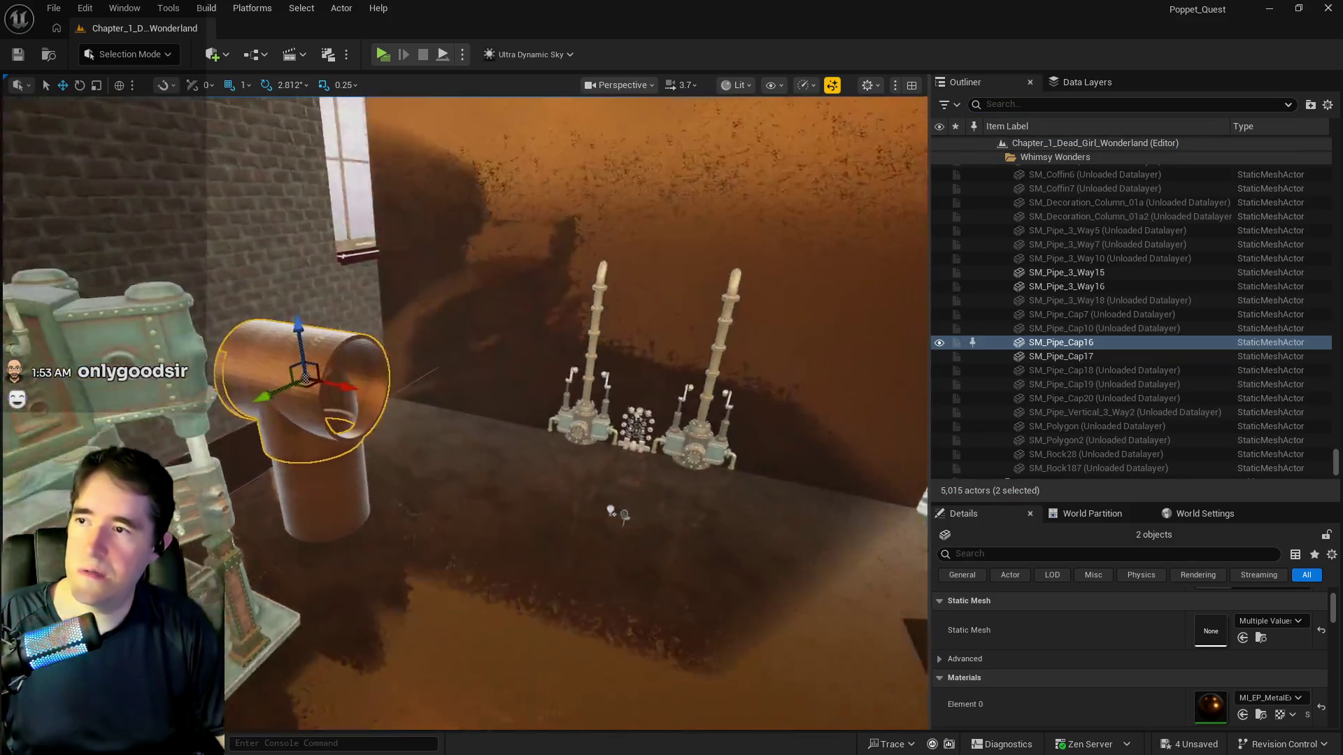
{"action": "left_click_drag", "start_coordinate": [559, 385], "coordinate": [559, 386]}
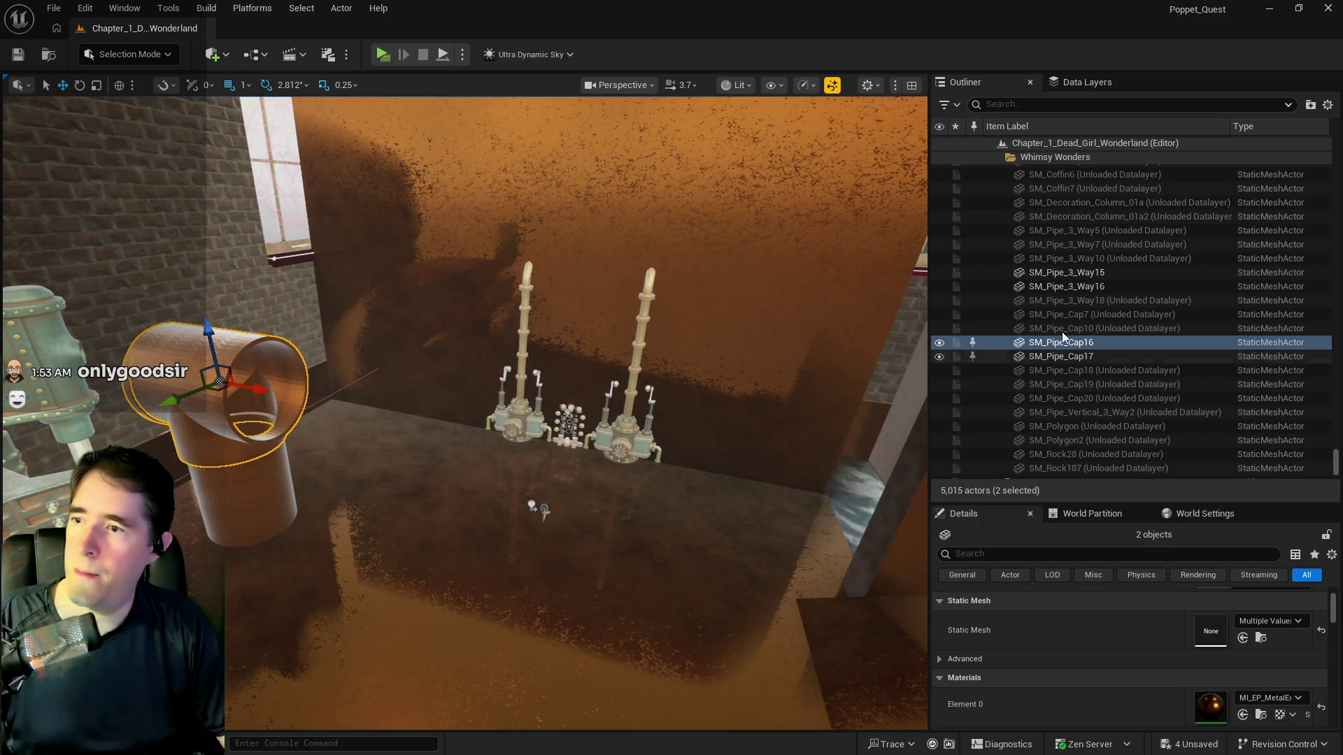
{"action": "key", "text": "f"}
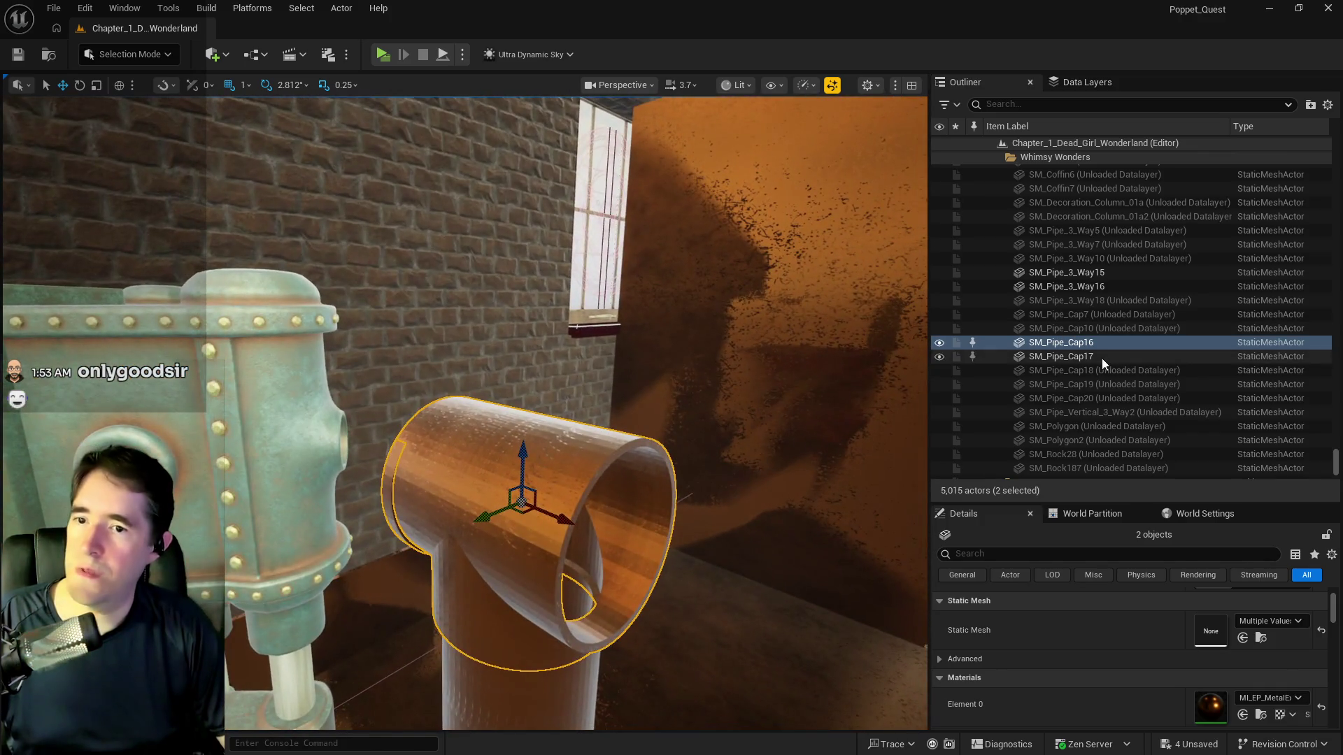
{"action": "right_click", "coordinate": [1083, 346]}
Move the two pipe pieces into the Production folder
{"action": "mouse_move", "coordinate": [1128, 671]}
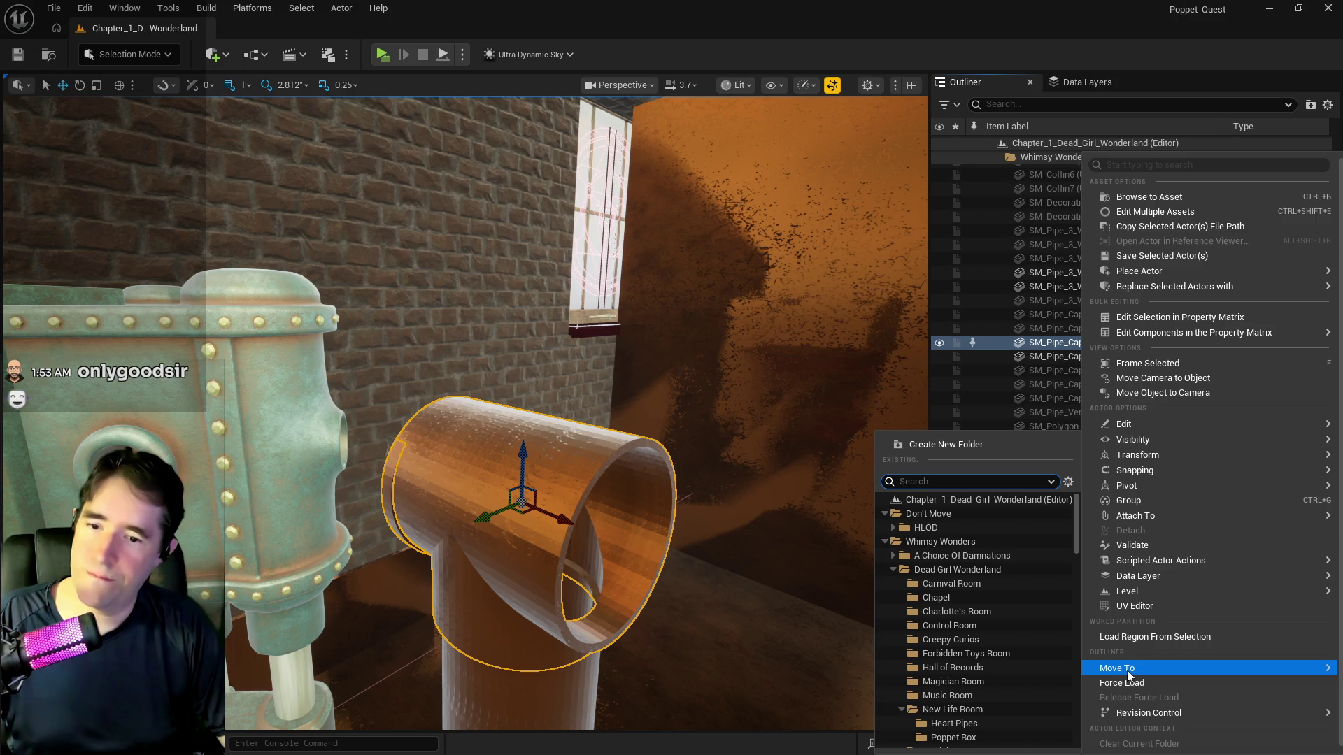
{"action": "type", "text": "pro"}
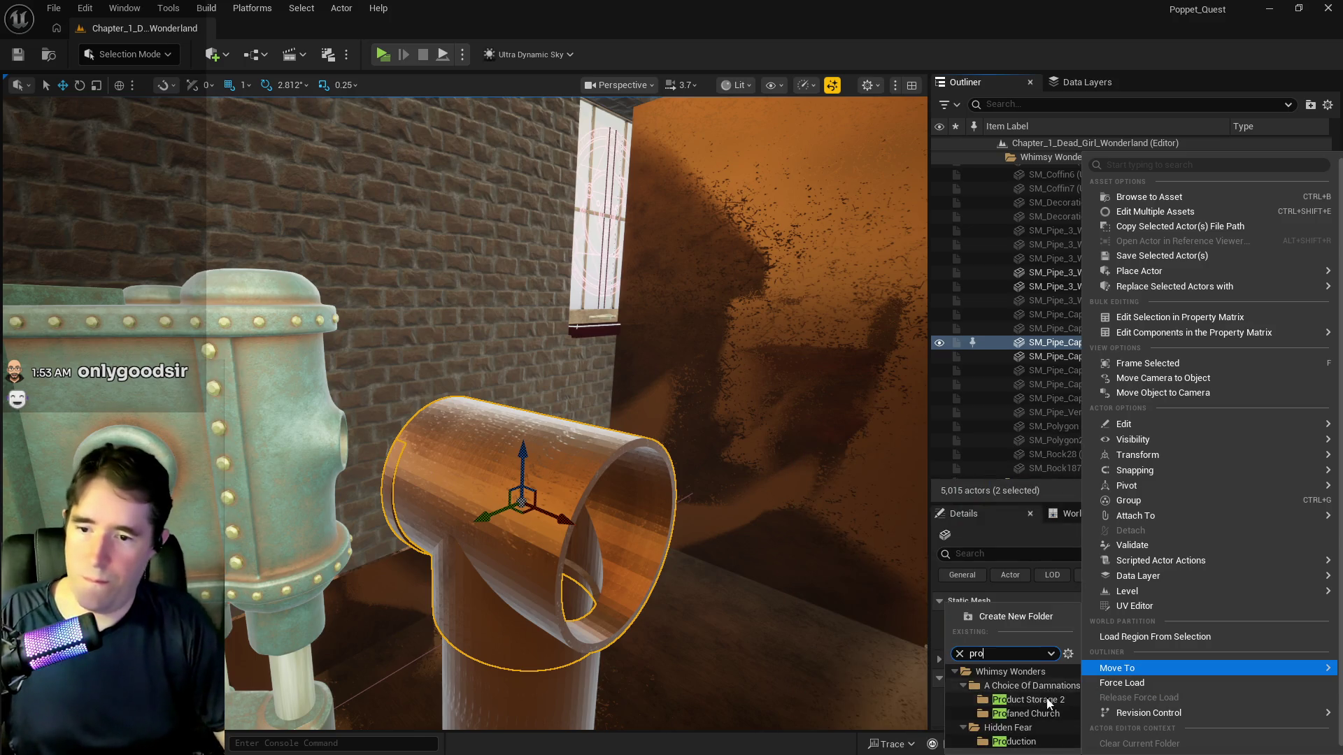
{"action": "left_click", "coordinate": [1014, 741]}
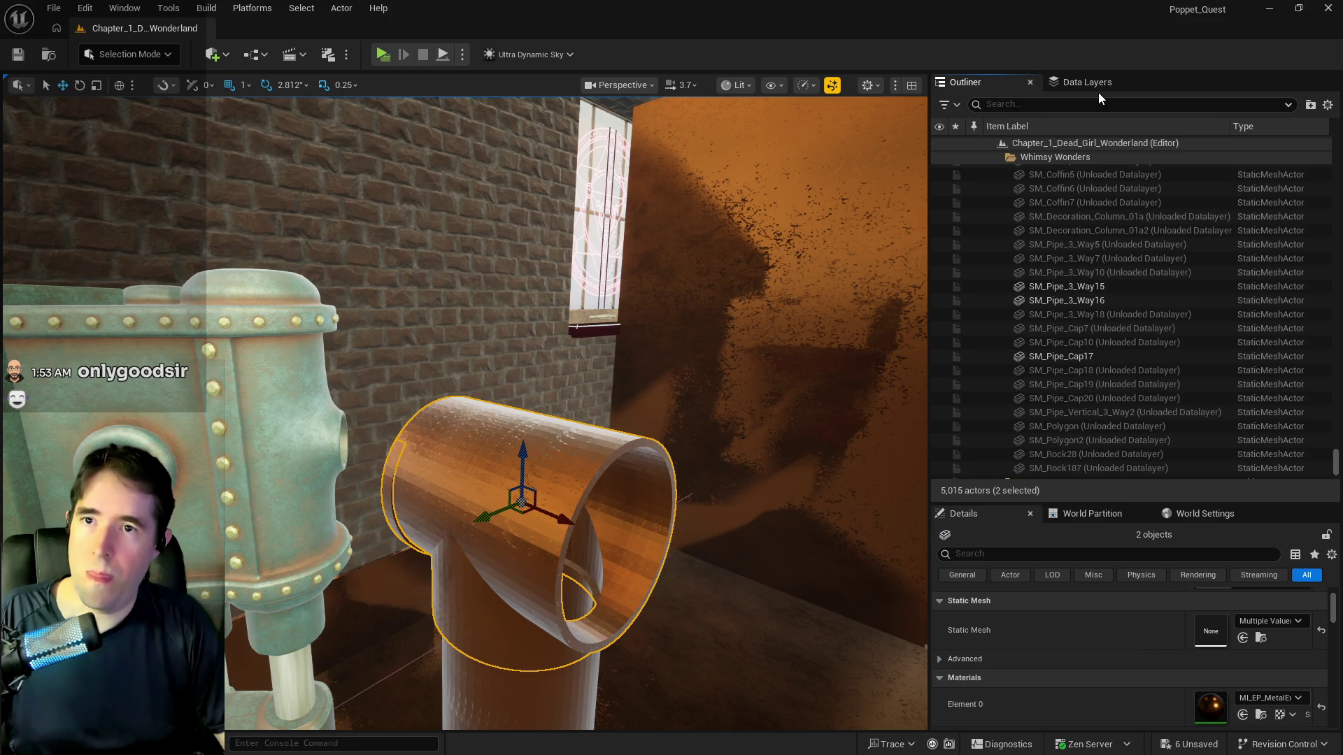
Add the selected pipe pieces to the DL_C2_Production data layer
{"action": "left_click", "coordinate": [1087, 82]}
{"action": "right_click", "coordinate": [1019, 241]}
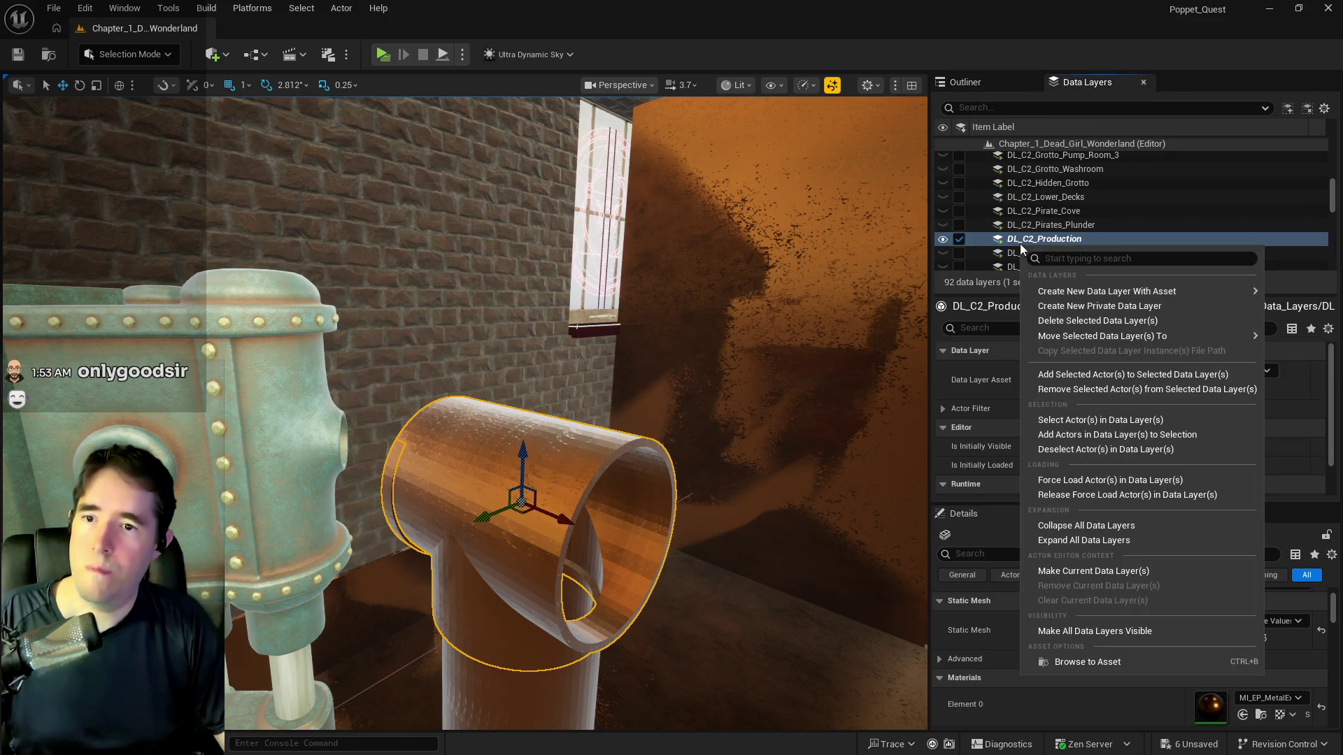
{"action": "left_click", "coordinate": [1047, 372]}
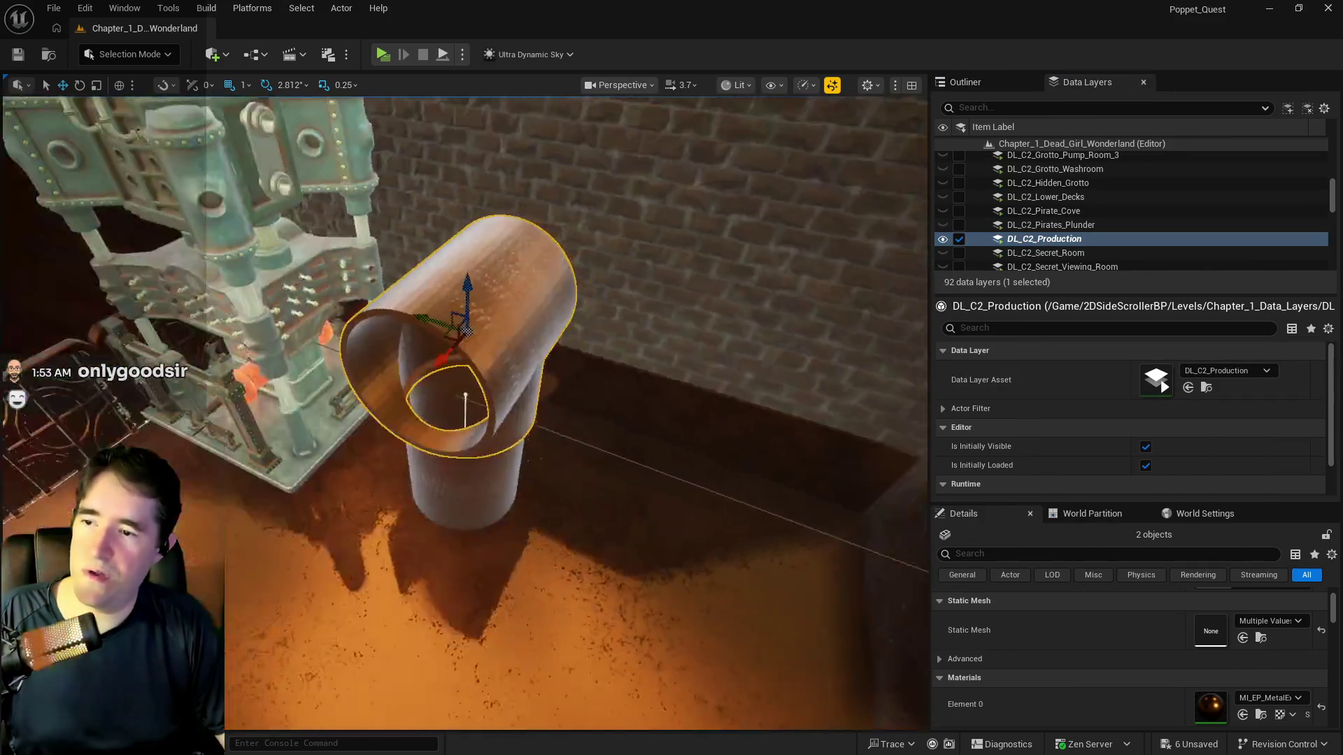
Duplicate the pipe and cap with Alt-drag, then move and rotate the copy beside the railing
{"action": "mouse_move", "coordinate": [493, 301]}
{"action": "left_mouse_down"}
{"action": "mouse_move", "coordinate": [406, 344]}
{"action": "mouse_move", "coordinate": [68, 441]}
{"action": "left_mouse_up"}
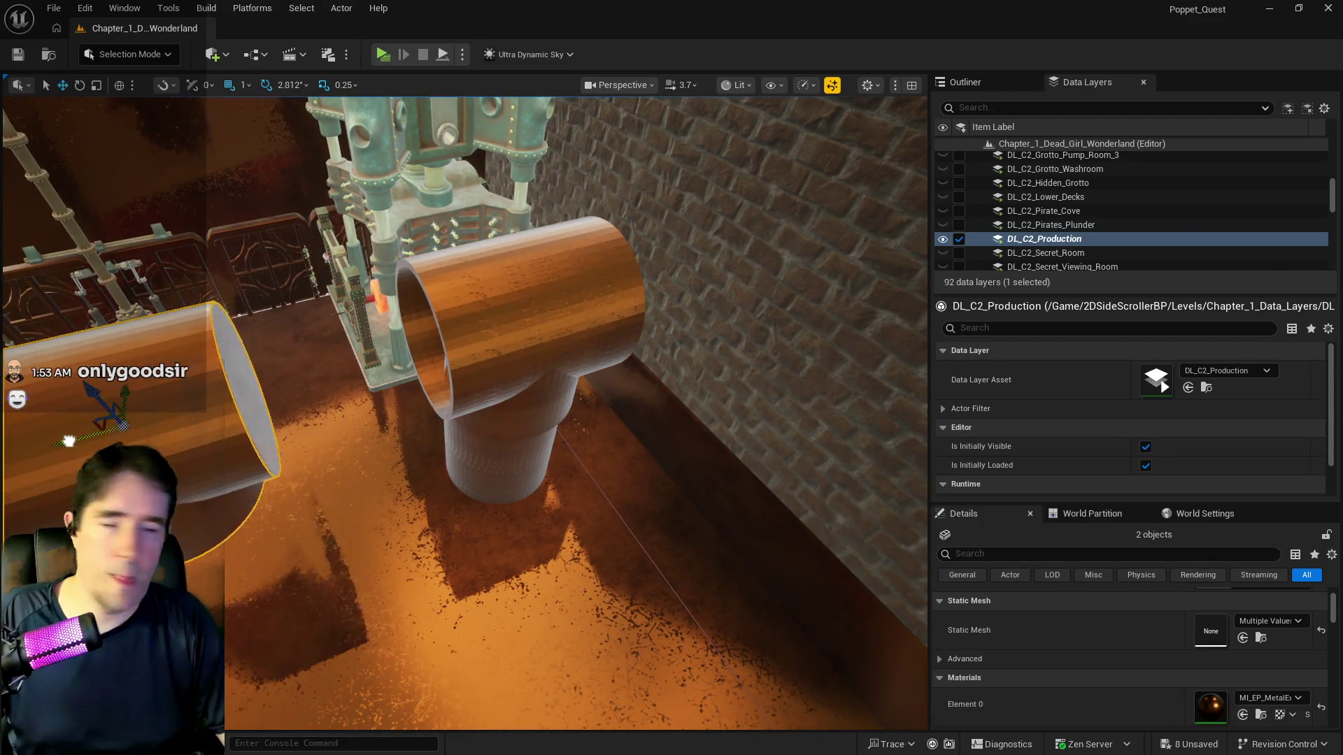
{"action": "key", "text": "f"}
{"action": "mouse_move", "coordinate": [397, 329]}
{"action": "left_mouse_down"}
{"action": "mouse_move", "coordinate": [437, 220]}
{"action": "mouse_move", "coordinate": [459, 200]}
{"action": "mouse_move", "coordinate": [270, 180]}
{"action": "mouse_move", "coordinate": [312, 178]}
{"action": "mouse_move", "coordinate": [280, 192]}
{"action": "mouse_move", "coordinate": [301, 200]}
{"action": "mouse_move", "coordinate": [356, 183]}
{"action": "left_mouse_up"}
{"action": "key", "text": "e"}
{"action": "key", "text": "f"}
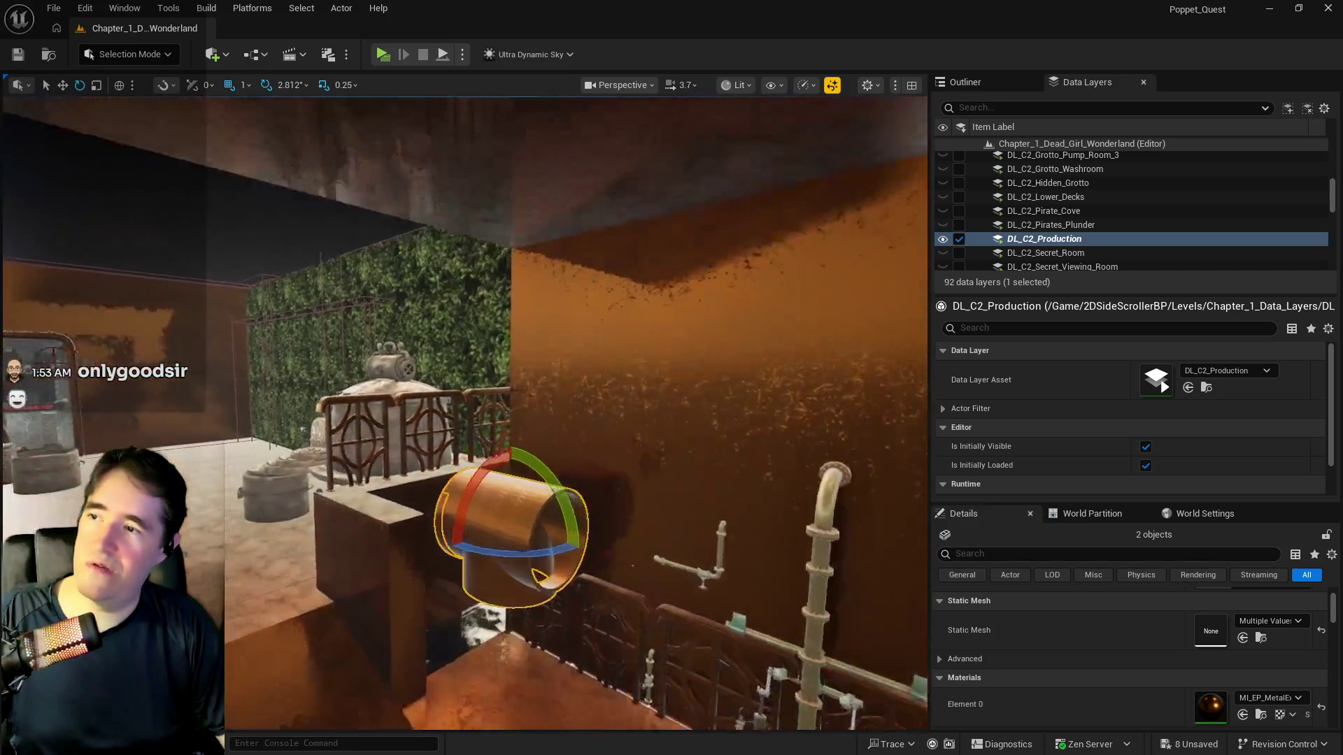
{"action": "key", "text": "r"}
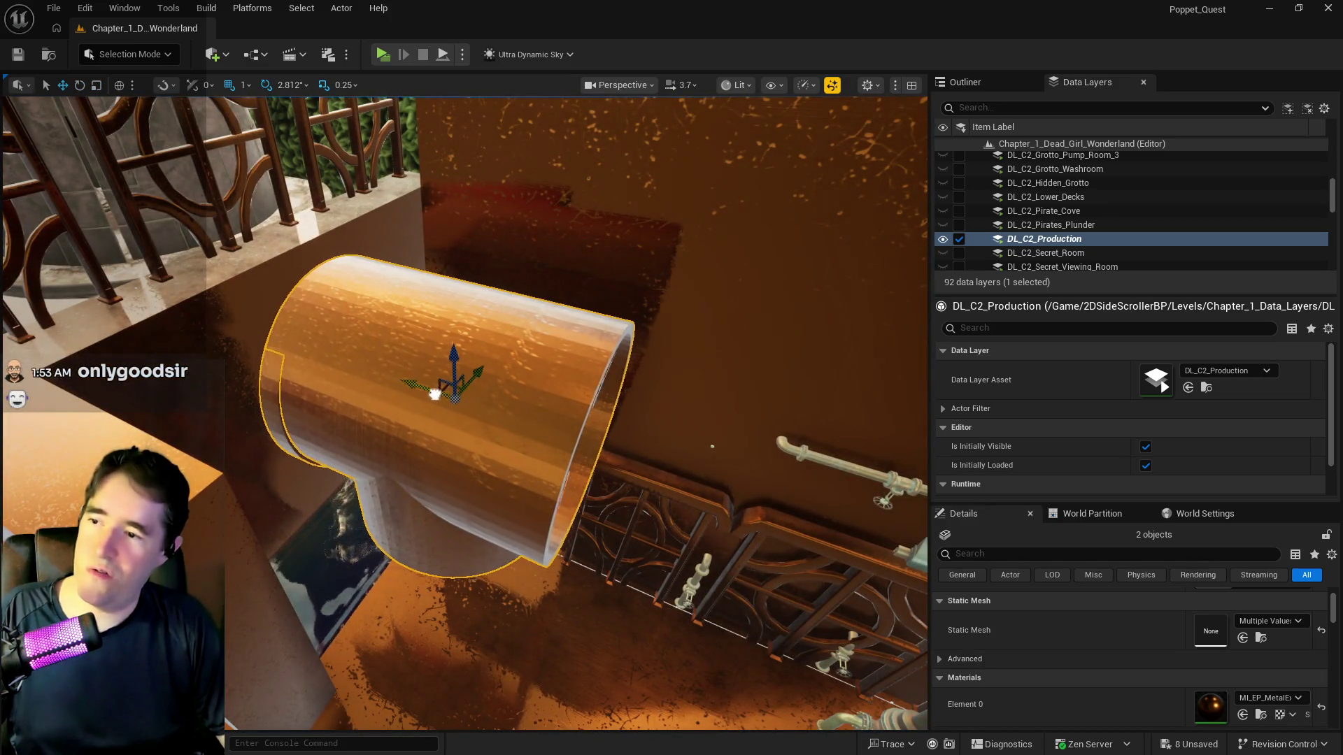
{"action": "left_click_drag", "start_coordinate": [434, 394], "coordinate": [282, 363]}
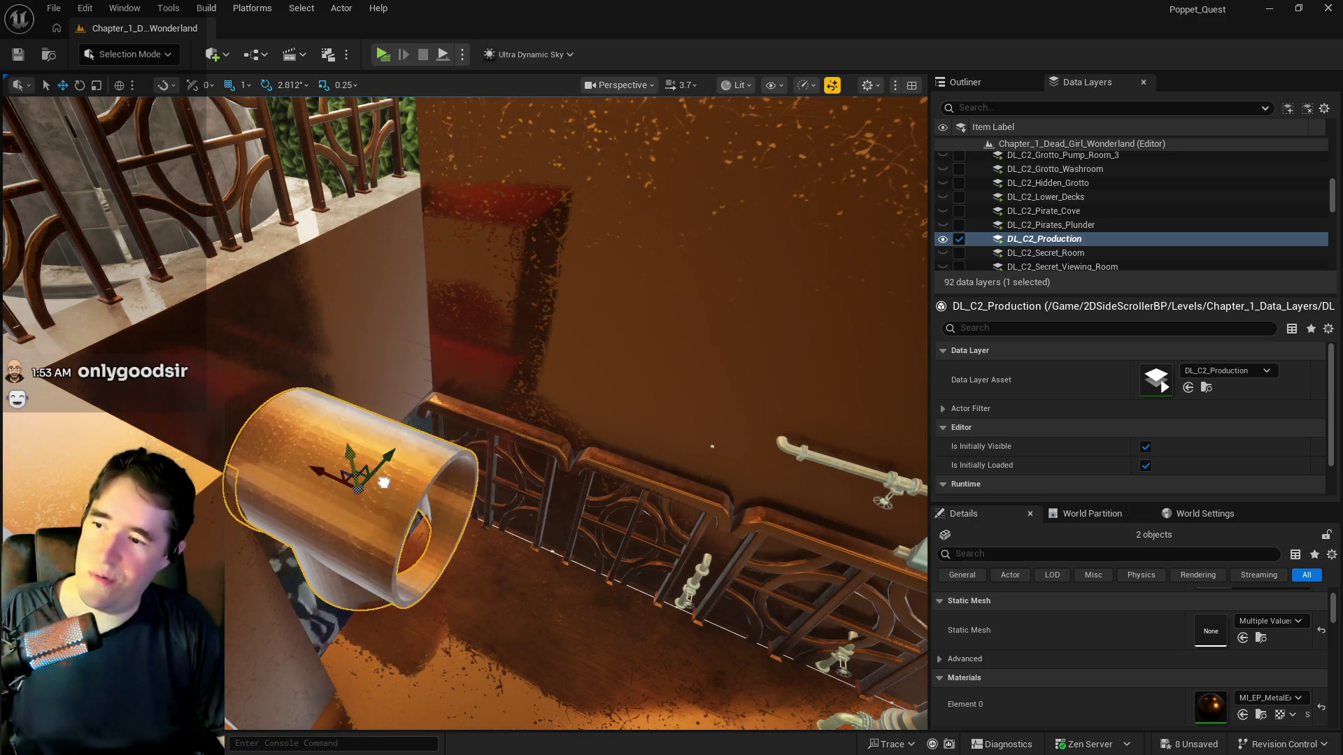
Delete the extra white pipe cap SM_Pipe_Cap18 from the duplicated section
{"action": "left_click_drag", "start_coordinate": [712, 446], "coordinate": [560, 627]}
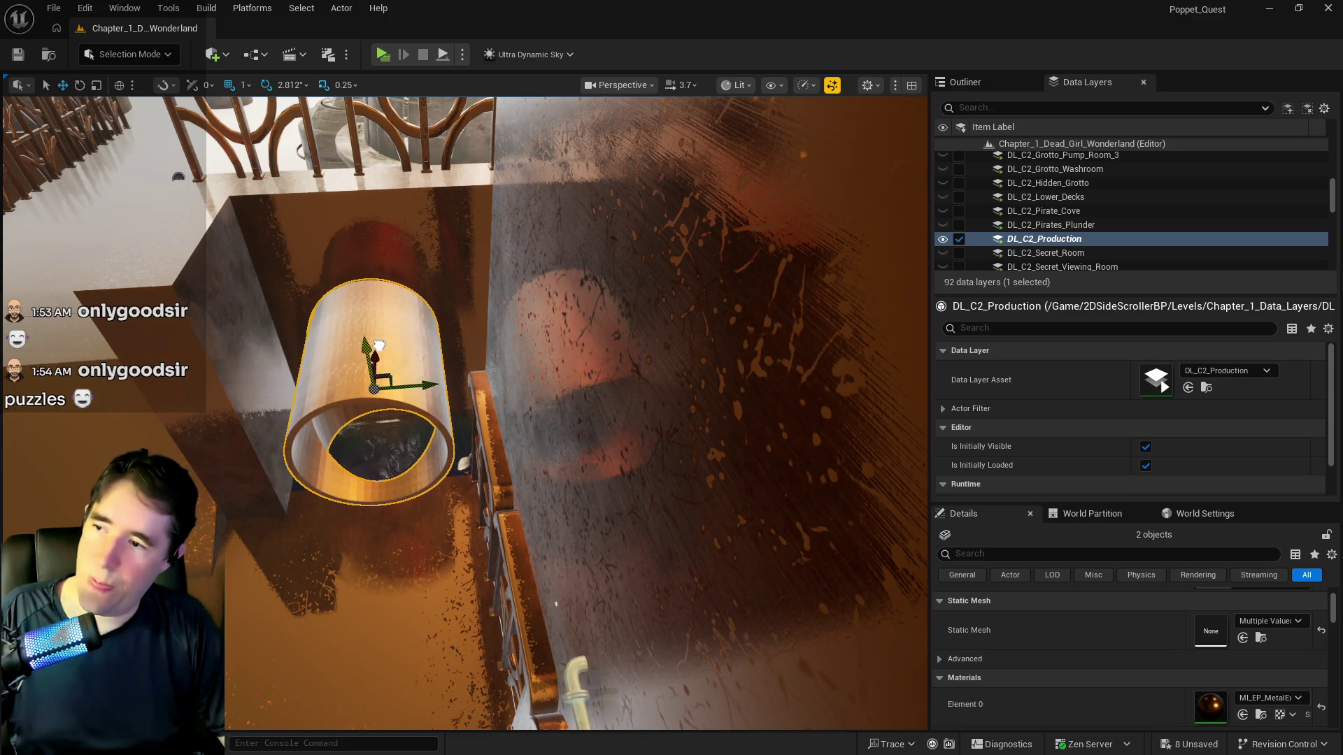
{"action": "scroll", "coordinate": [378, 346], "scroll_direction": "up", "scroll_amount": 10}
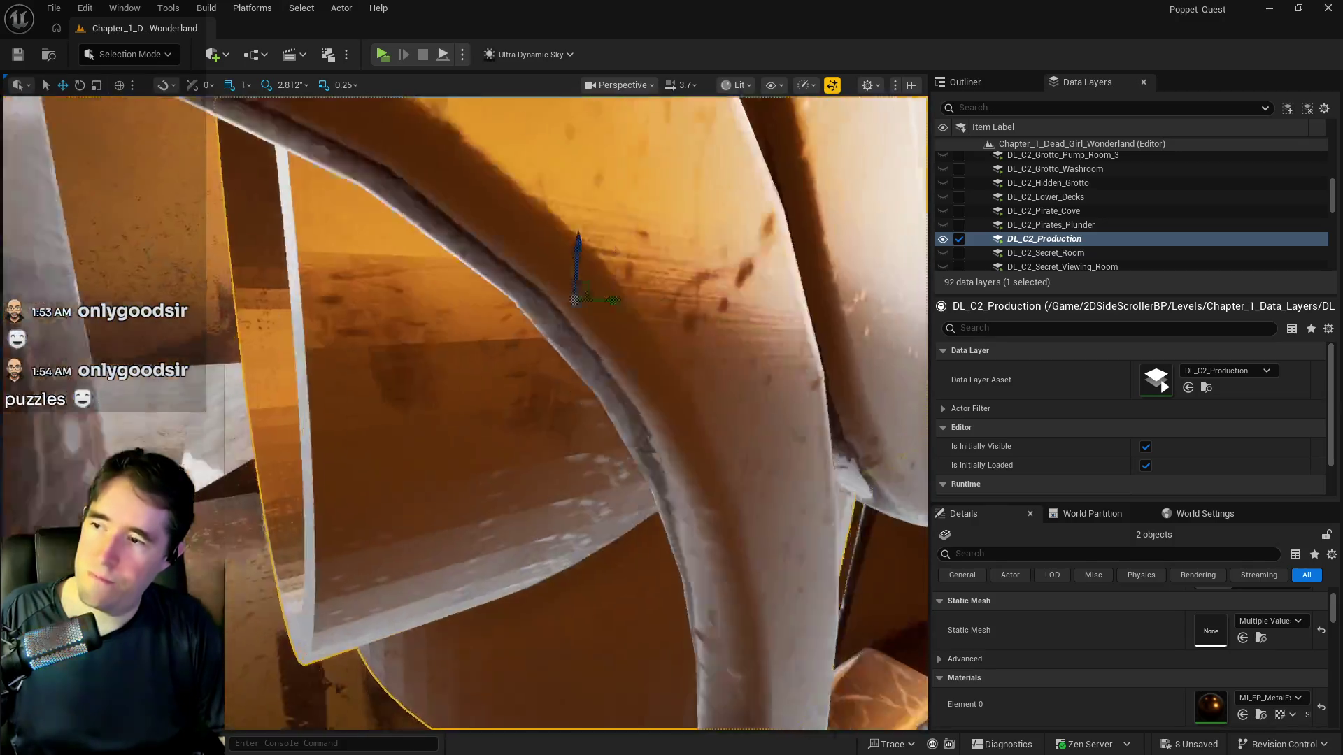
{"action": "key", "text": "f"}
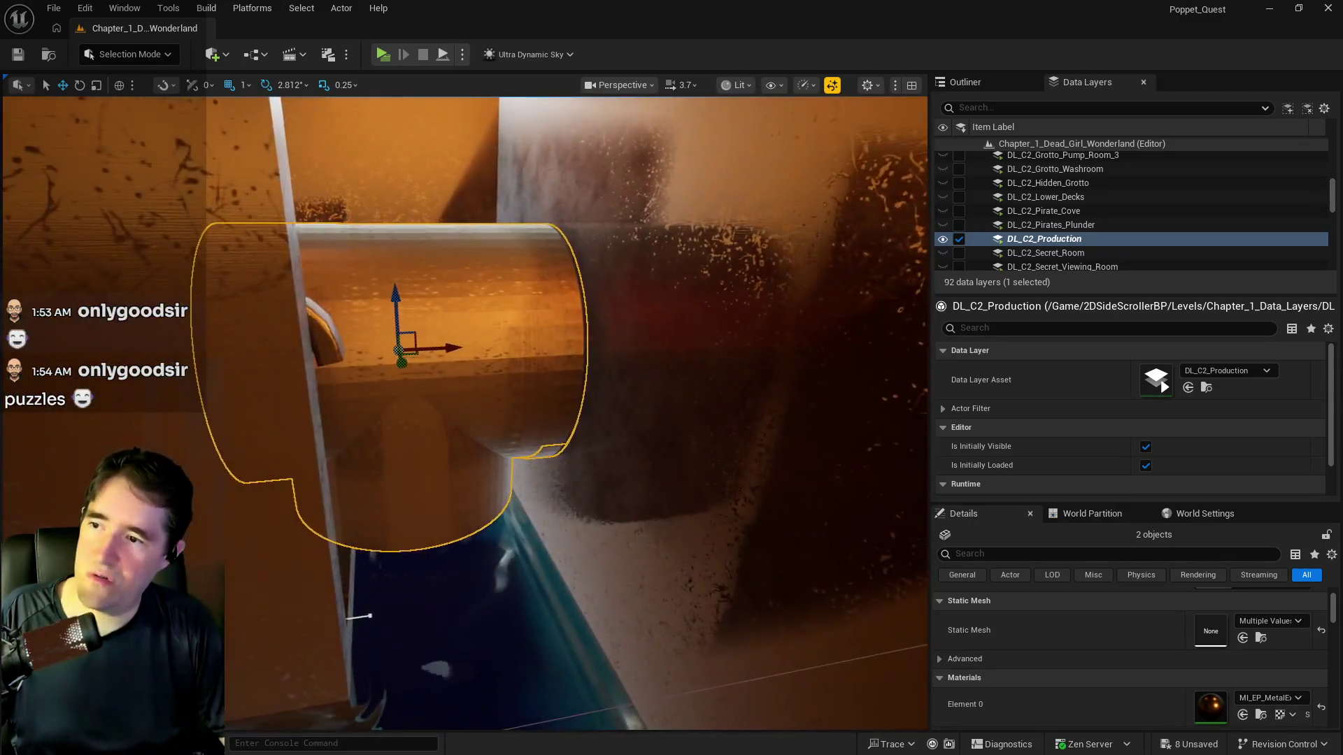
{"action": "key", "text": "s"}
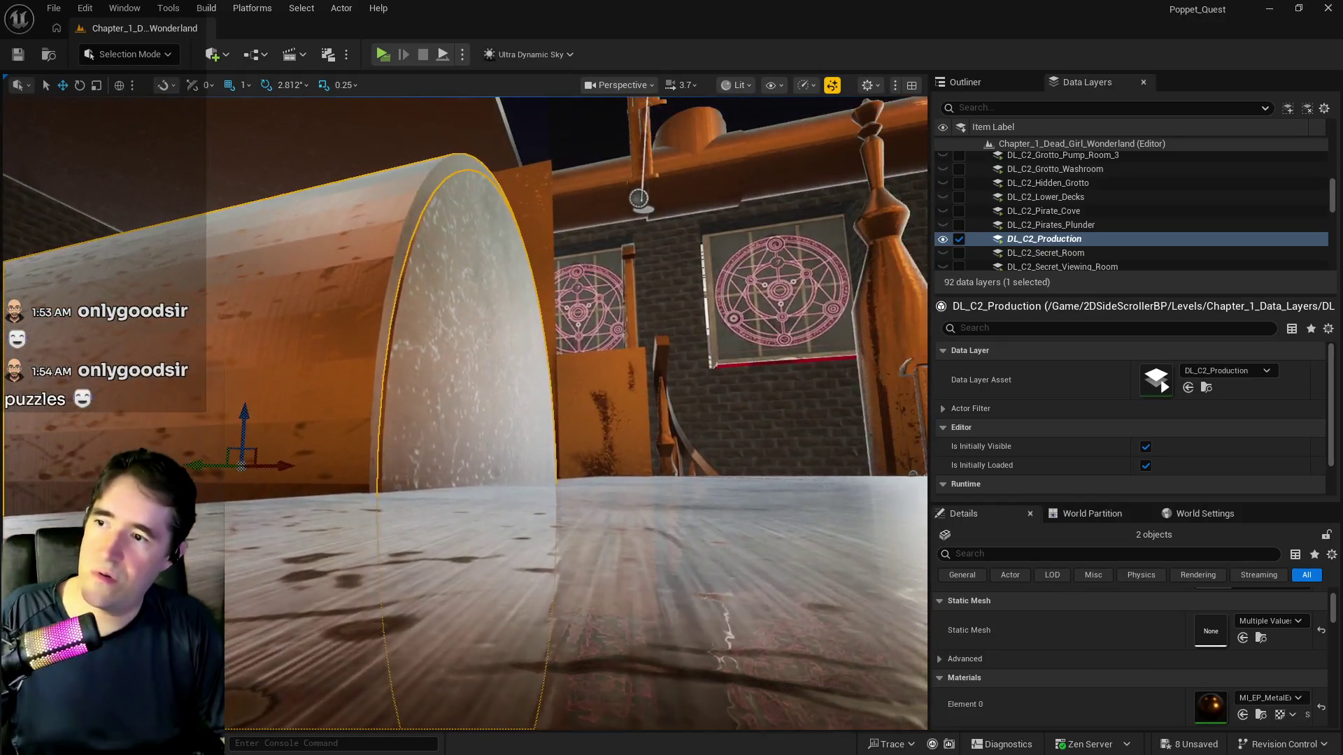
{"action": "key", "text": "w"}
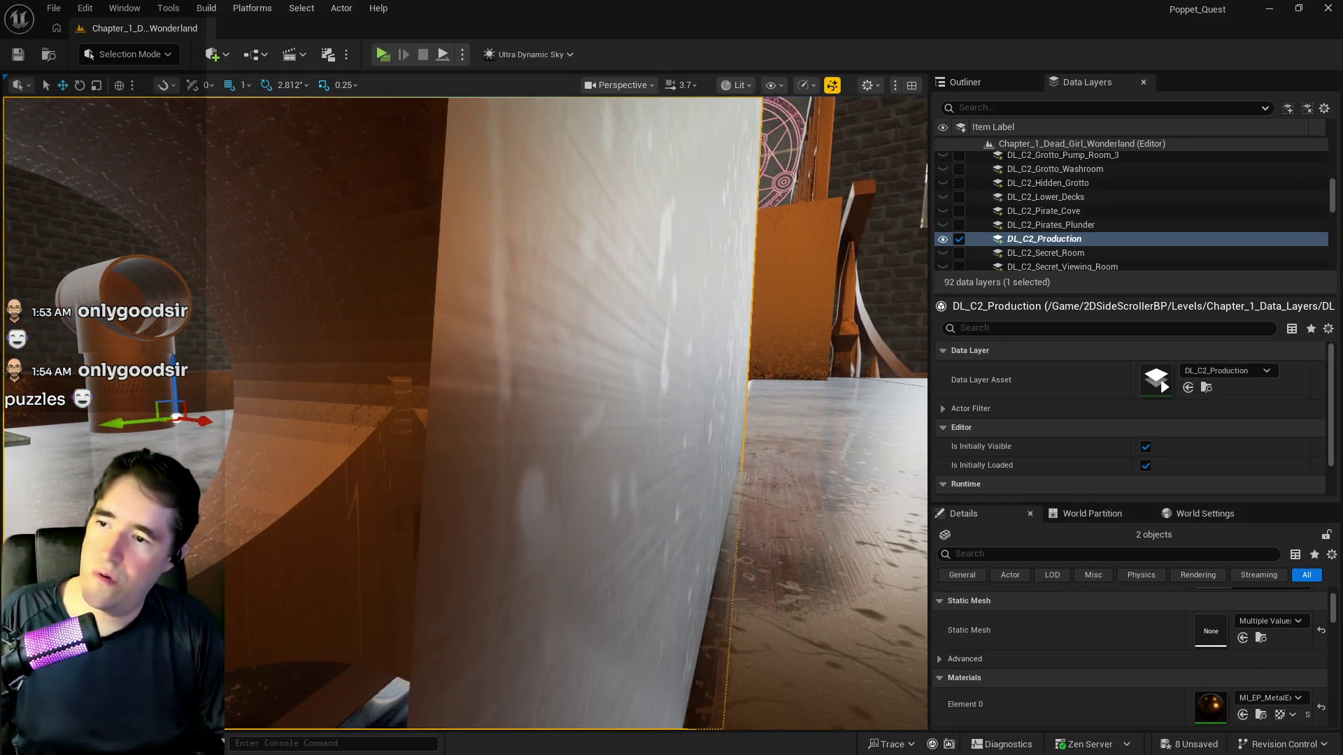
{"action": "left_click", "coordinate": [548, 403]}
{"action": "key", "text": "Delete"}
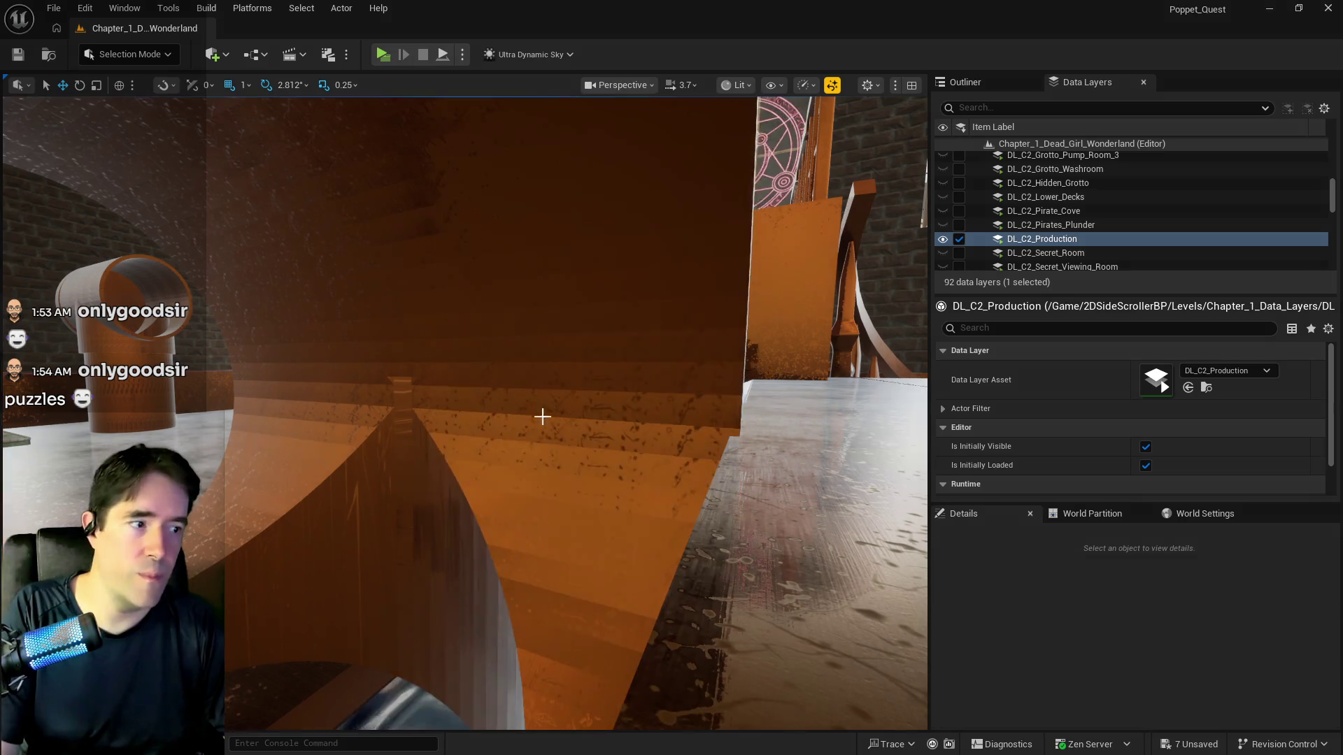
{"action": "left_click_drag", "start_coordinate": [425, 462], "coordinate": [430, 528]}
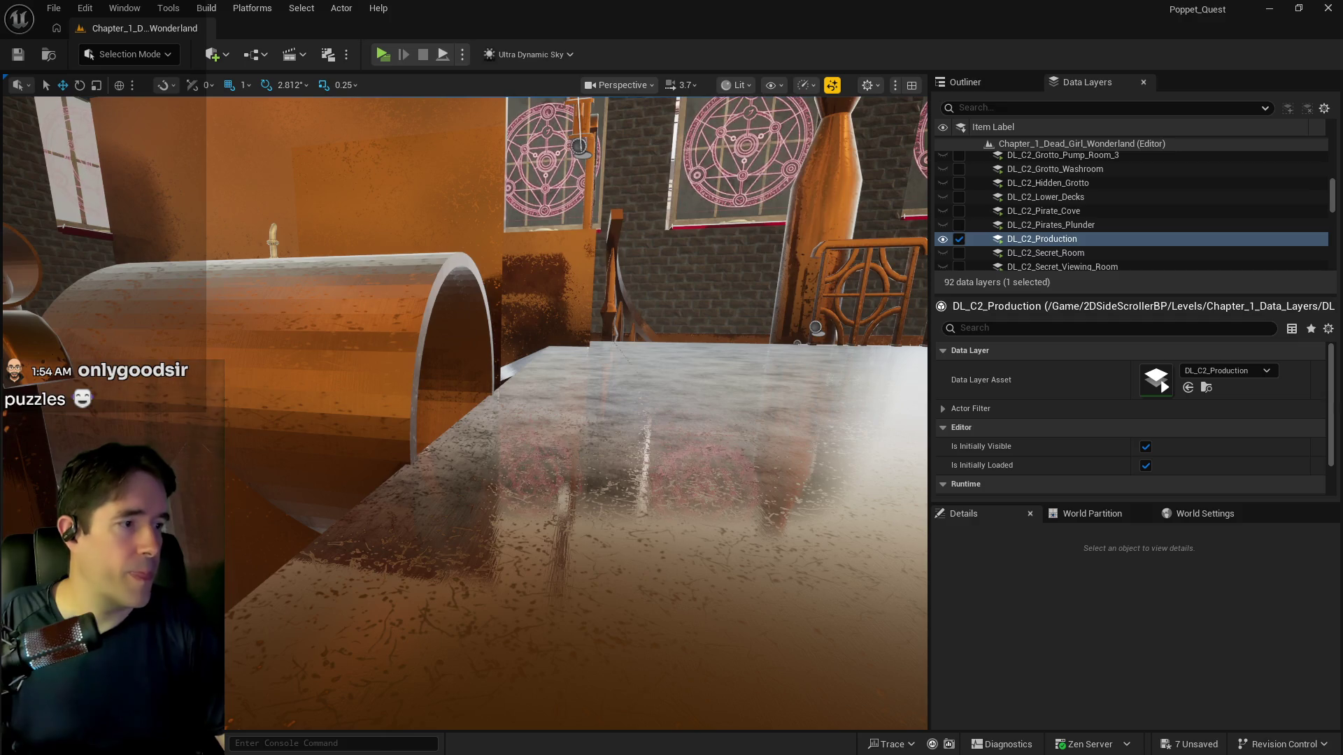
Turn the view toward the nearby pipes and select the three-way pipe SM_Pipe_3_Way17
{"action": "mouse_move", "coordinate": [489, 420]}
{"action": "left_mouse_down"}
{"action": "mouse_move", "coordinate": [511, 409]}
{"action": "mouse_move", "coordinate": [532, 434]}
{"action": "mouse_move", "coordinate": [518, 448]}
{"action": "mouse_move", "coordinate": [504, 455]}
{"action": "mouse_move", "coordinate": [553, 343]}
{"action": "mouse_move", "coordinate": [581, 339]}
{"action": "mouse_move", "coordinate": [525, 378]}
{"action": "mouse_move", "coordinate": [509, 346]}
{"action": "left_mouse_up"}
{"action": "left_click", "coordinate": [552, 340]}
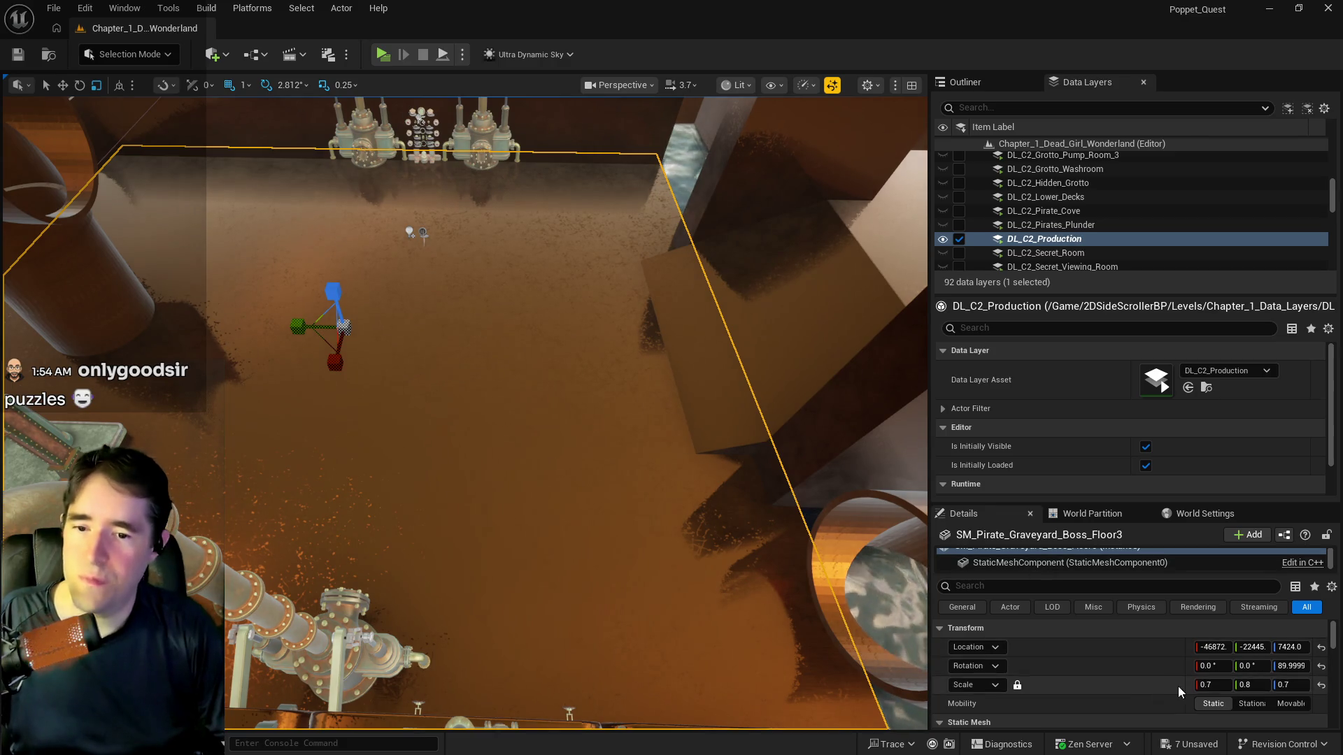
Set the Floor3 boss floor's Y scale to 0.75, giving a 0.7, 0.75, 0.7 scale
{"action": "left_click", "coordinate": [1262, 688]}
{"action": "type", "text": "0.7"}
{"action": "key", "text": "Return"}
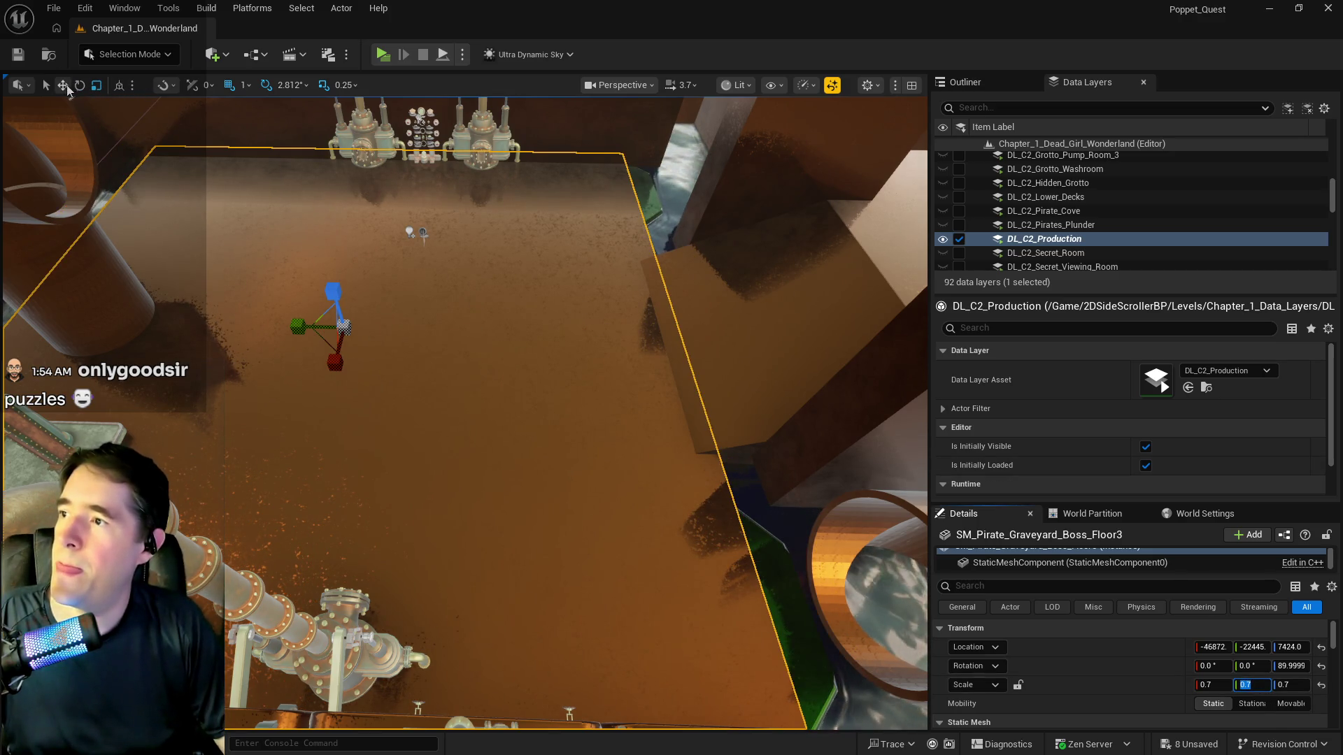
{"action": "type", "text": "."}
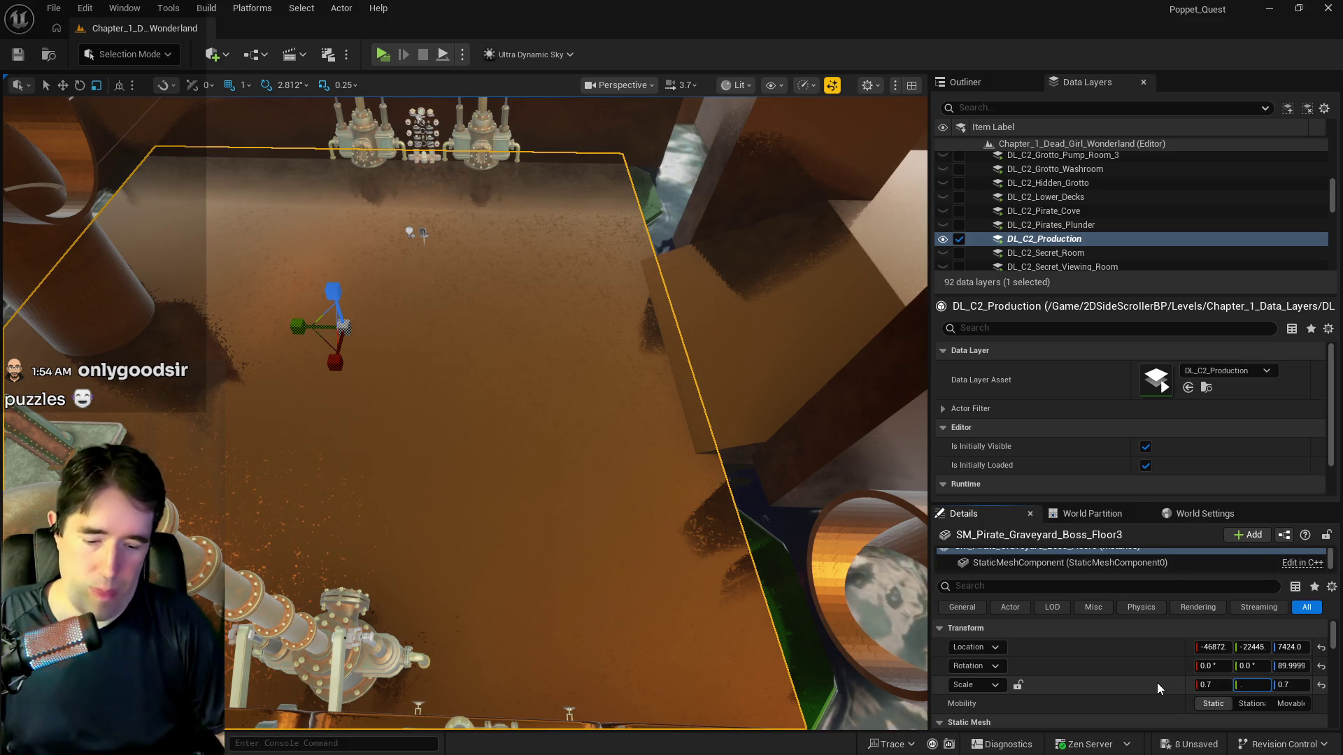
{"action": "type", "text": "7.5"}
{"action": "key", "text": "Return"}
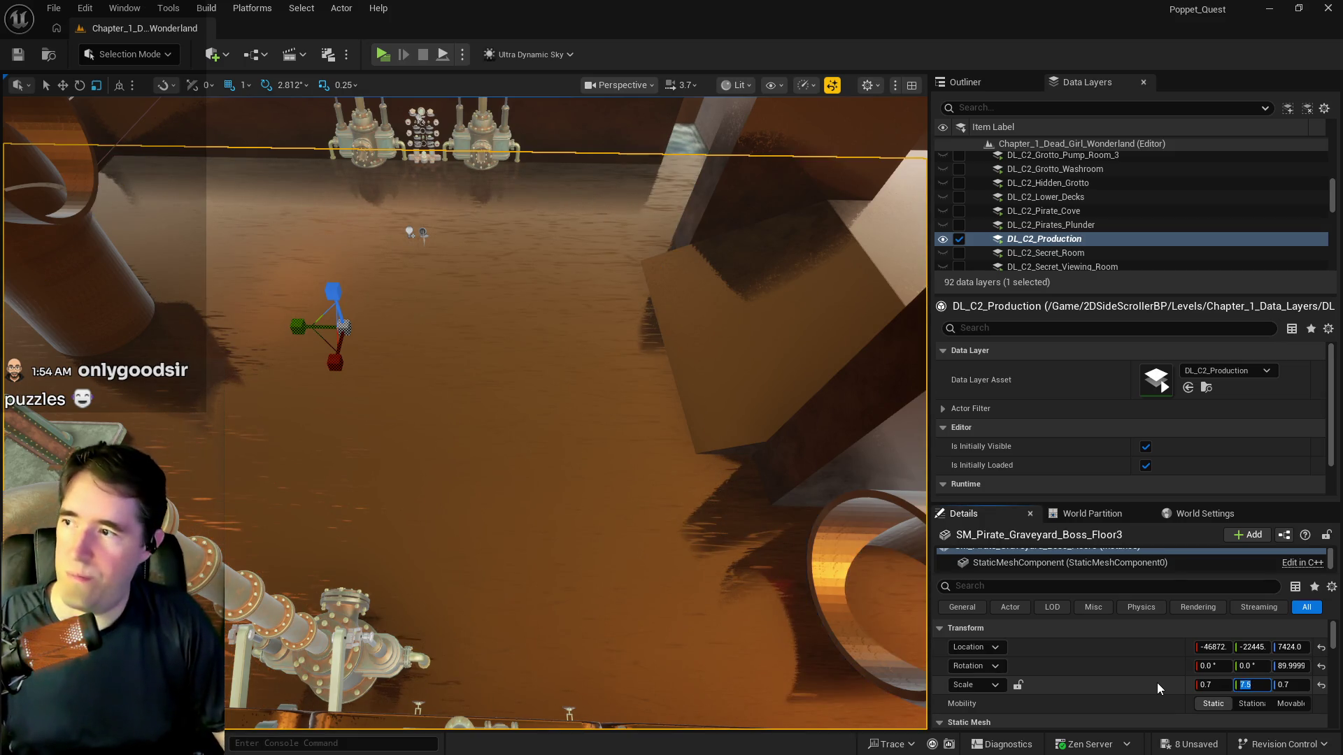
{"action": "type", "text": "0.75"}
{"action": "key", "text": "Return"}
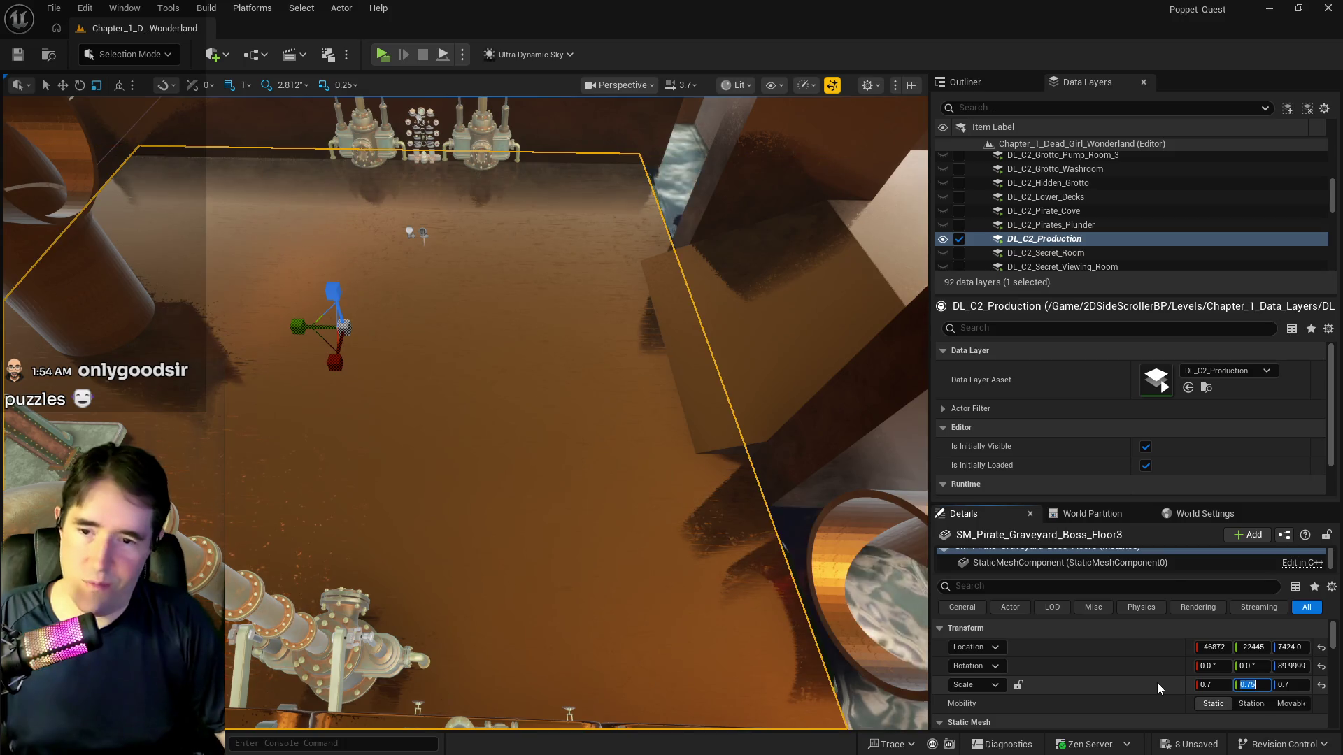
{"action": "left_click", "coordinate": [63, 84]}
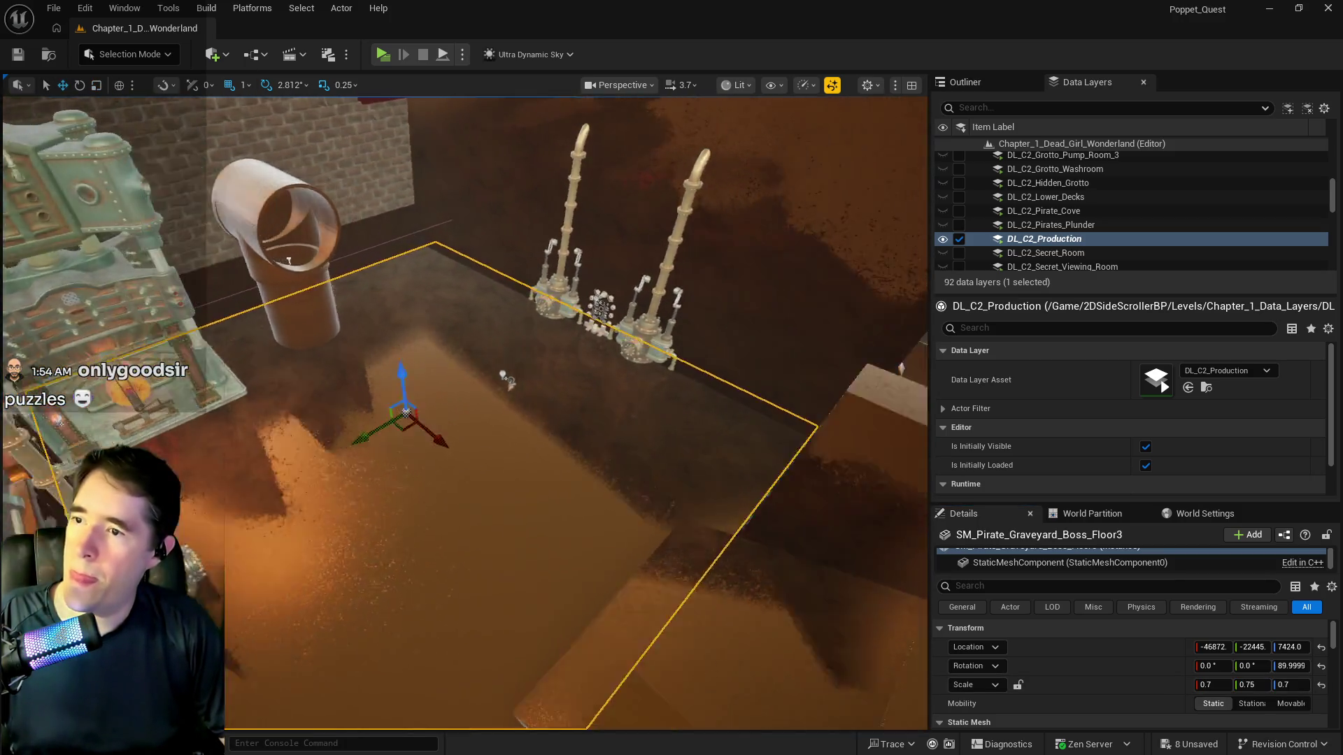
{"action": "left_click_drag", "start_coordinate": [462, 413], "coordinate": [358, 249]}
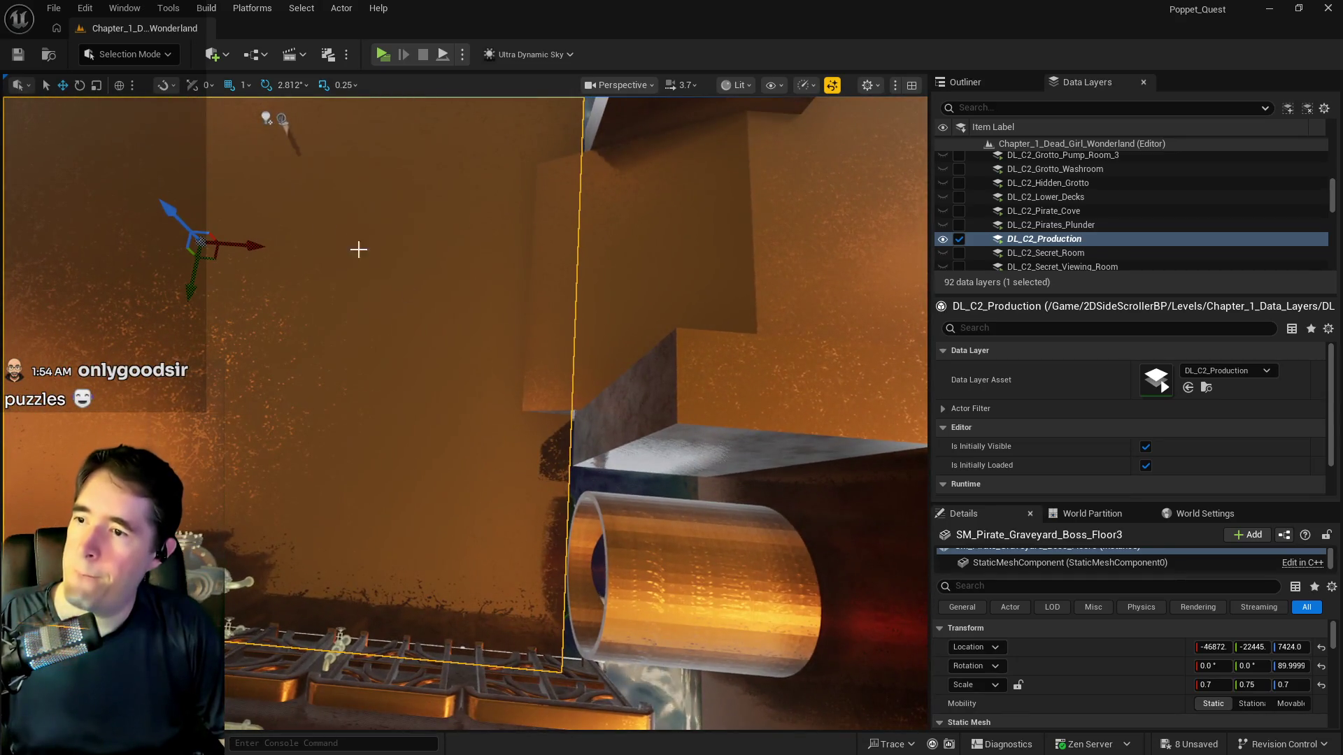
Nudge Floor3 slightly along X to about -46805 and check its fit against the pipe
{"action": "left_click_drag", "start_coordinate": [254, 246], "coordinate": [265, 246]}
{"action": "left_click_drag", "start_coordinate": [420, 350], "coordinate": [609, 175]}
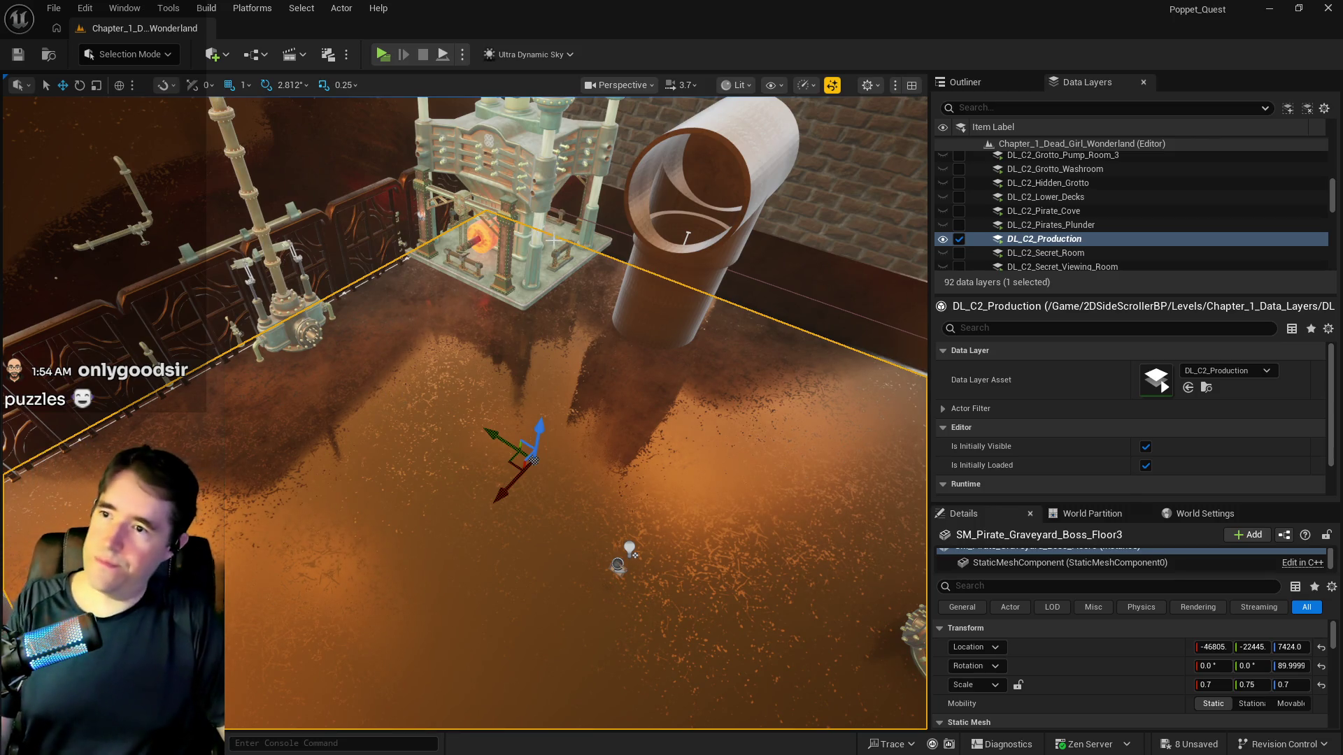
{"action": "left_click_drag", "start_coordinate": [609, 175], "coordinate": [615, 168]}
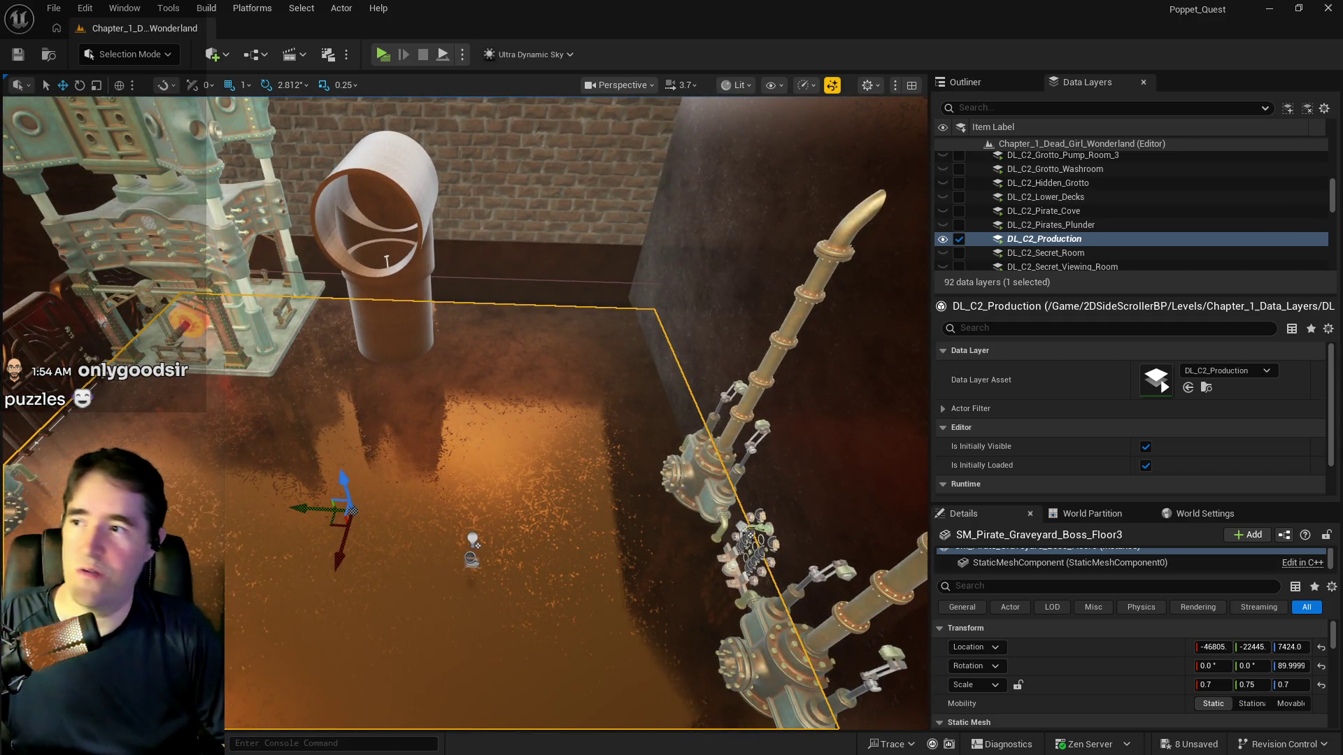
{"action": "left_click_drag", "start_coordinate": [551, 397], "coordinate": [551, 397]}
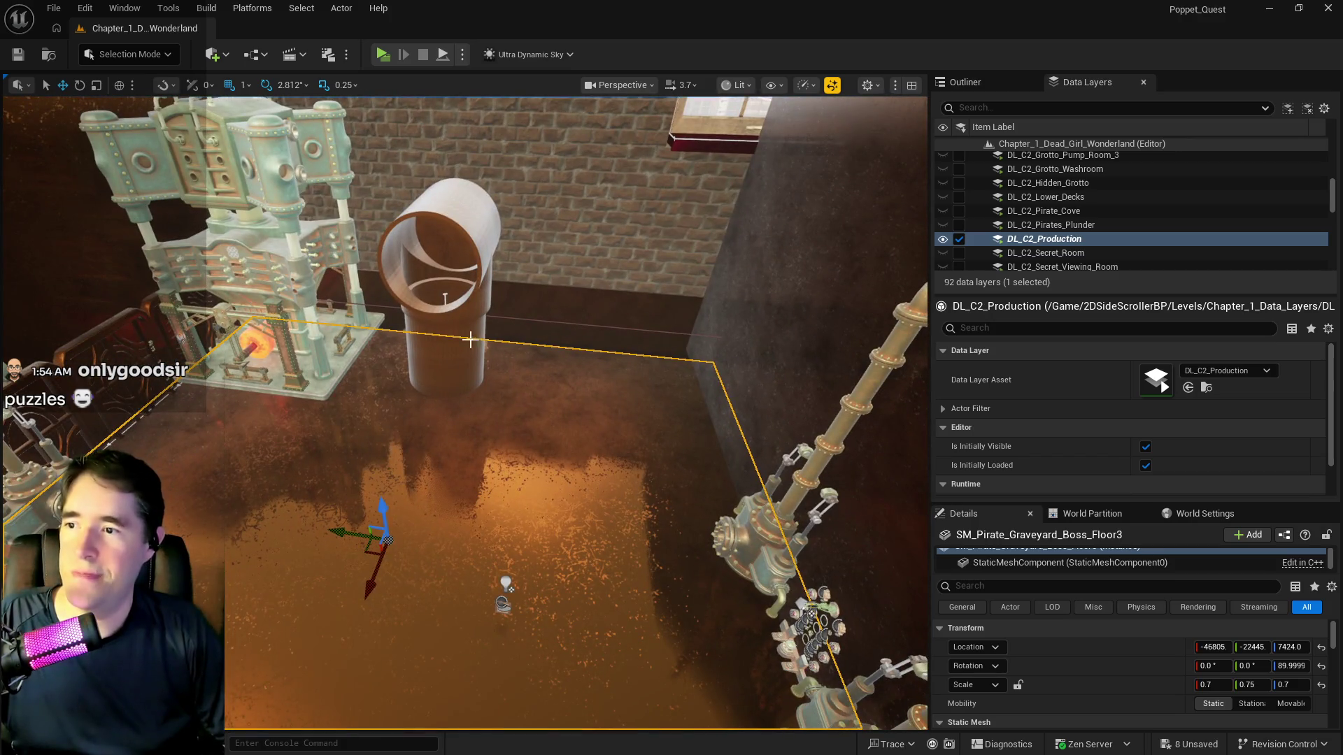
{"action": "left_click_drag", "start_coordinate": [470, 341], "coordinate": [470, 341]}
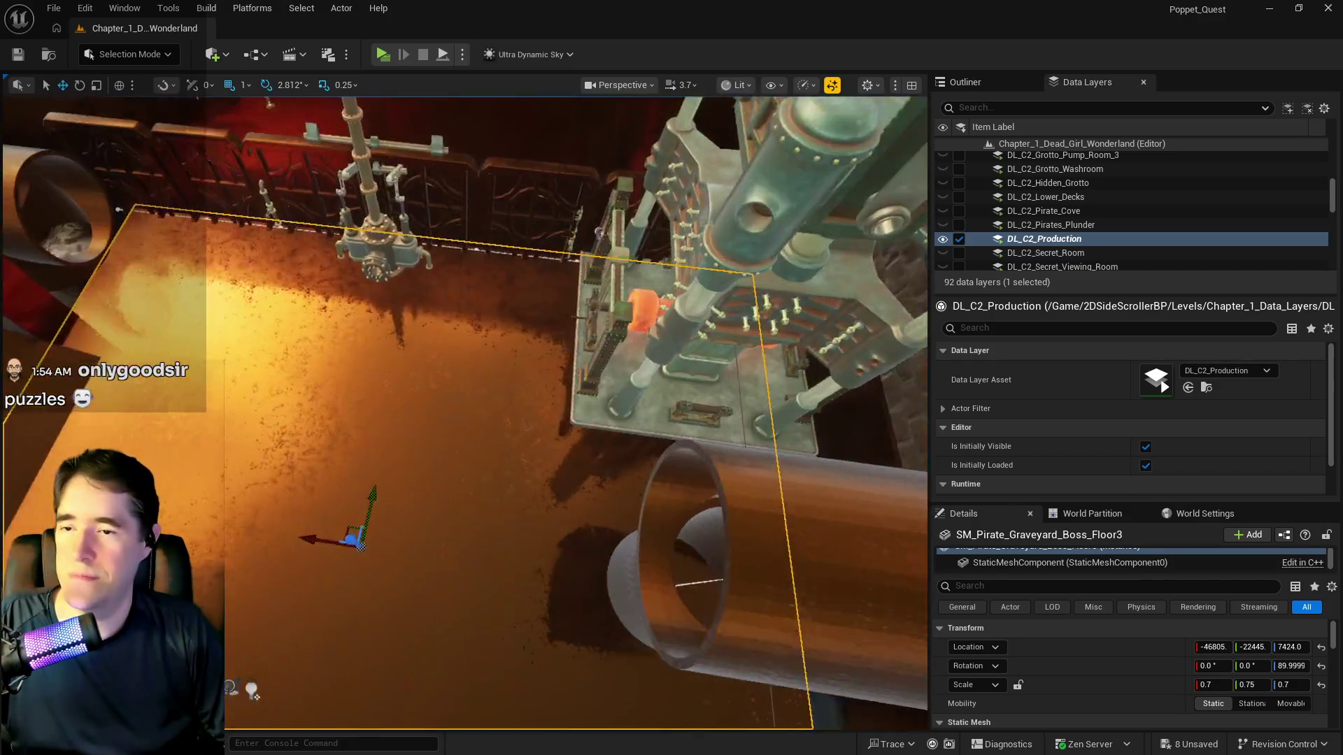
{"action": "left_click_drag", "start_coordinate": [747, 449], "coordinate": [747, 449]}
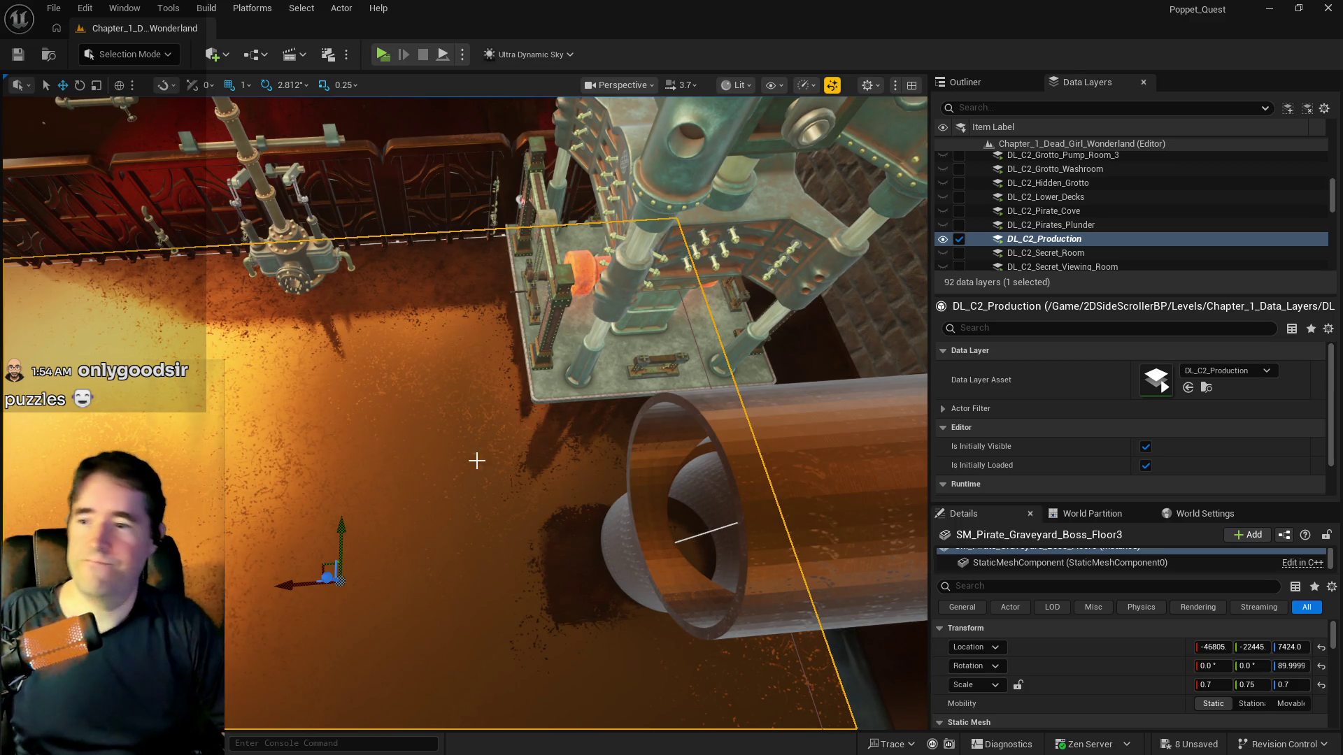
{"action": "left_click_drag", "start_coordinate": [574, 506], "coordinate": [574, 506]}
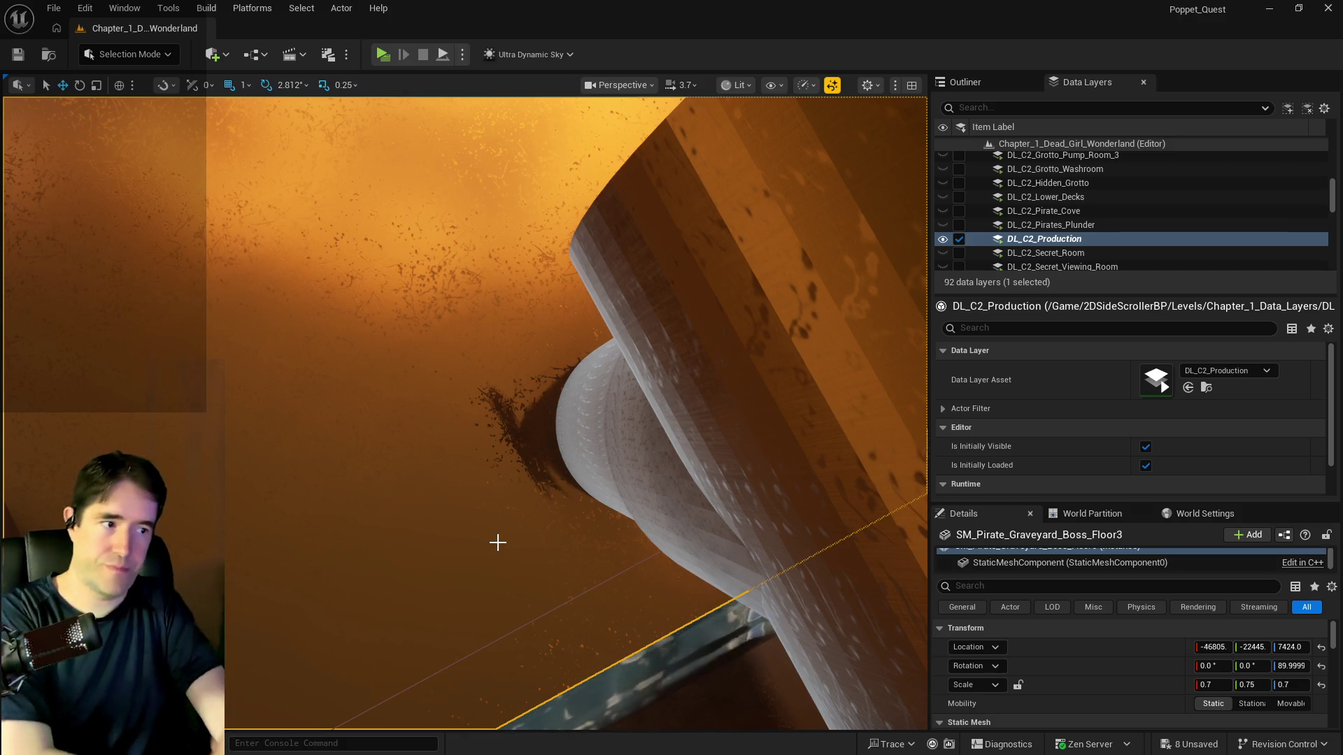
Select the neighbouring boss floor, SM_Pirate_Graveyard_Boss_Floor5
{"action": "key", "text": "f"}
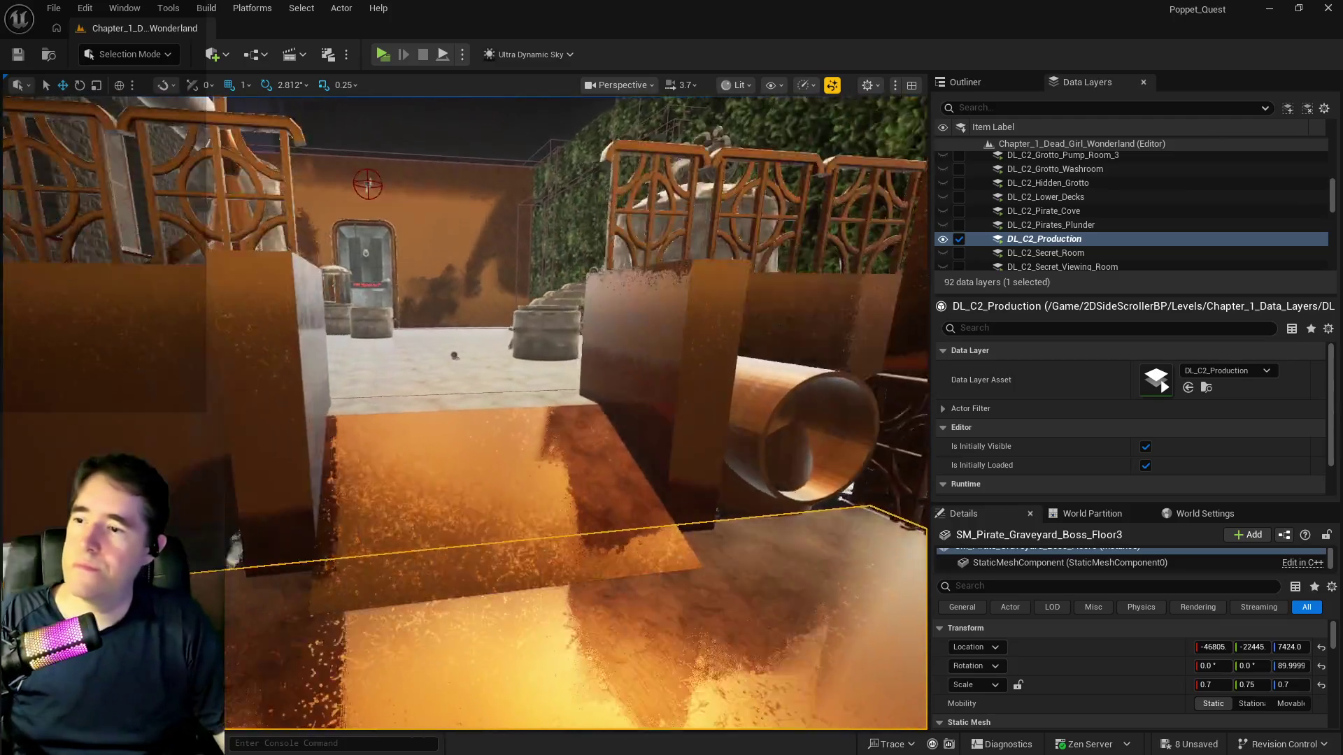
{"action": "left_click_drag", "start_coordinate": [462, 412], "coordinate": [368, 375]}
{"action": "left_click", "coordinate": [420, 420]}
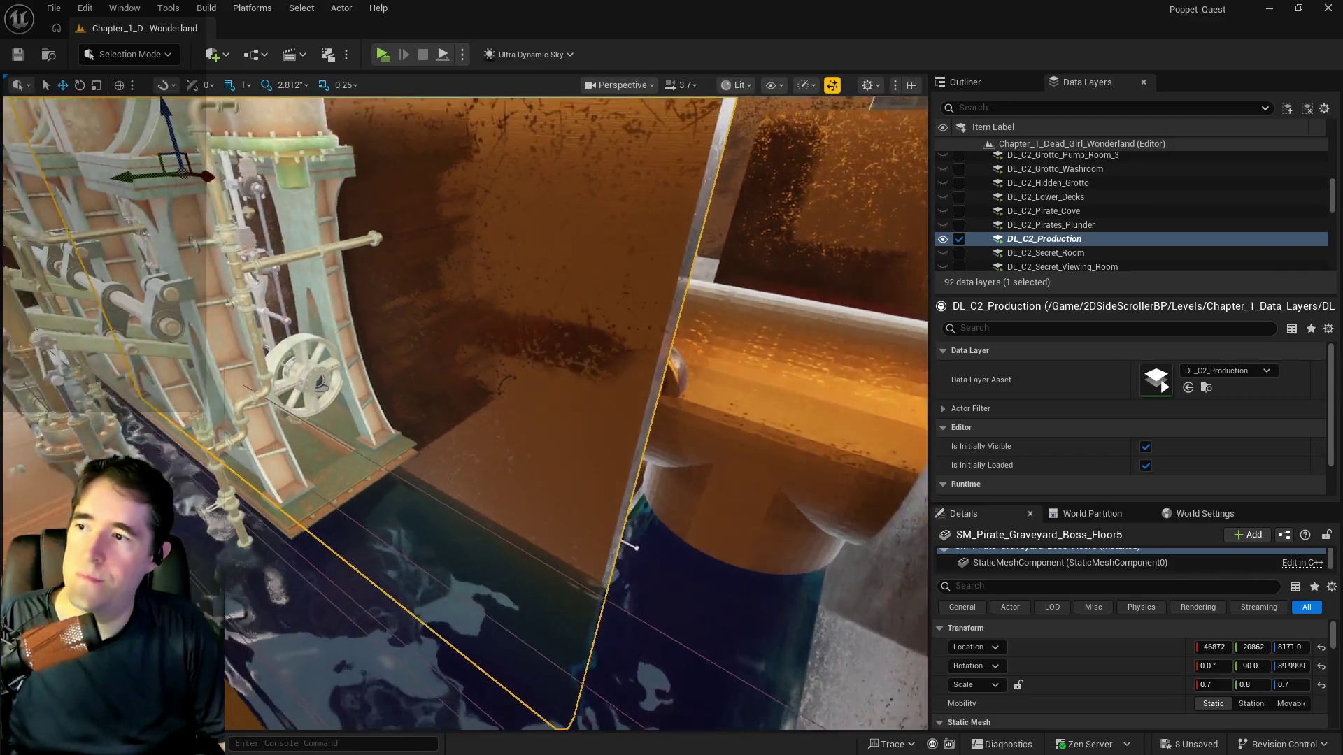
Slide the Floor5 boss floor along X to a location of about -46705
{"action": "key", "text": "w"}
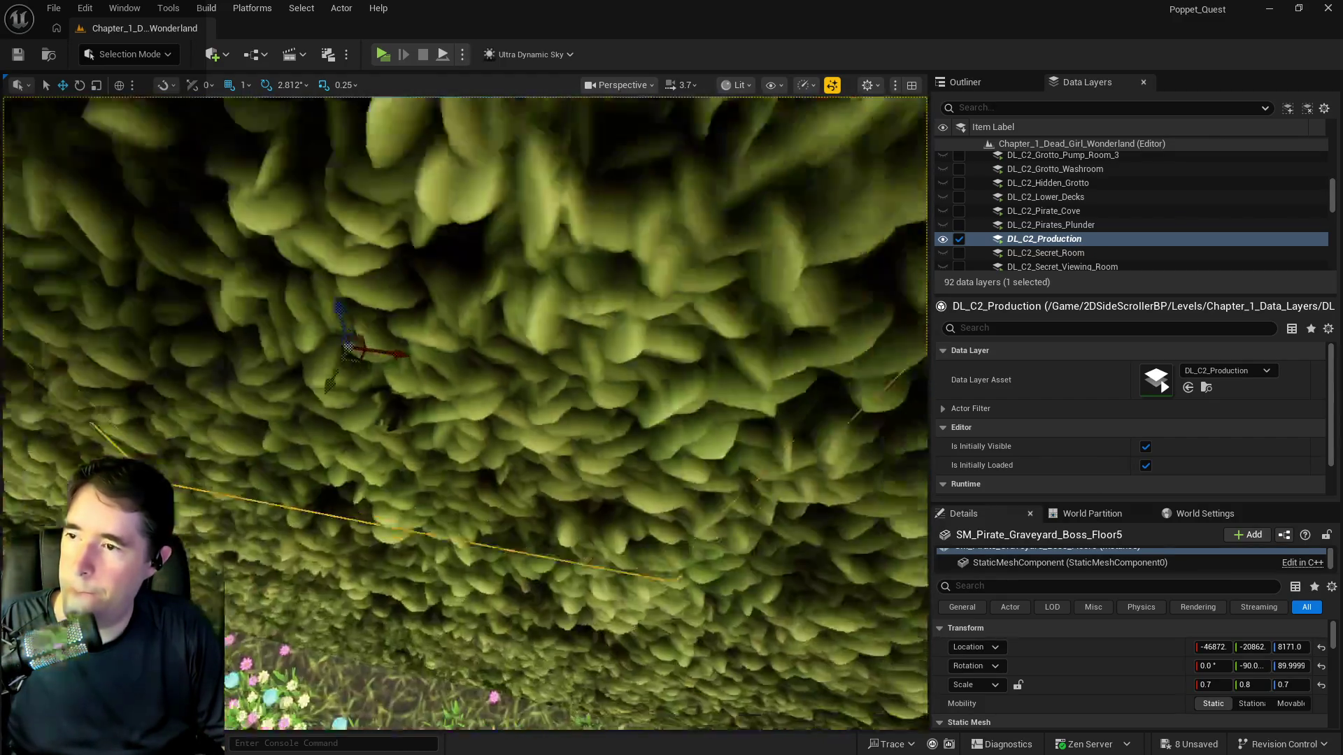
{"action": "key", "text": "w"}
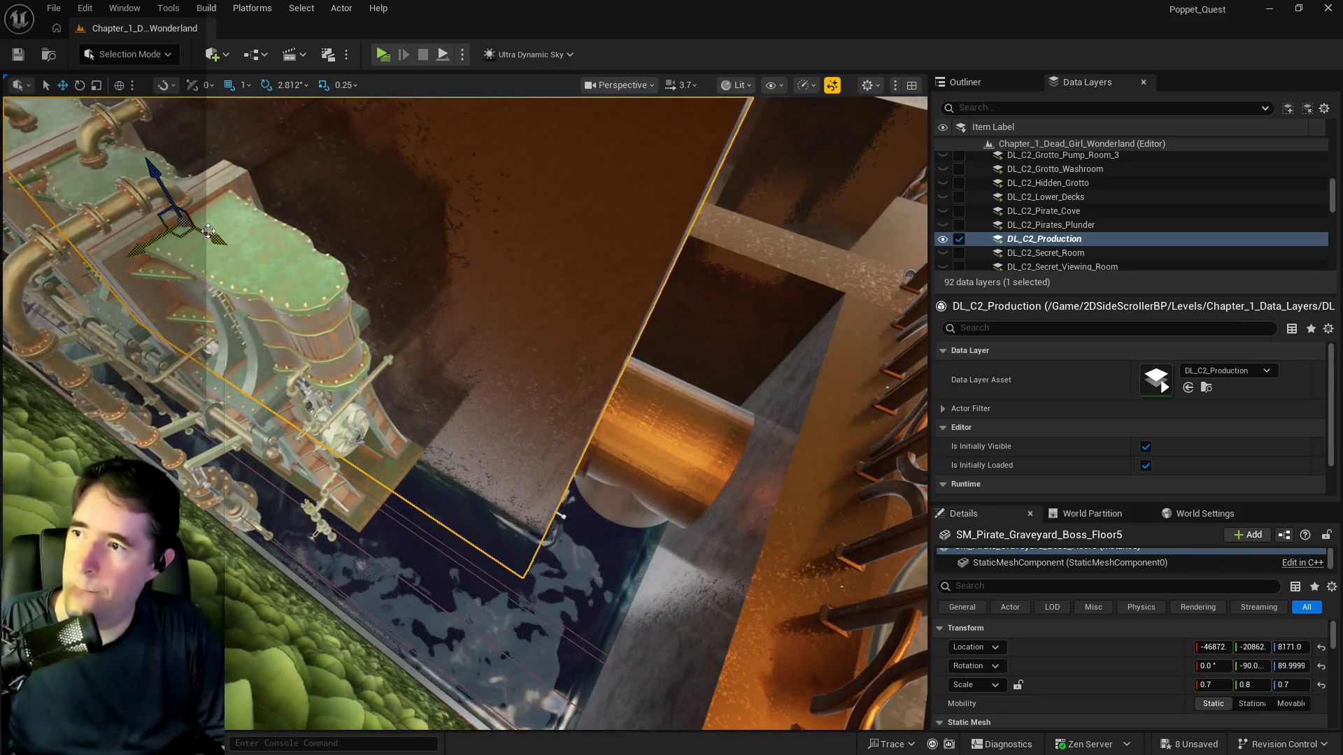
{"action": "left_click_drag", "start_coordinate": [229, 243], "coordinate": [244, 249]}
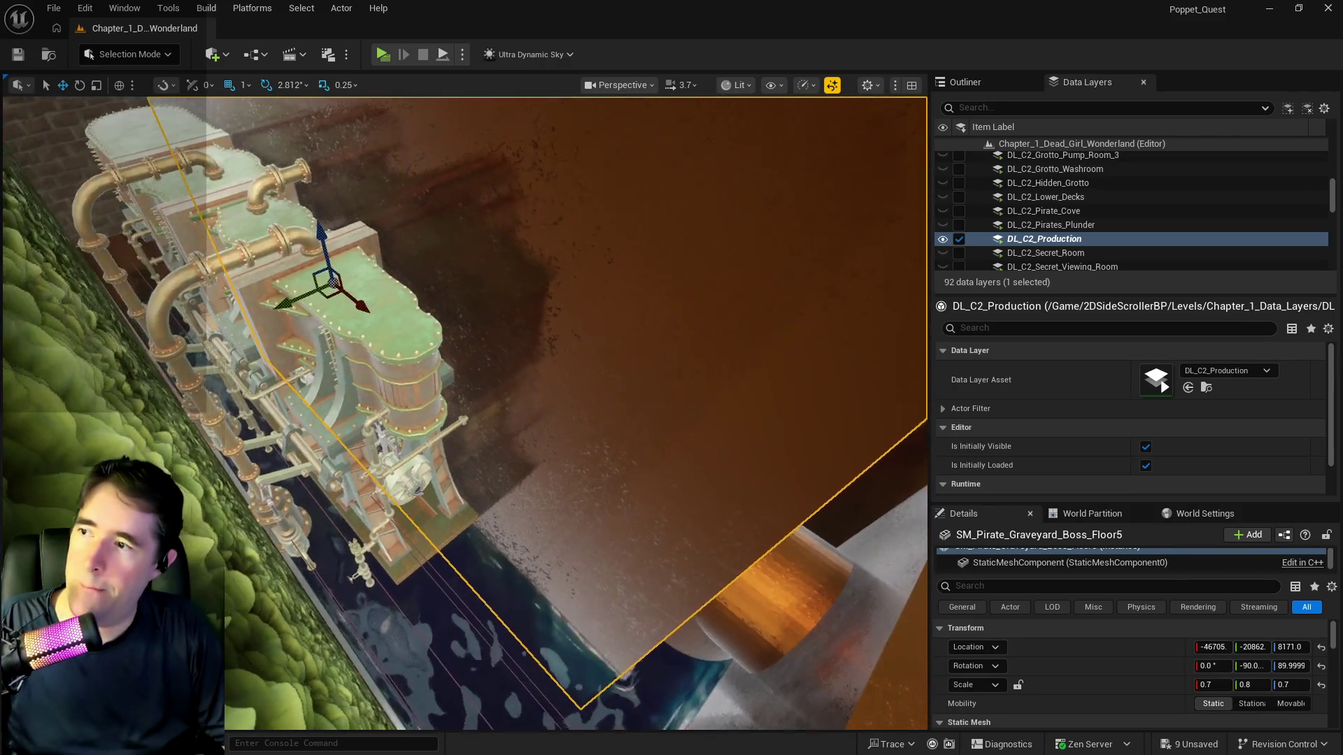